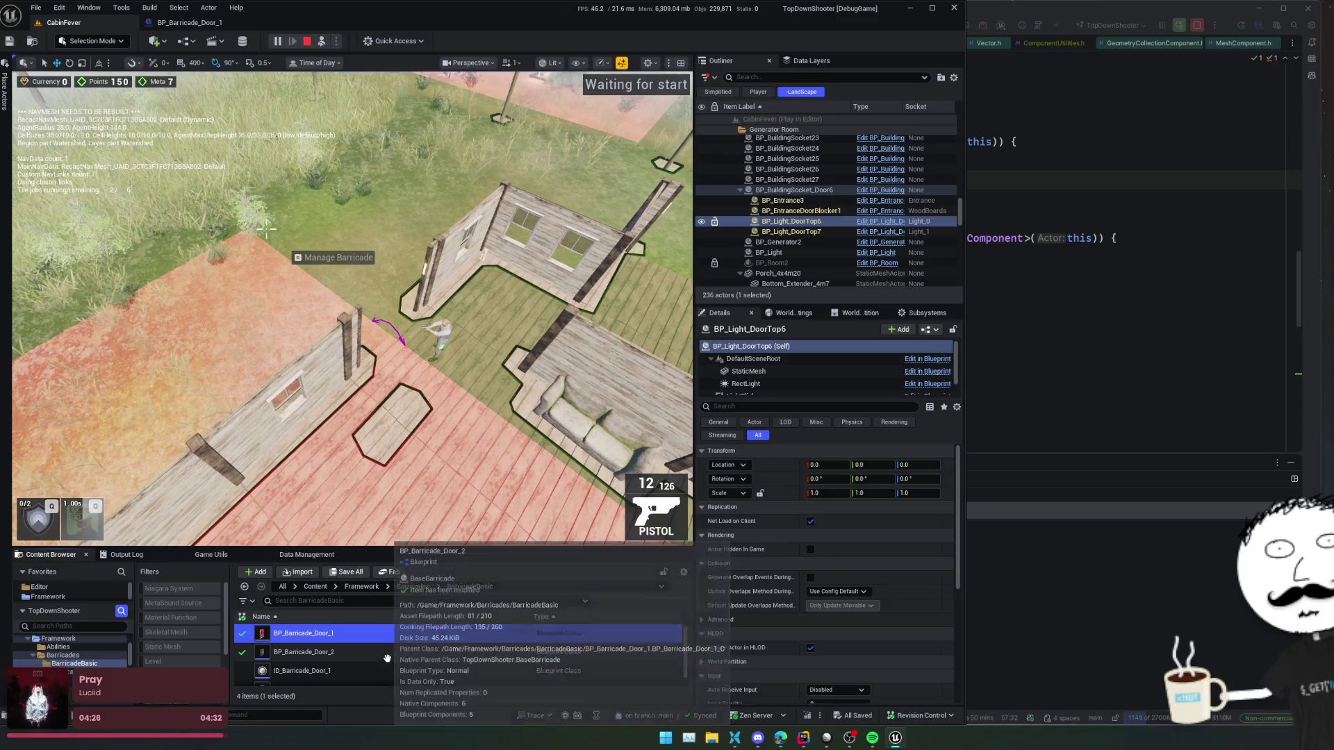
- Open the BP_Barricade_Door_2 Blueprint and return to the running CabinFever level
click(388, 658)
double_click(388, 658)
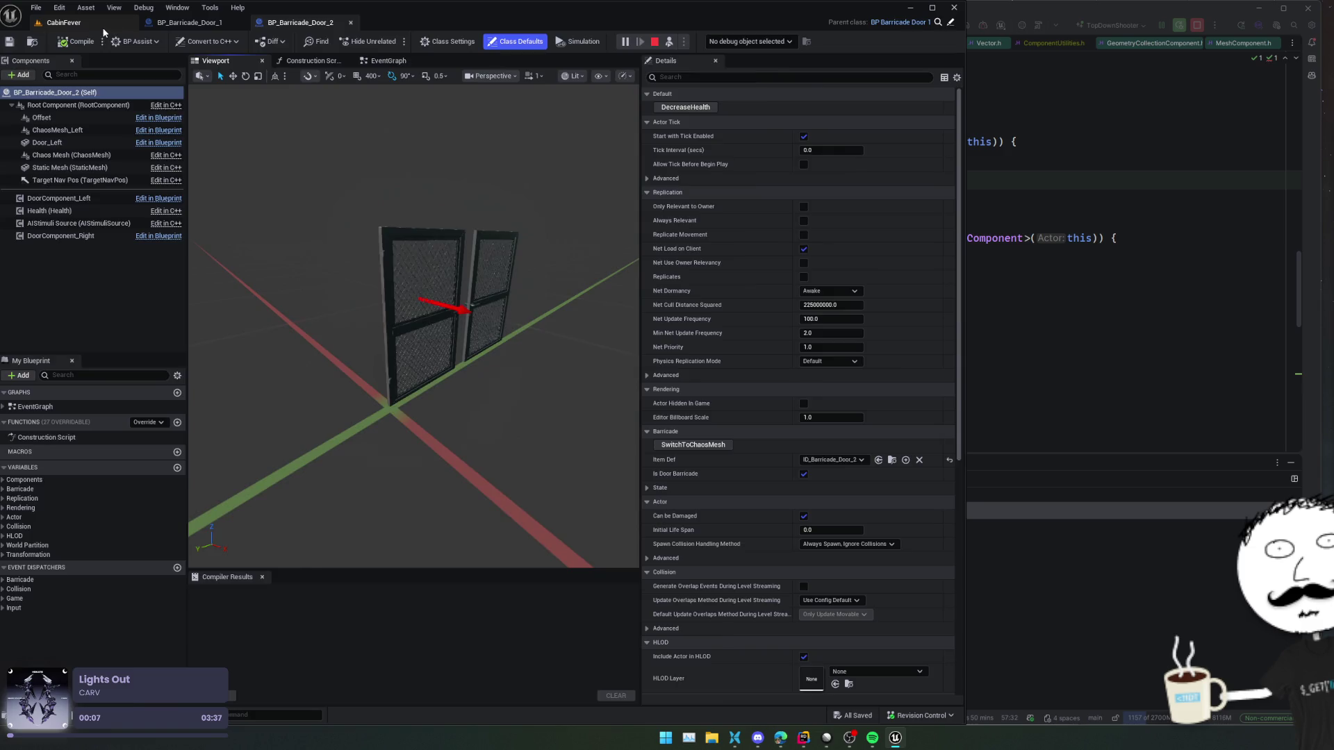
key(ctrl+Tab)
- Possess and then eject the player, and open BP_Barricade_Door_1 via Edit BP_Barricade
click(320, 42)
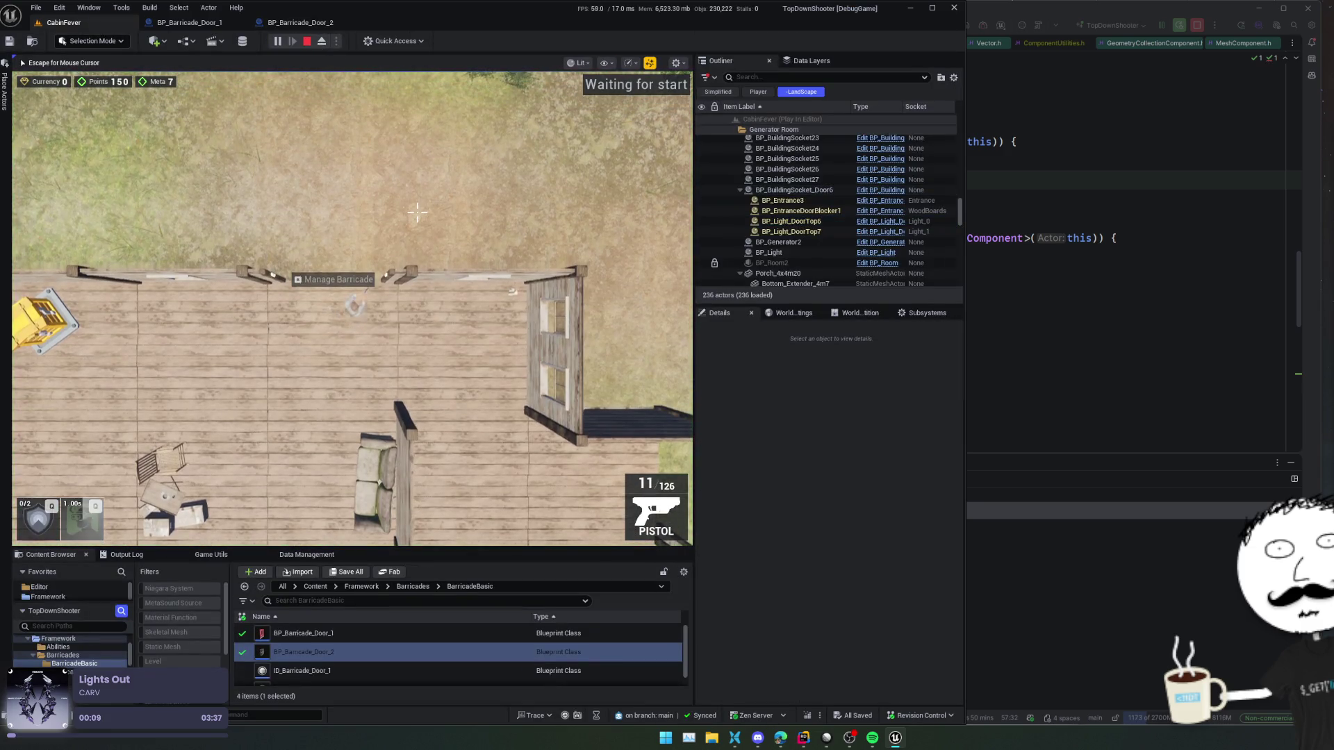
key(F8)
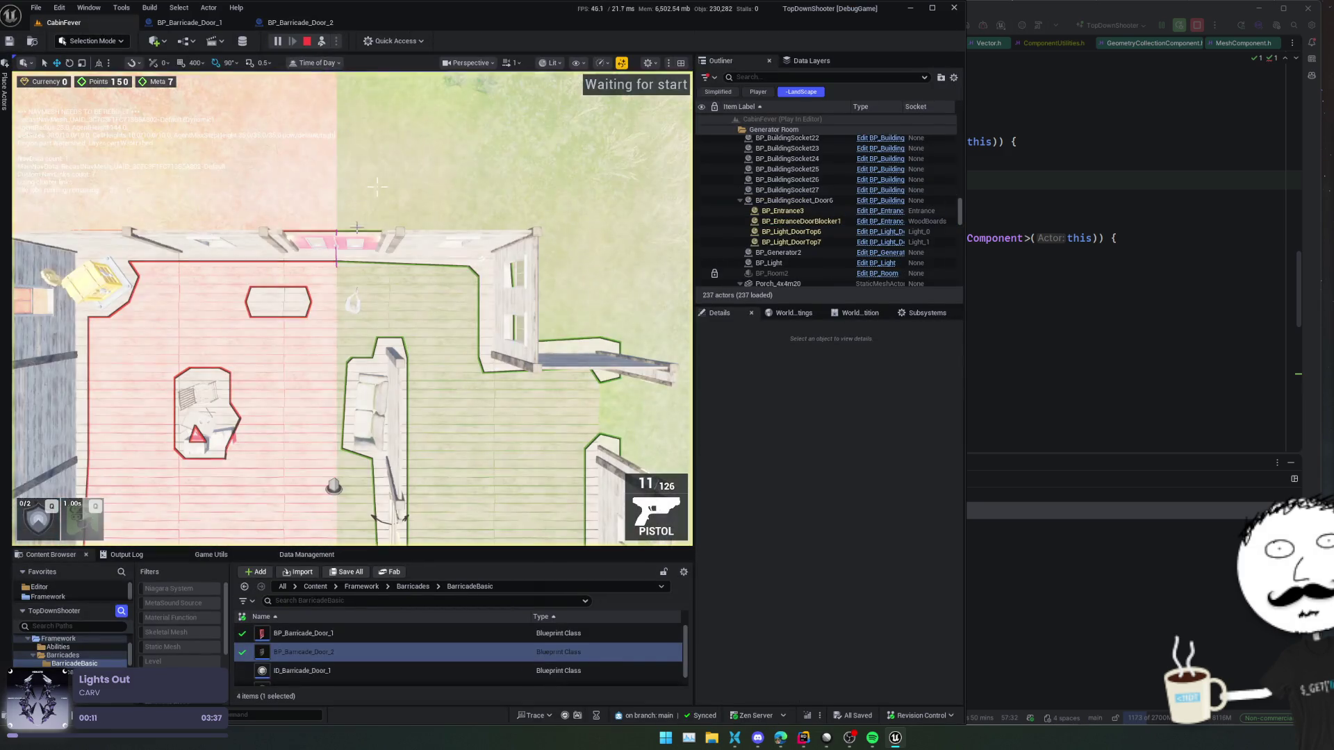
click(893, 237)
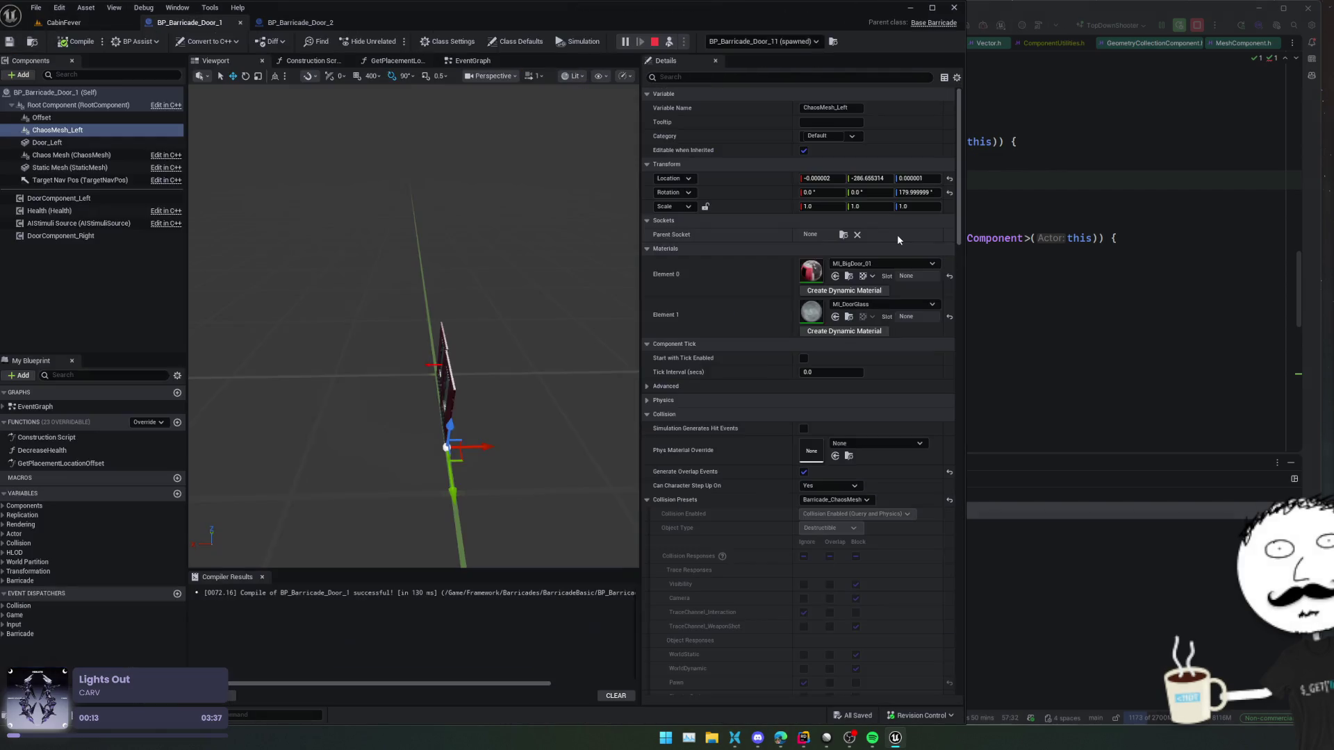
- Stop play and delete the ChaosMesh_Left component from BP_Barricade_Door_1, then save it
mouse_move(455, 347)
mouse_down()
mouse_move(403, 347)
mouse_move(455, 347)
mouse_up()
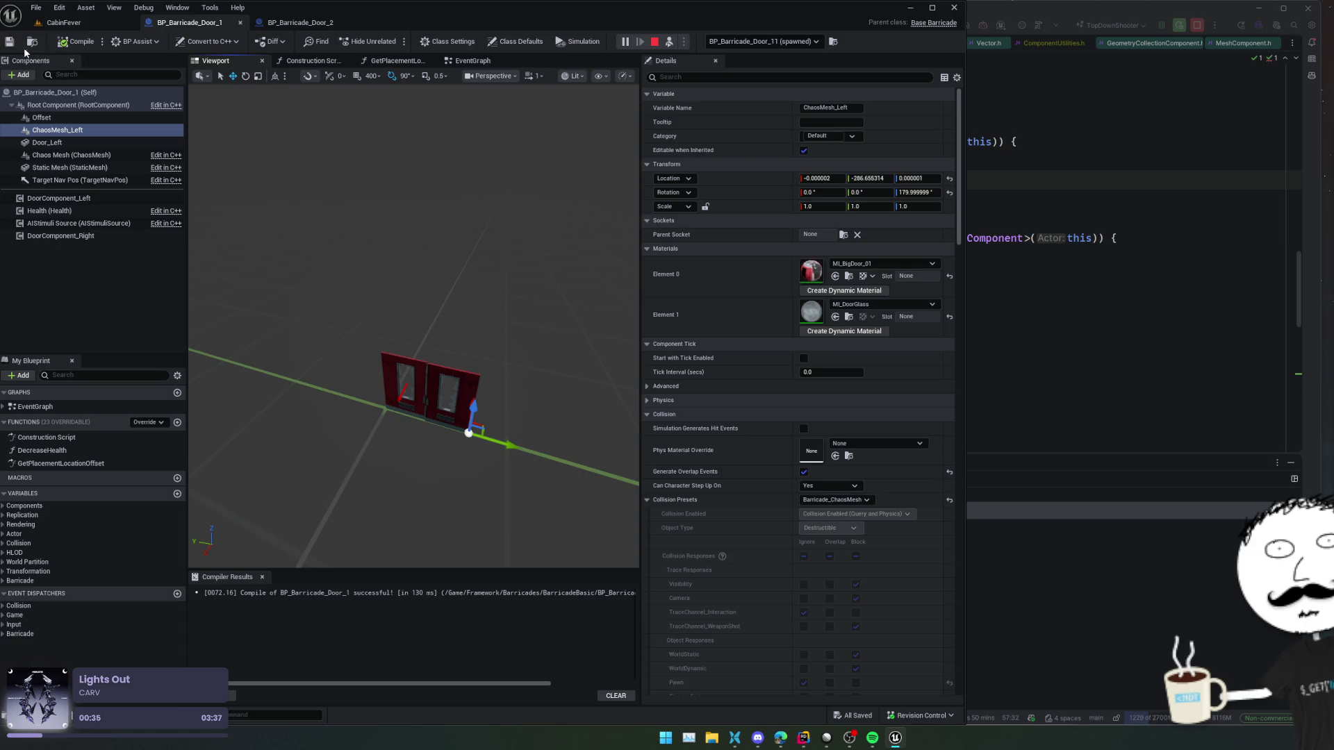
click(69, 130)
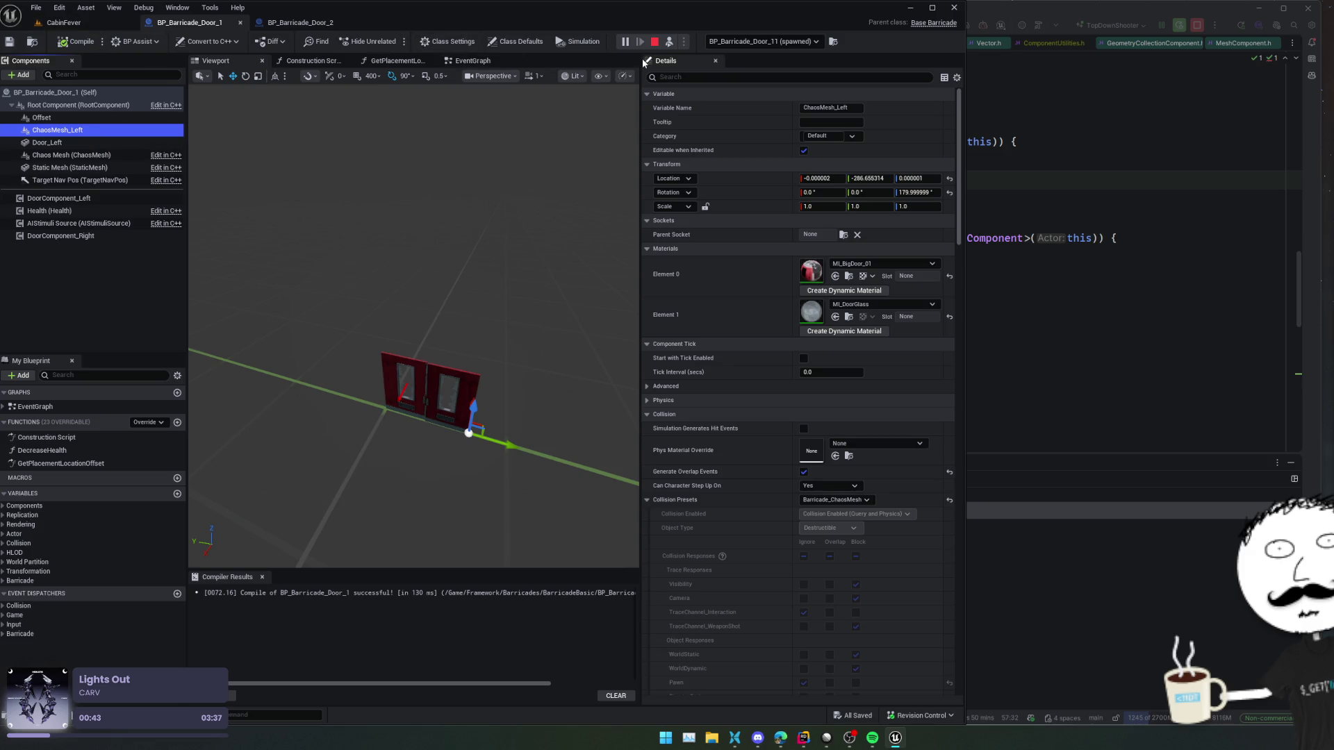
click(654, 49)
click(91, 132)
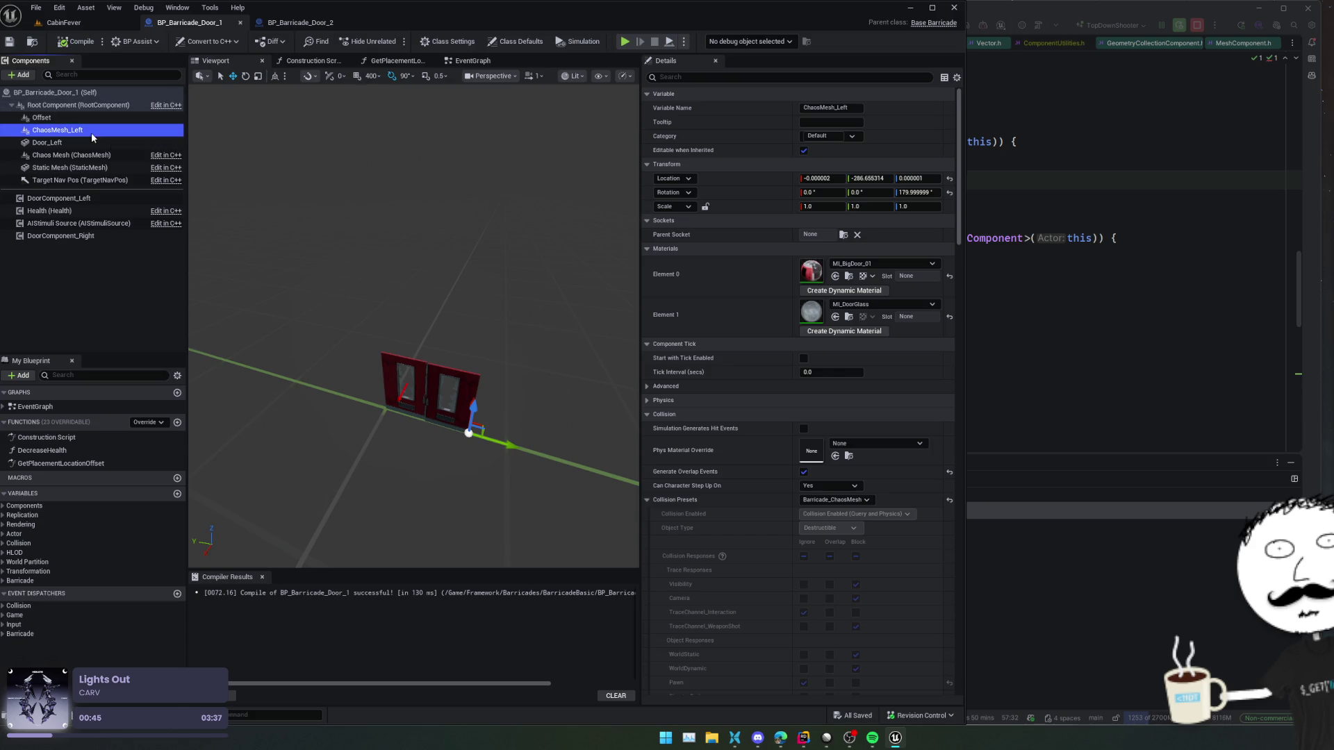
key(Delete)
key(ctrl+s)
click(472, 60)
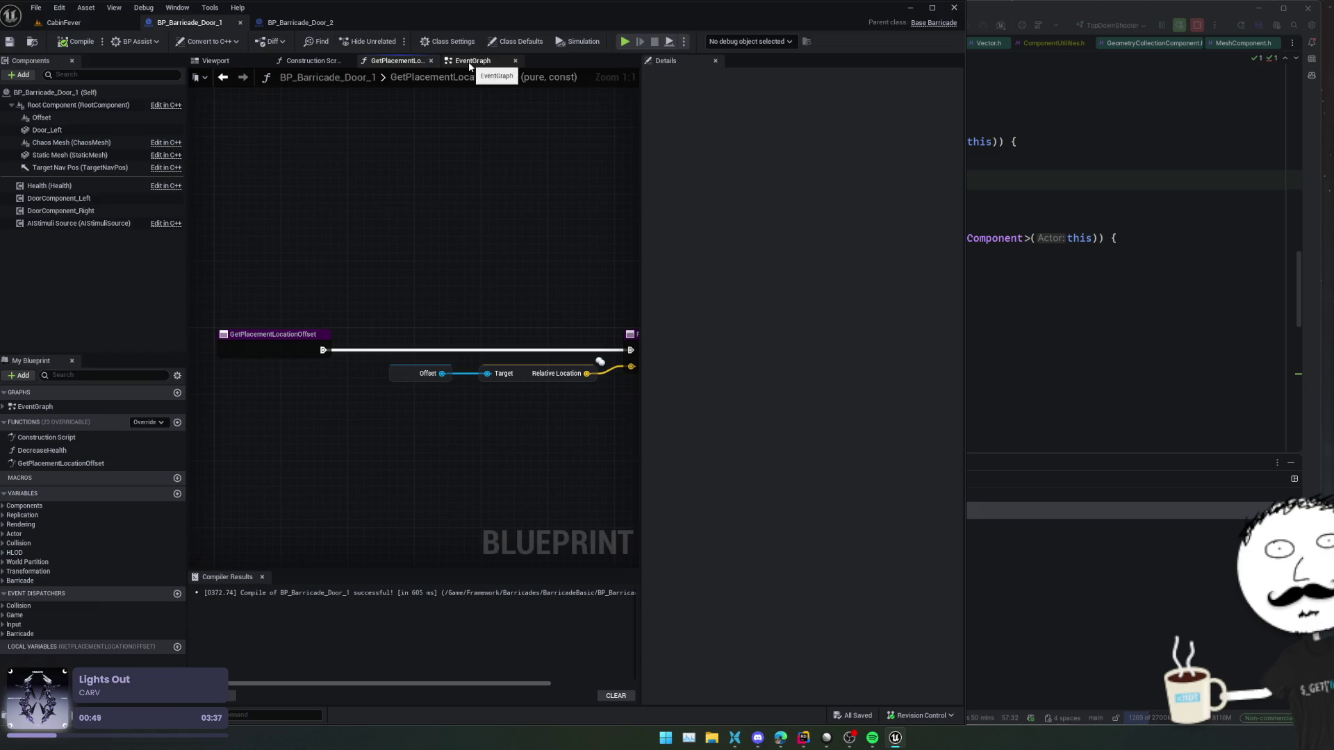
- Break the exec link into Switch Mesh to Chaos Mesh after On Death, then compile and save
mouse_move(482, 186)
mouse_down()
mouse_move(468, 330)
mouse_move(414, 343)
mouse_move(553, 295)
mouse_move(555, 202)
mouse_up()
drag(571, 319, 523, 237)
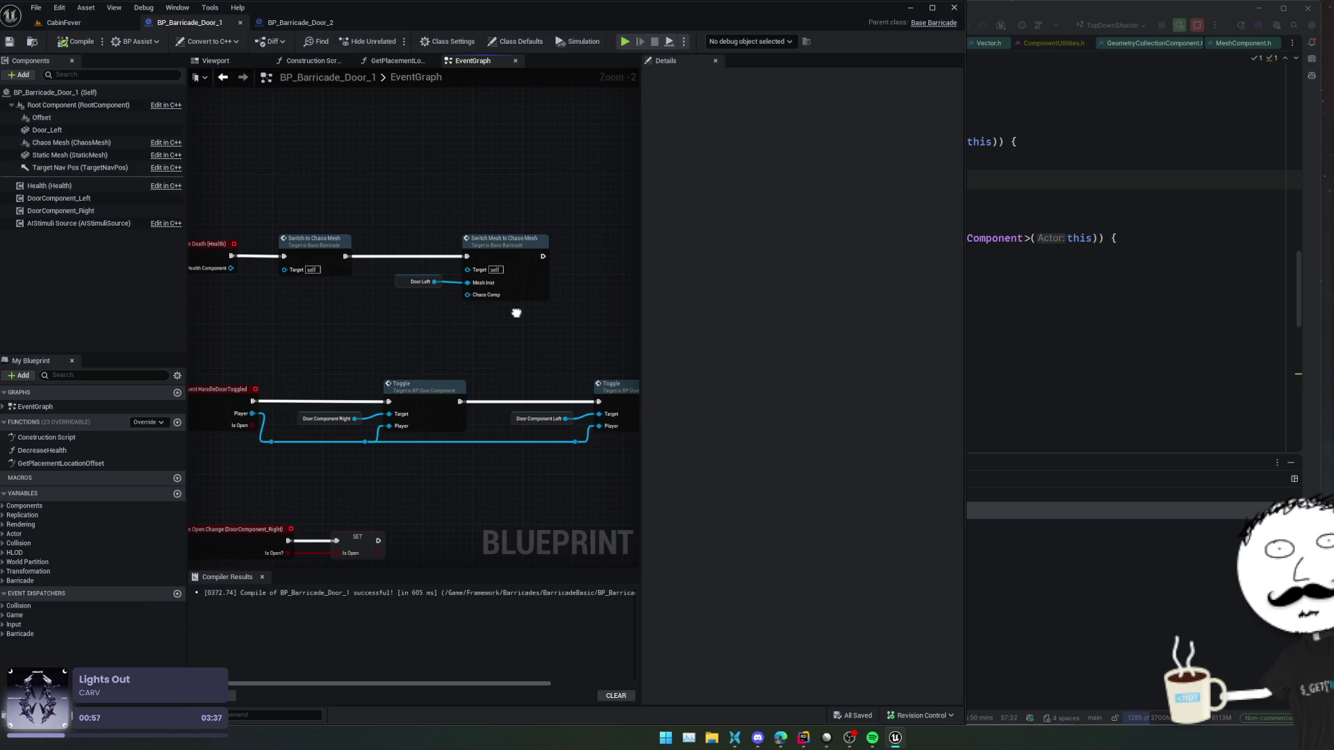
alt+click(467, 256)
mouse_move(475, 352)
mouse_down()
mouse_move(370, 313)
mouse_move(526, 290)
mouse_up()
key(ctrl+s)
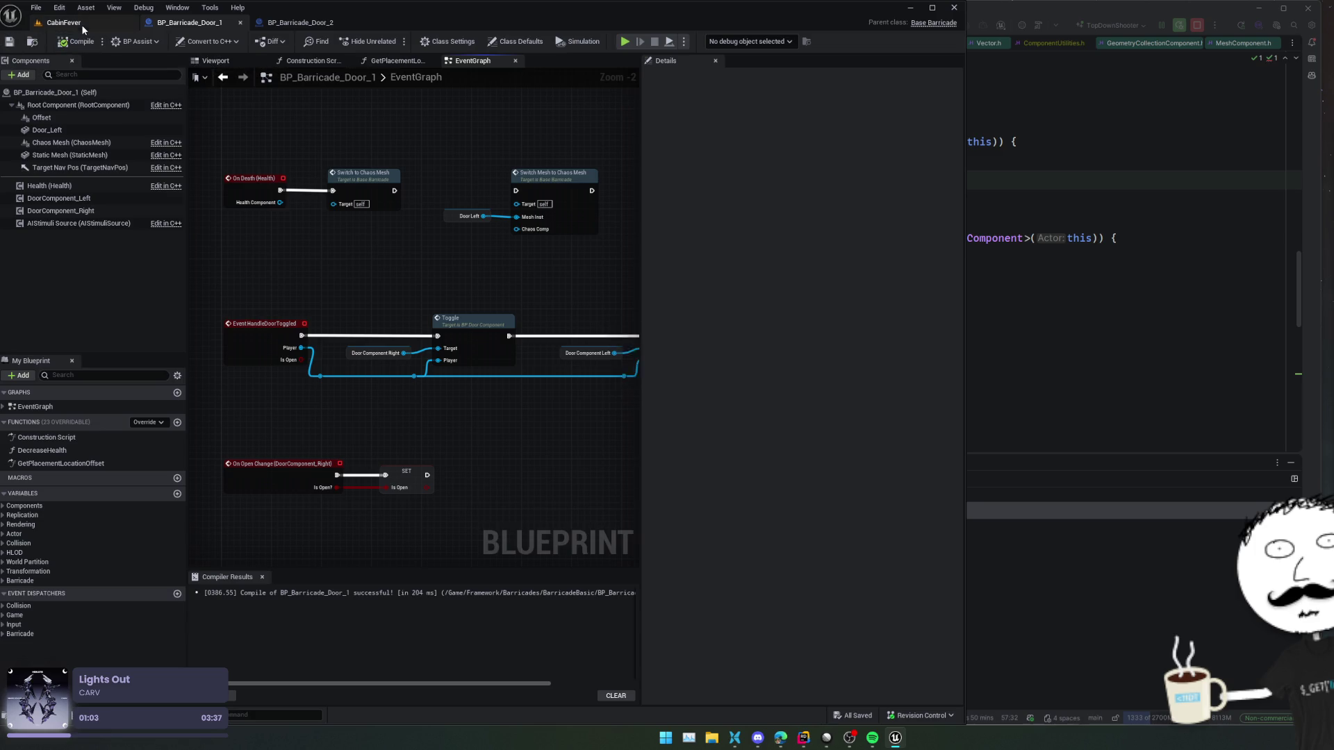
- Switch to CabinFever and restart the play session
click(63, 22)
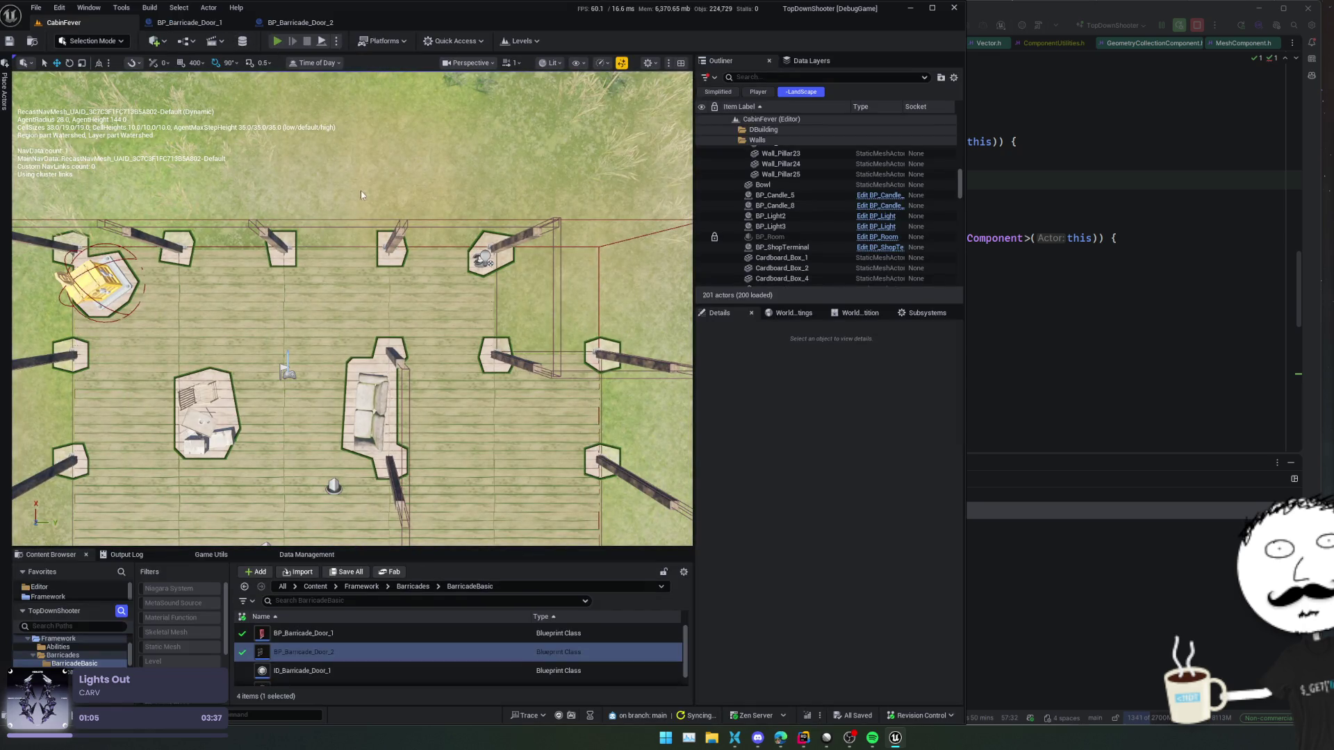
key(alt+p)
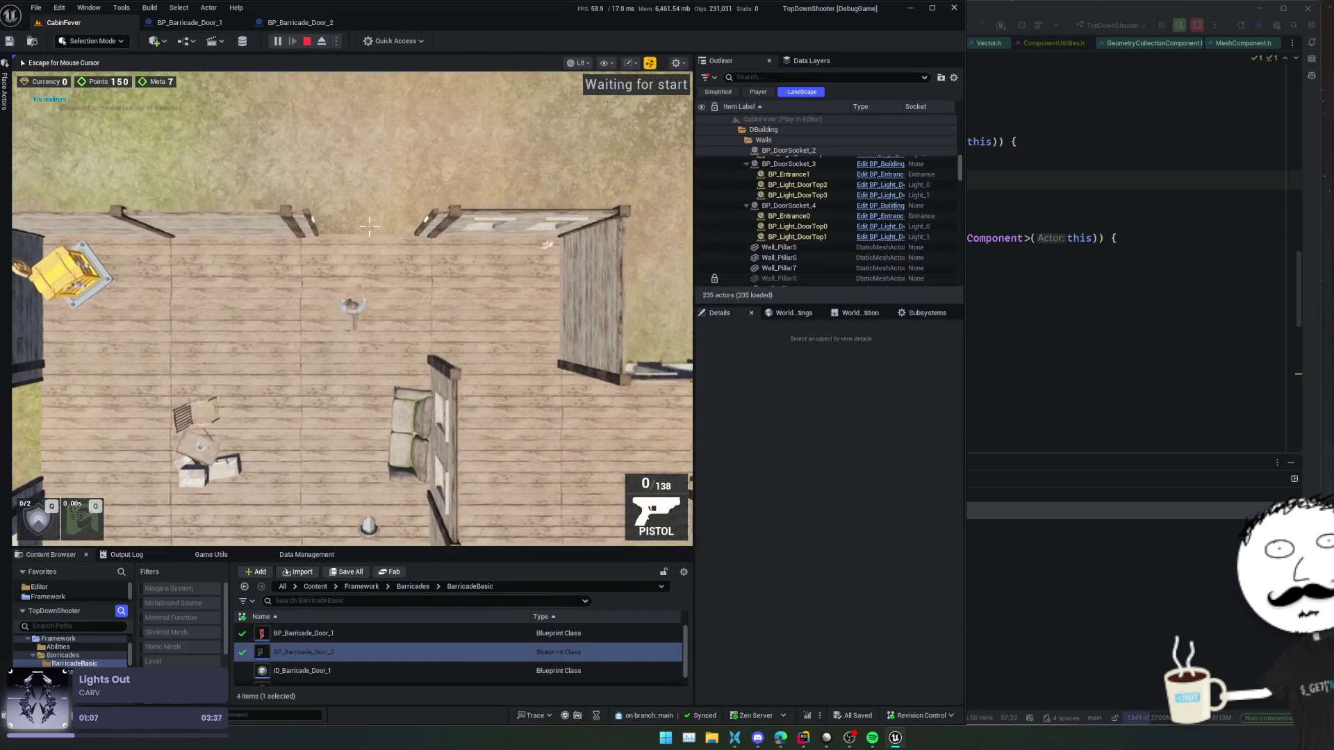
key(Escape)
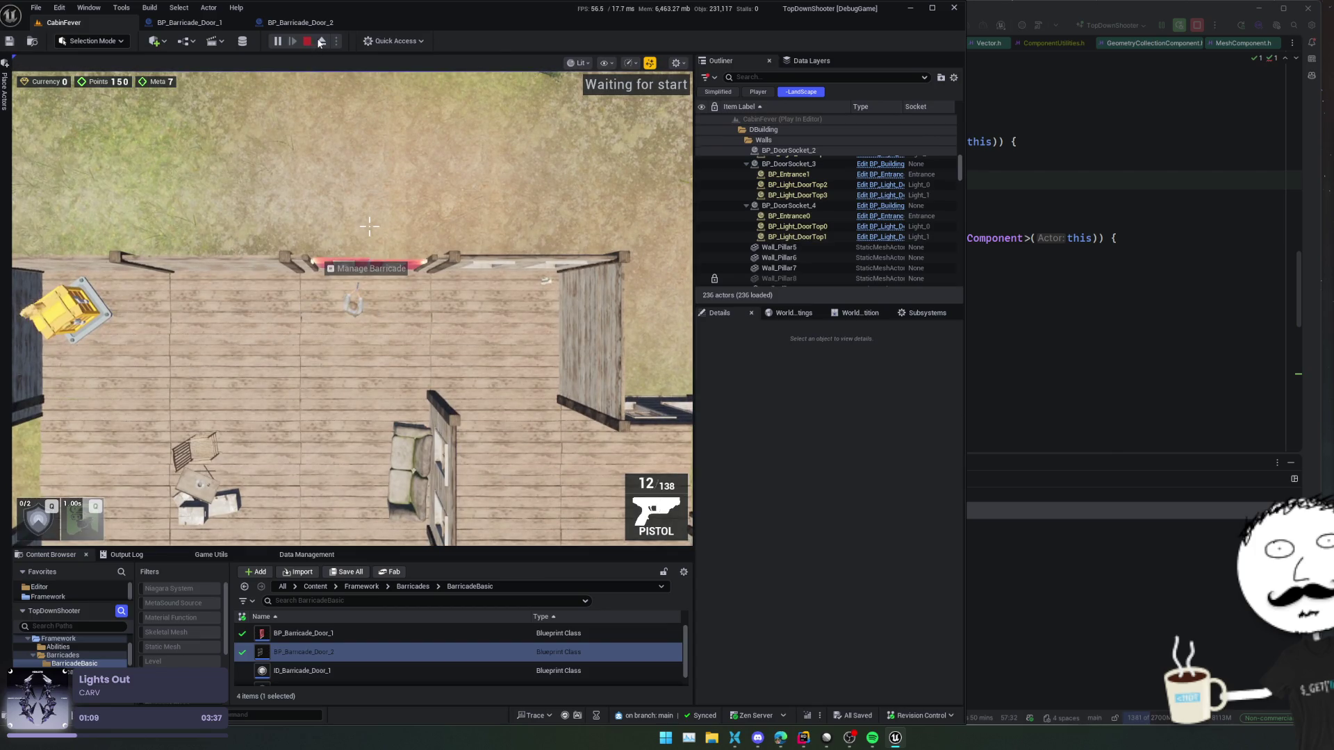
click(307, 41)
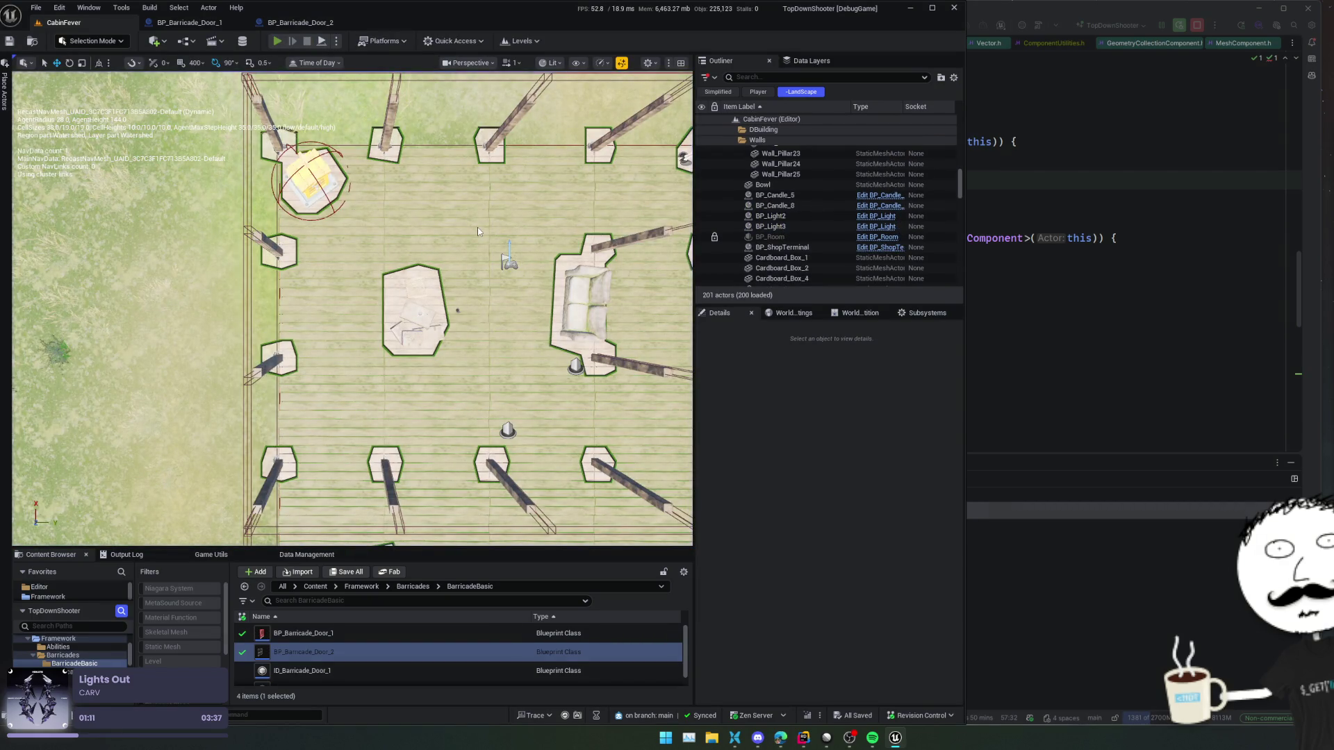
key(alt+p)
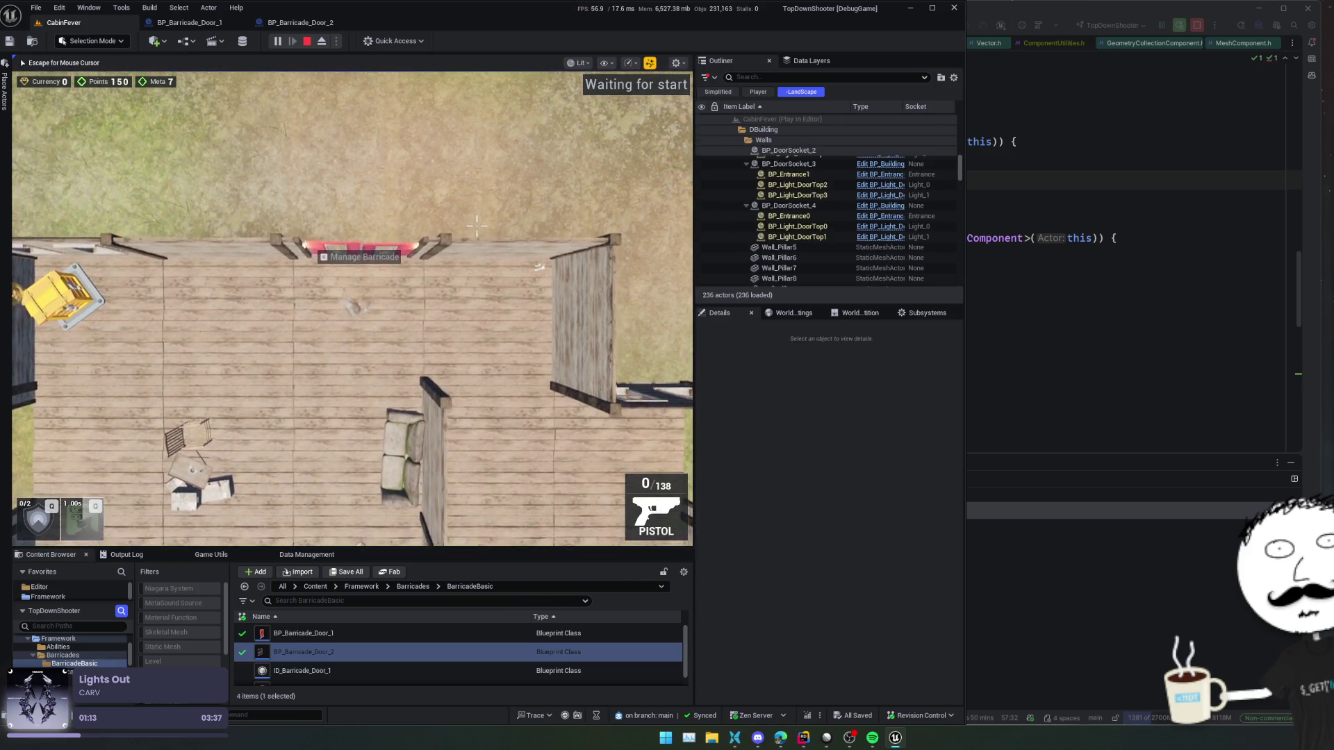
- Eject from the player with F8 and orbit the camera onto the barricade door wall
key(F8)
key(p)
mouse_move(441, 277)
mouse_down()
mouse_move(403, 281)
mouse_move(441, 277)
mouse_up()
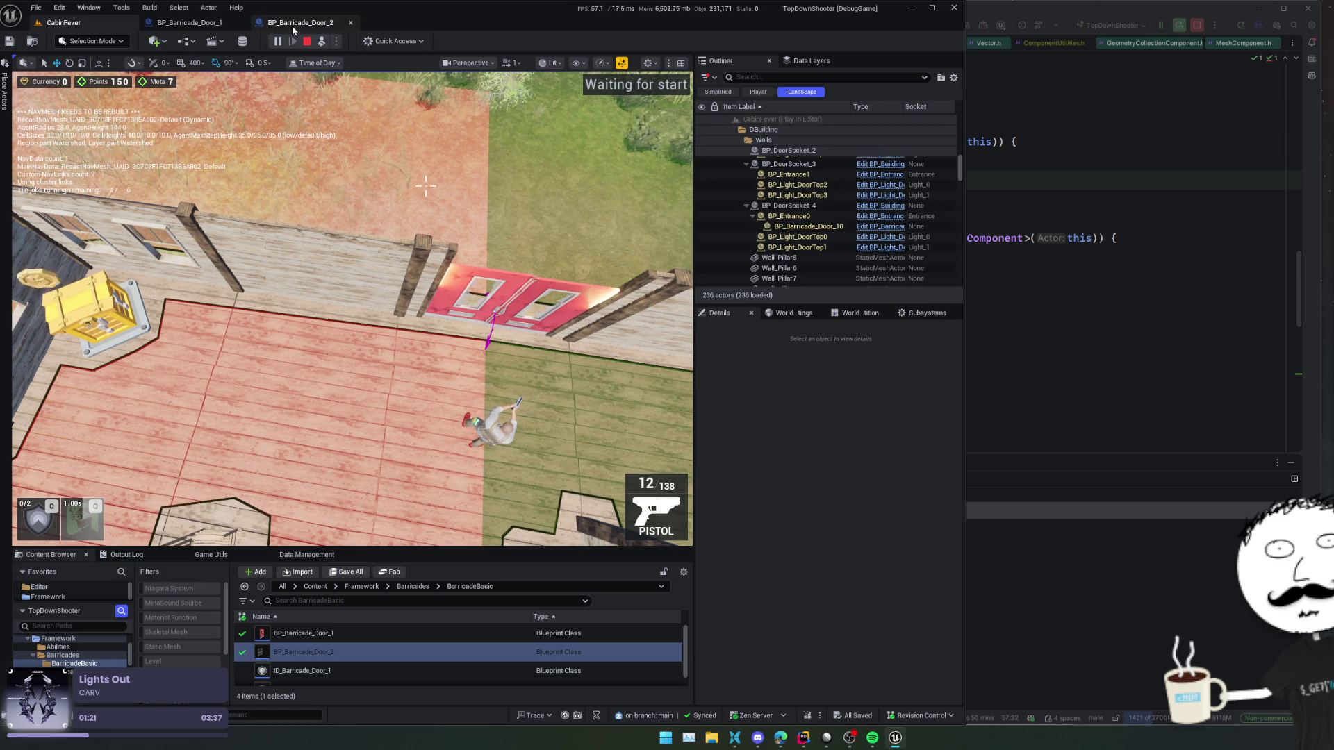
- Inspect the Chaos Mesh and Offset component properties in BP_Barricade_Door_1
click(292, 26)
click(202, 25)
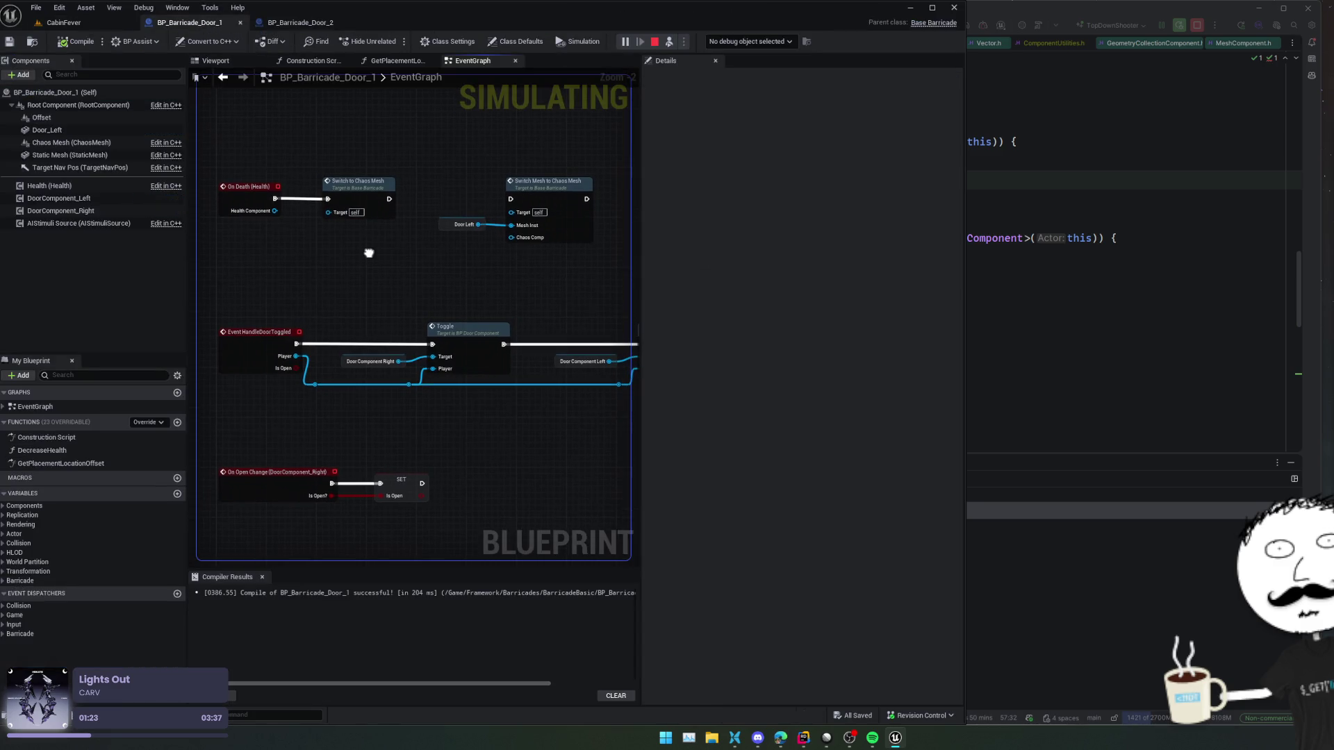
click(120, 145)
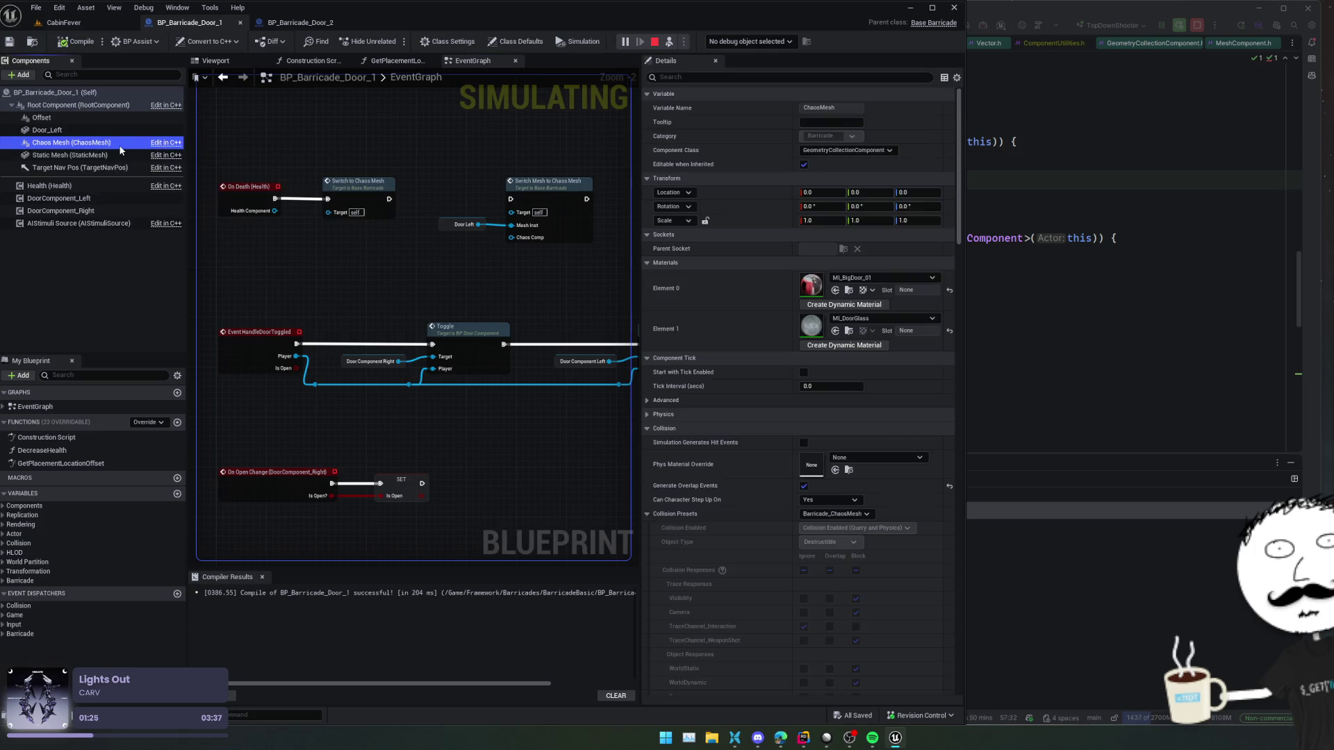
click(60, 118)
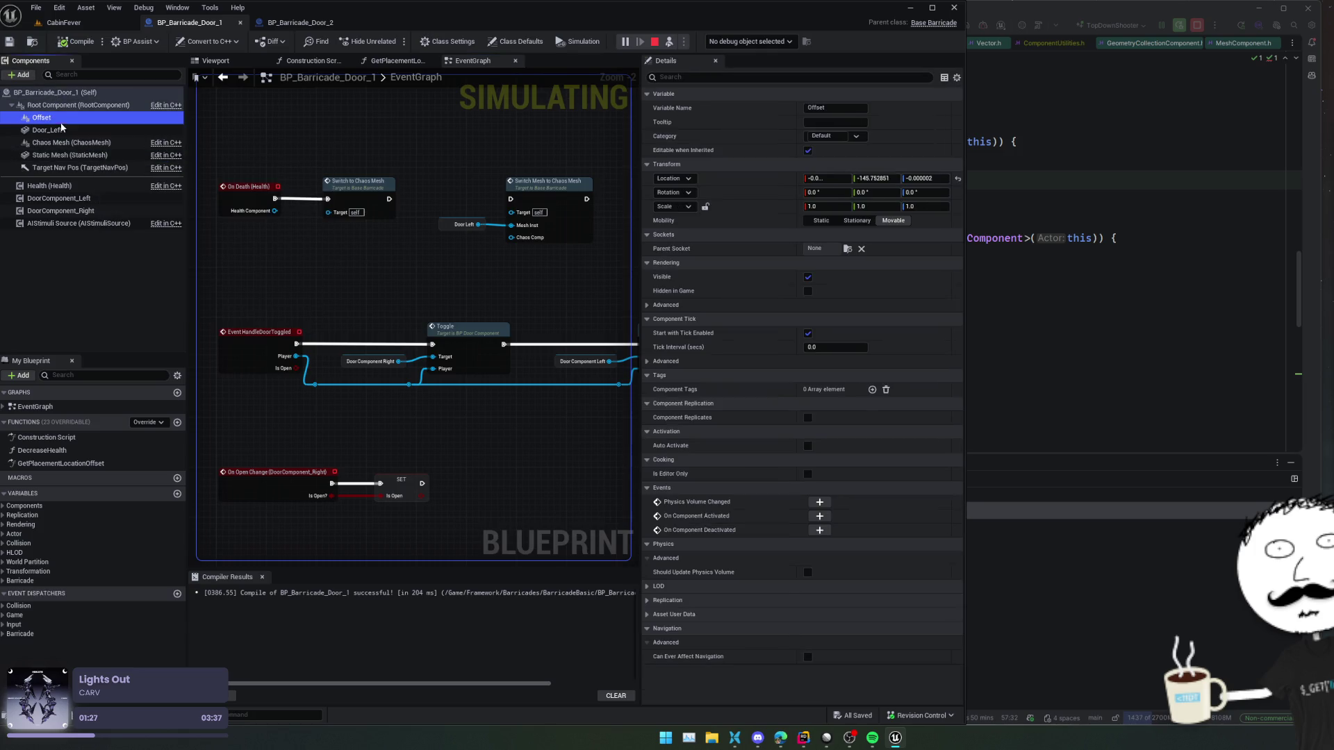
click(62, 143)
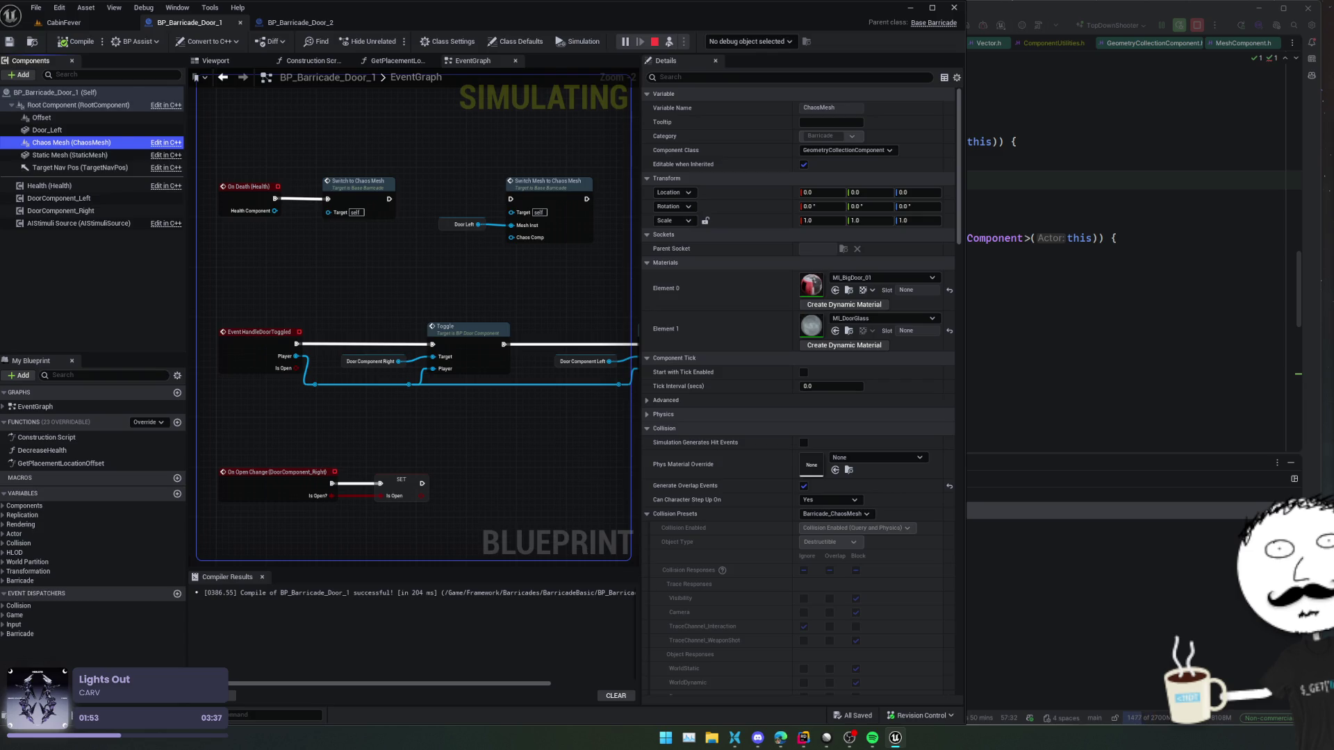
- Back in CabinFever, stop the play session, glance at the issue tracker, and start playing again
click(93, 18)
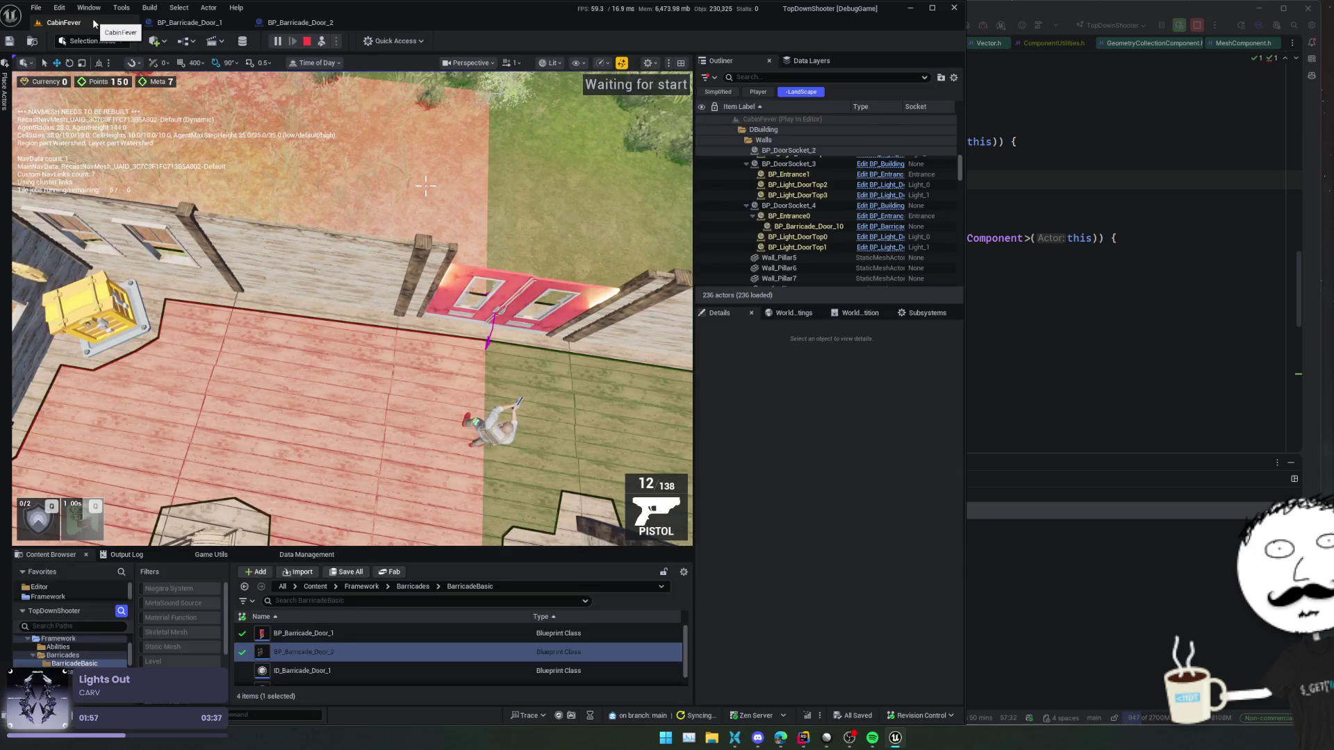
click(309, 43)
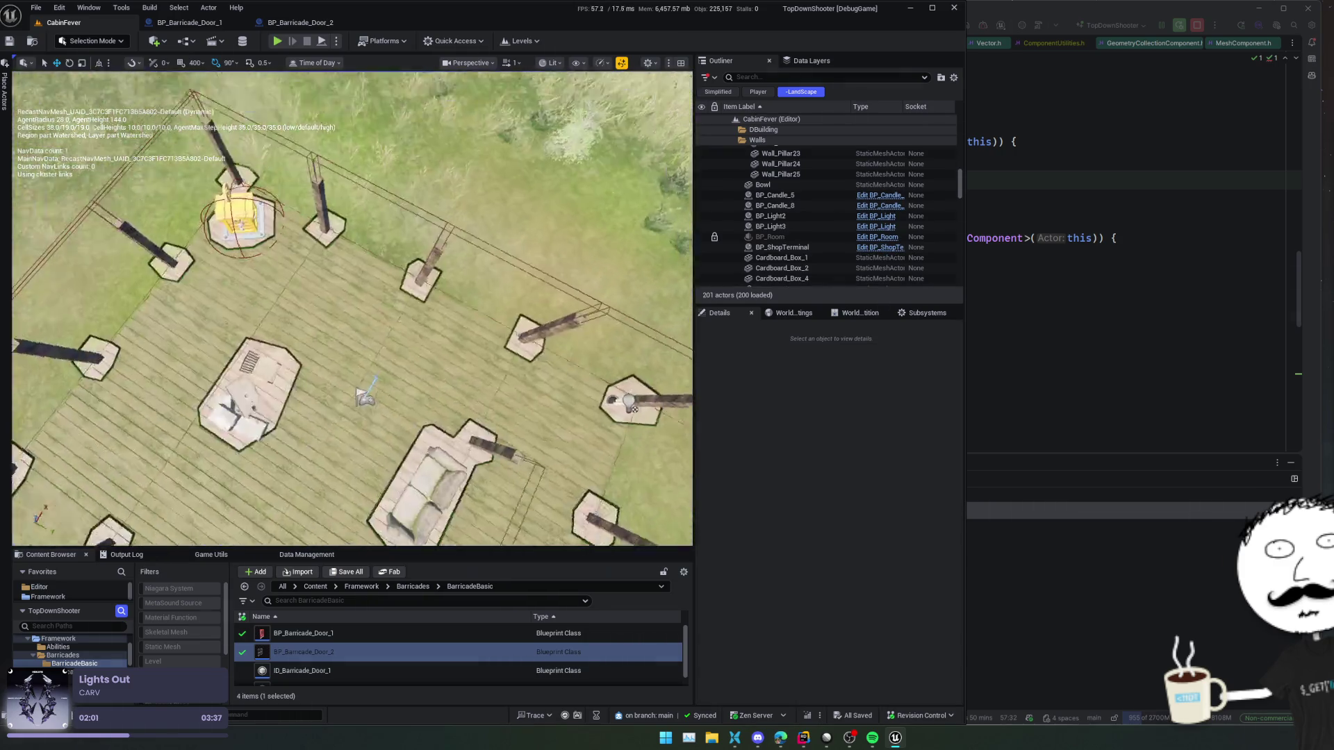
drag(348, 312, 306, 268)
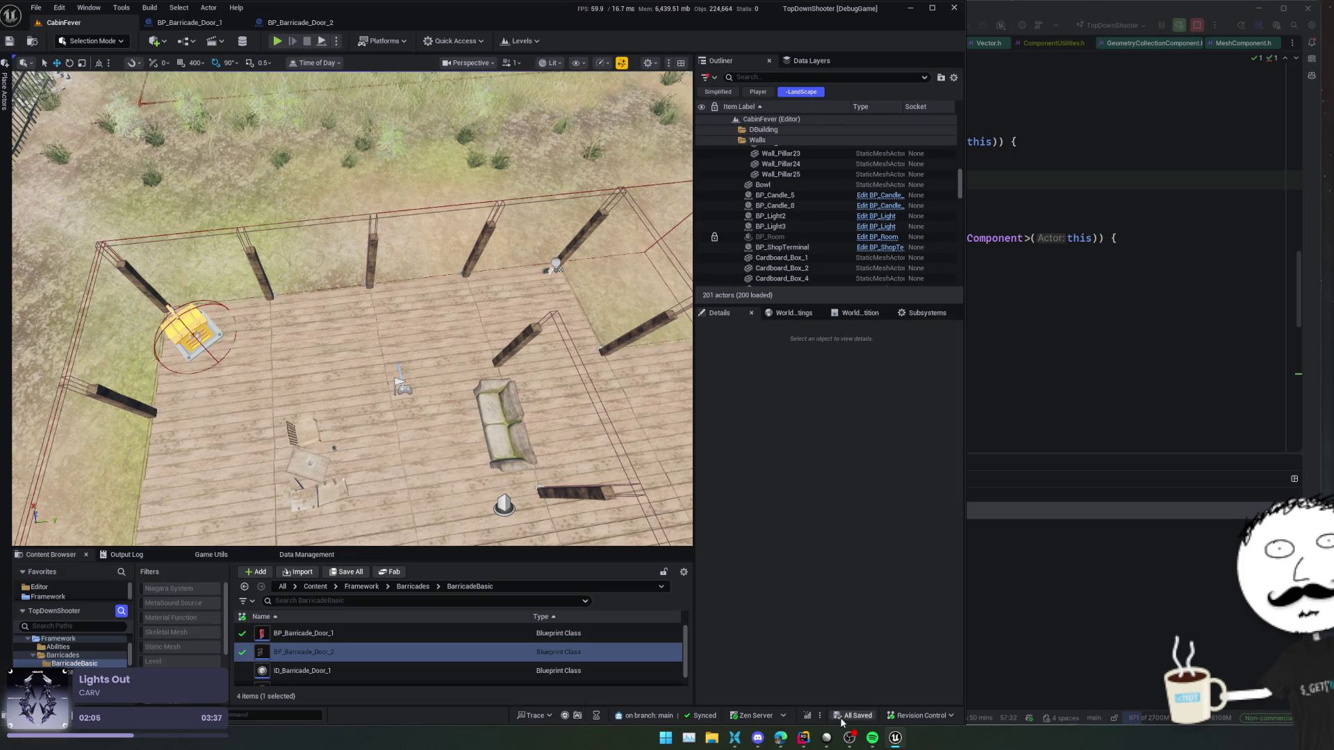
click(830, 739)
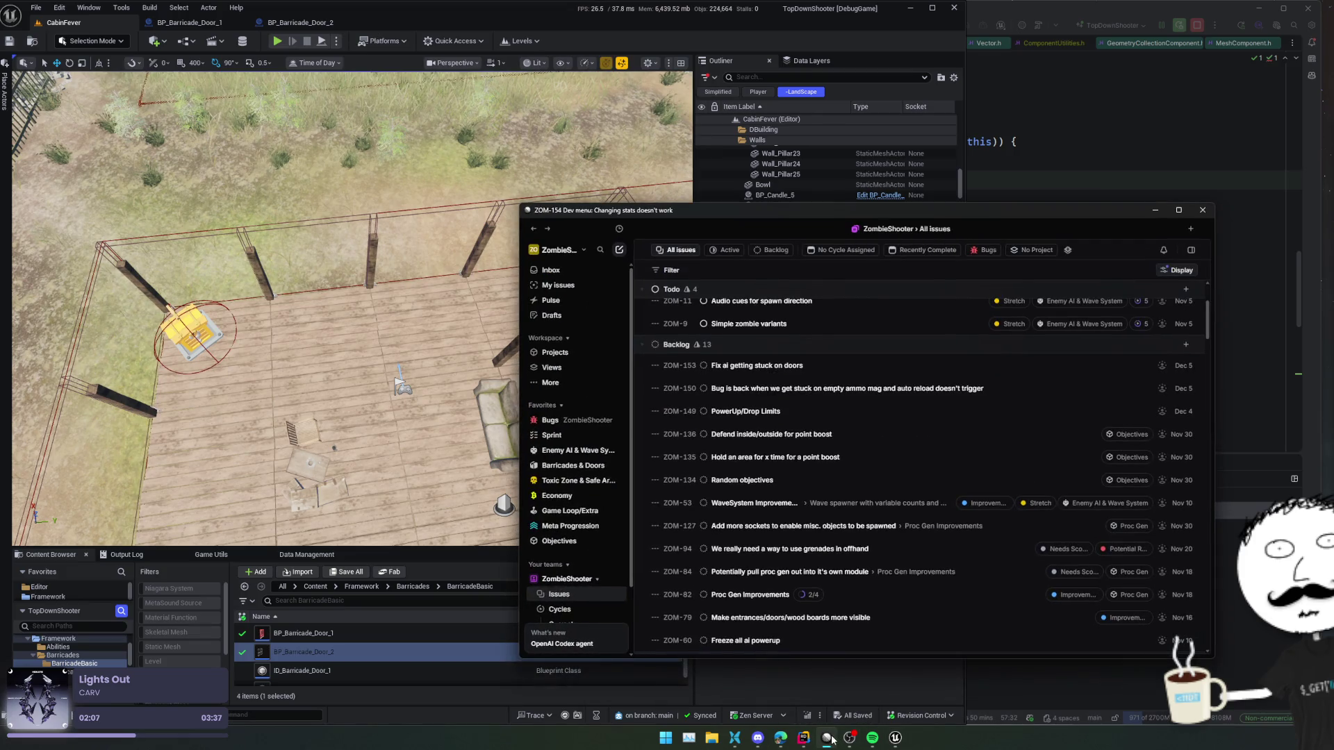
click(830, 739)
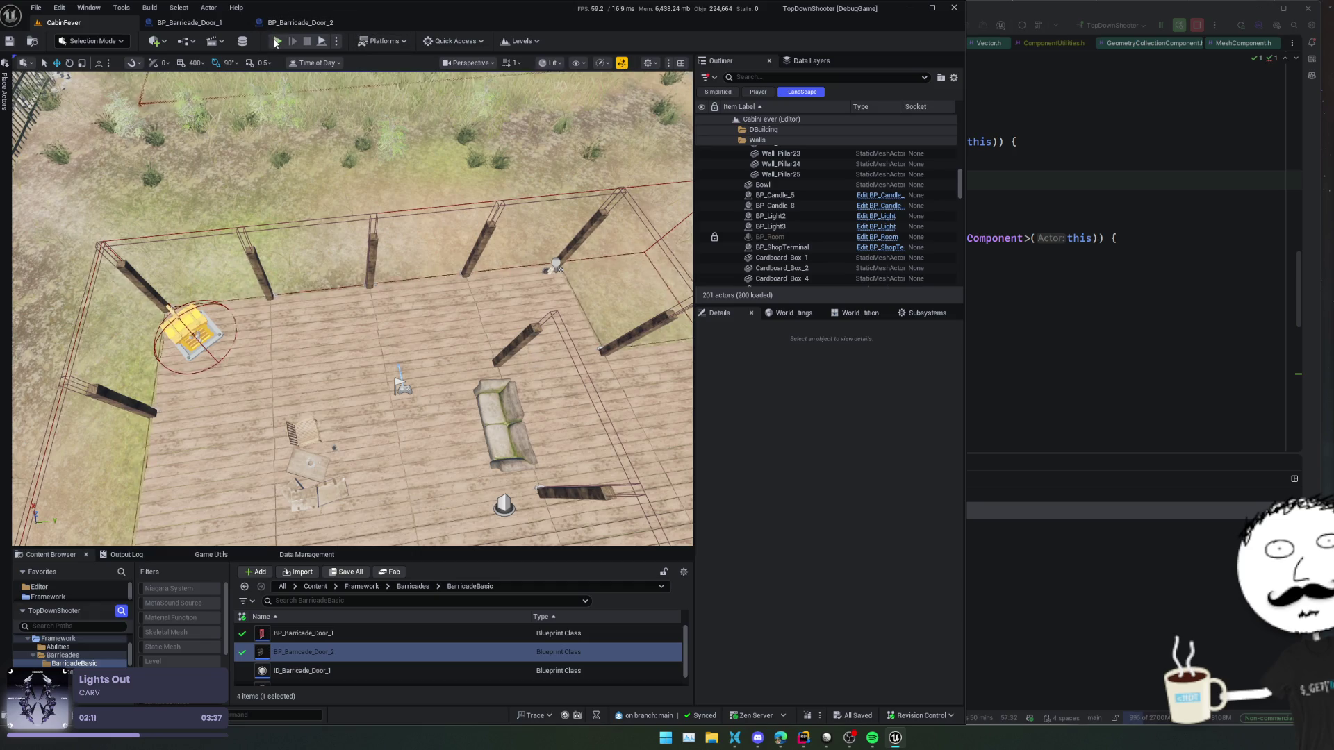
key(alt+p)
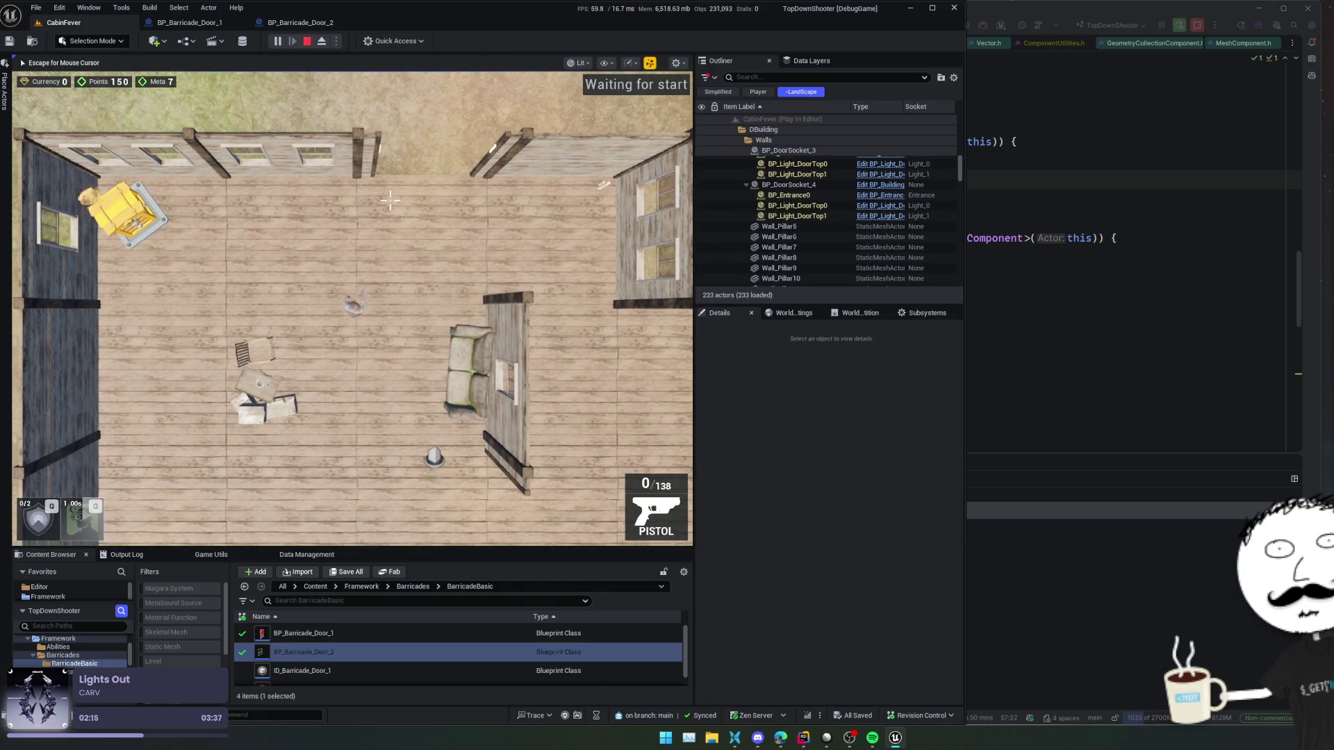
- Set Currency to 10000 via the console and buy Barricade(Med) from the Defense shop
key(grave)
key(Up)
key(Up)
key(Up)
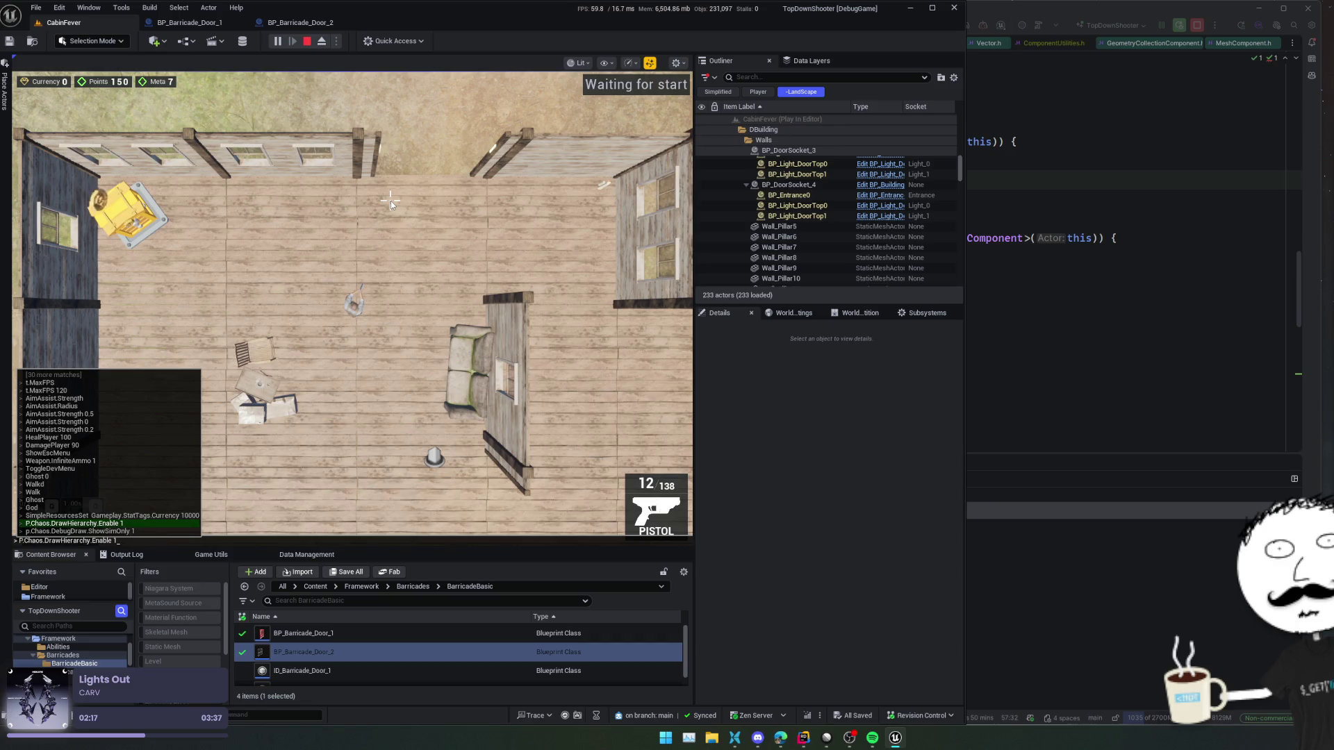
key(Return)
key(a)
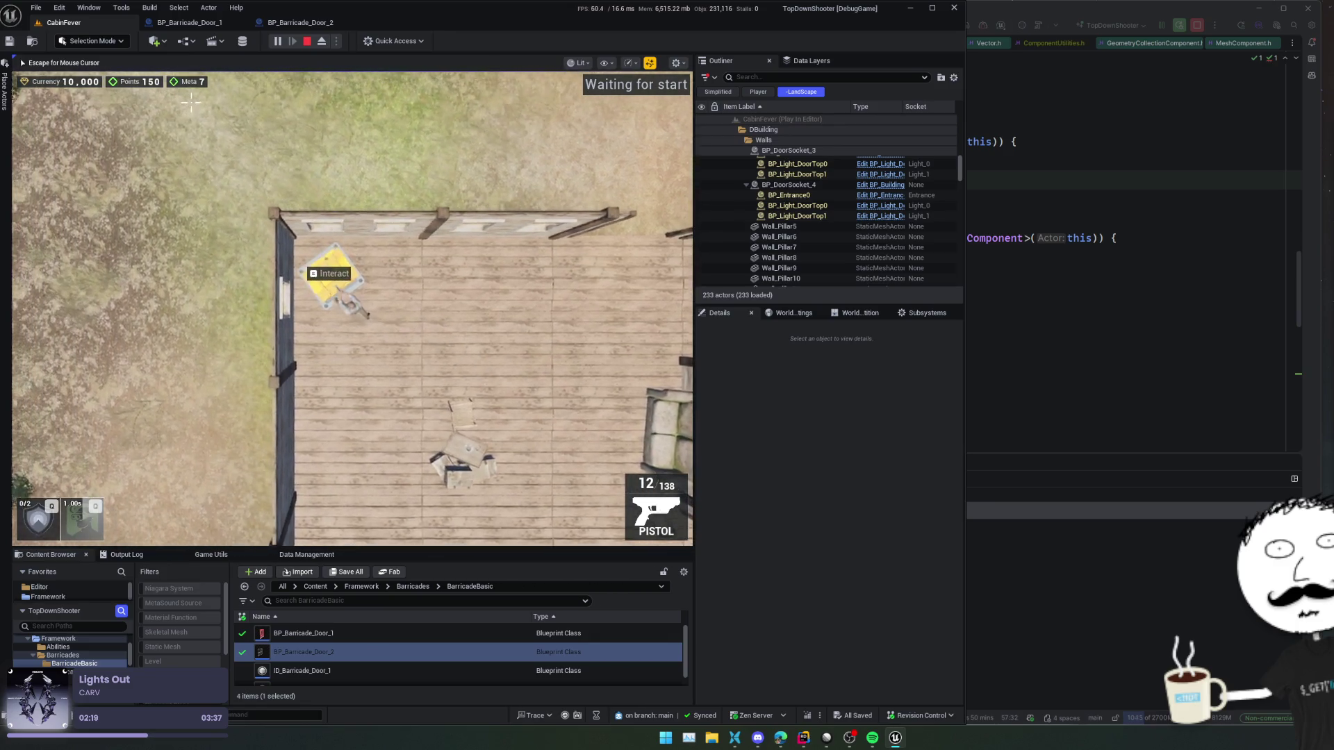
key(e)
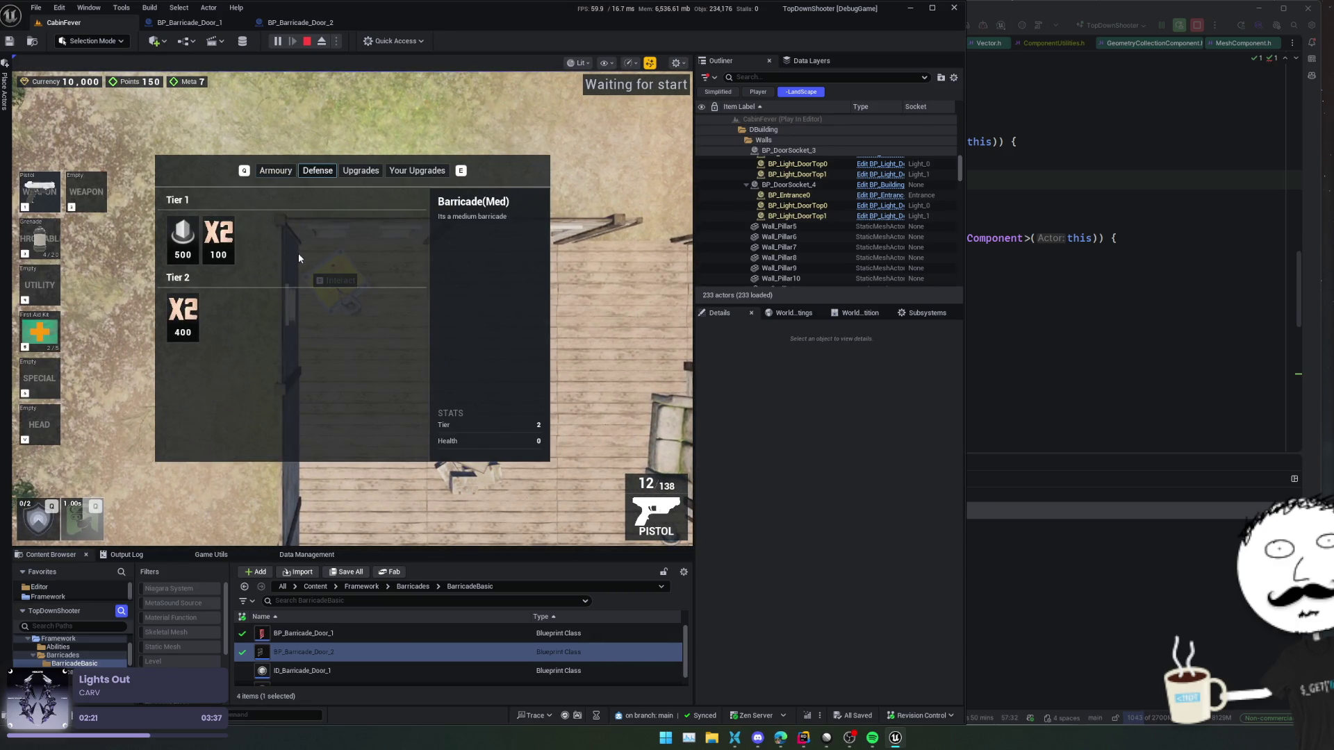
click(182, 318)
key(e)
- Place the barricade in the top doorway, eject, show the navmesh, stop play, view BP_Barricade_Door_2
key(d)
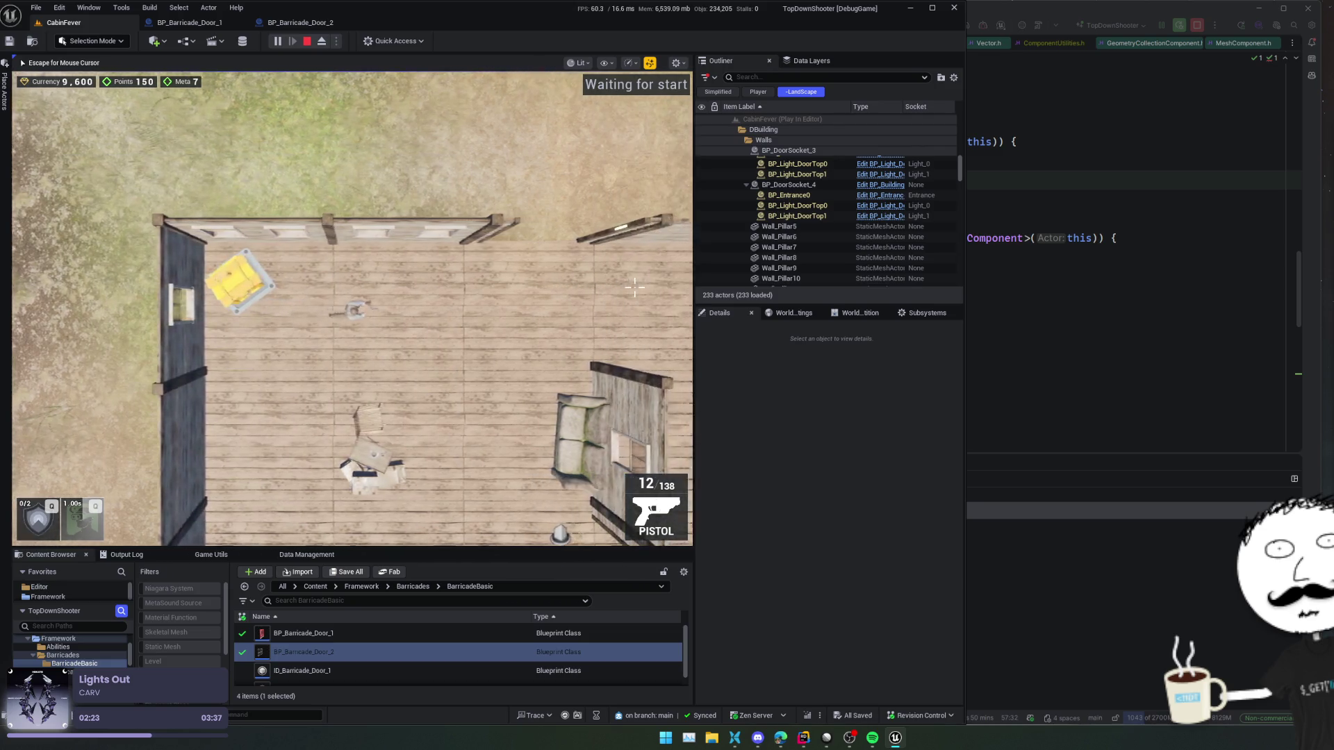
key(e)
key(s)
click(321, 42)
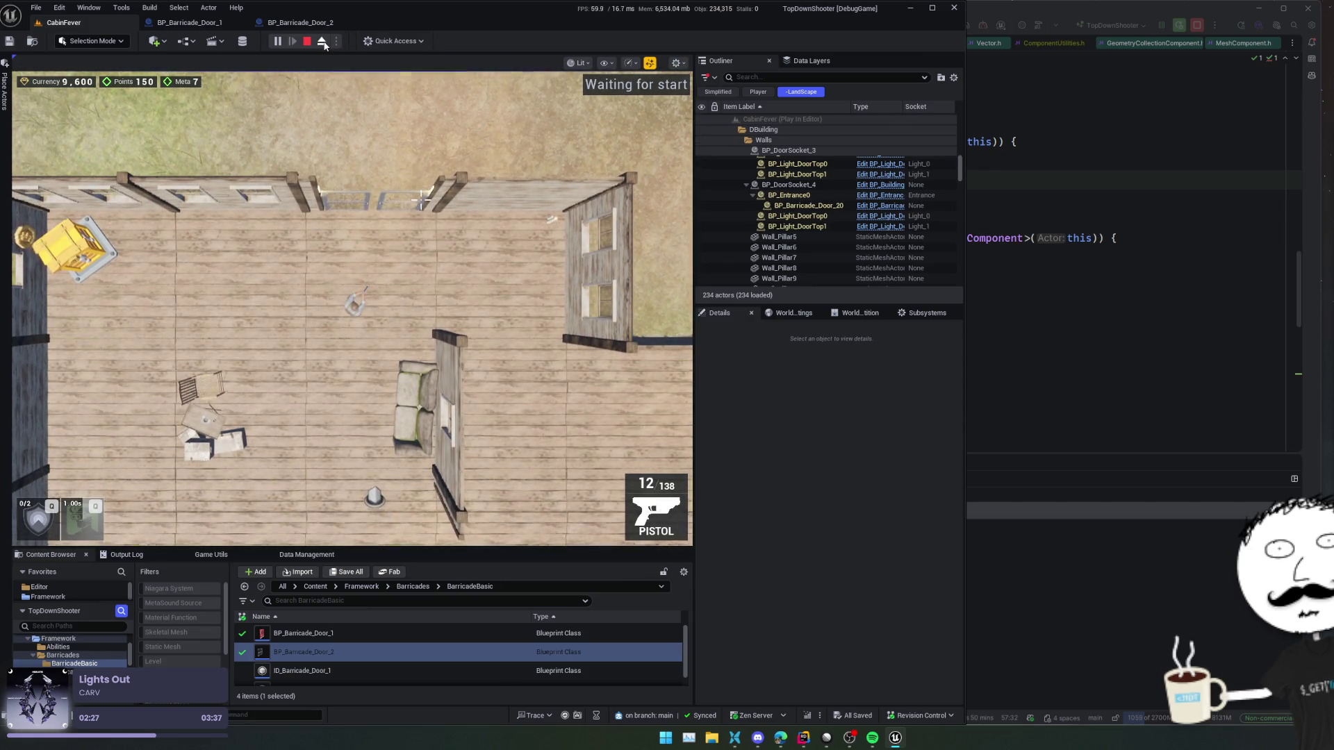
key(p)
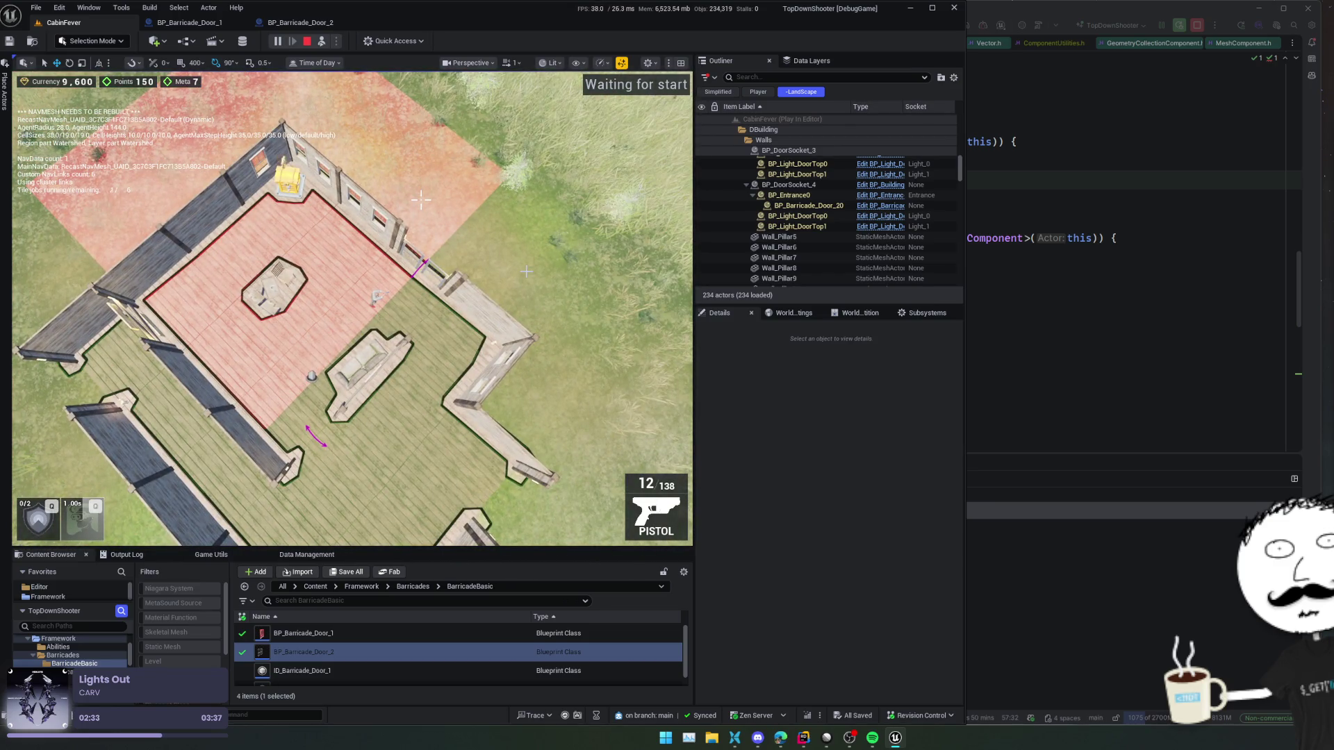
click(307, 41)
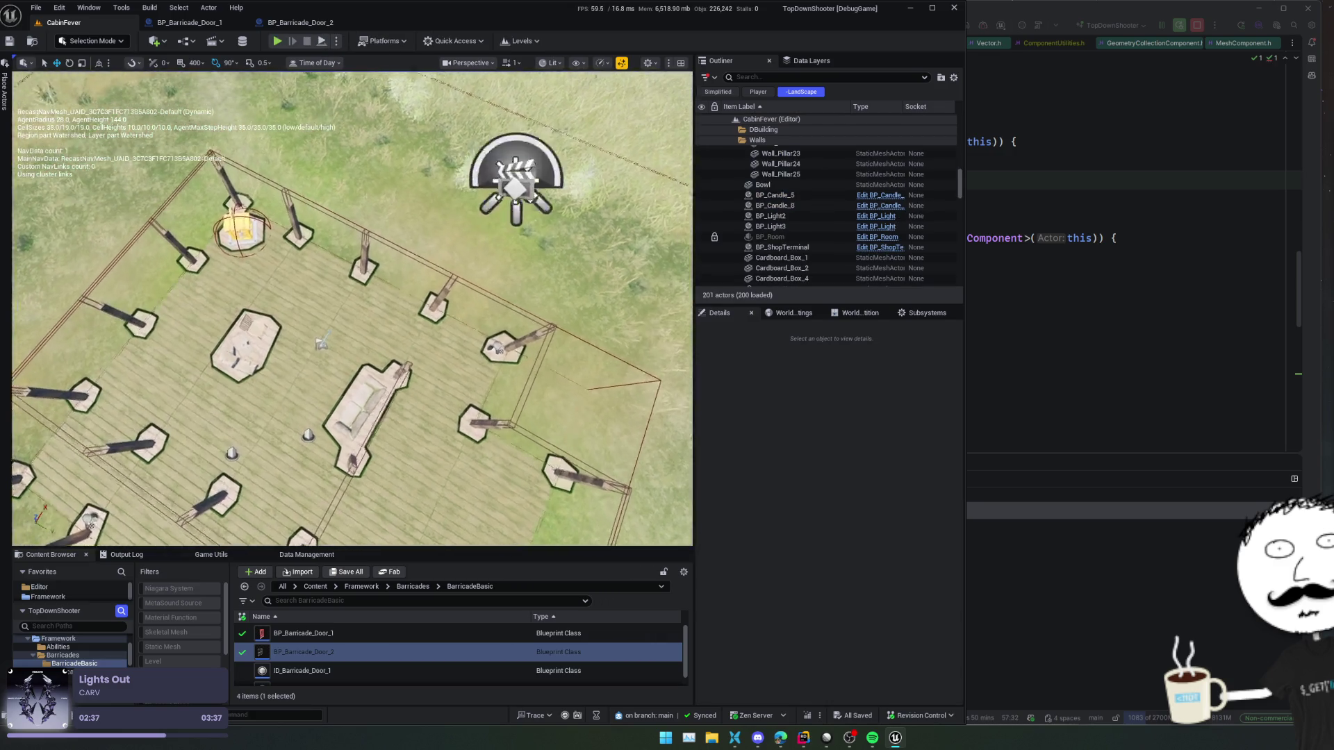
click(293, 25)
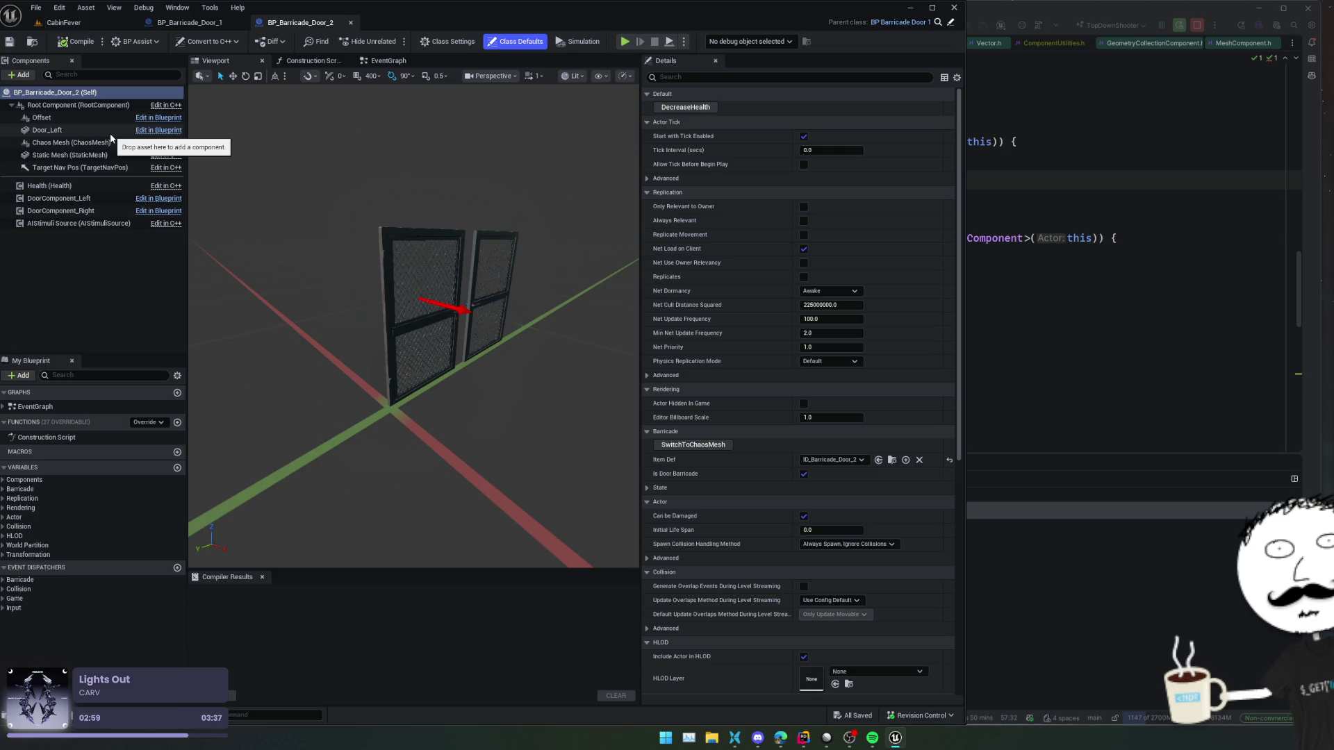
- Set BP_GameCharacter's Simple Inventory Starting Items [2] stack count to 5, then compile and save
click(111, 22)
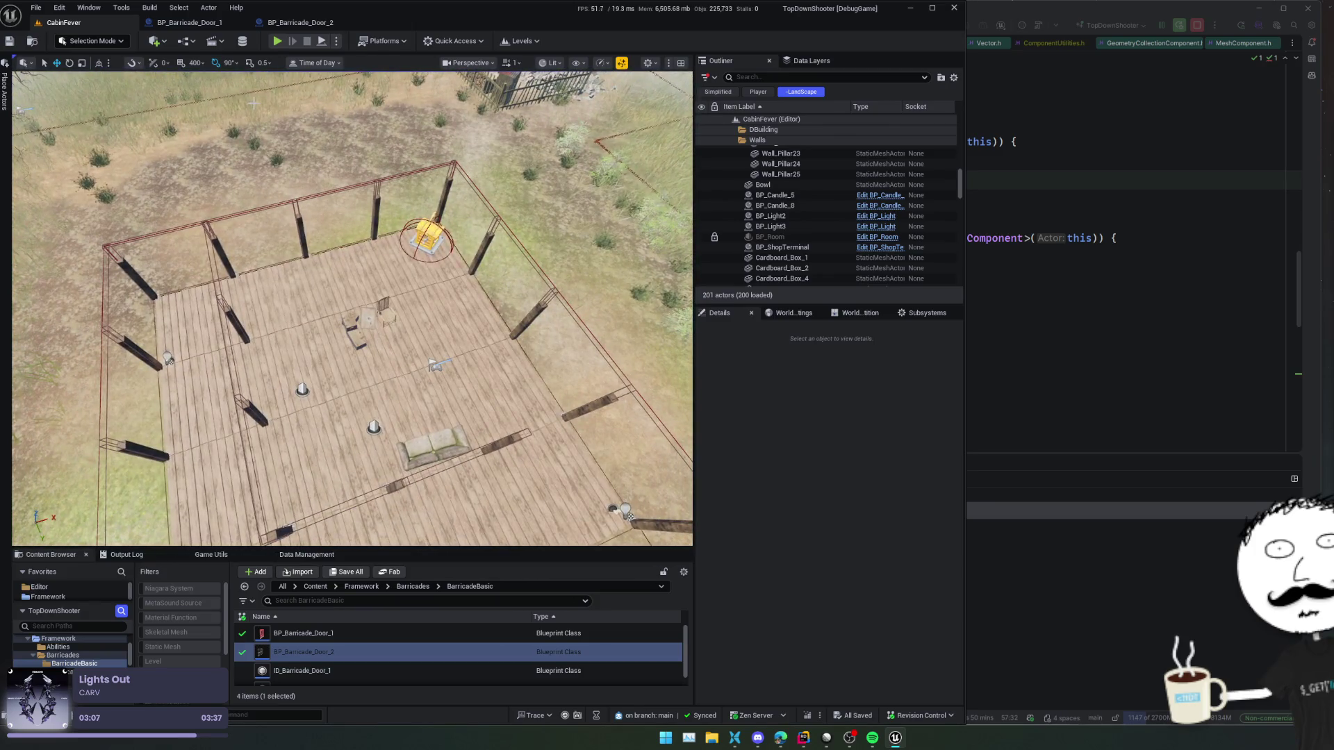
key(ctrl+shift+p)
text(Gene)
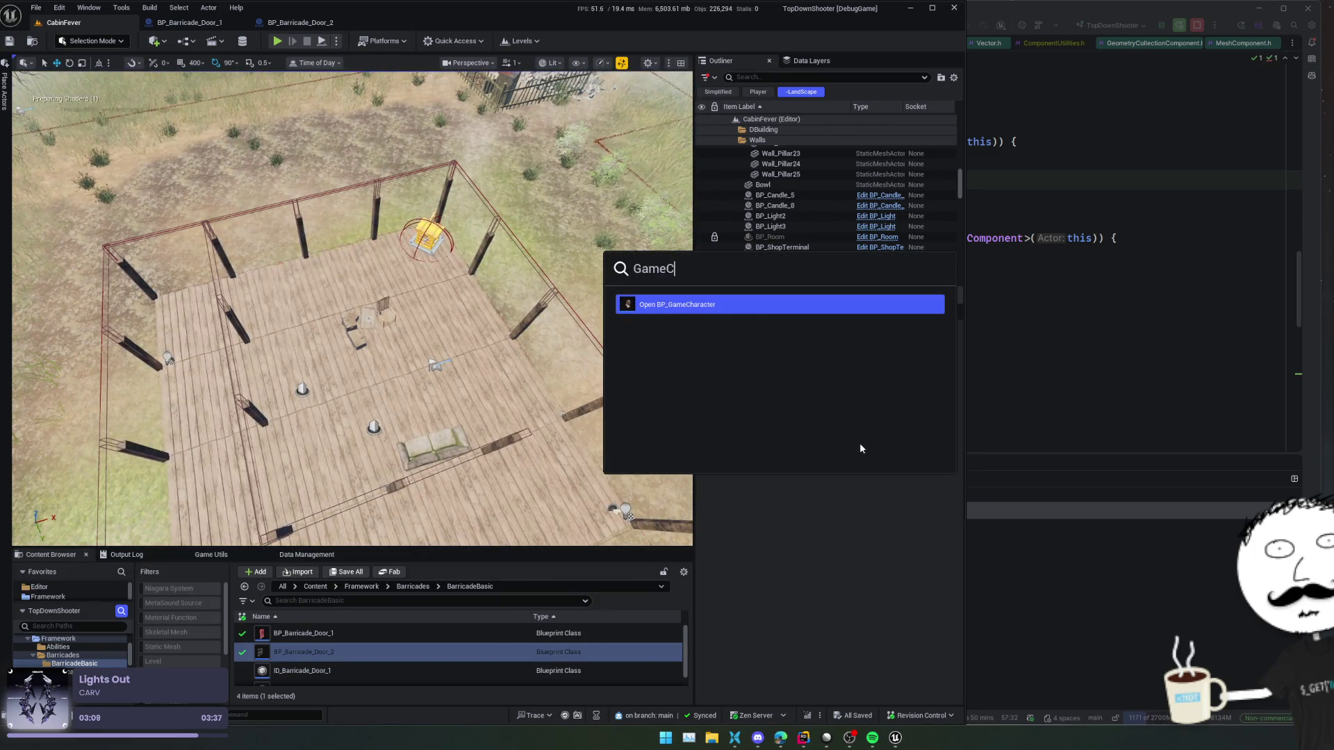
key(Return)
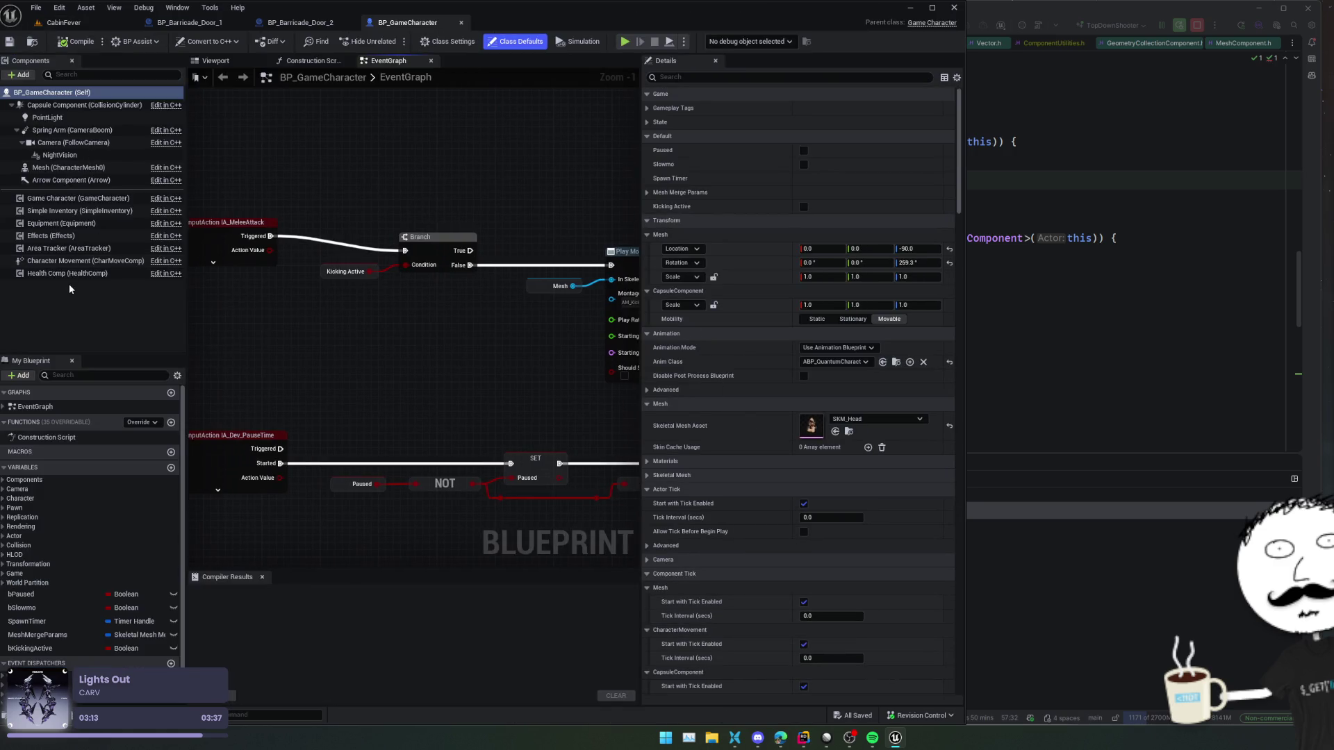
click(77, 210)
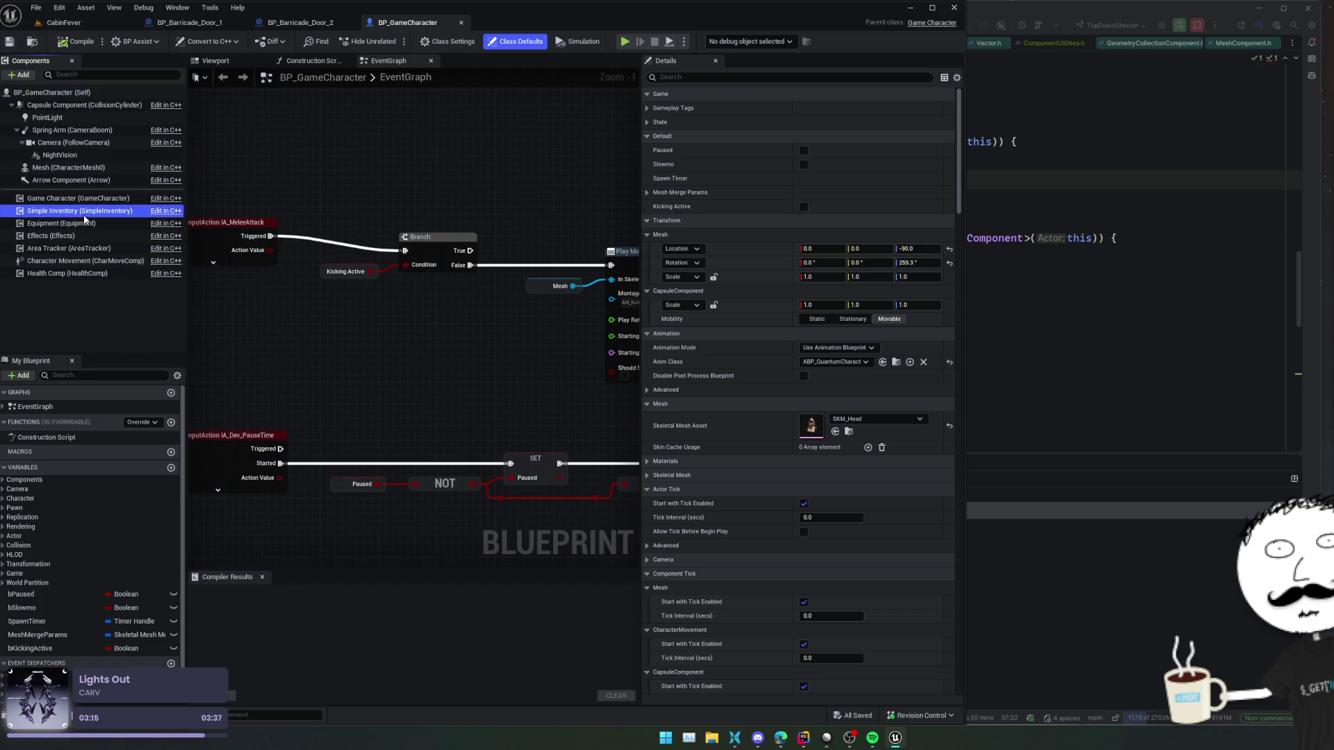
click(815, 394)
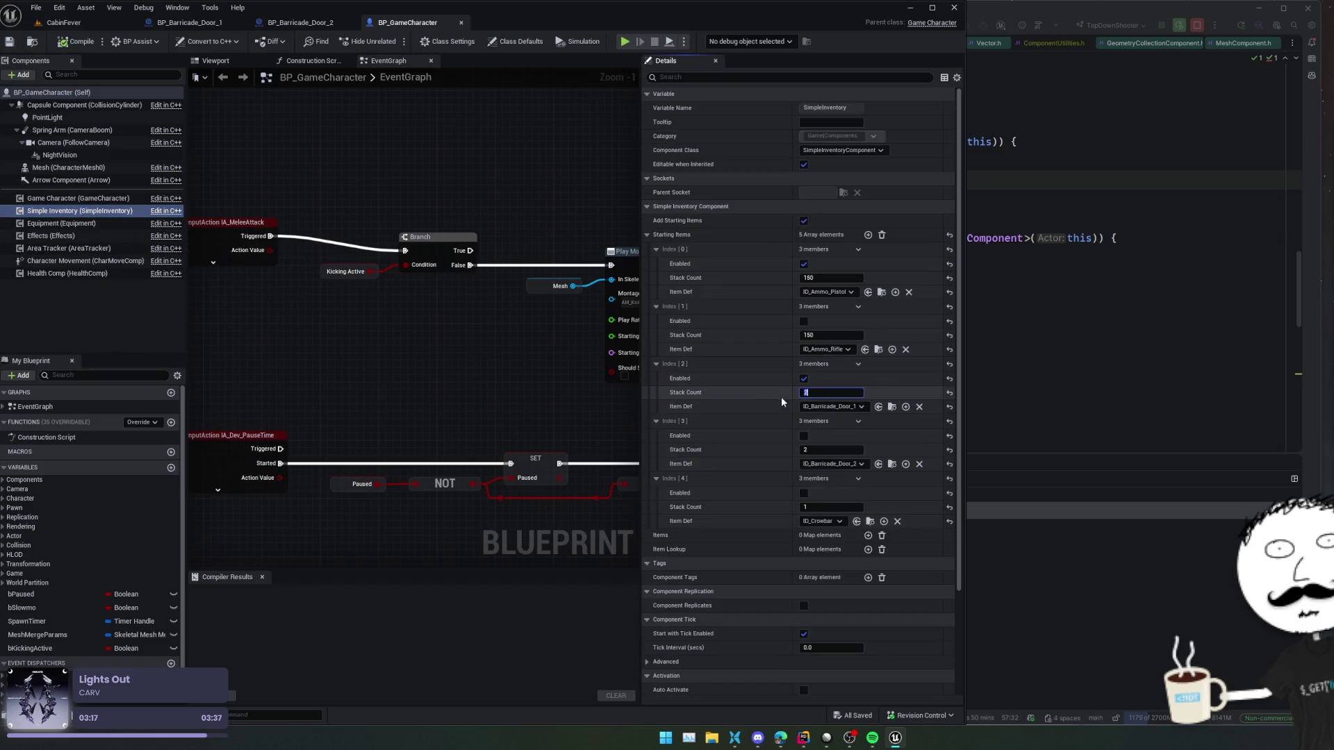
text(5)
click(76, 41)
click(8, 41)
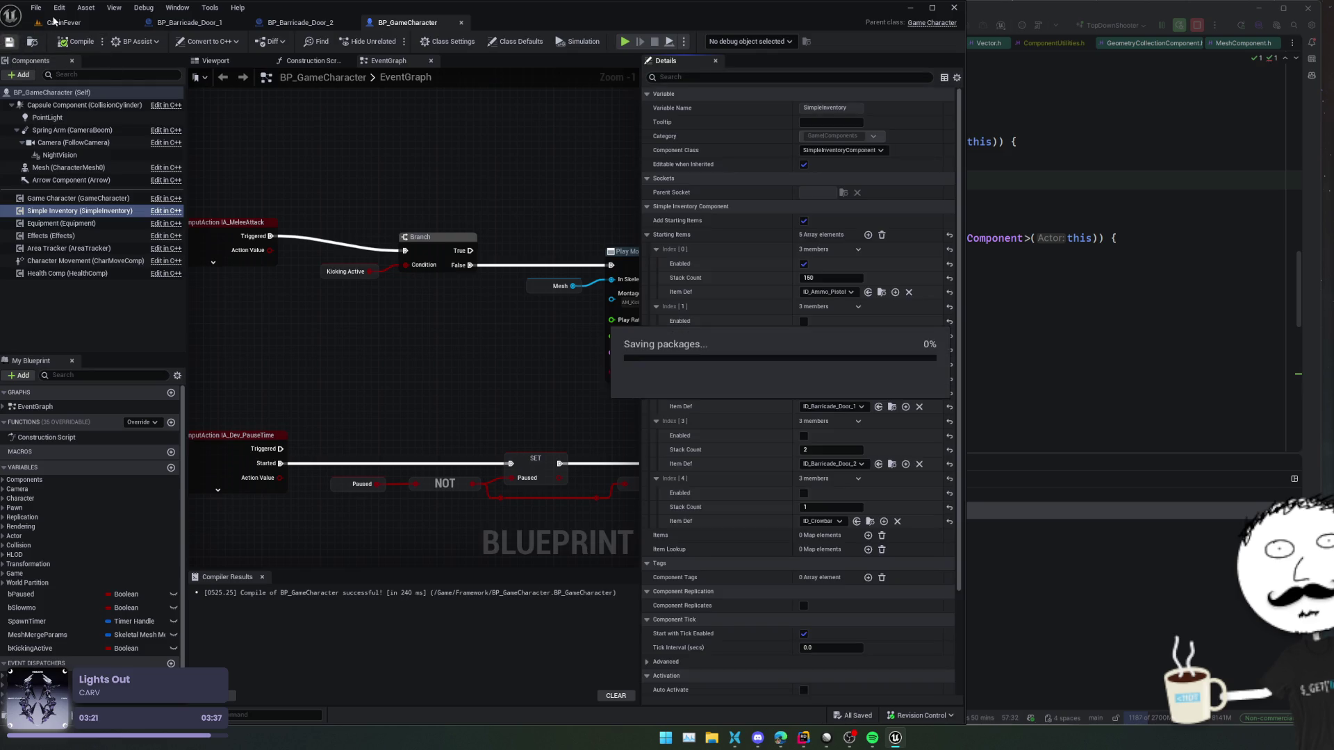
click(64, 23)
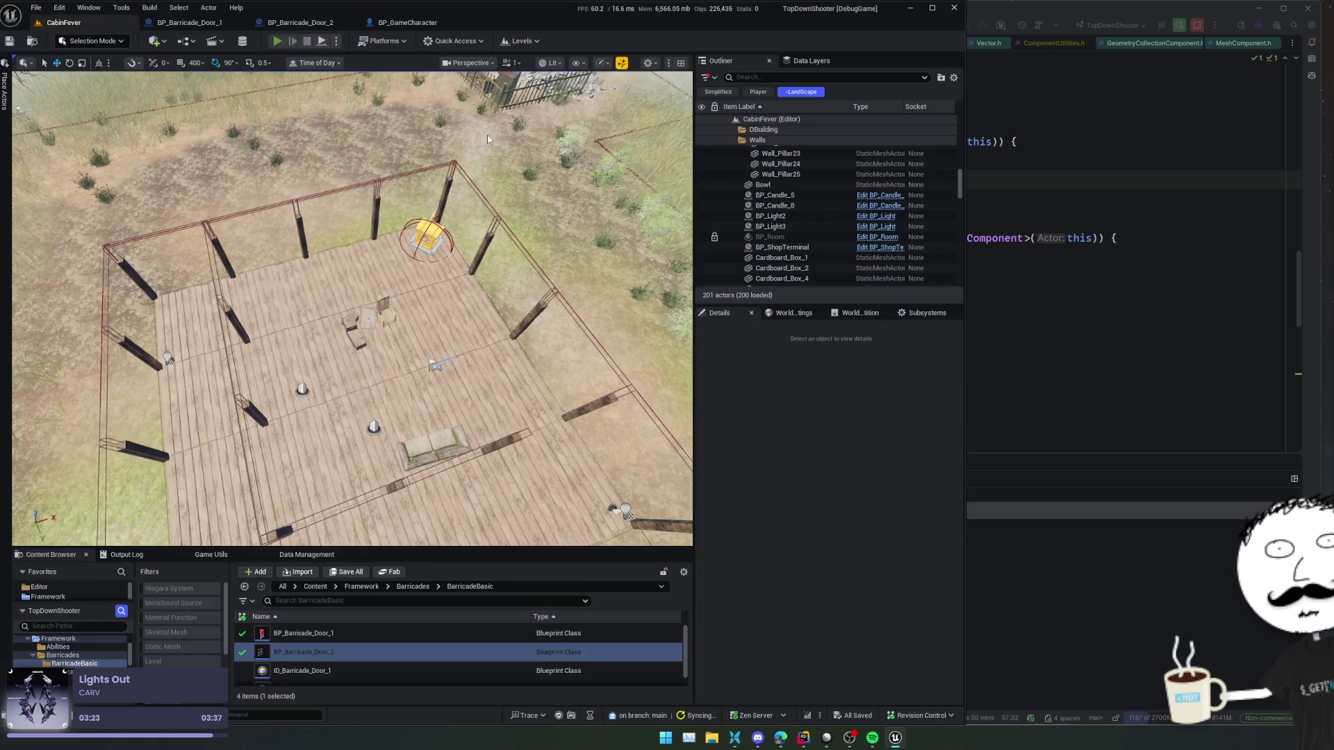
- Playtest placing a barricade, stop, then enable enemy waves with StartWaves 1 and play again
key(alt+p)
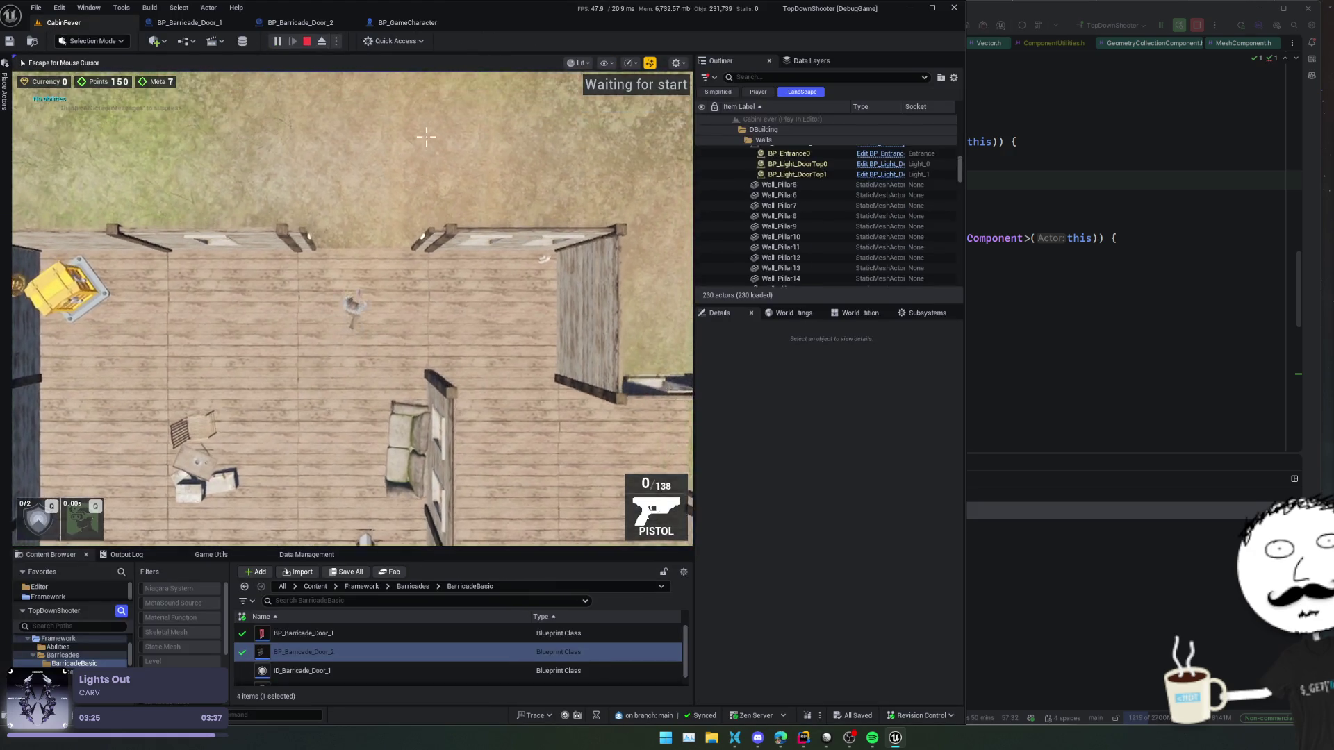
key(e)
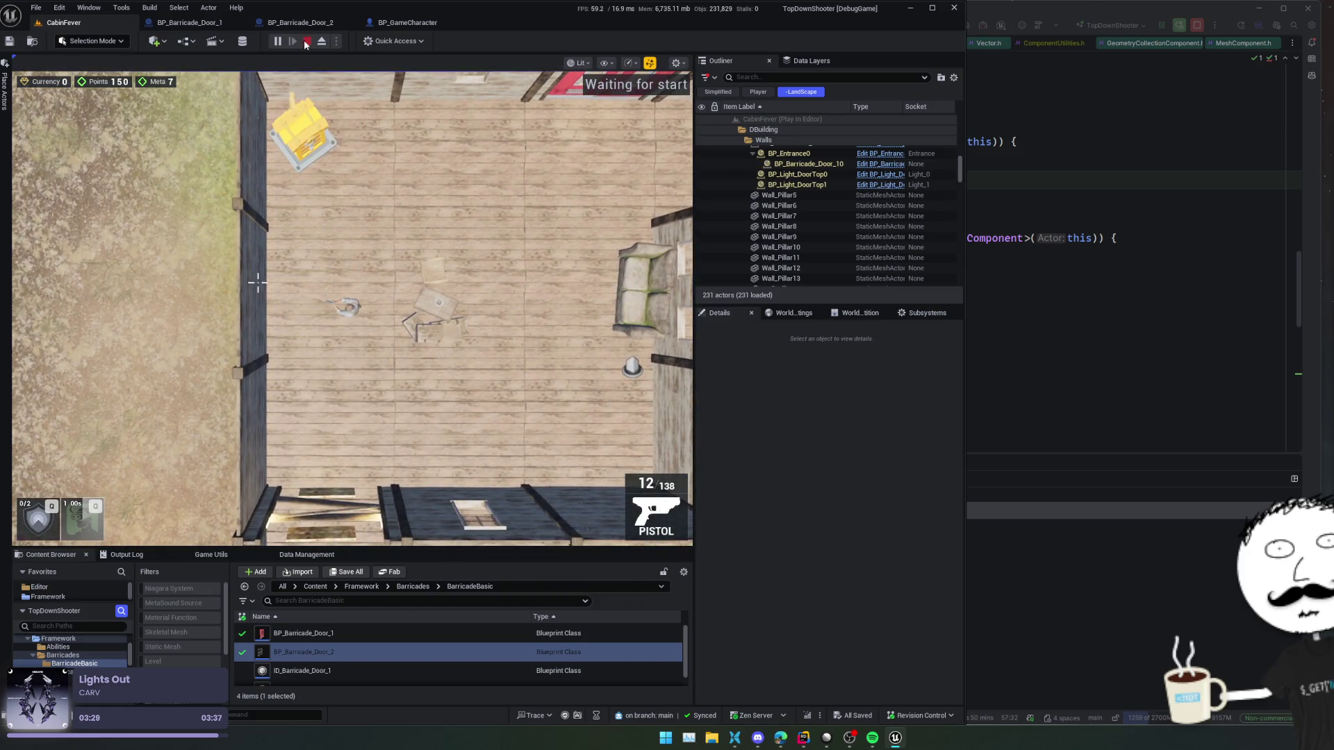
click(306, 41)
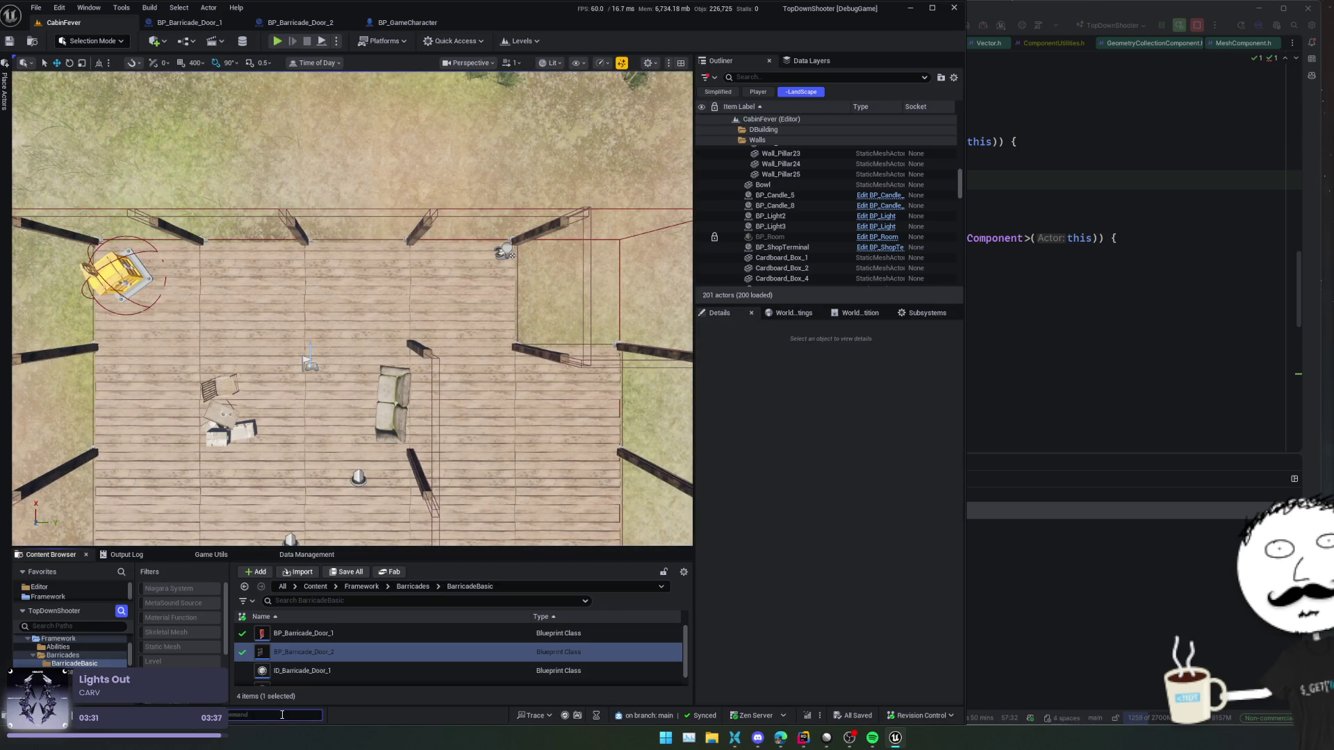
text(StartWaves 1)
key(Return)
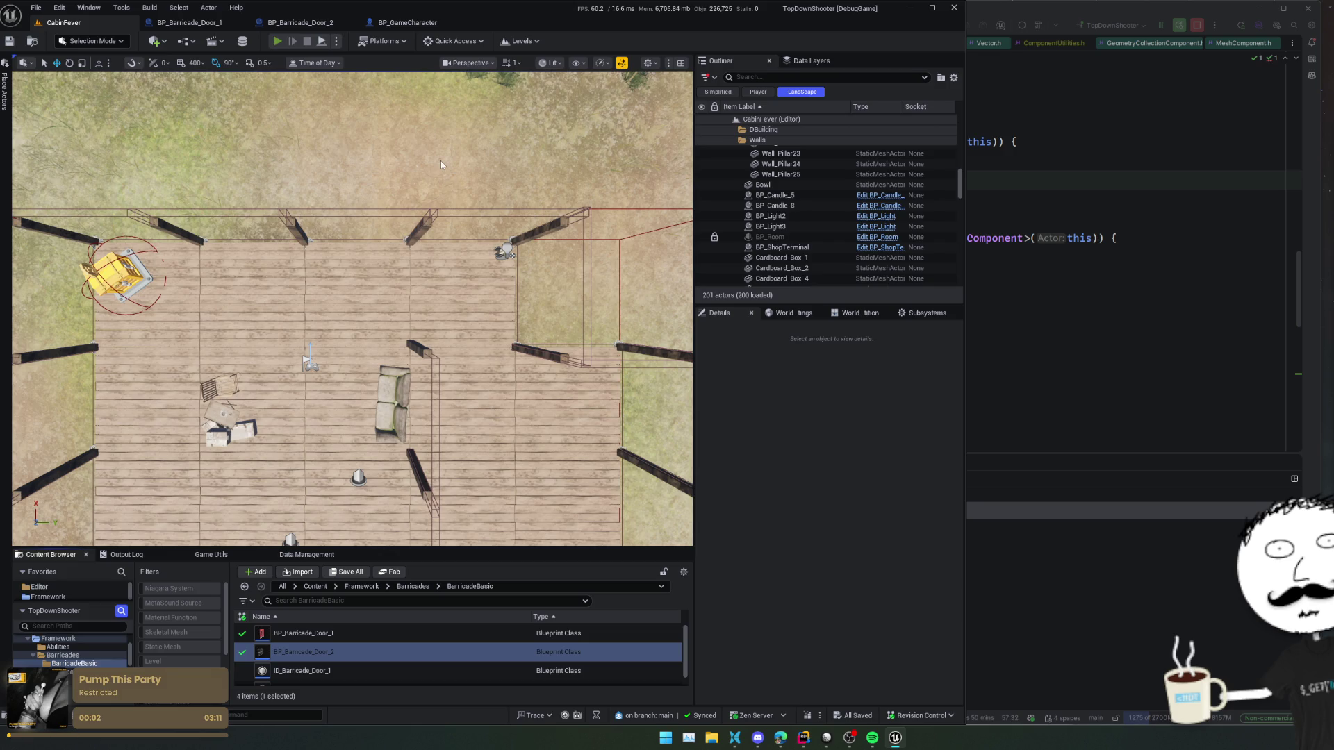
key(alt+p)
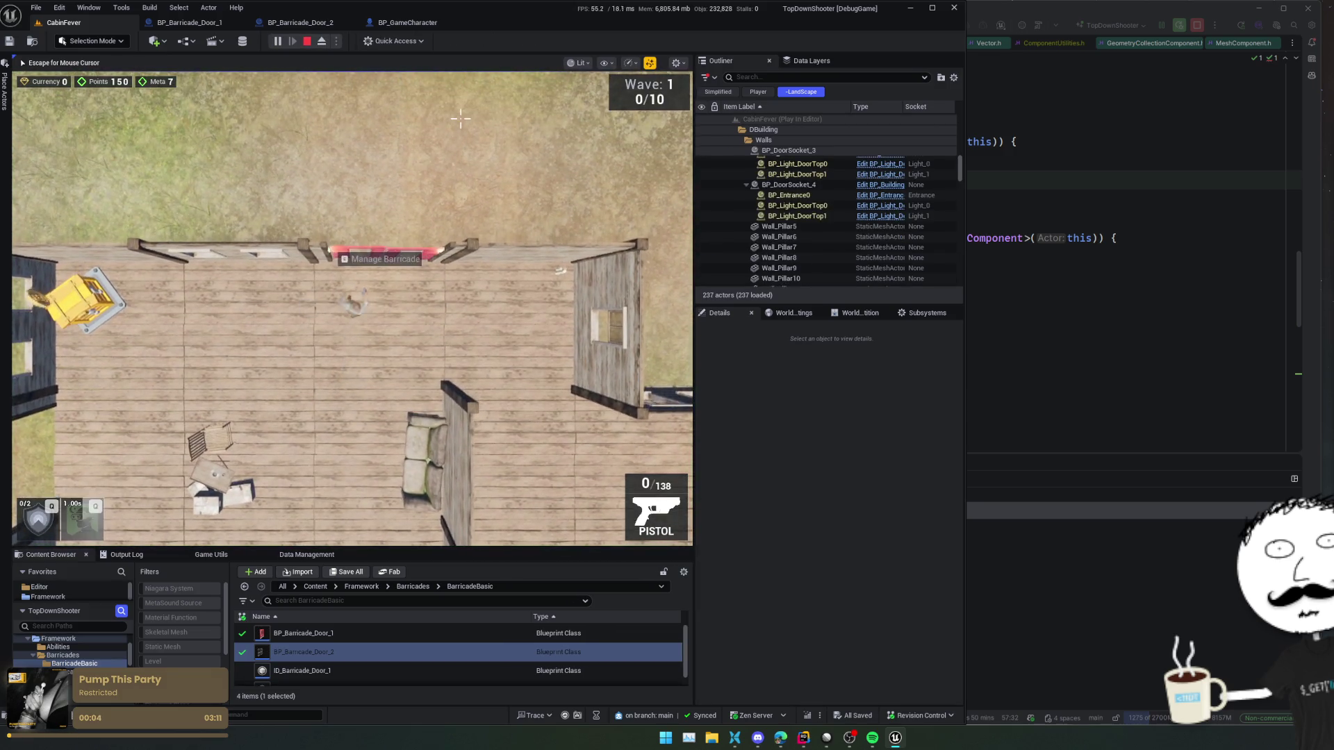
- Build a barricade in the lower doorway and move around the cabin
key(s)
key(a)
key(s)
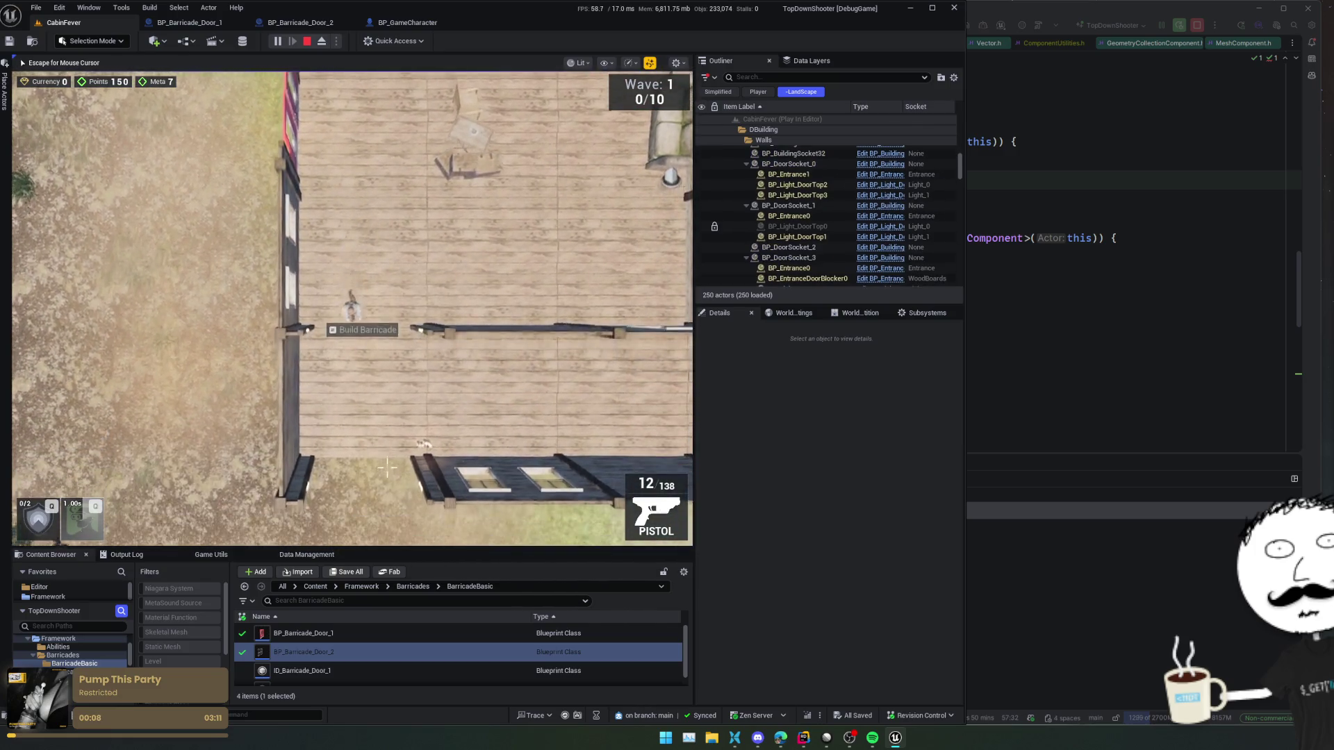
key(s)
key(e)
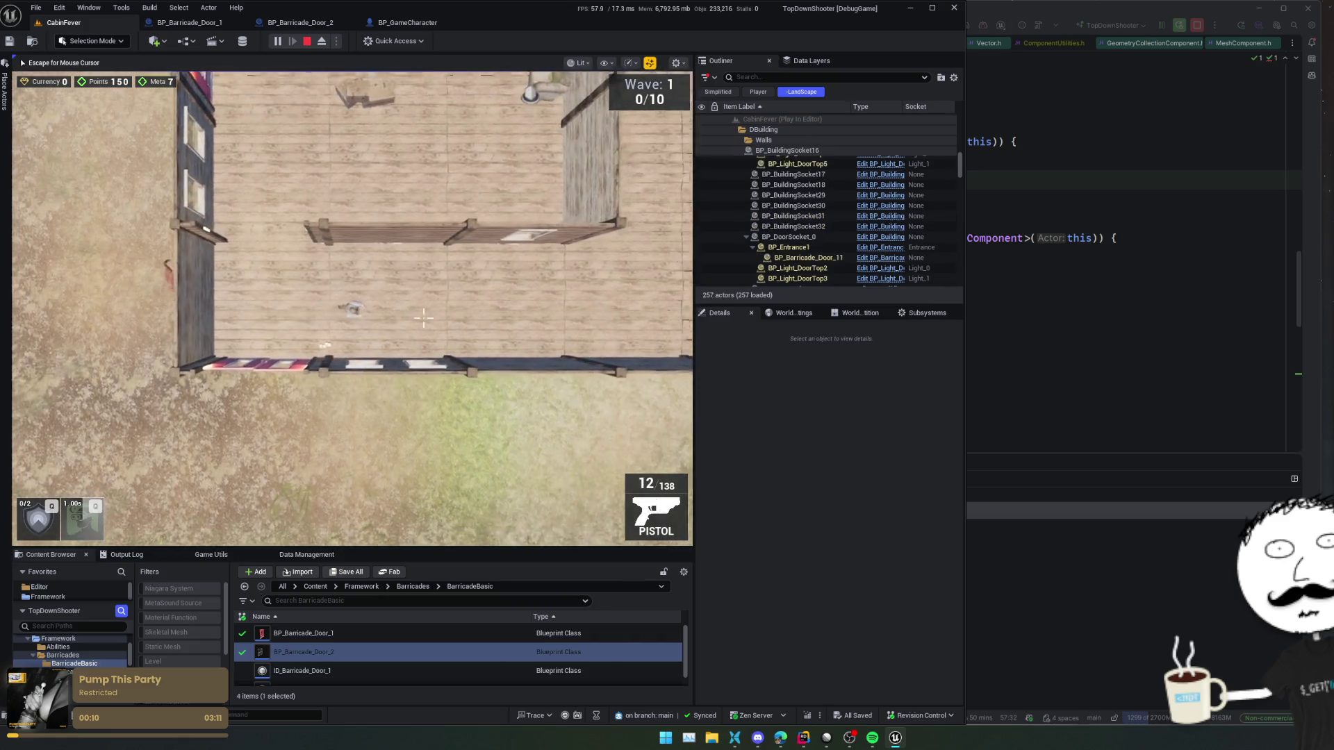
key(d)
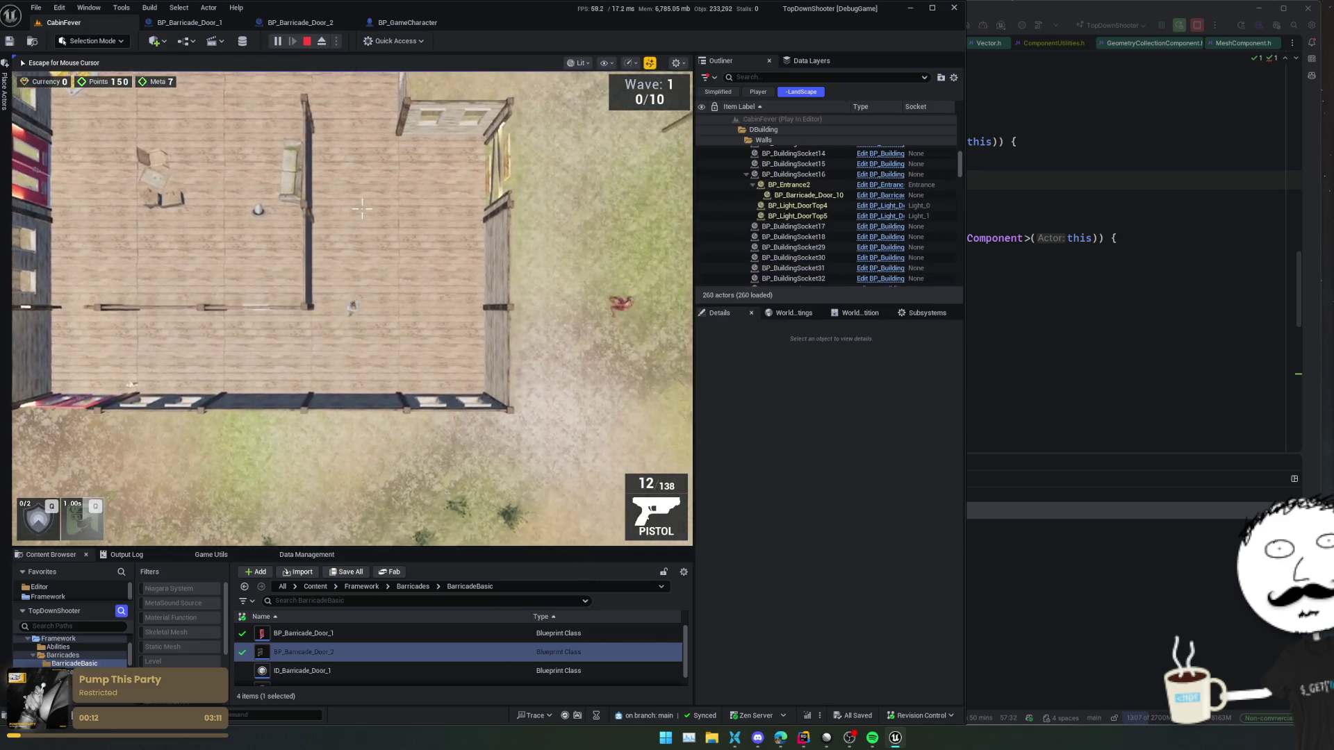
key(w)
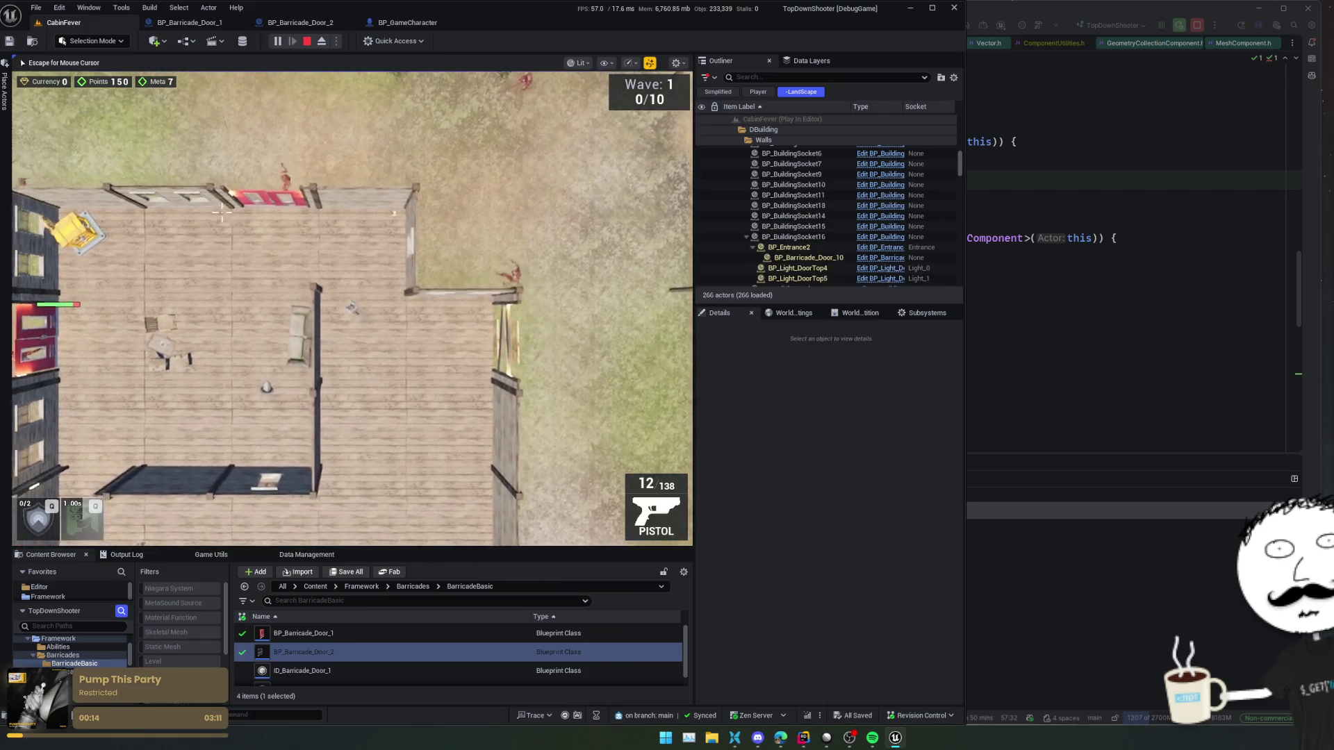
key(a)
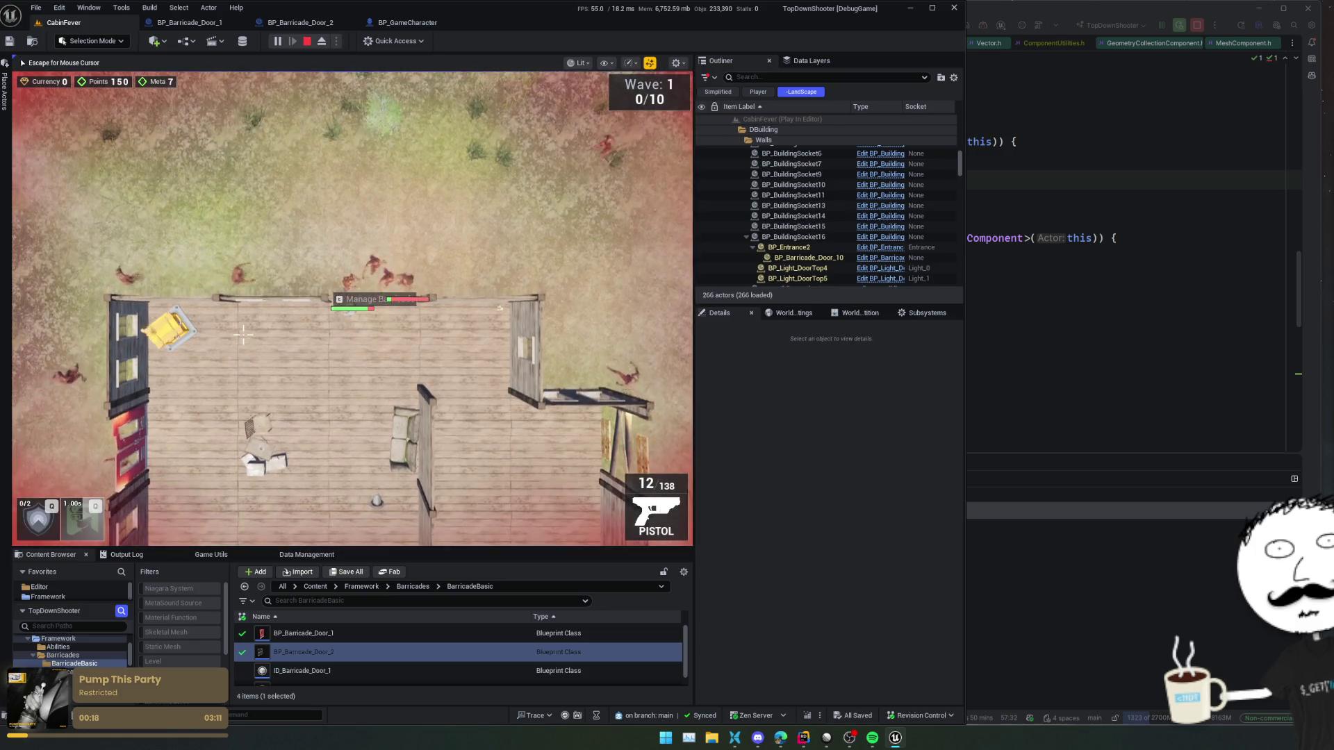
key(s)
- Shoot the approaching zombies with the pistol until the wave is cleared, then stop playing
mouse_move(244, 335)
mouse_down()
mouse_move(160, 325)
mouse_move(262, 175)
mouse_up()
key(d)
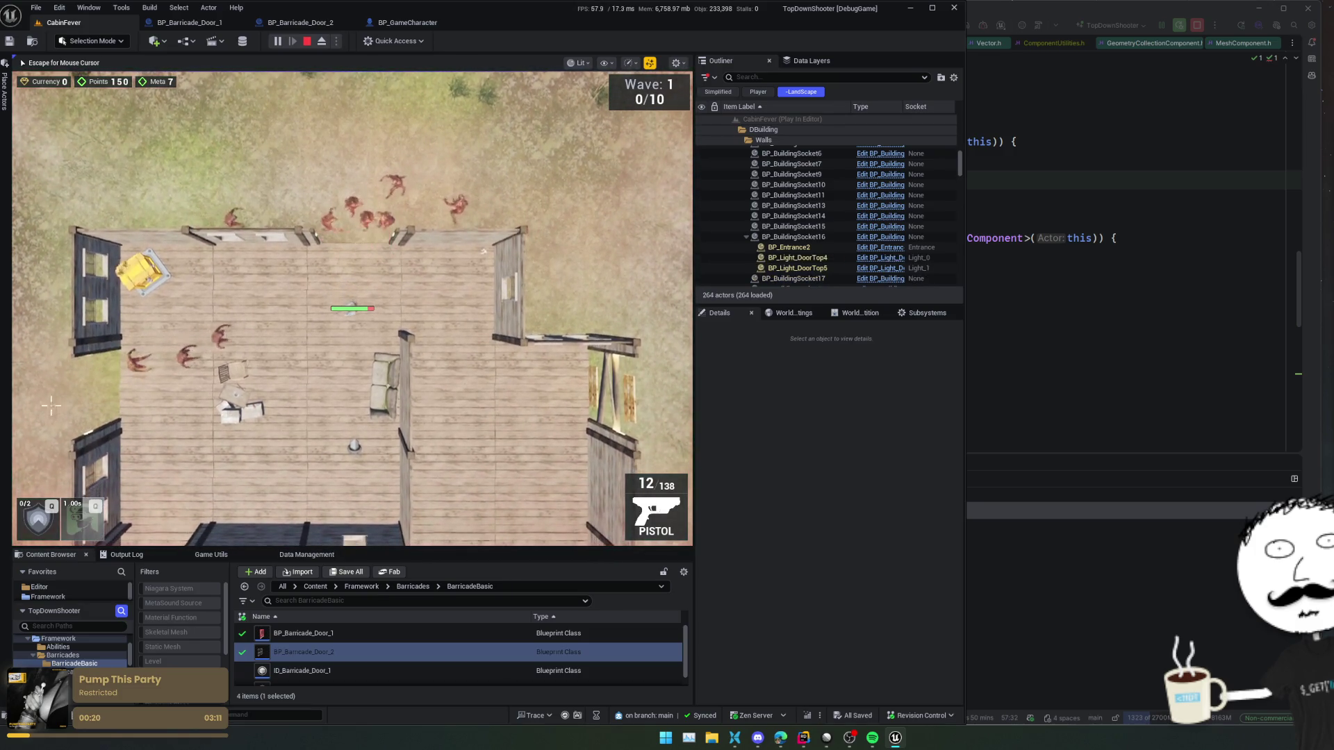
key(s)
key(d)
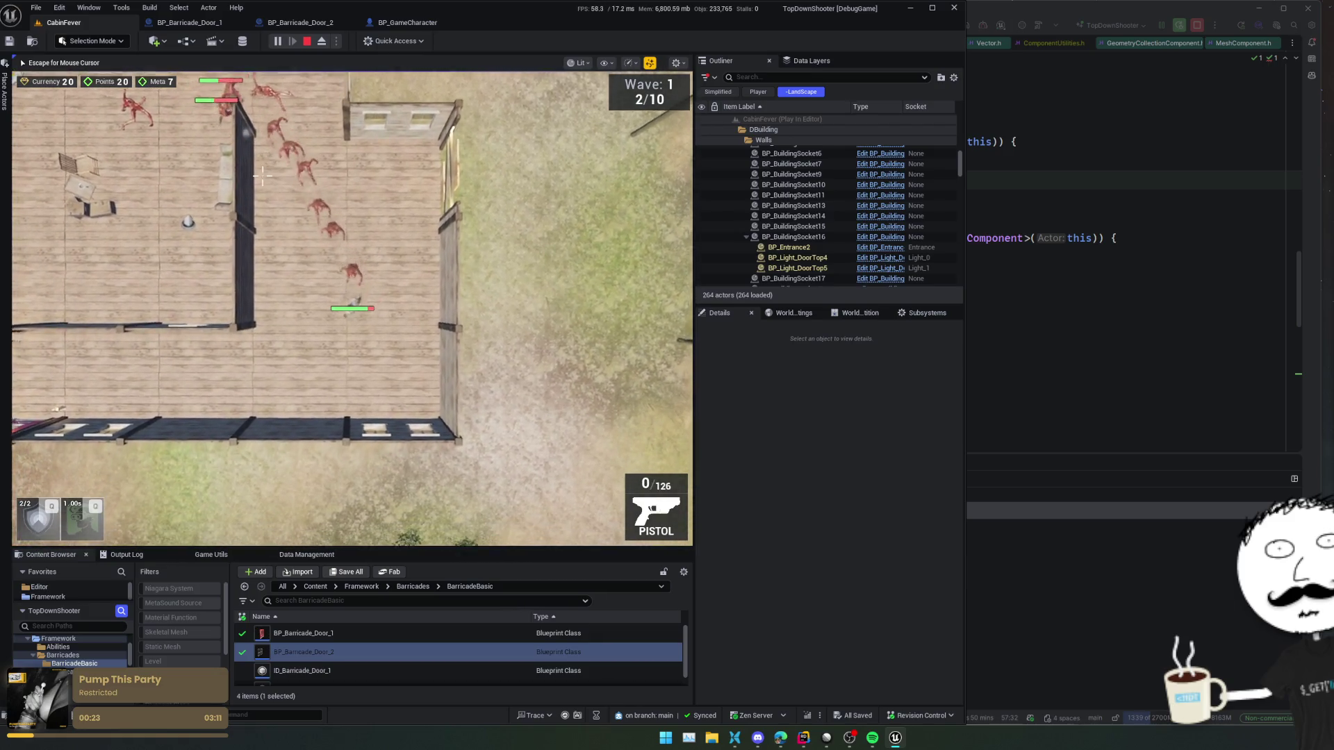
key(a)
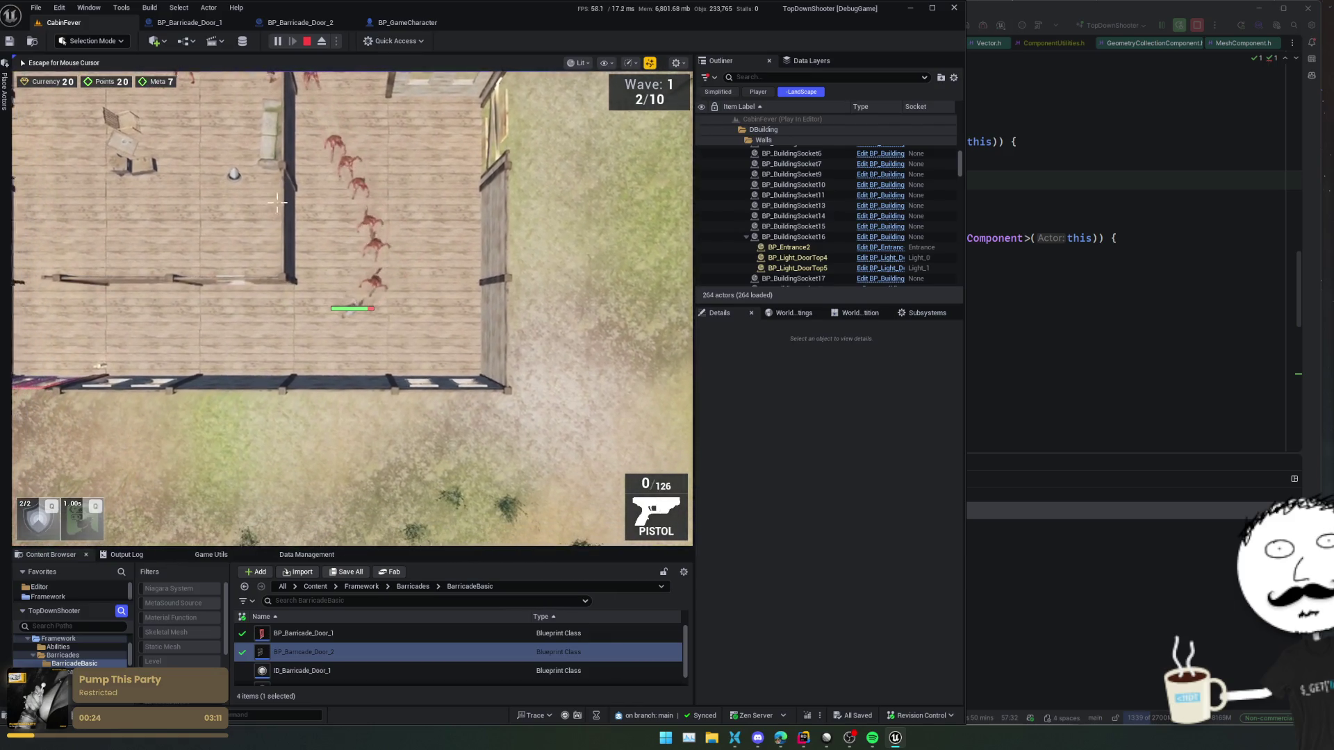
click(462, 284)
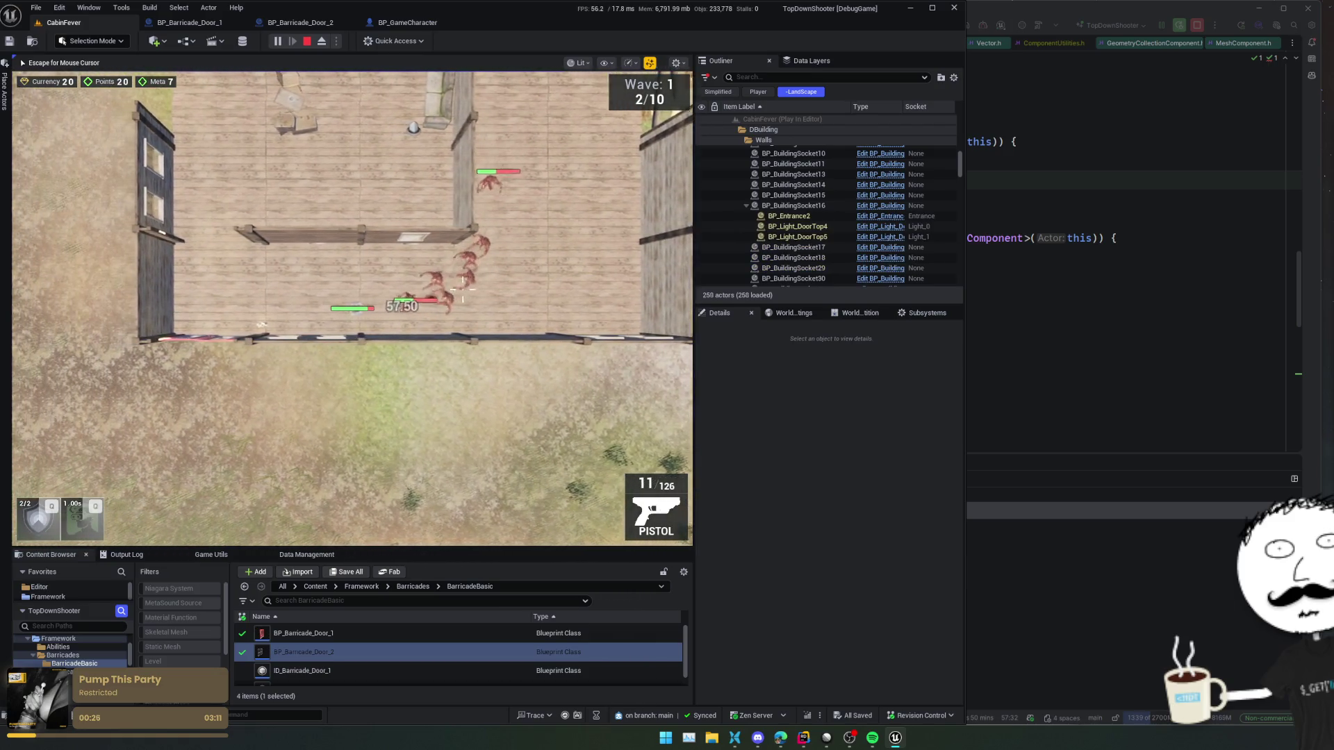
key(a)
click(462, 285)
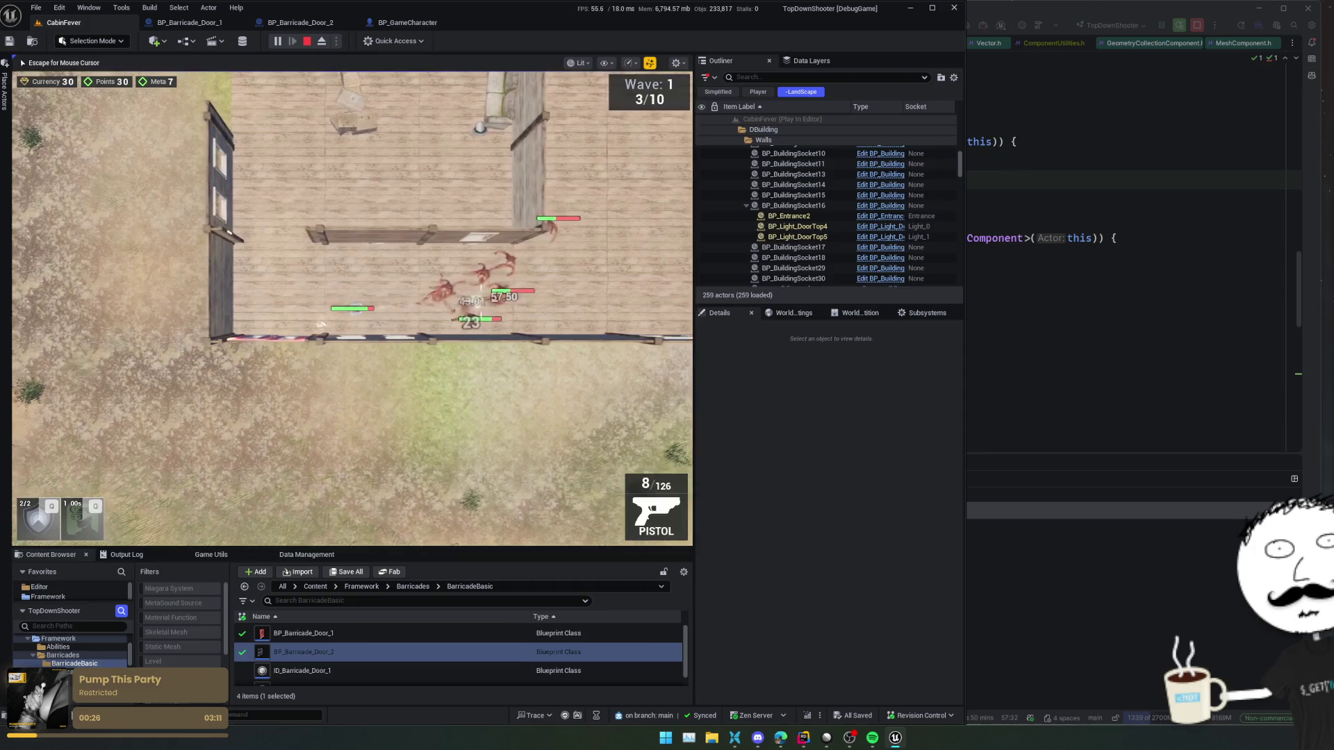
click(469, 286)
click(480, 288)
click(489, 291)
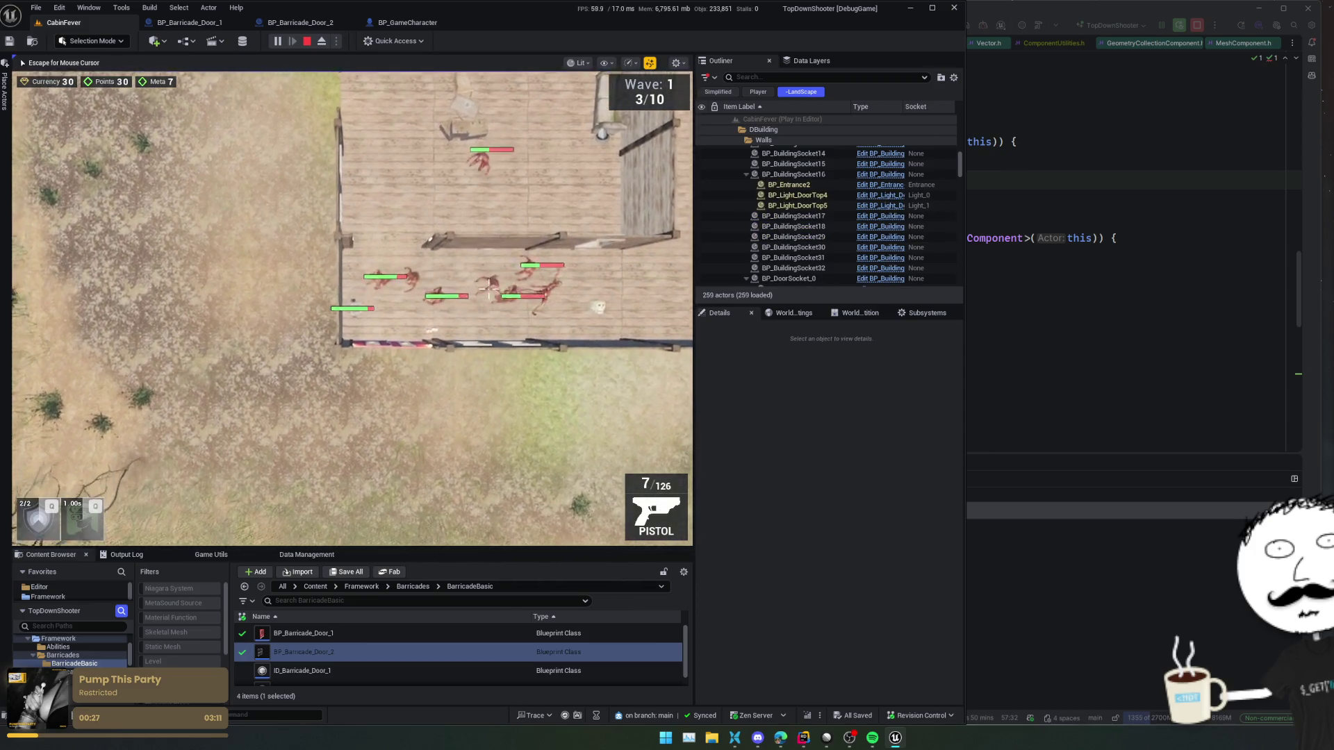
key(d)
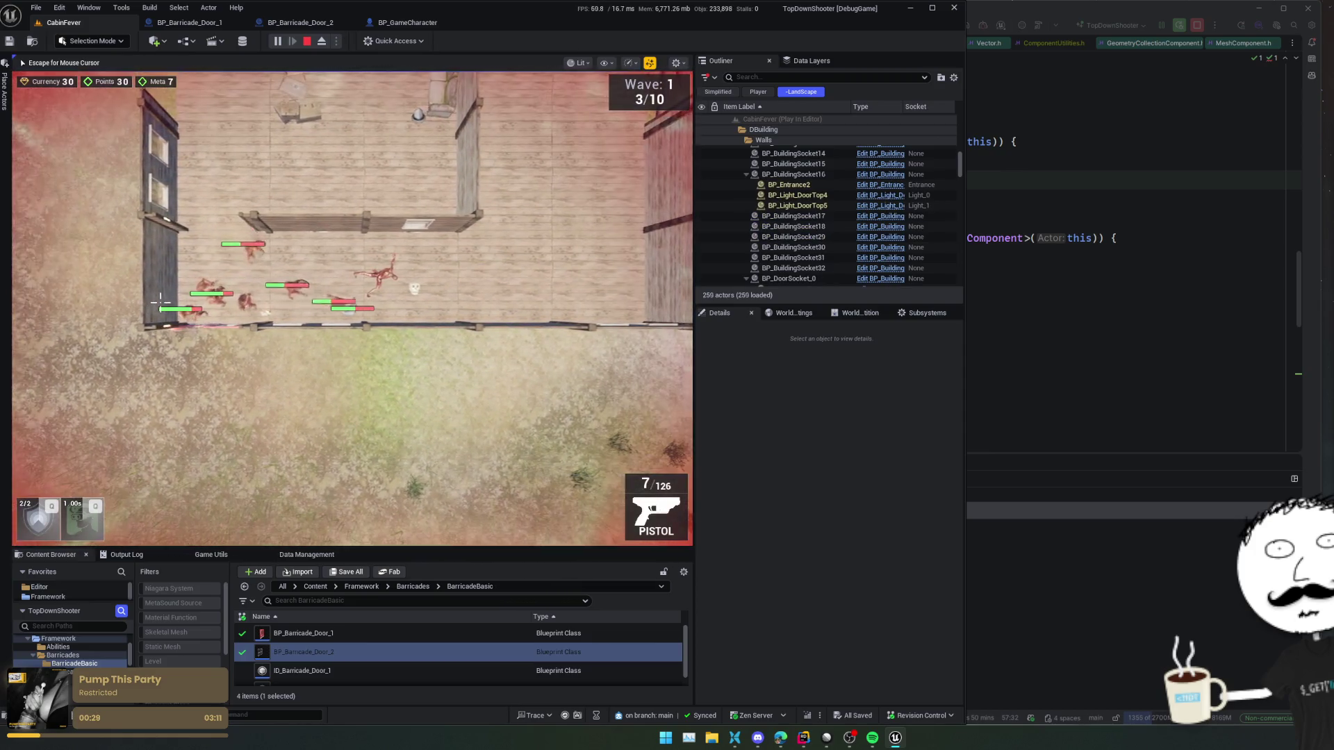
key(d)
click(167, 299)
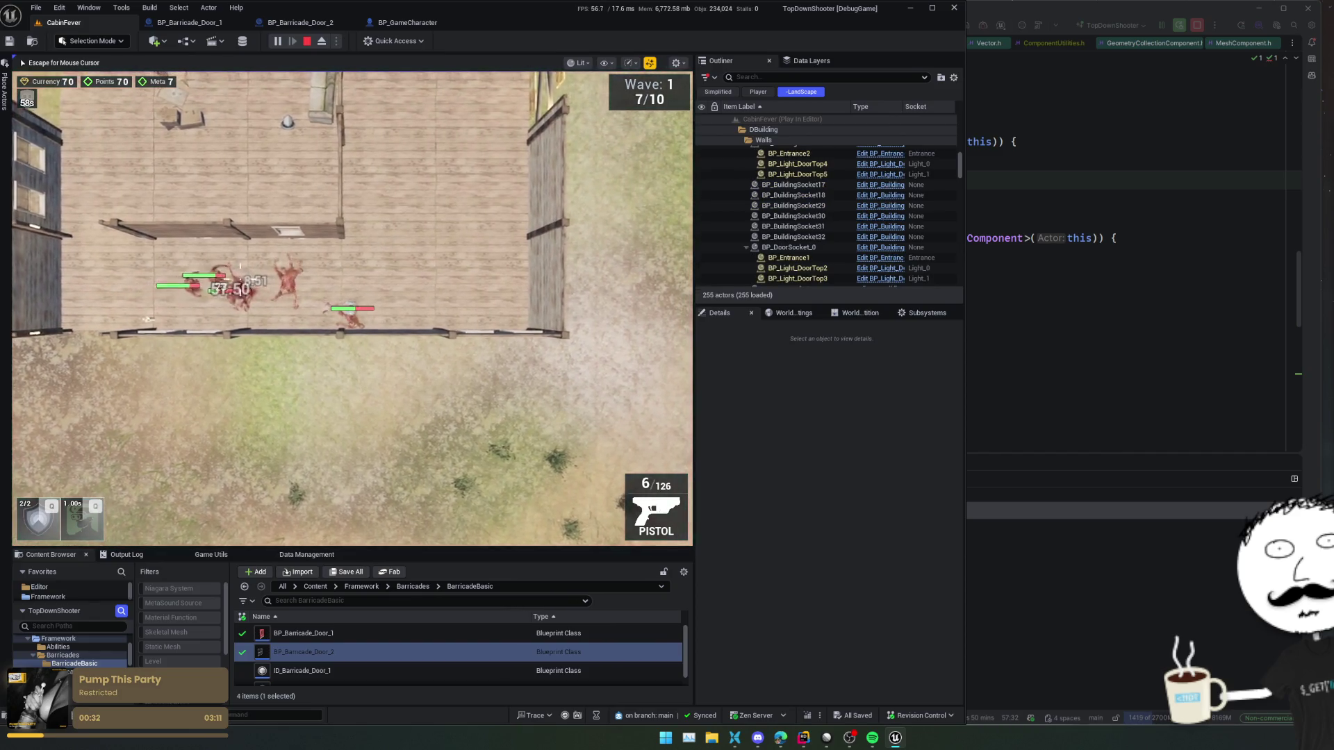
key(a)
key(d)
click(262, 270)
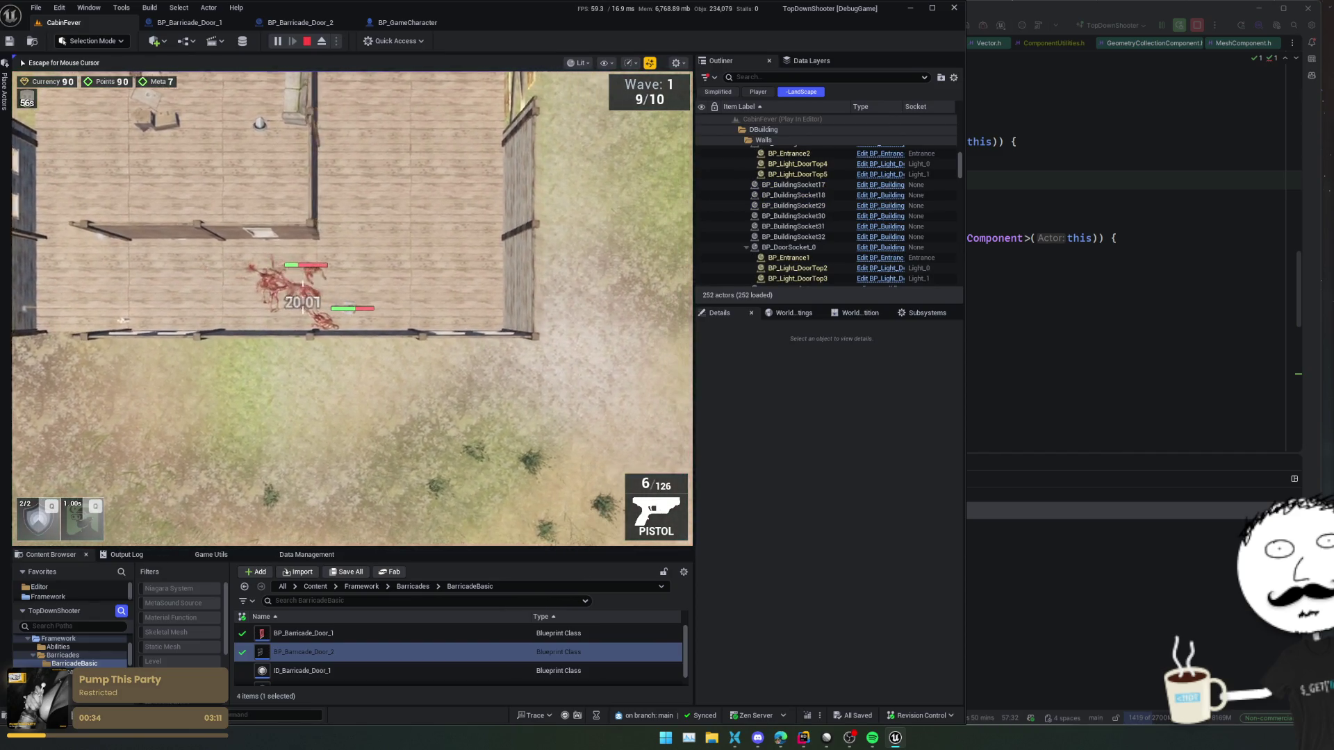
key(w)
key(d)
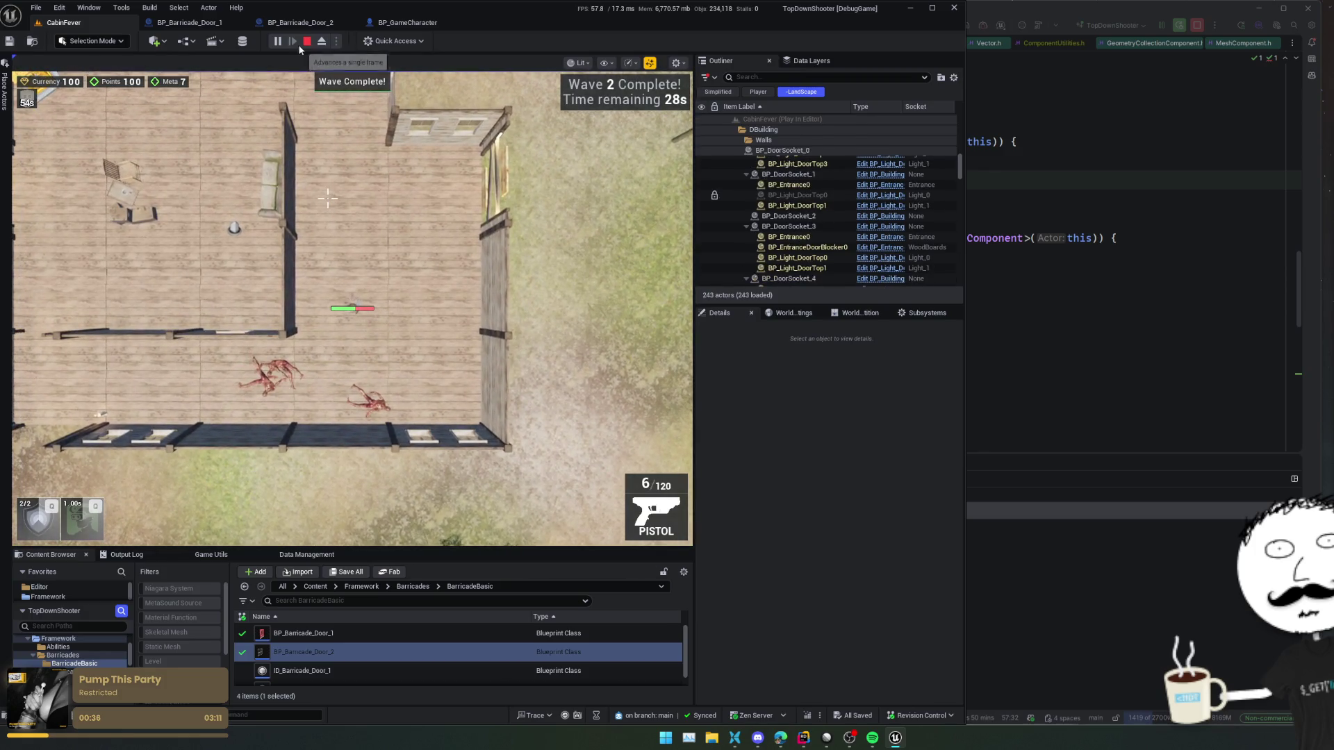
click(306, 41)
- Close the BP_Barricade_Door_2 Blueprint tab and bring up the project asset search
middle_click(296, 23)
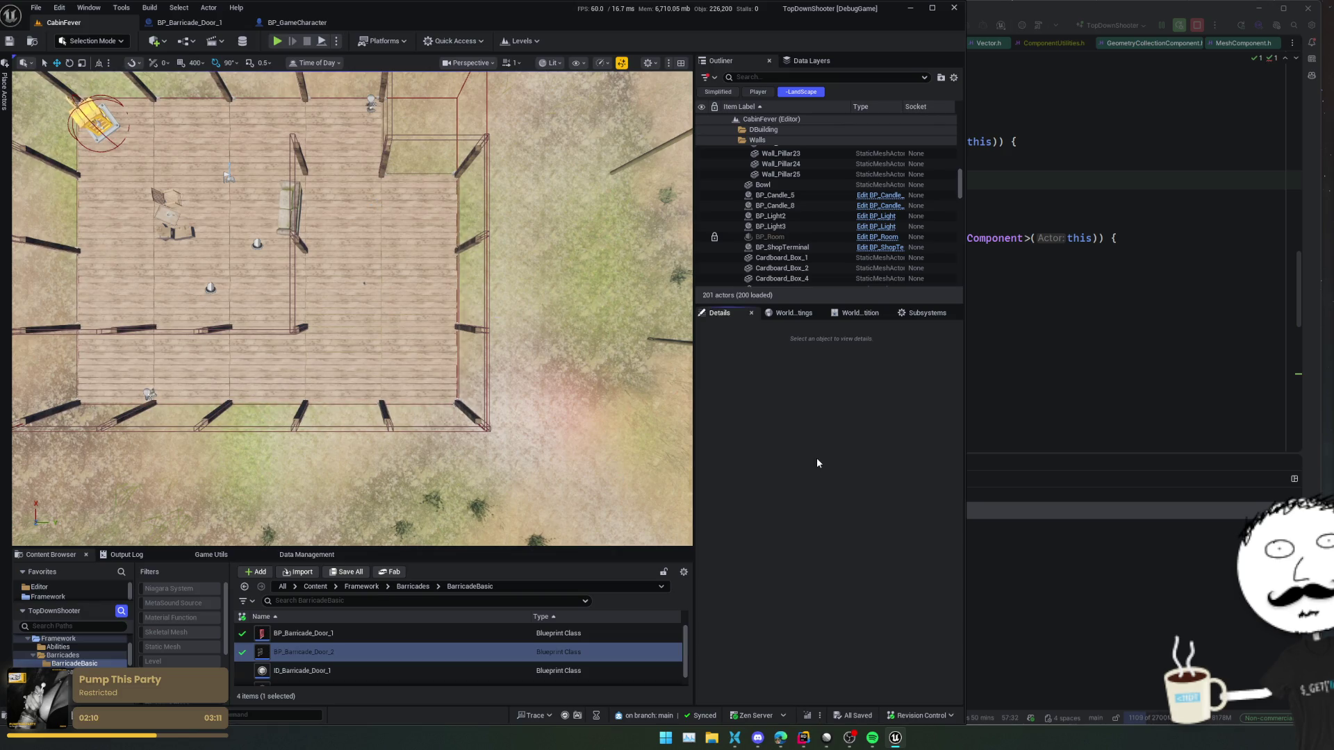
key(alt+space)
- Open the BT_Bot behavior tree and its BTS_DetectPlayer service Blueprint
text(atj)
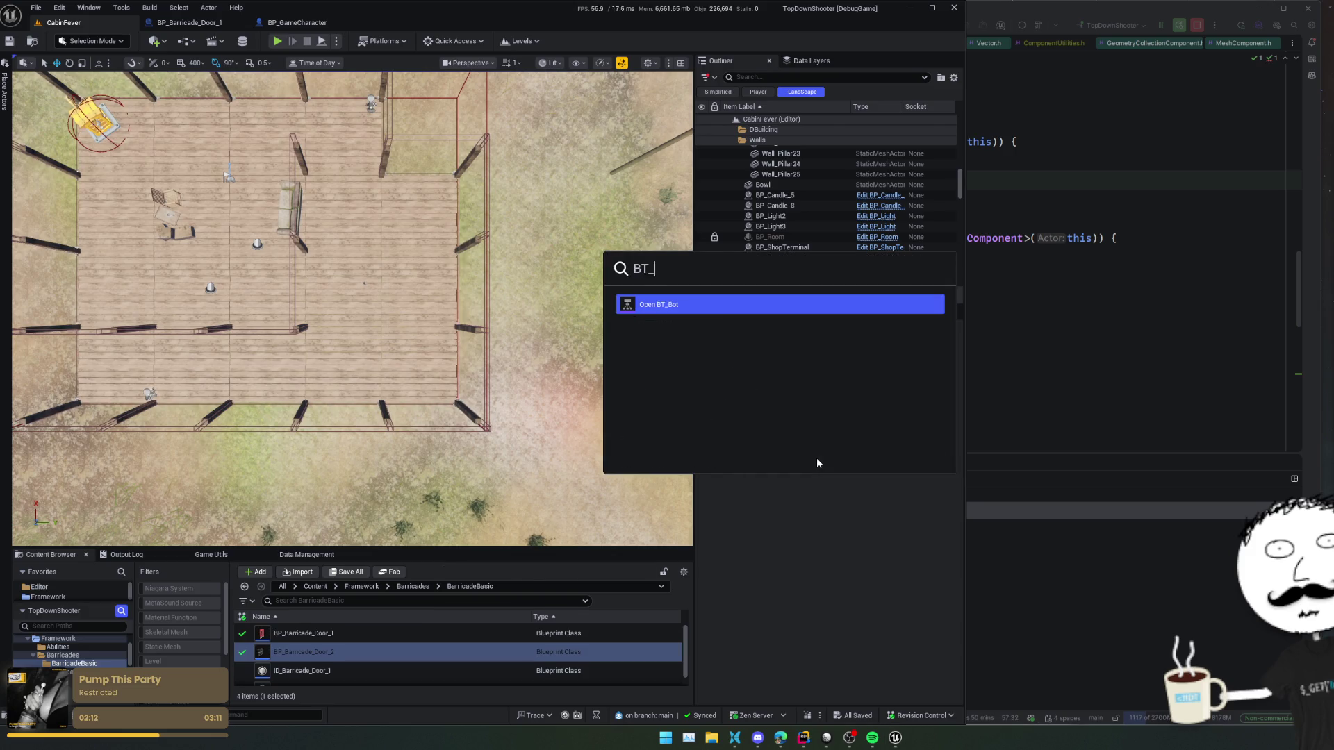
key(Return)
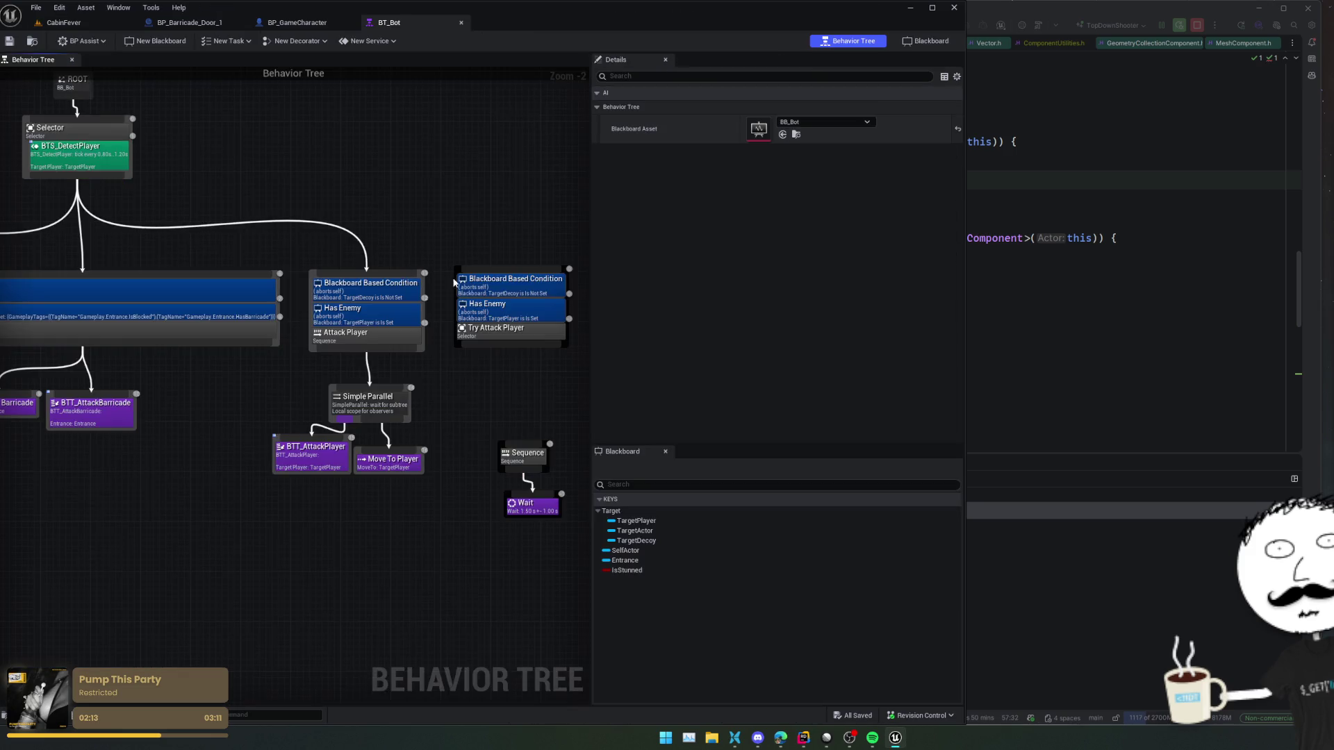
mouse_move(500, 396)
mouse_down()
mouse_move(534, 409)
mouse_move(475, 420)
mouse_up()
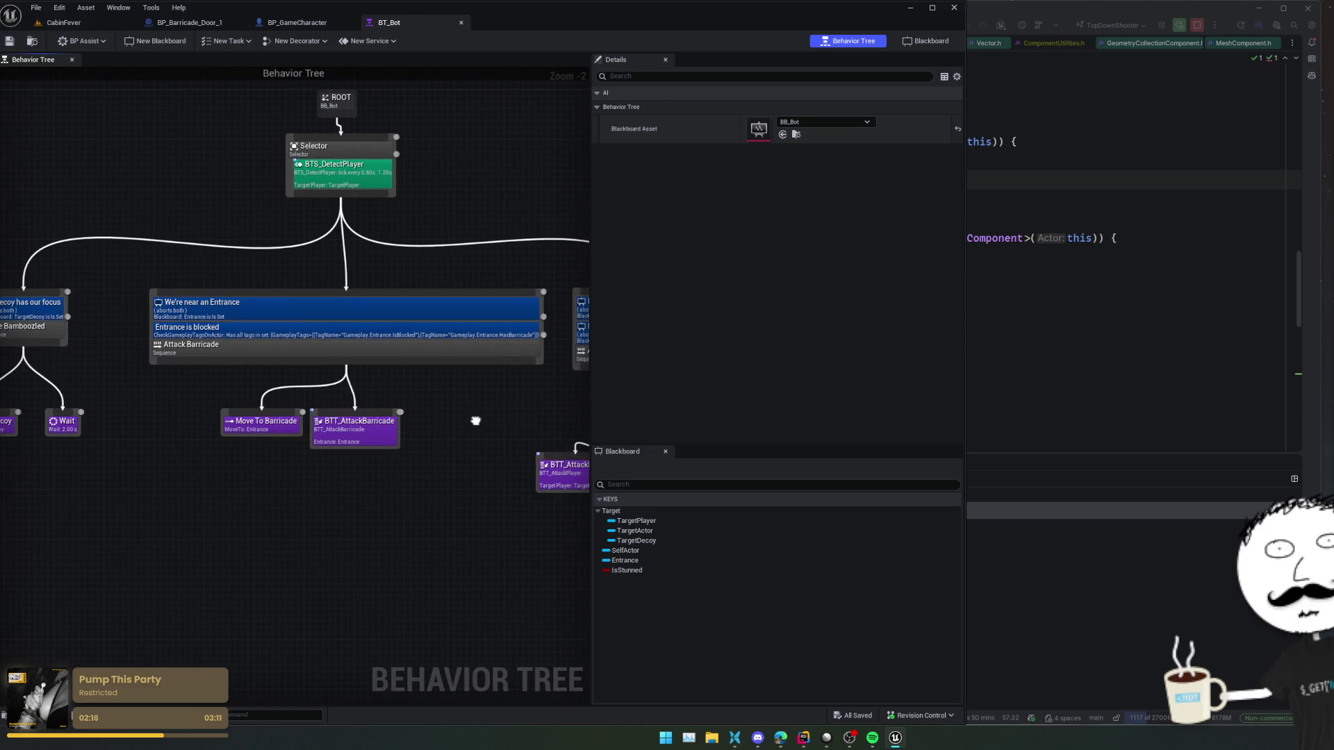
double_click(348, 177)
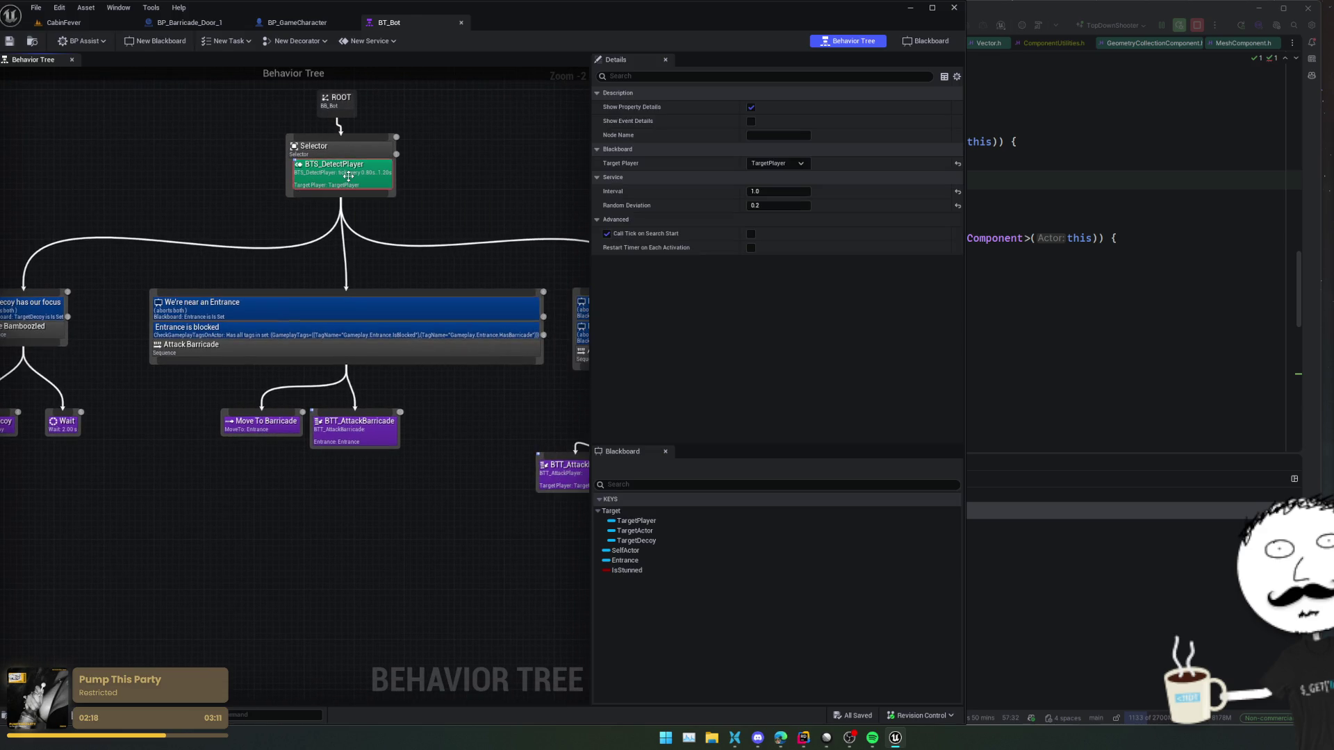
- Find EQS_FindClosestAlivePlayer in the project from Run EQSQuery's Query Template
scroll(514, 448, down, 2)
mouse_move(521, 441)
mouse_down()
mouse_move(806, 406)
mouse_move(372, 375)
mouse_move(440, 359)
mouse_move(570, 413)
mouse_move(607, 396)
mouse_move(333, 403)
mouse_move(377, 419)
mouse_up()
scroll(378, 372, down, 1)
scroll(570, 413, up, 1)
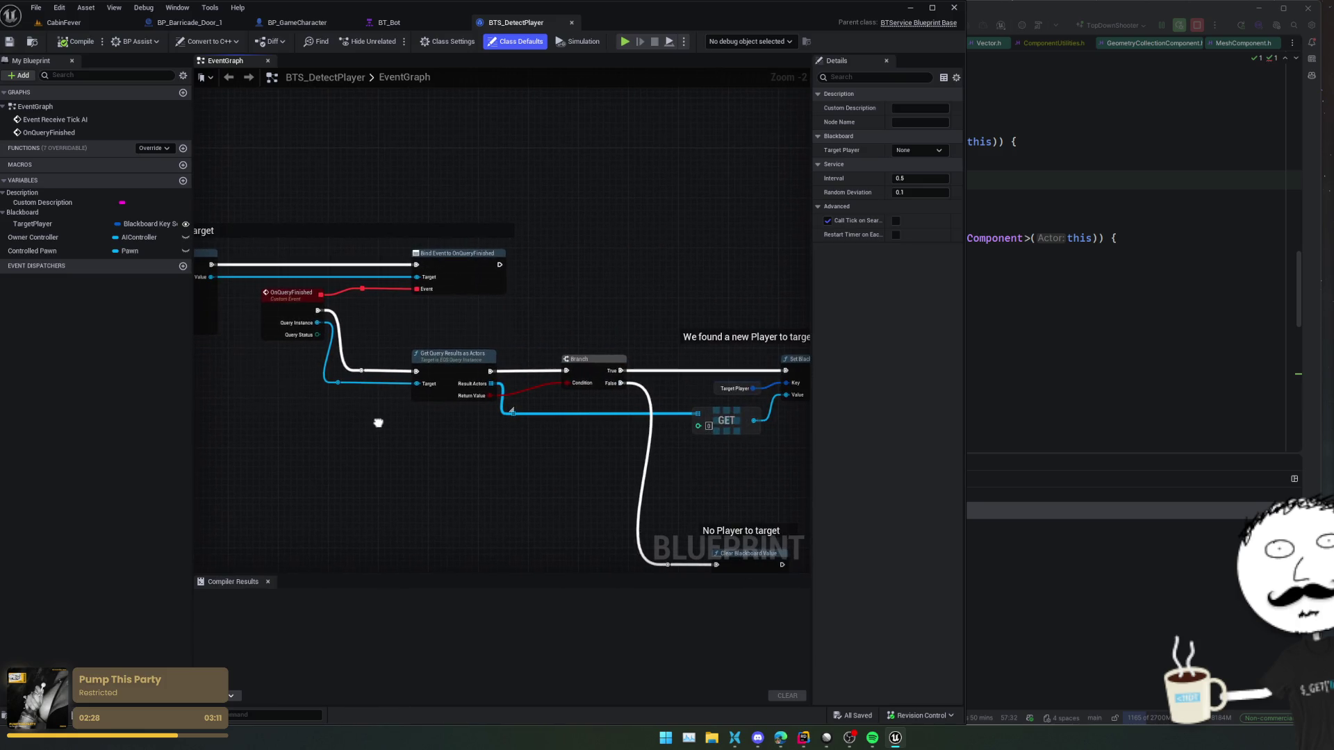
scroll(447, 444, up, 1)
scroll(327, 295, up, 1)
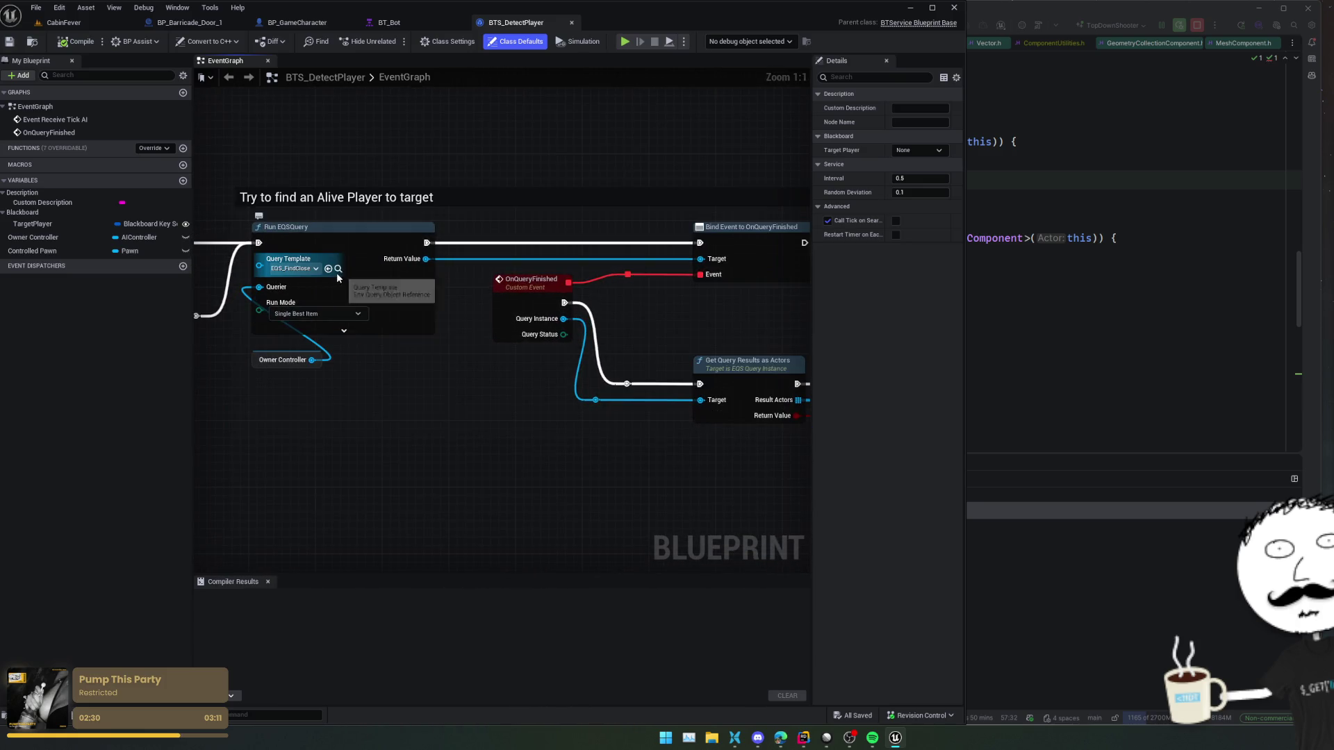
click(338, 269)
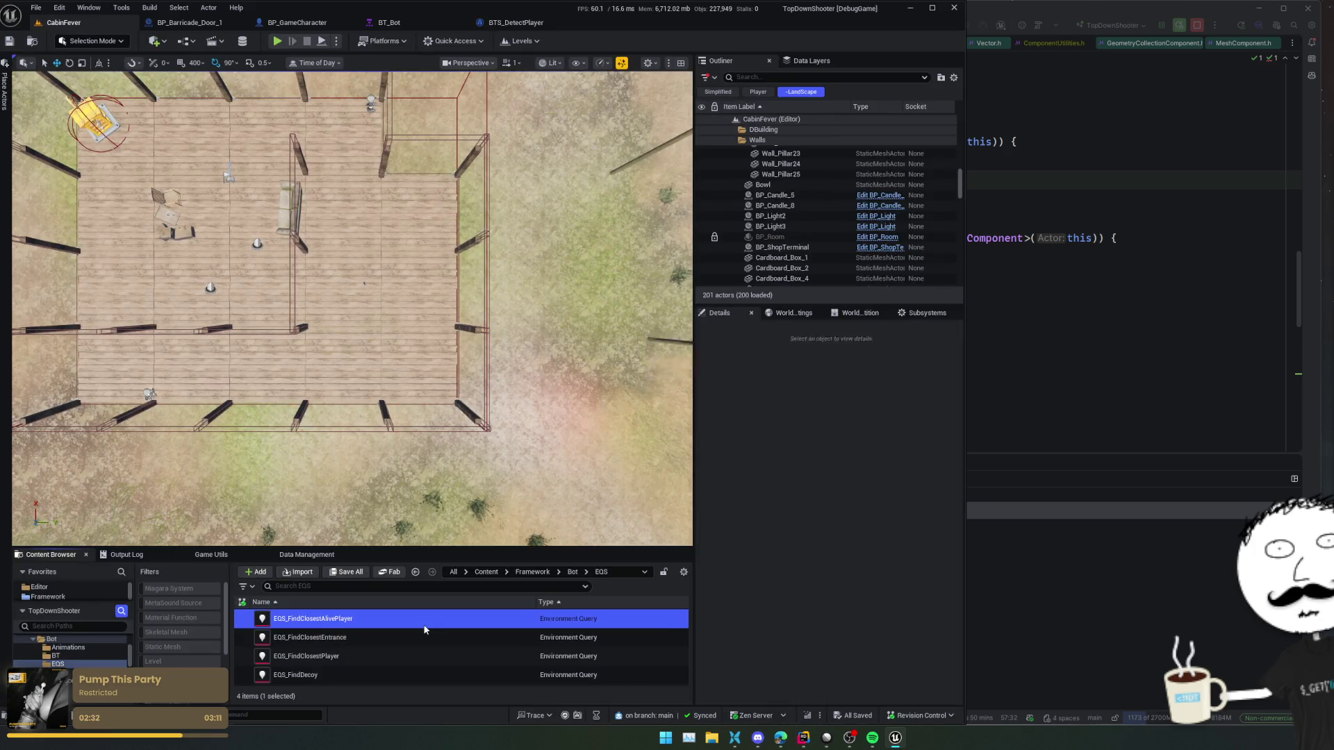
- Open EQS_FindClosestAlivePlayer and inspect the Health Check test's Death Status and advanced filter settings
double_click(425, 629)
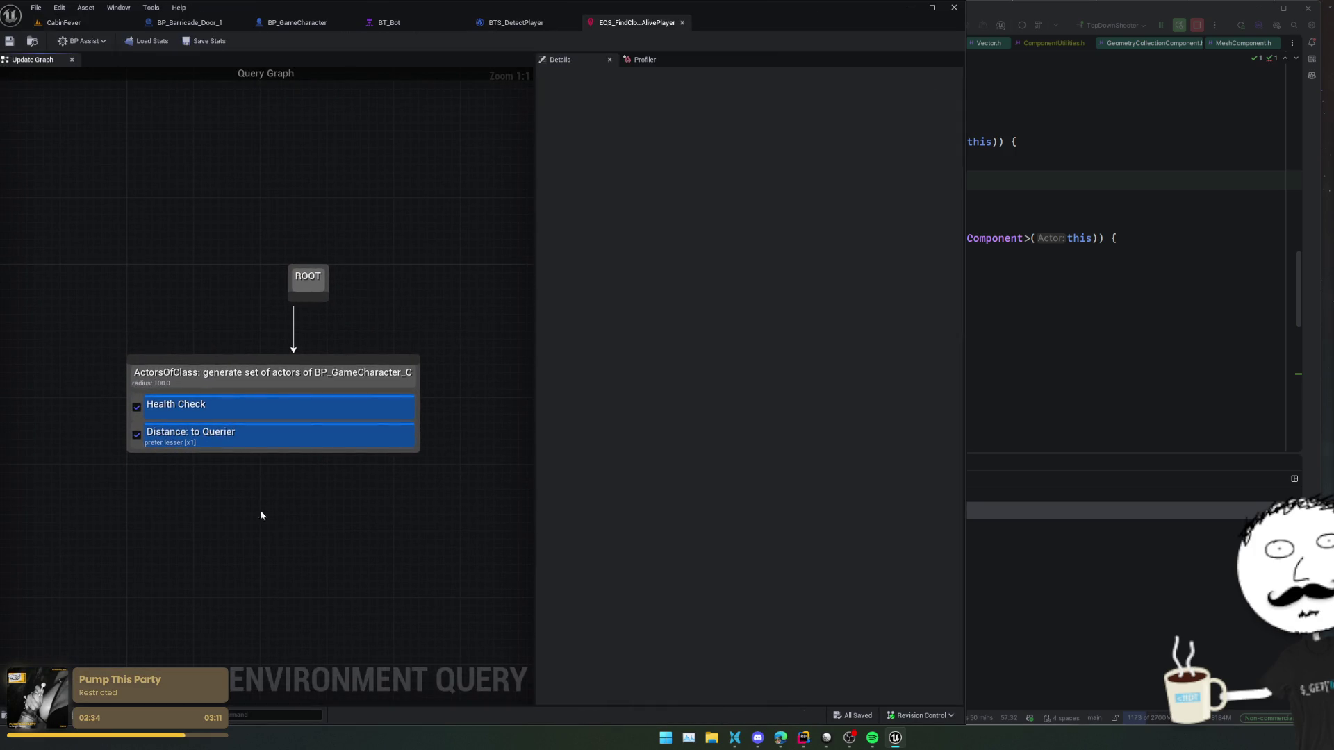
click(288, 415)
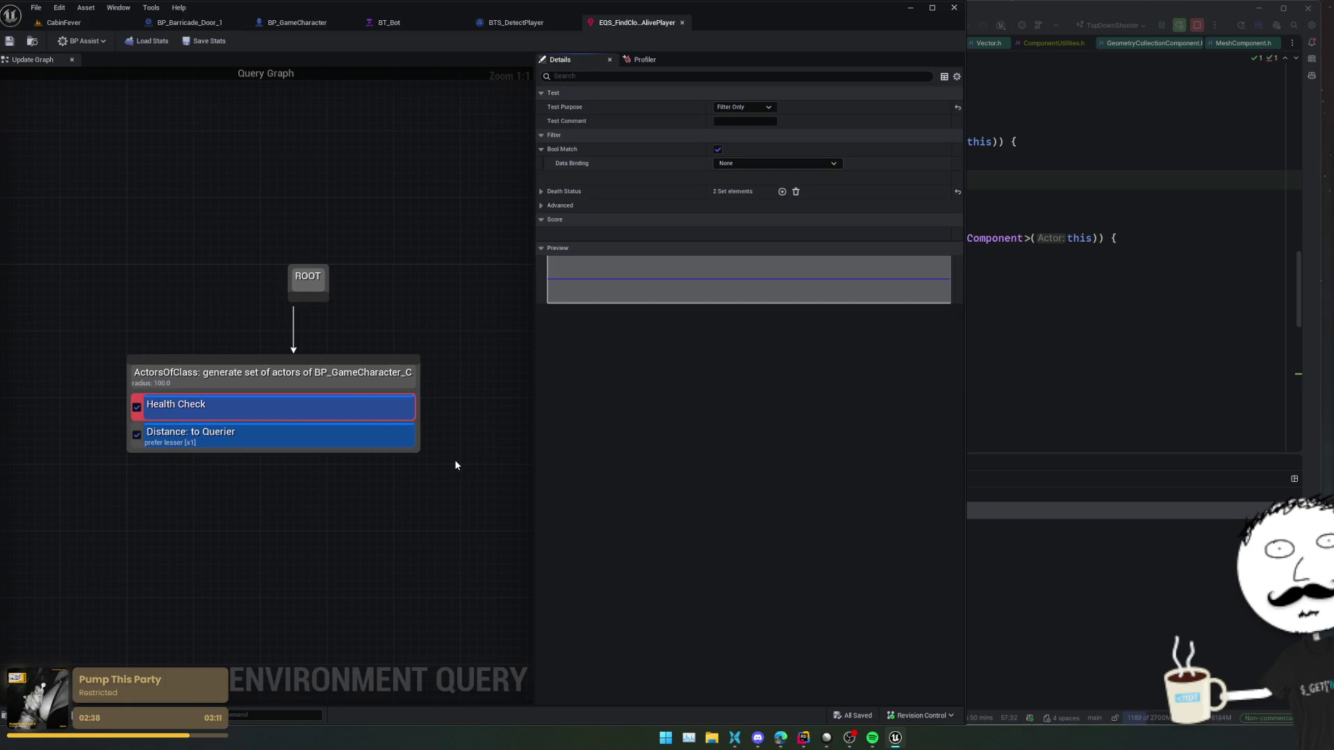
click(547, 205)
click(541, 191)
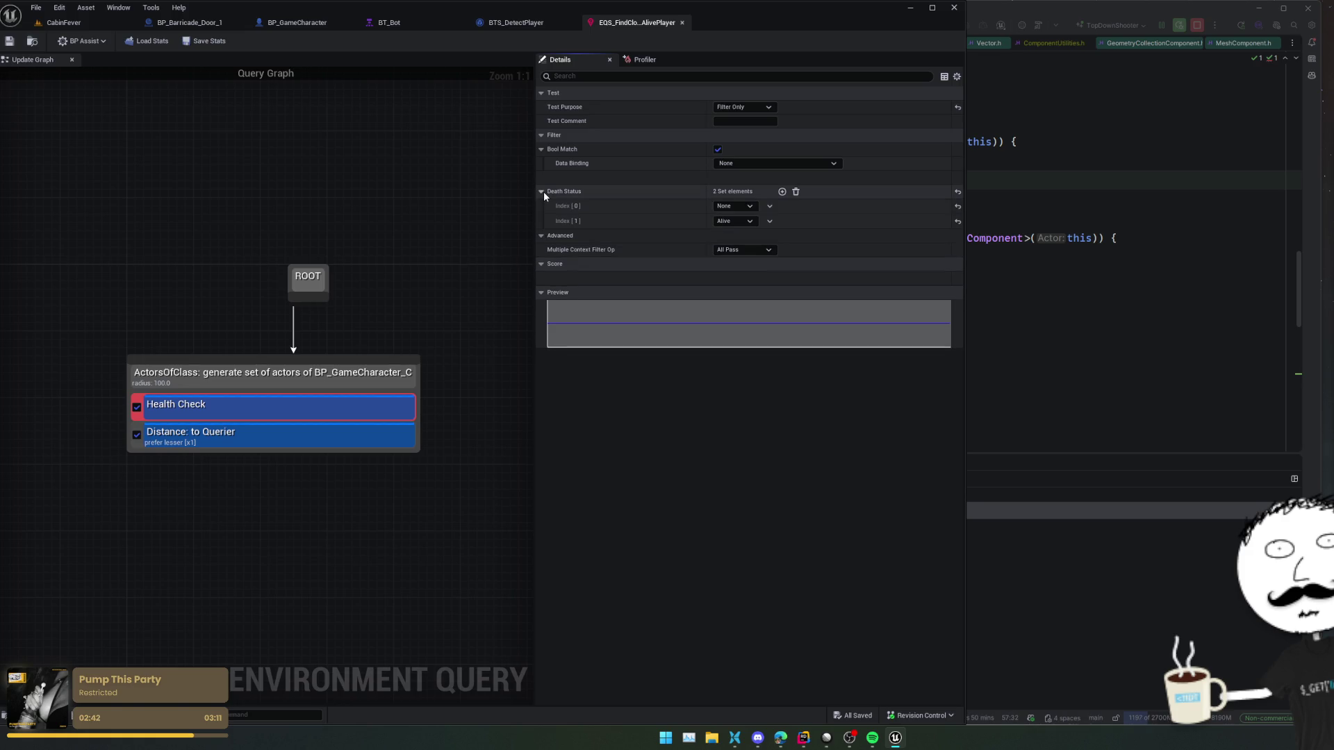
right_click(287, 407)
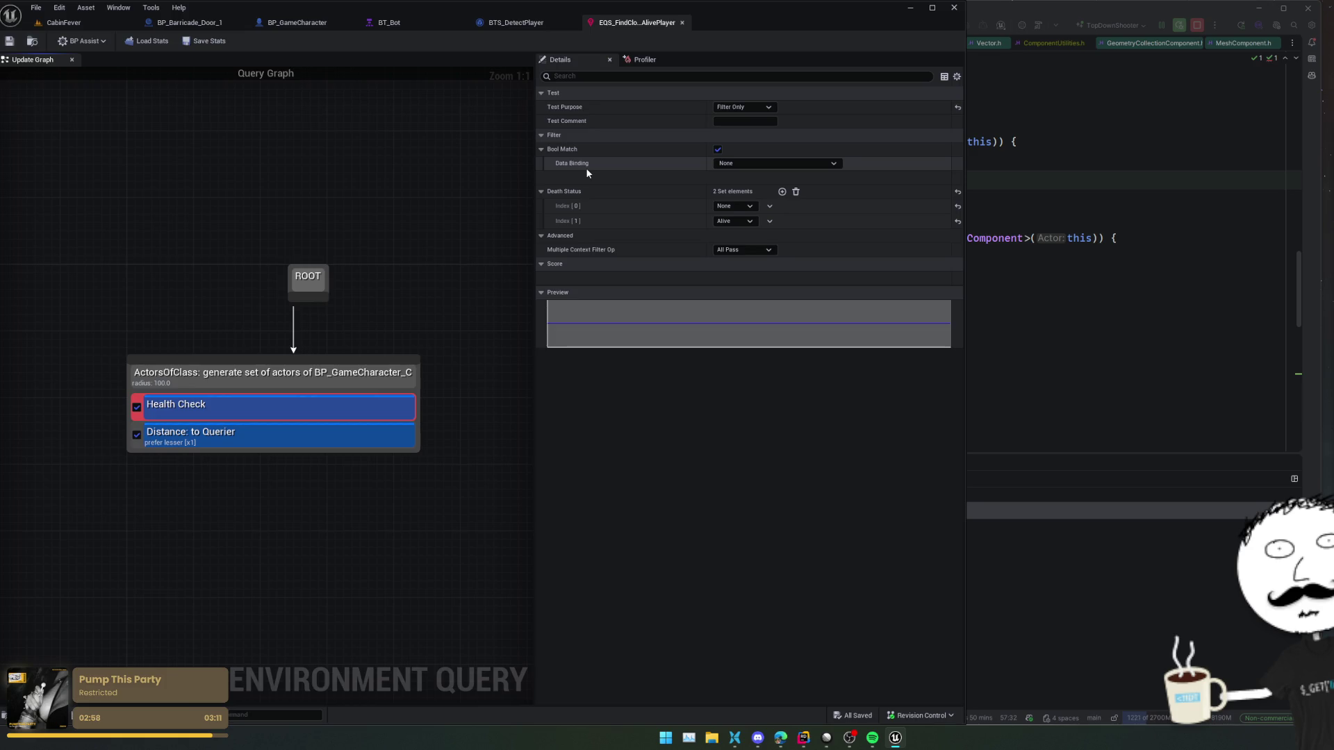
- Review the Distance: to Querier test and the ActorsOfClass generator settings
click(318, 433)
click(304, 381)
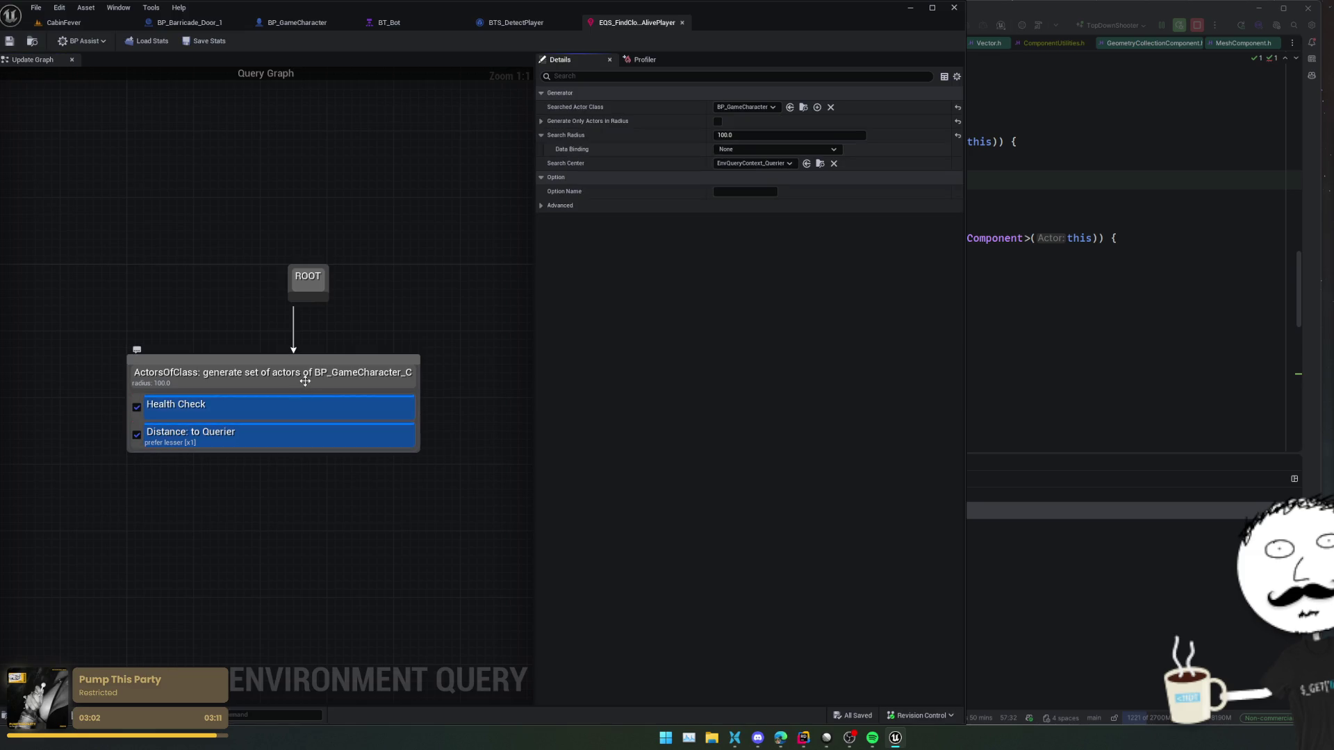
drag(442, 318, 421, 321)
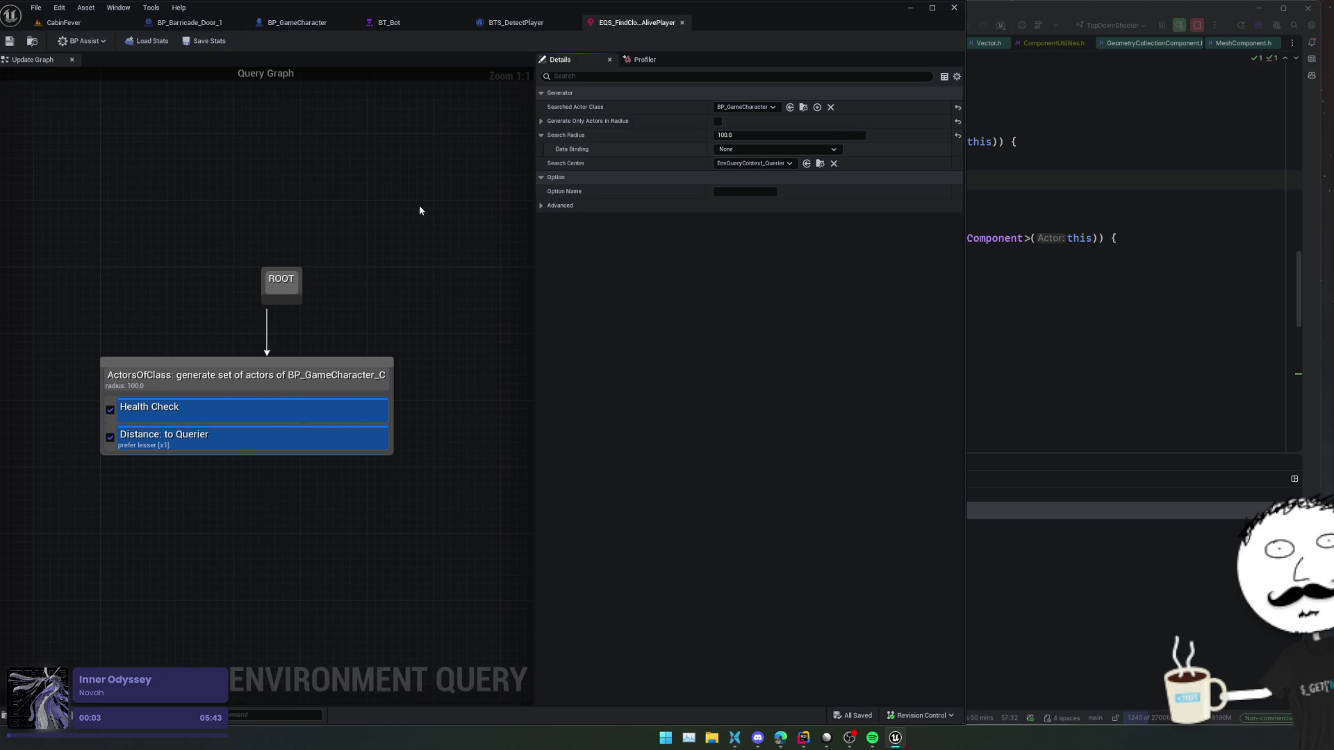
click(516, 23)
- Pan BTS_DetectPlayer's graph to view the branch, found/no-player and Set/Clear Blackboard nodes
mouse_move(465, 182)
mouse_down()
mouse_move(335, 145)
mouse_move(291, 160)
mouse_move(229, 139)
mouse_move(541, 423)
mouse_up()
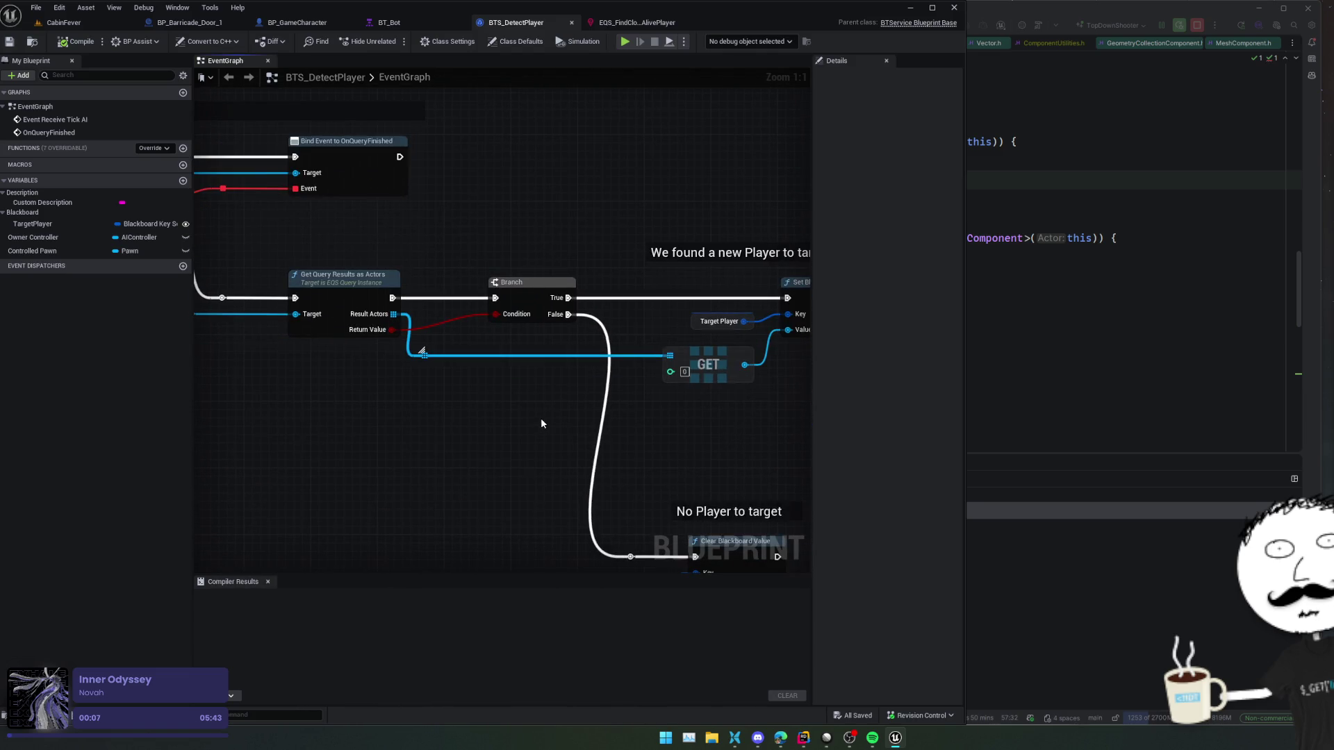
scroll(575, 423, down, 1)
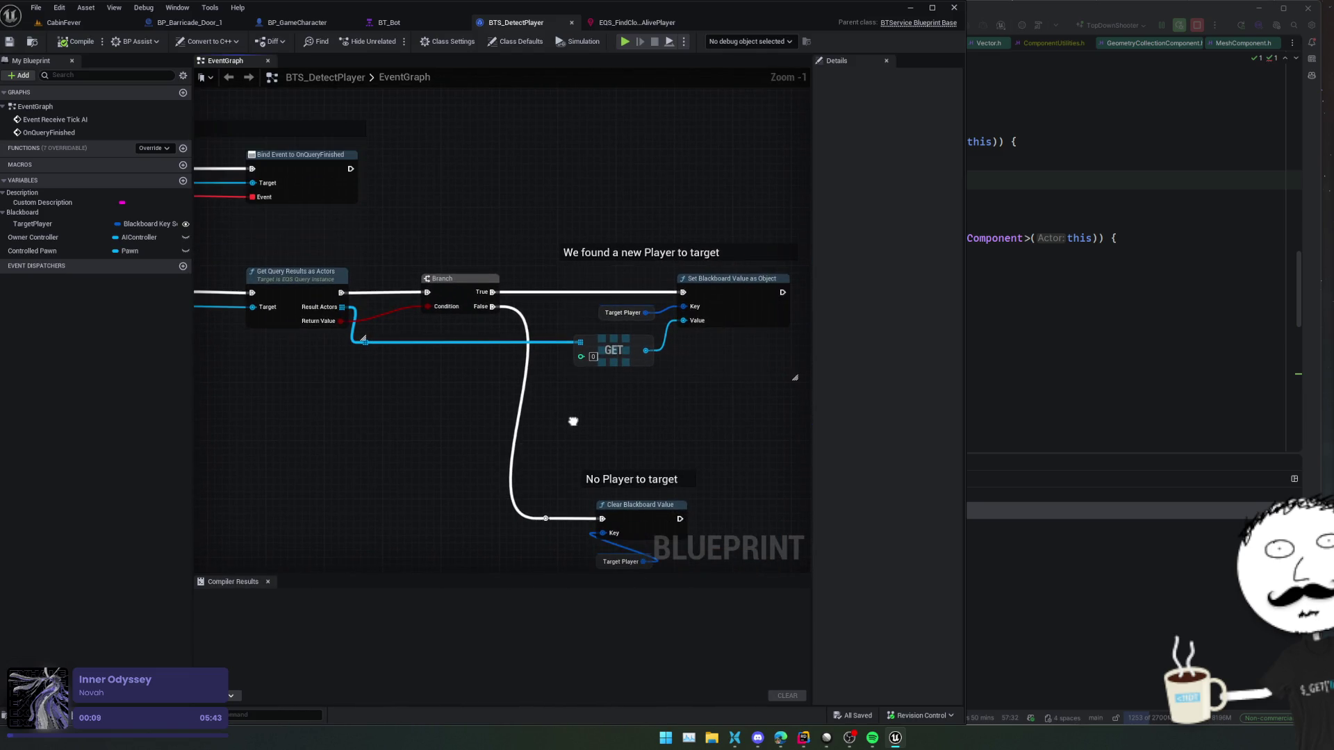
drag(573, 421, 491, 391)
mouse_move(710, 452)
mouse_down()
mouse_move(642, 380)
mouse_move(641, 431)
mouse_up()
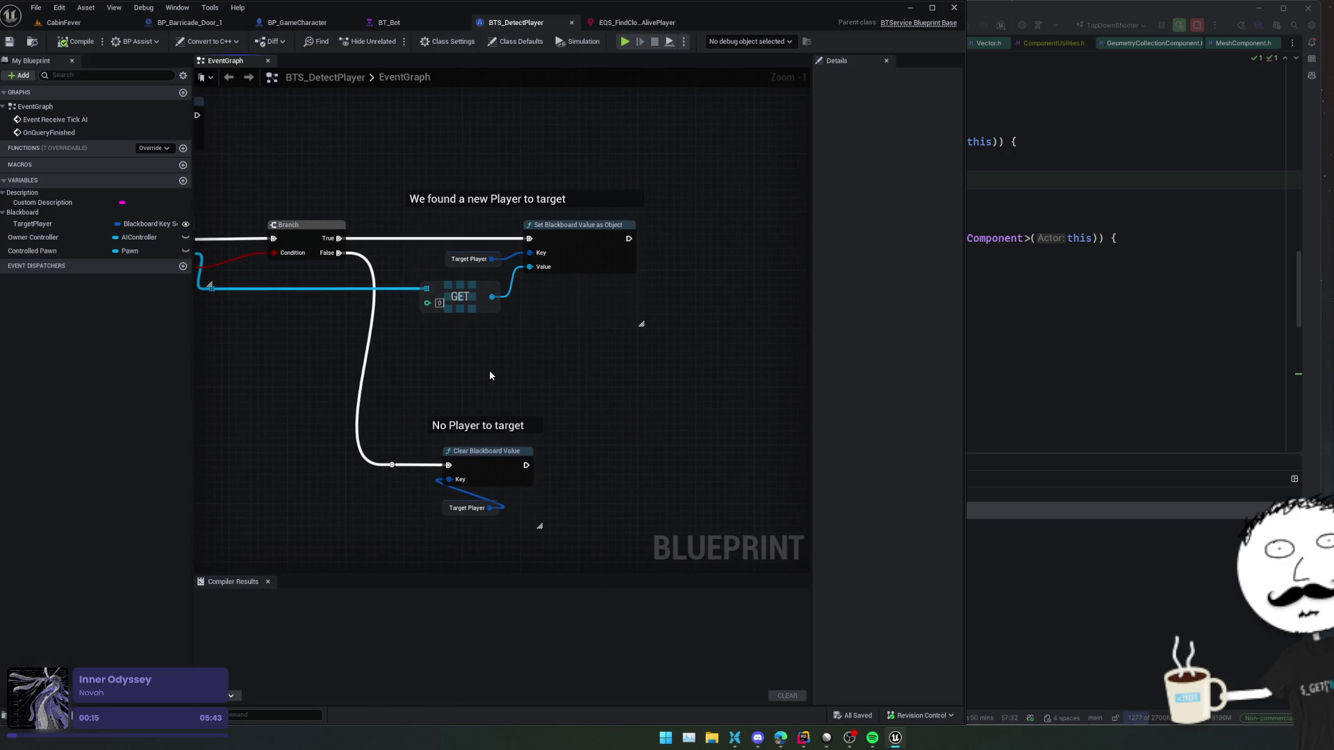
- In BT_Bot, inspect the Entrance decorators, Move To Barricade (Entrance, radius 200.0) and BTT_AttackBarricade
click(415, 23)
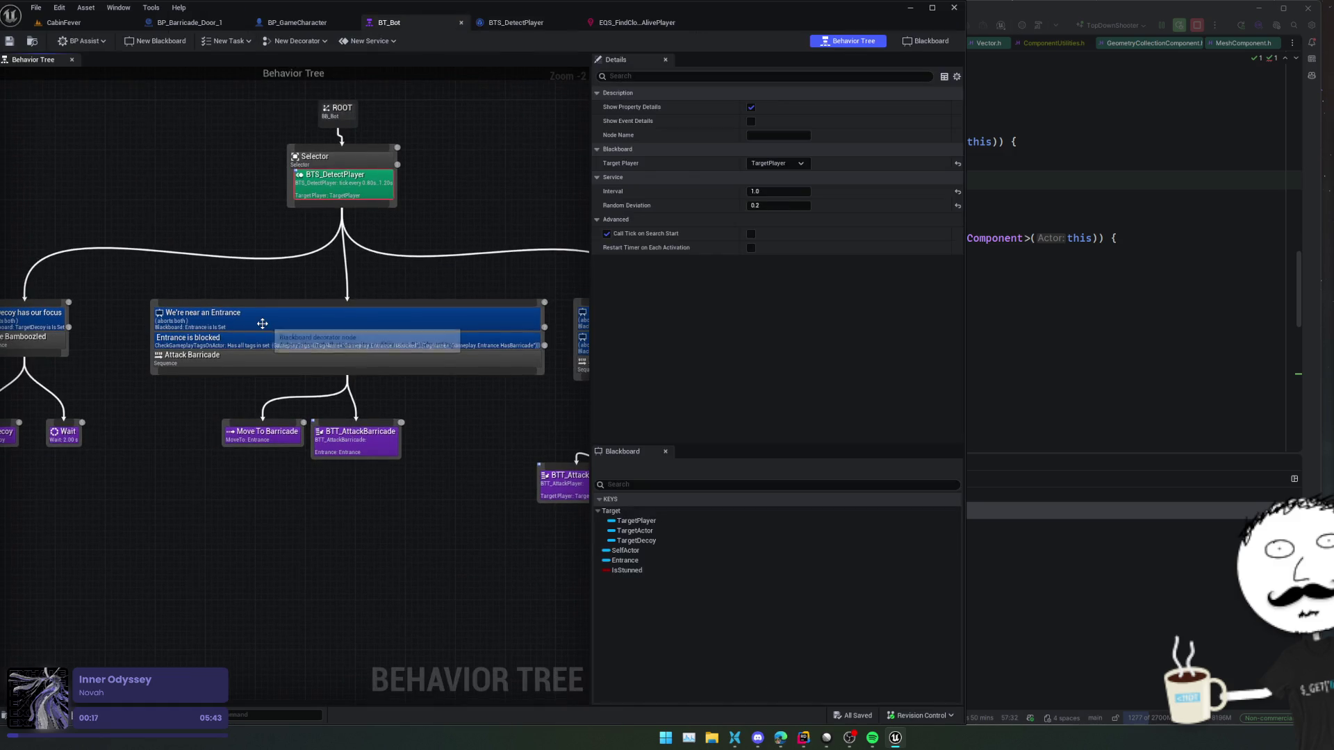
click(259, 317)
scroll(258, 316, up, 1)
drag(193, 461, 123, 436)
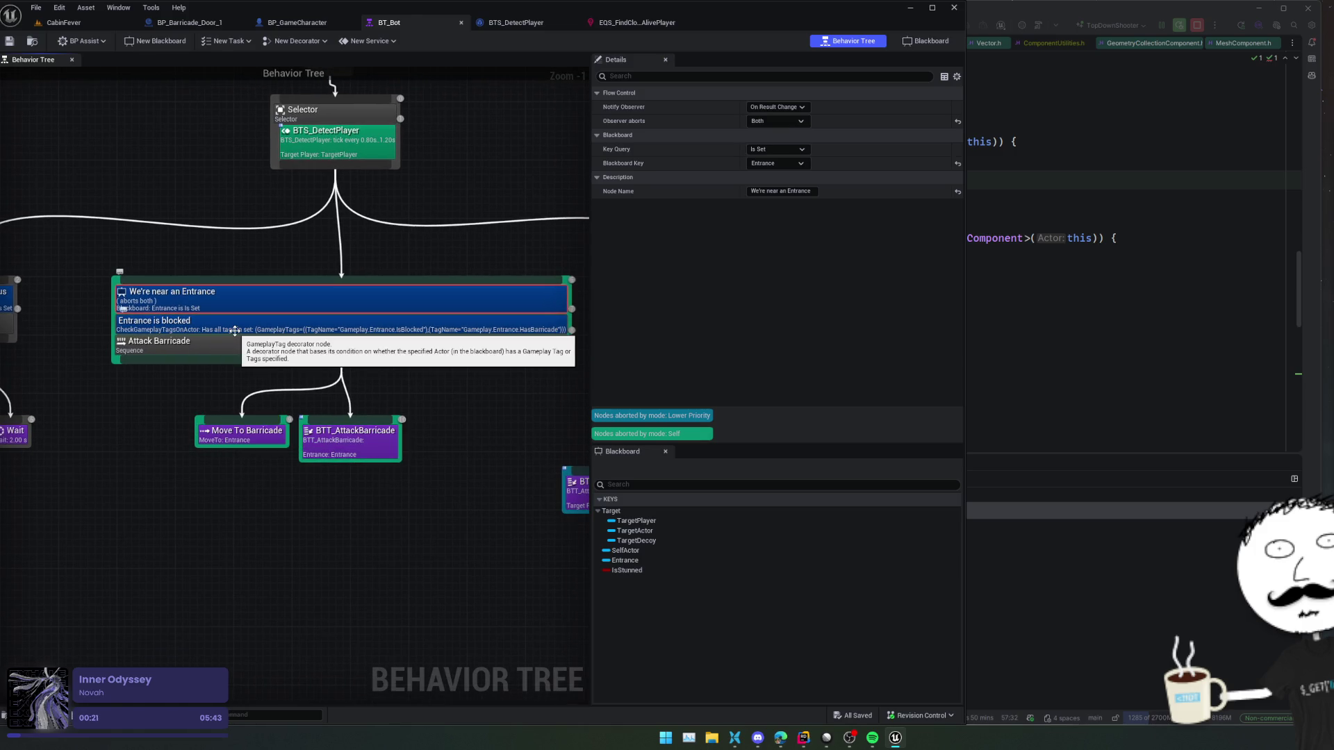
click(264, 323)
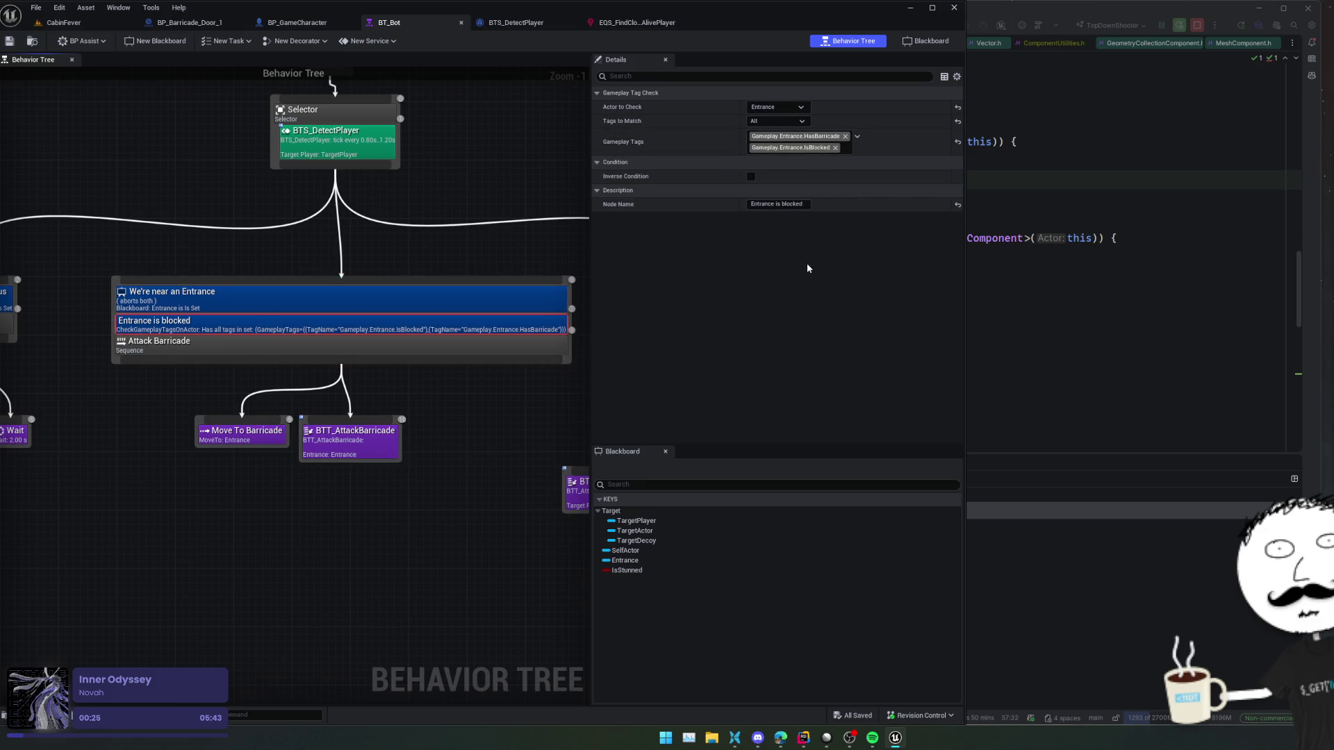
scroll(788, 263, down, 2)
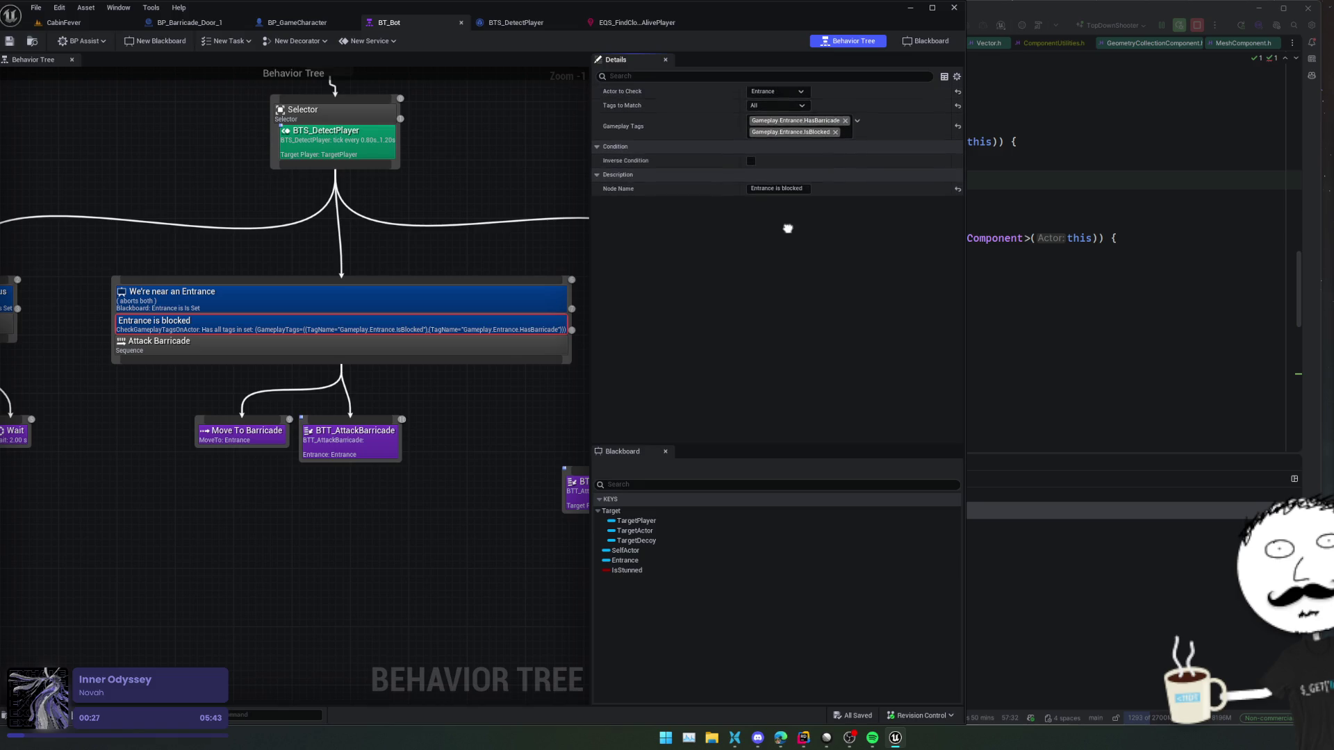
scroll(788, 243, up, 1)
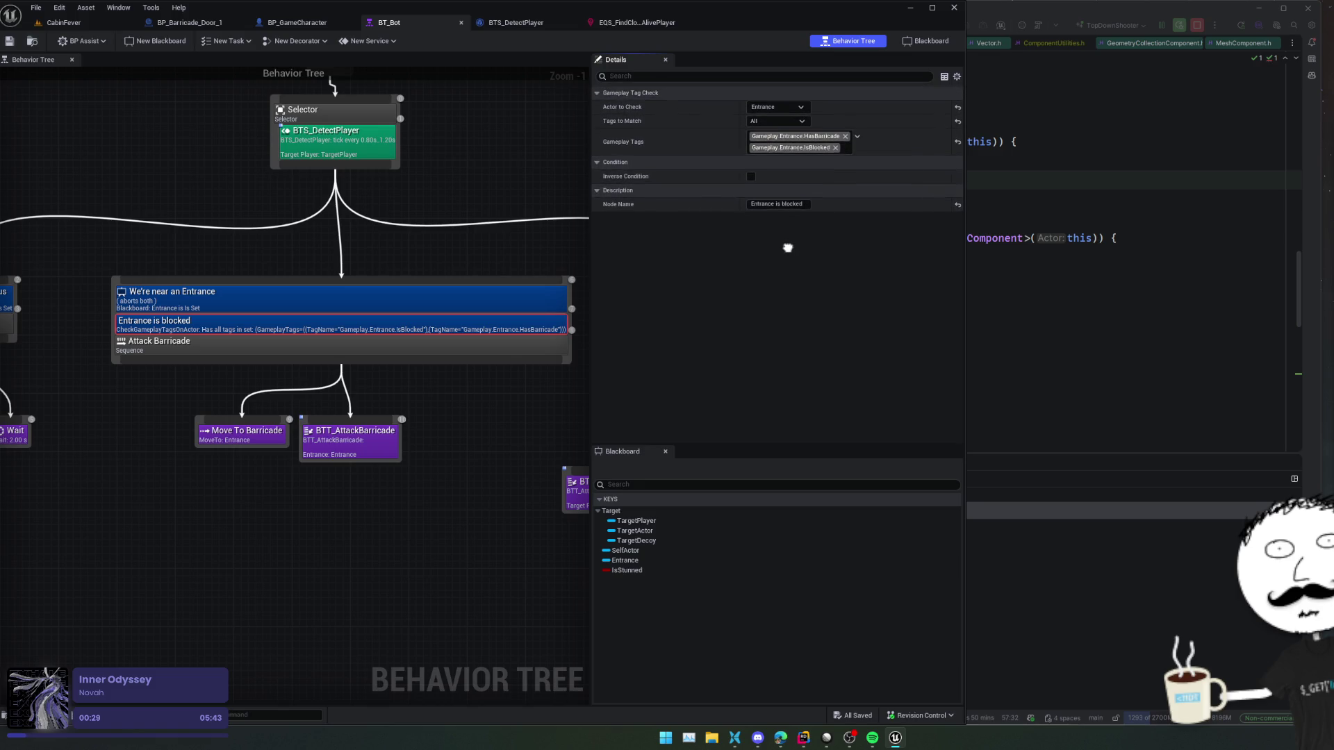
click(257, 432)
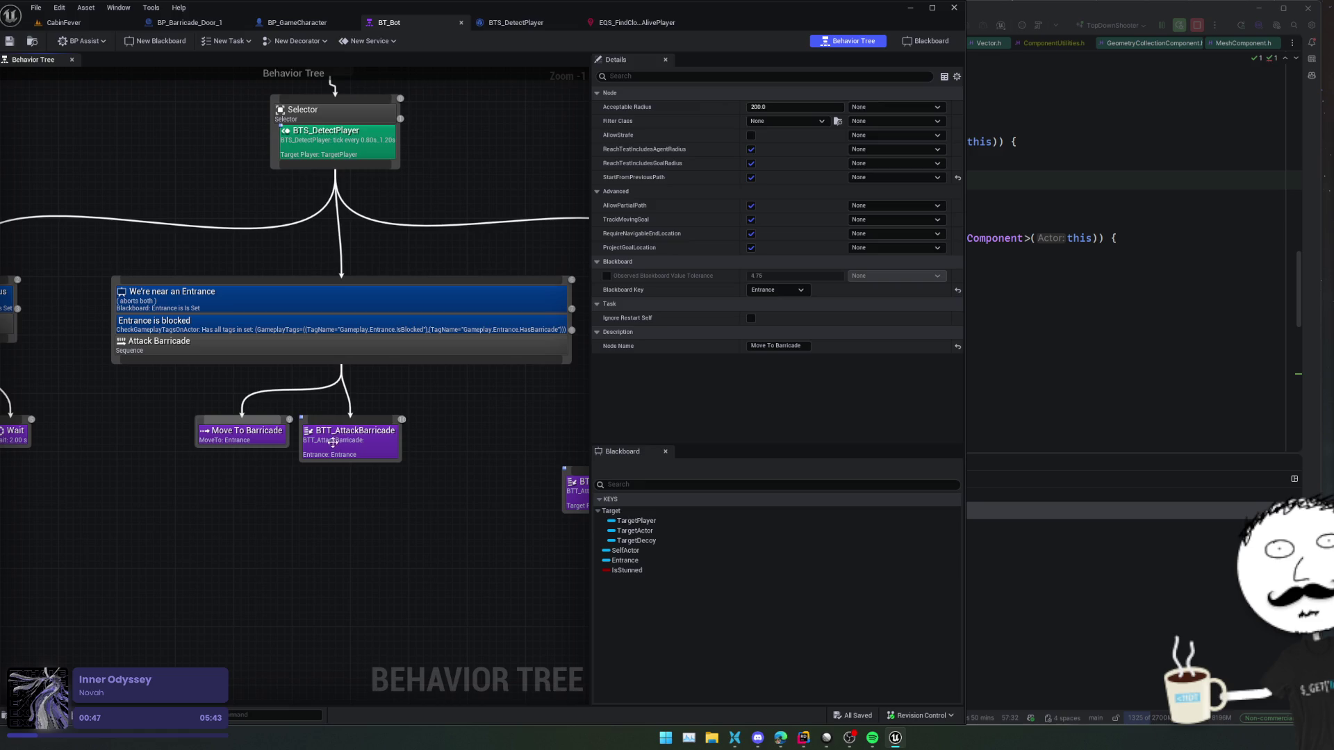
click(333, 448)
- Open BTT_AttackBarricade and frame its attack montage and finish-execution node chain
double_click(332, 447)
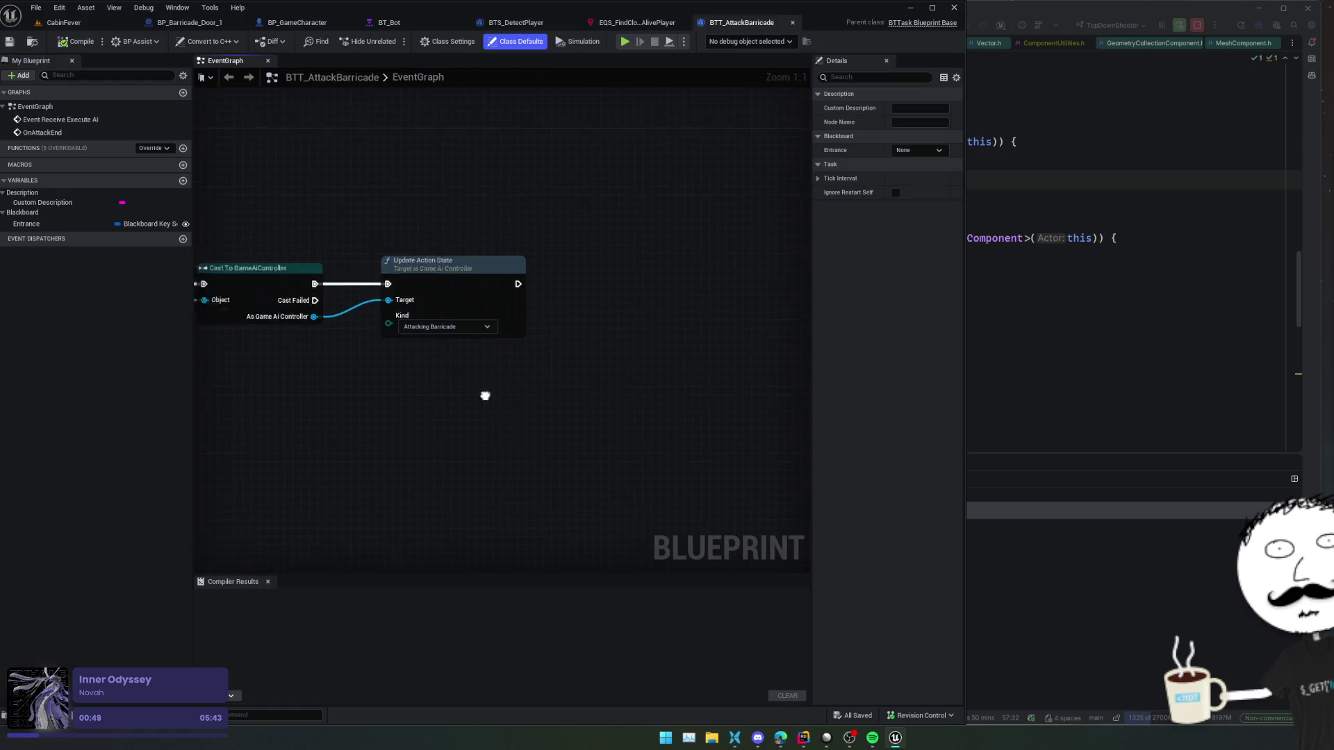
mouse_move(566, 401)
mouse_down()
mouse_move(789, 357)
mouse_move(711, 324)
mouse_move(607, 333)
mouse_up()
scroll(606, 333, down, 1)
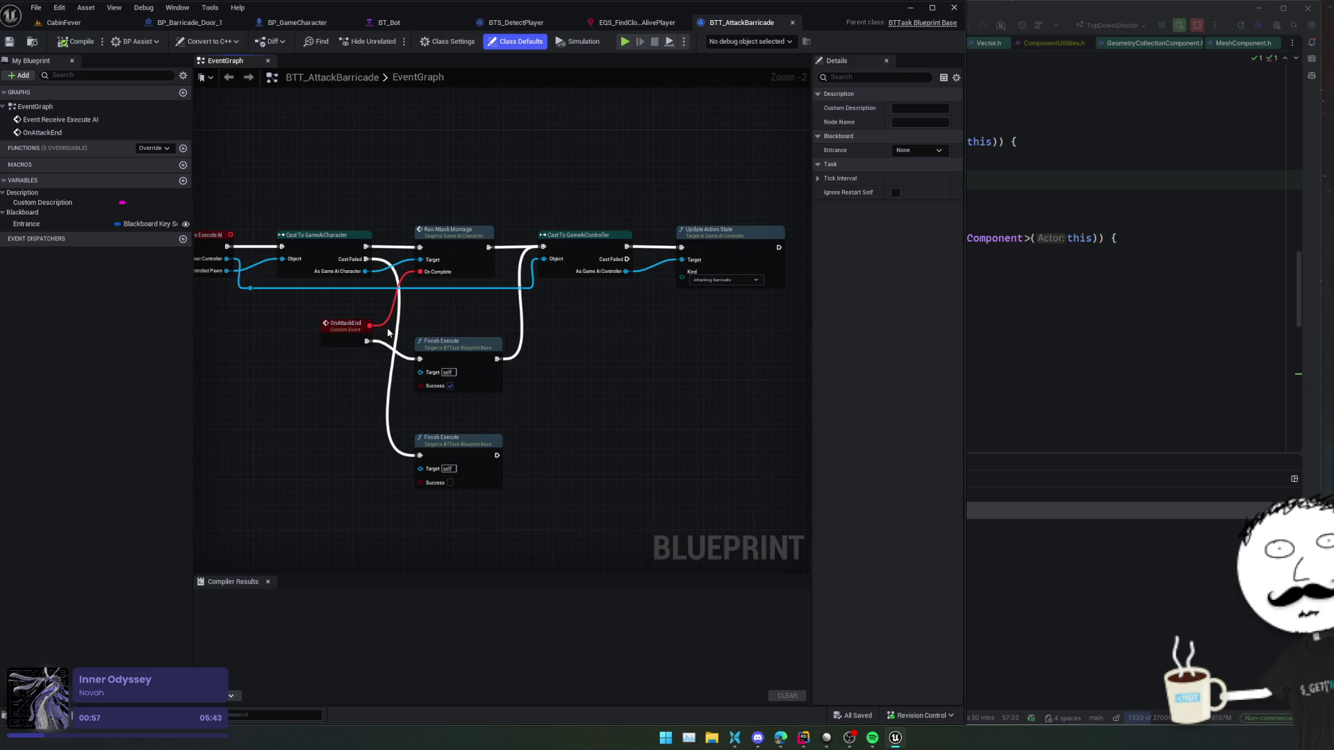
drag(243, 384, 300, 388)
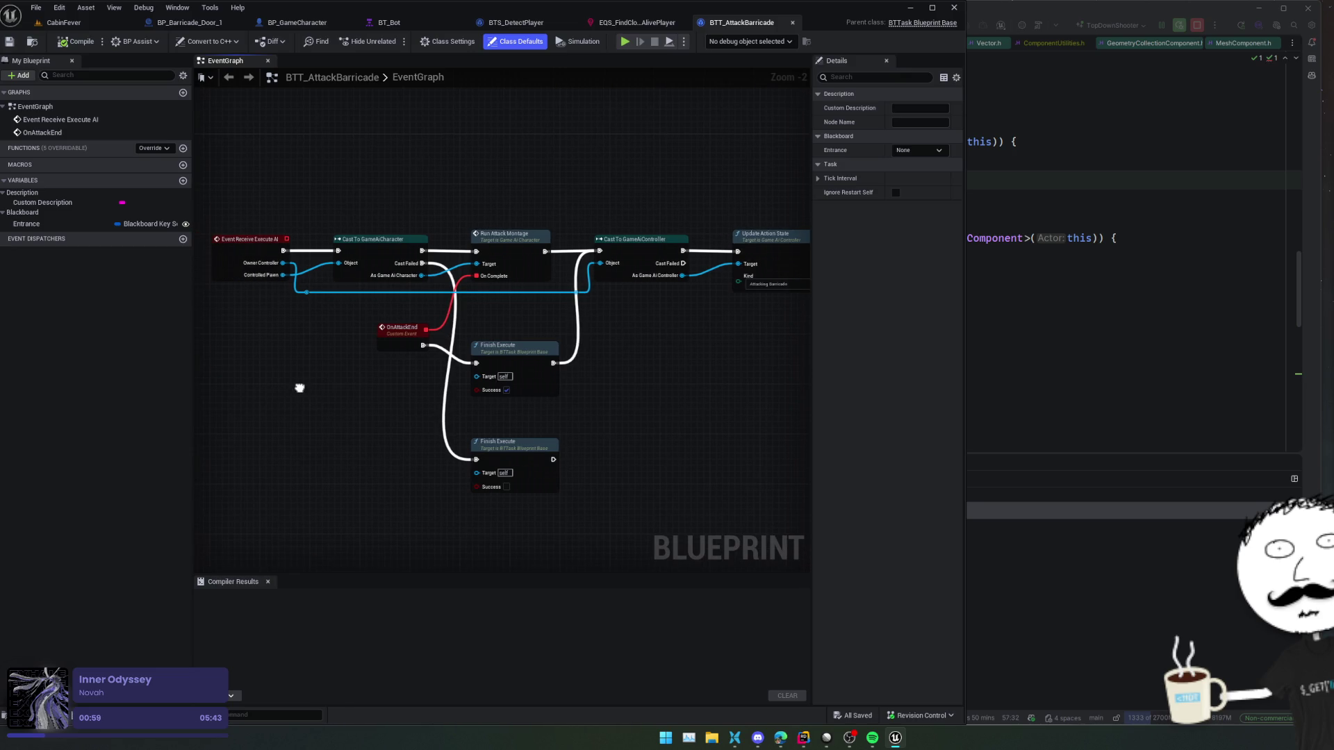
mouse_move(299, 388)
mouse_down()
mouse_move(393, 393)
mouse_move(295, 401)
mouse_up()
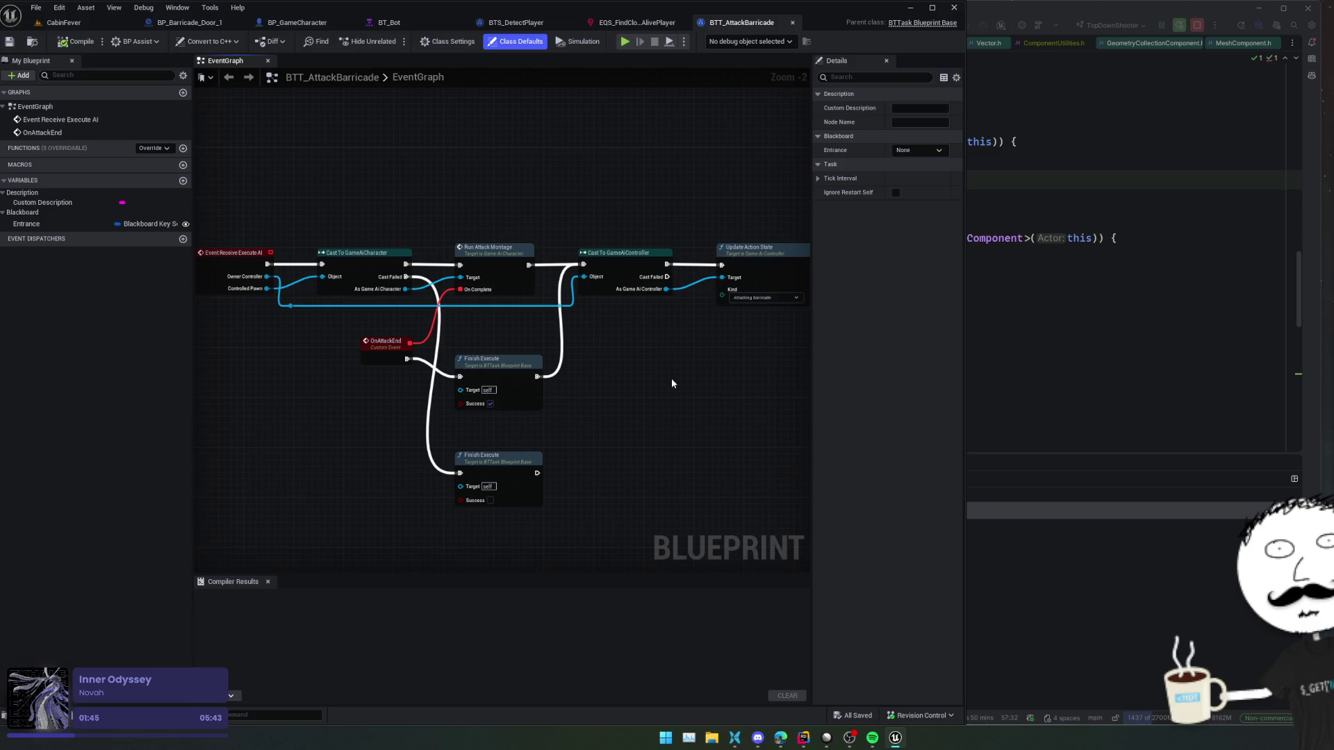
- Cycle through the open editor tabs and close the EQS_FindClosestAlivePlayer query editor
click(636, 23)
click(517, 23)
click(637, 22)
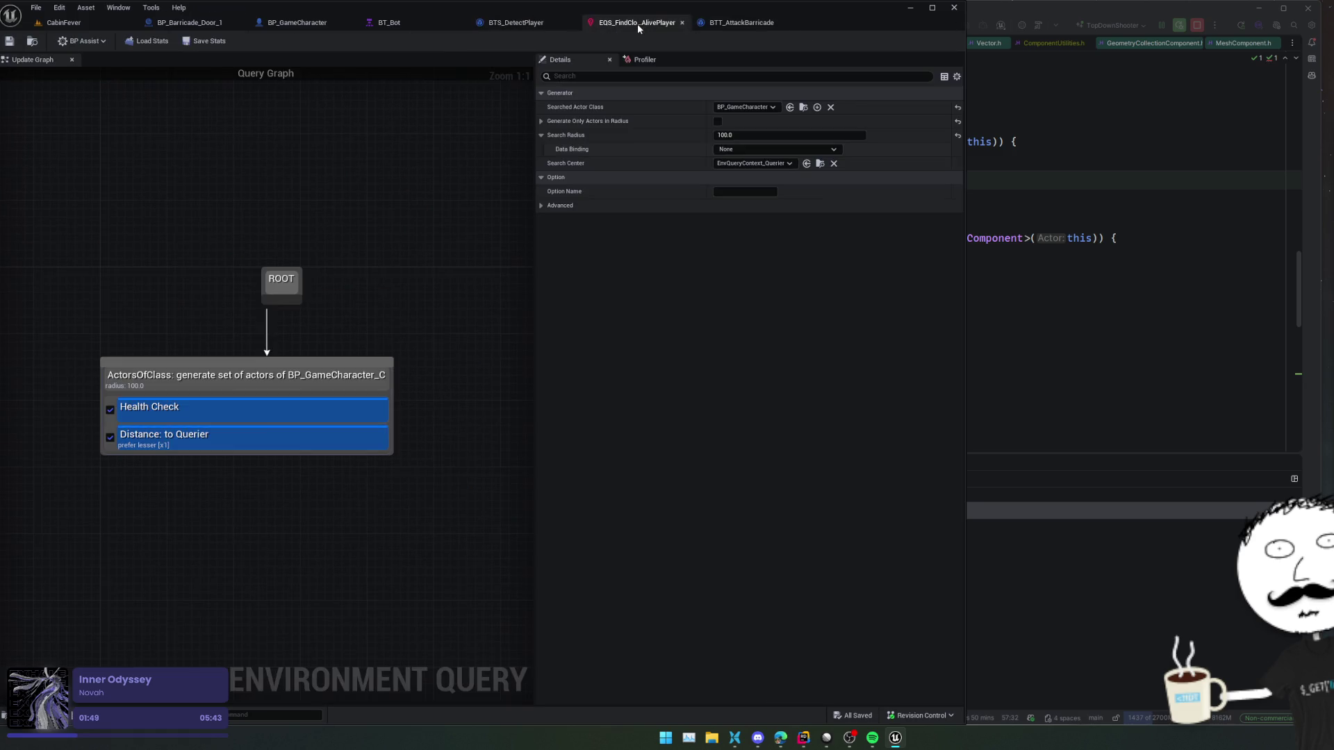
click(389, 22)
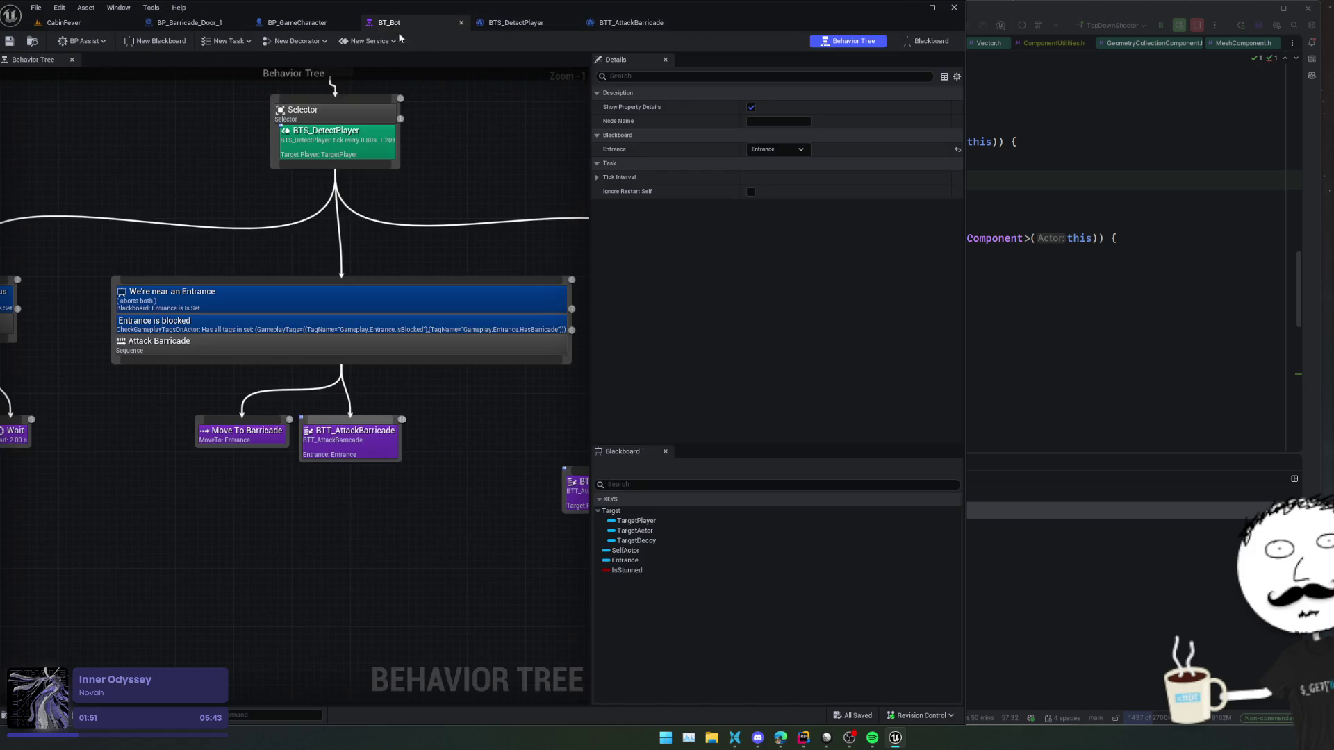
- Delete the Try Attack Player, Sequence and Wait nodes from BT_Bot and save it
mouse_move(389, 393)
mouse_down()
mouse_move(538, 318)
mouse_move(318, 301)
mouse_up()
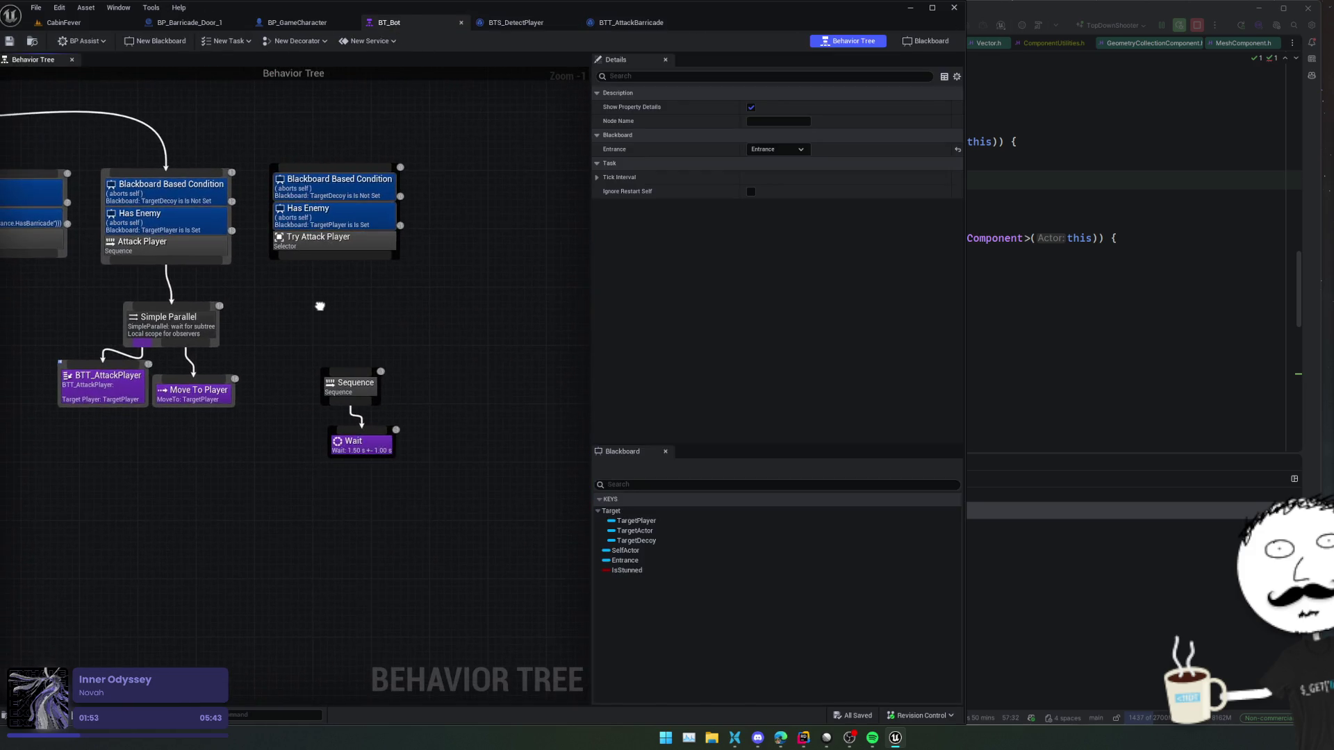
scroll(337, 312, down, 1)
mouse_move(500, 146)
mouse_down()
mouse_move(386, 485)
mouse_move(373, 483)
mouse_up()
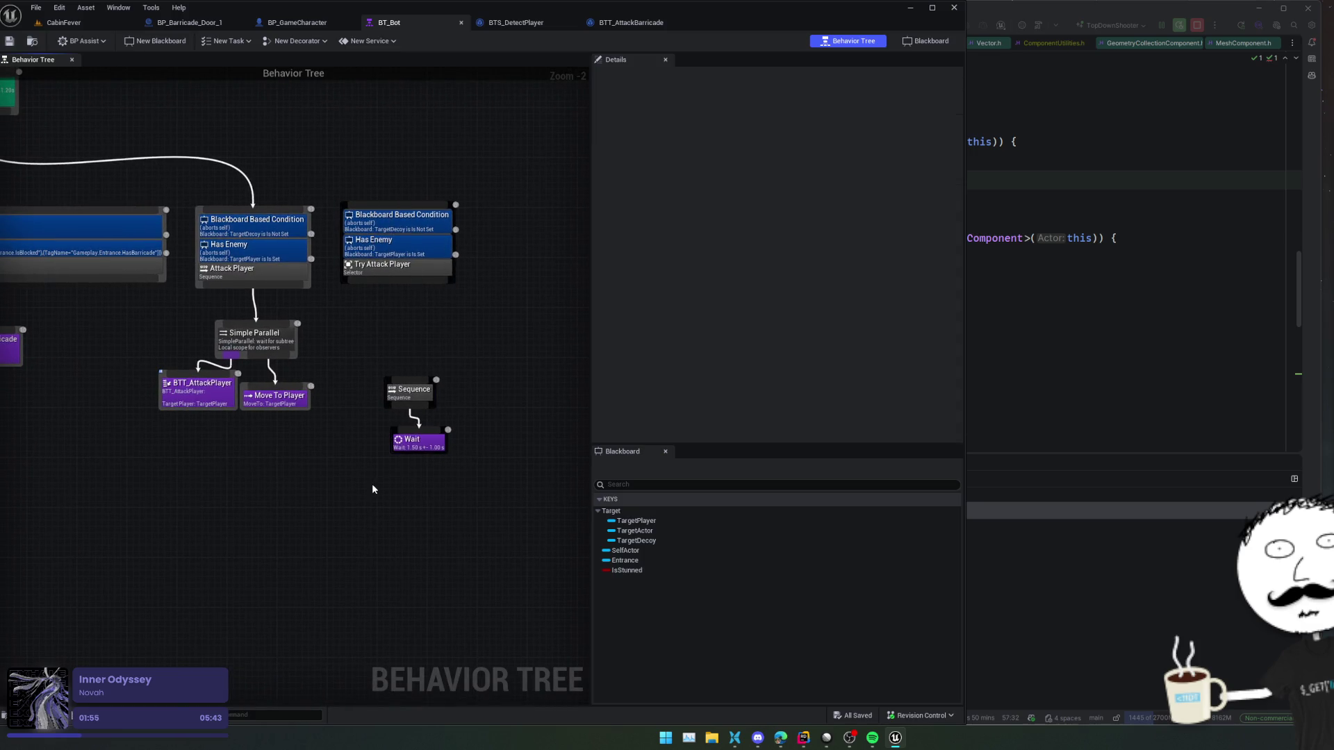
key(Delete)
mouse_move(182, 452)
mouse_down()
mouse_move(282, 426)
mouse_move(431, 431)
mouse_up()
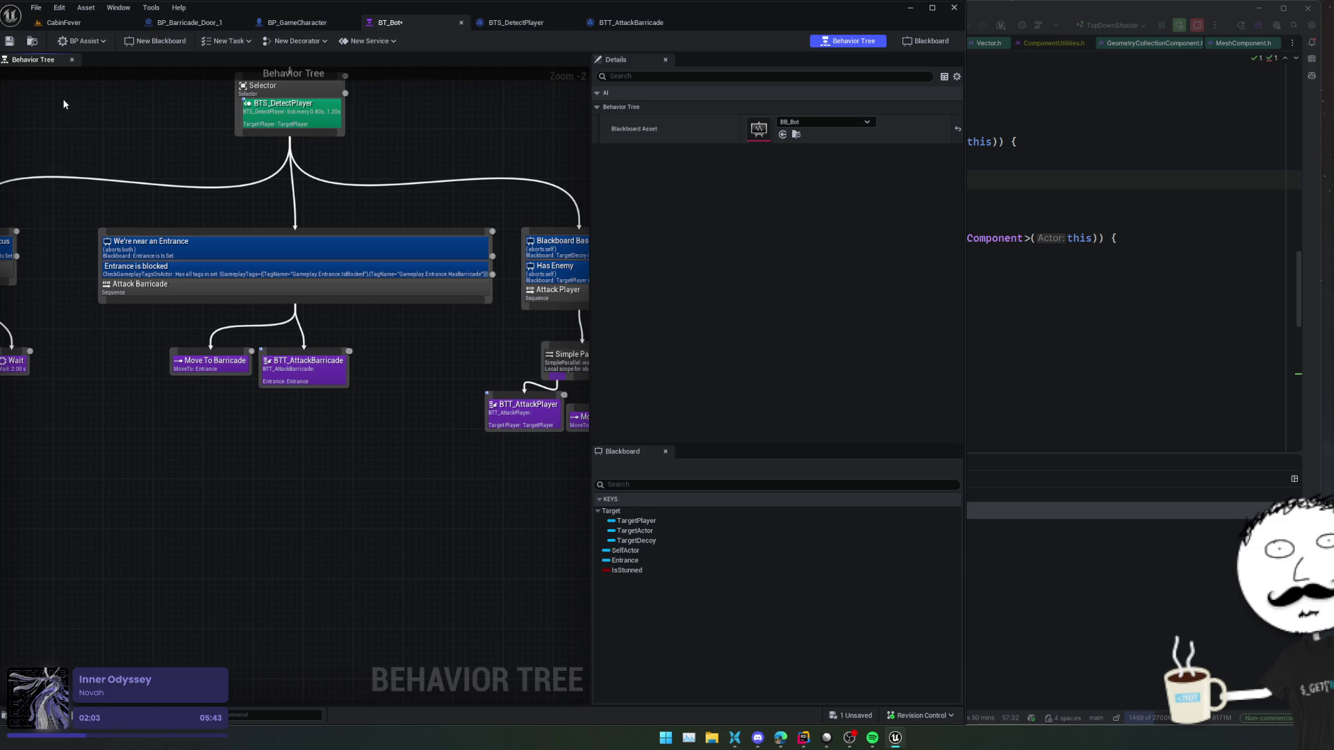
click(9, 41)
- Close the BTS_DetectPlayer and BTT_AttackBarricade editors and return to the CabinFever level
click(522, 23)
click(571, 23)
click(578, 23)
click(50, 23)
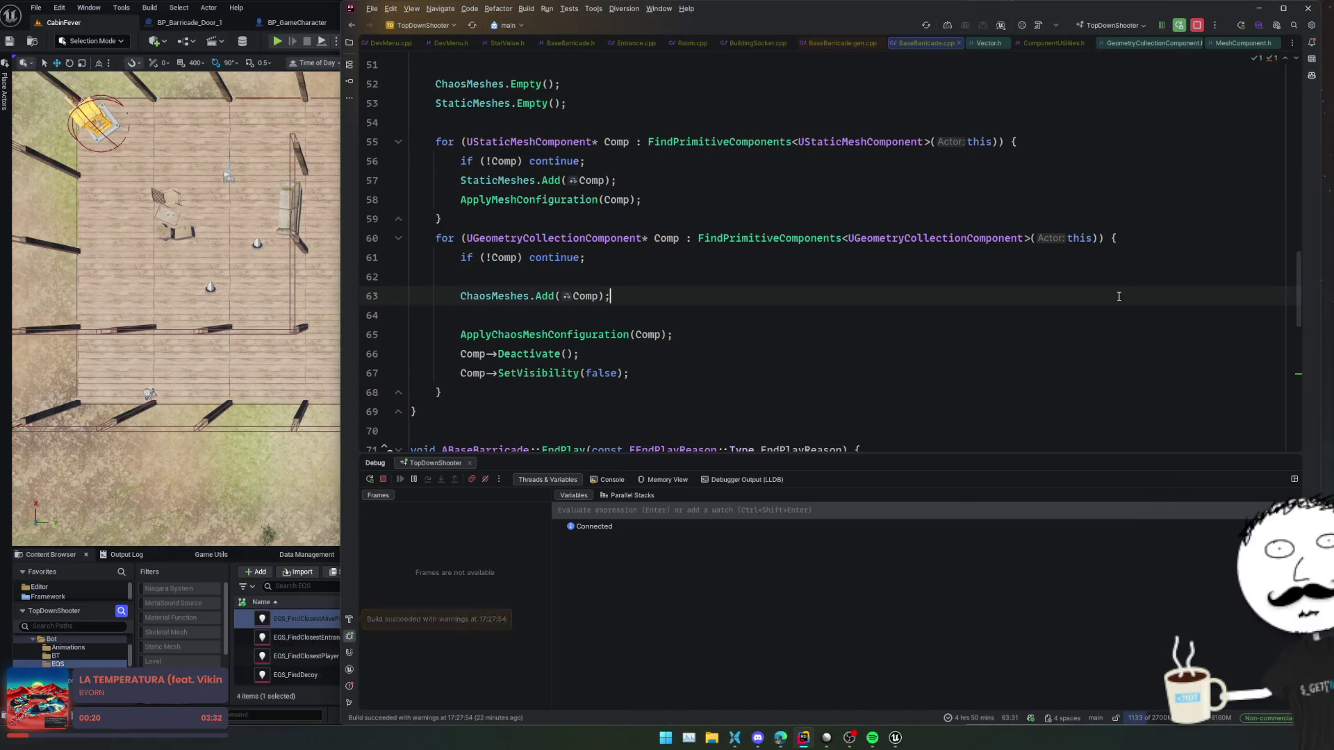
- Bring the code editor showing BaseBarricade.cpp to the front
click(804, 321)
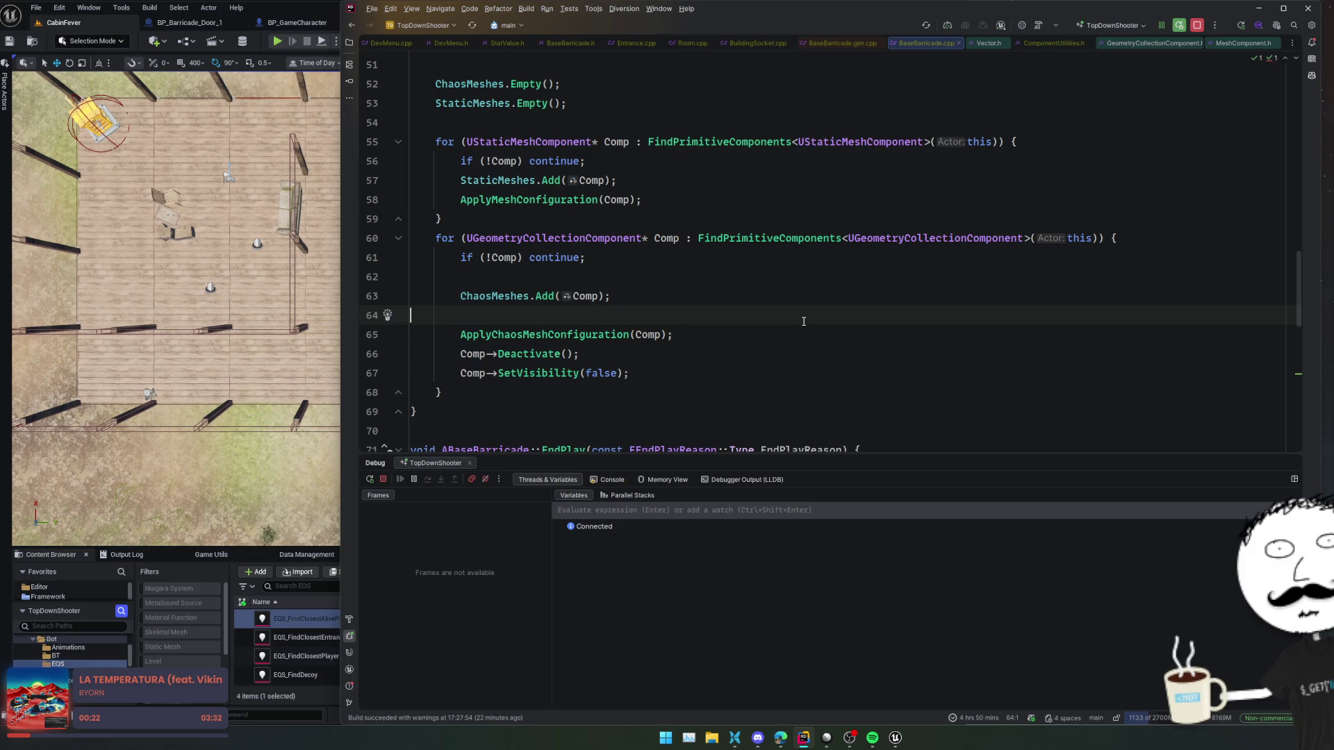
- Search everywhere for StateTreeComponent and open StateTreeAIComponent.cpp
key(ctrl+t)
text(StateTreeComponent)
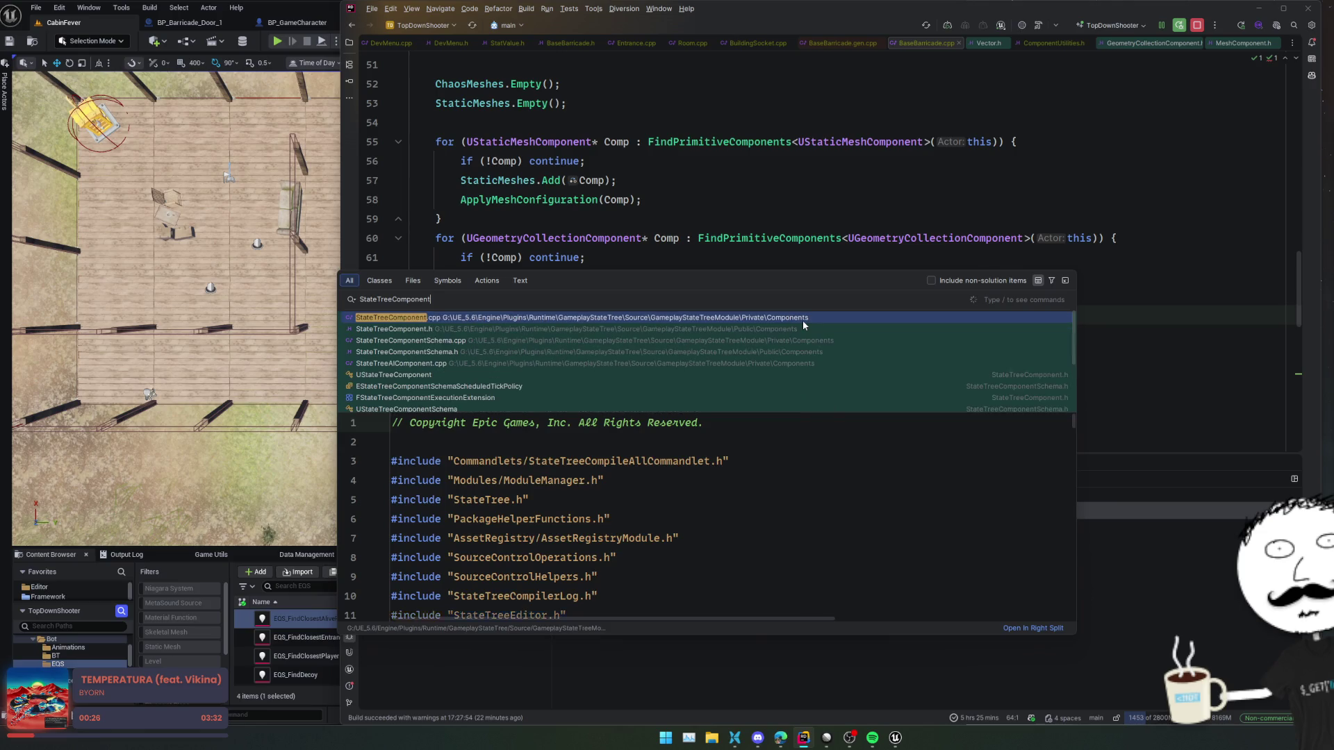
click(526, 329)
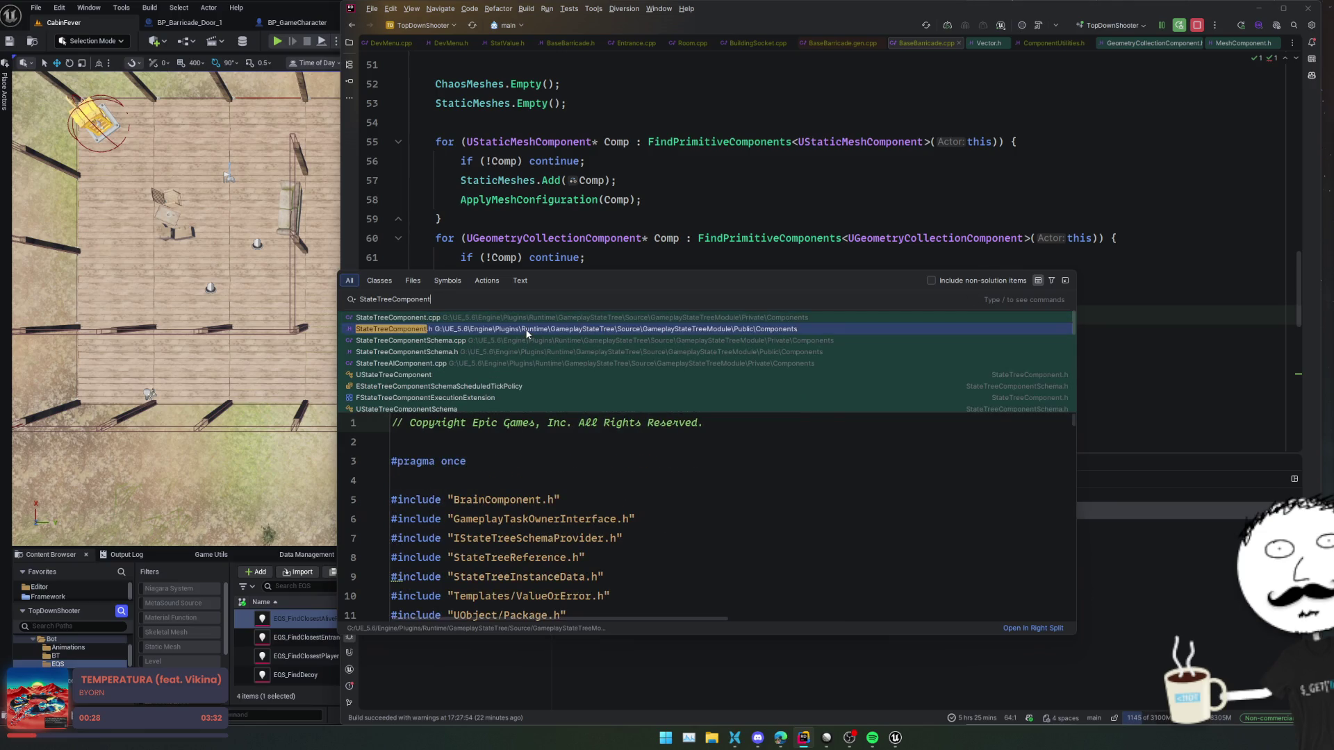
click(512, 363)
key(Return)
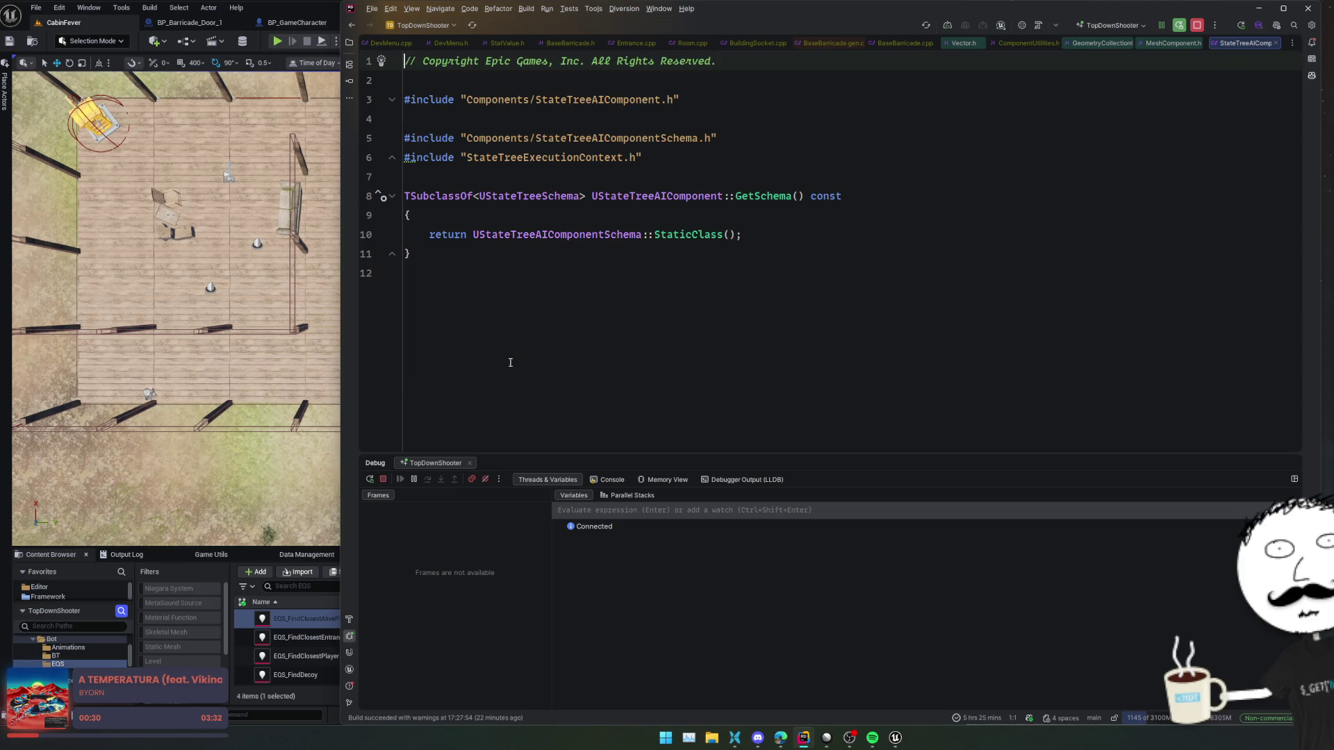
- Jump to the StateTreeAIComponent header and read its description and AIComponentSchema comments
ctrl+click(678, 197)
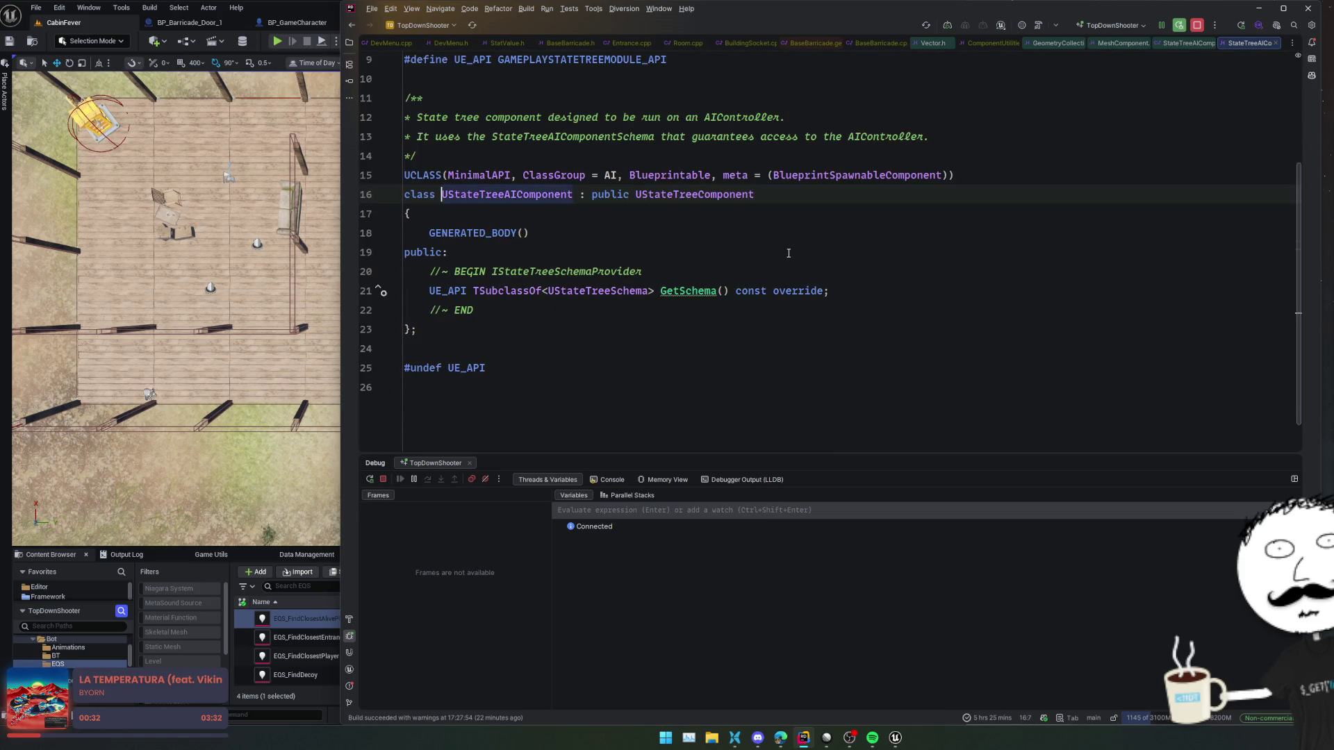
scroll(819, 250, up, 2)
click(892, 208)
key(Up)
key(Up)
key(Down)
key(Down)
key(Up)
click(1015, 199)
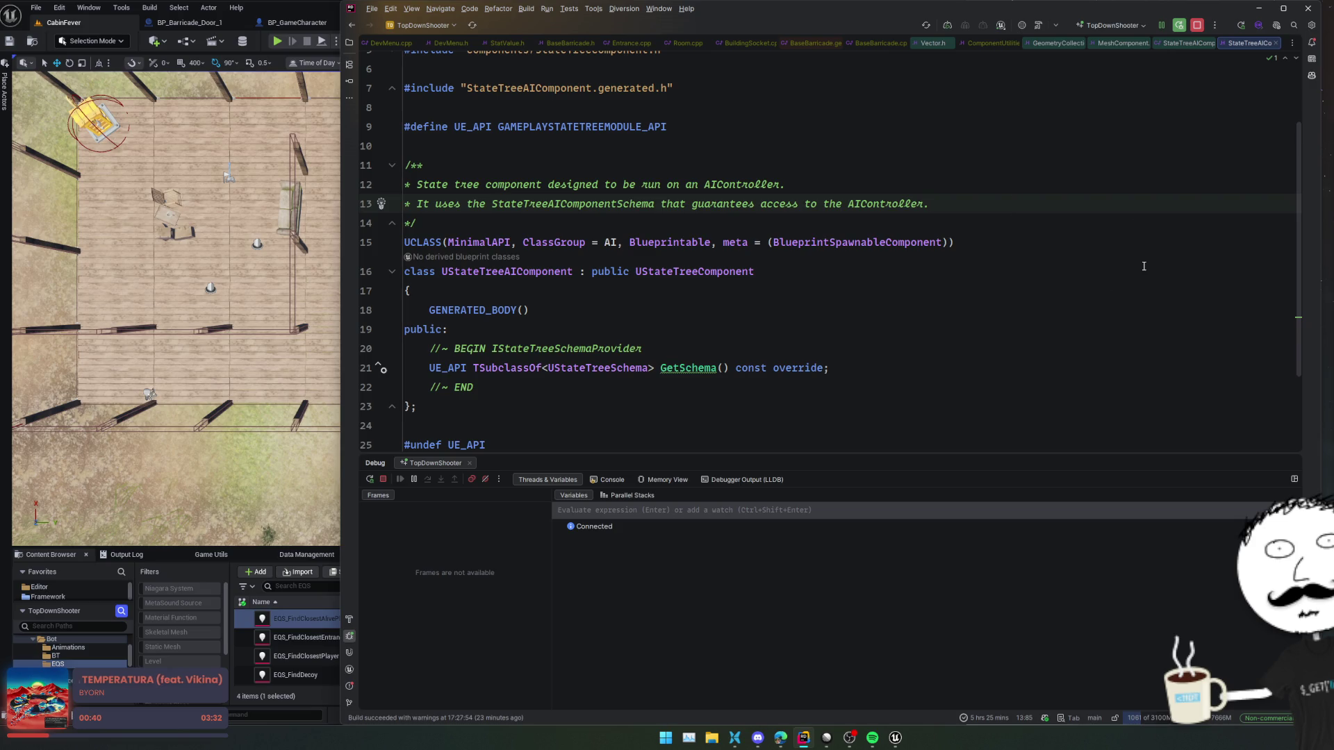
- Go to the UStateTreeSchema declaration, read its comments, and list IsStructAllowed overrides
key(ctrl+b)
scroll(861, 320, up, 3)
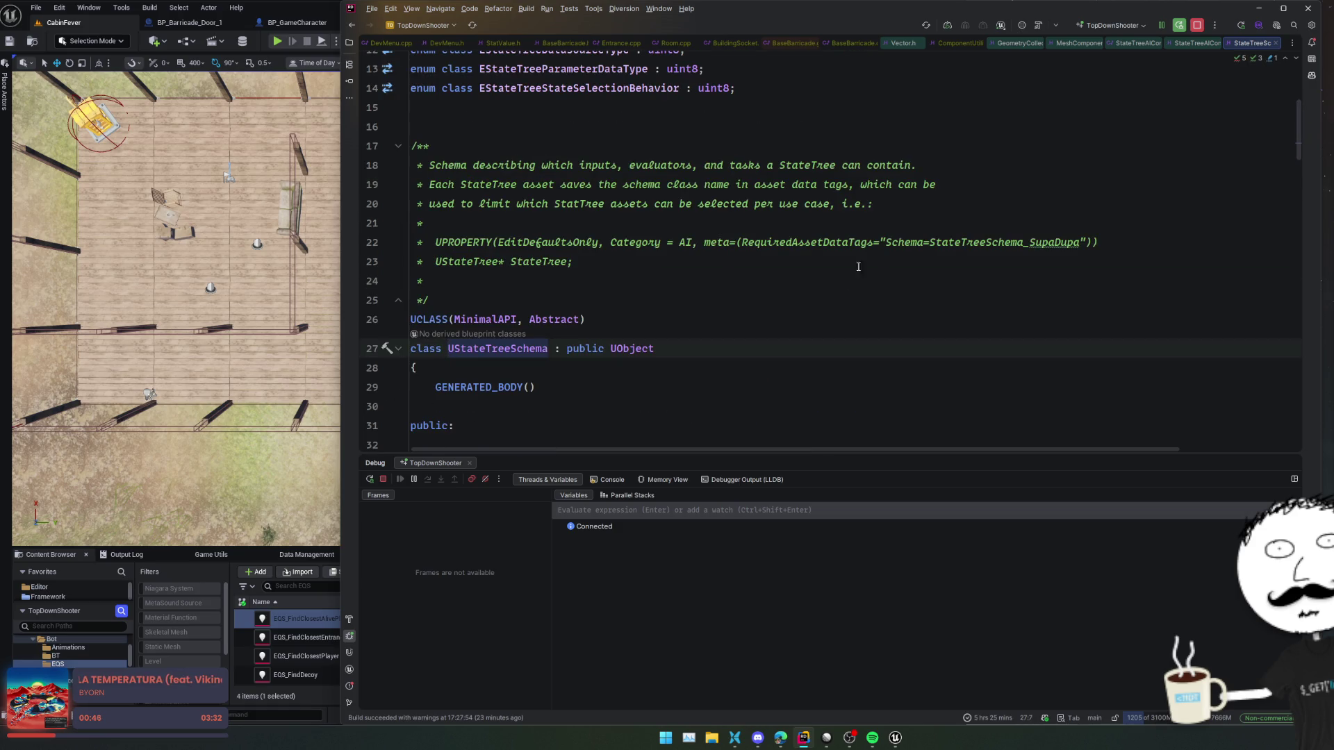
click(1000, 166)
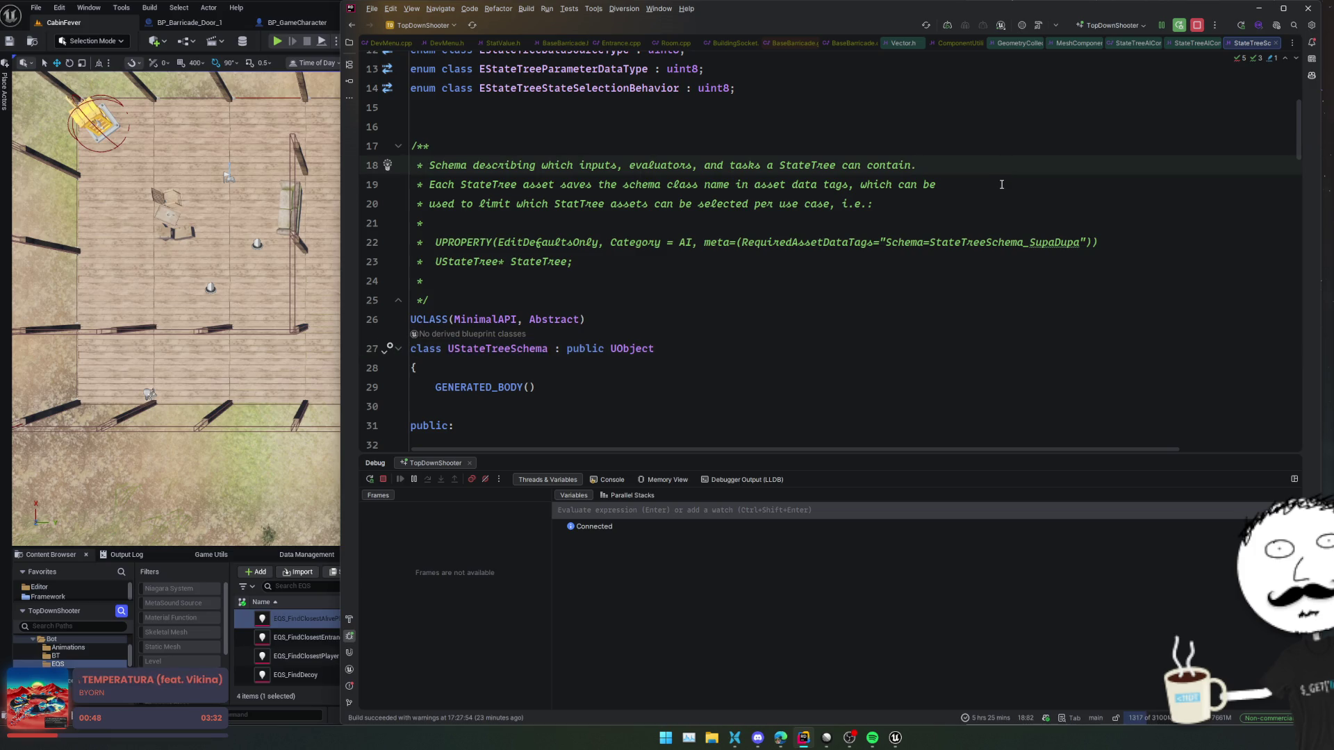
click(999, 195)
click(998, 188)
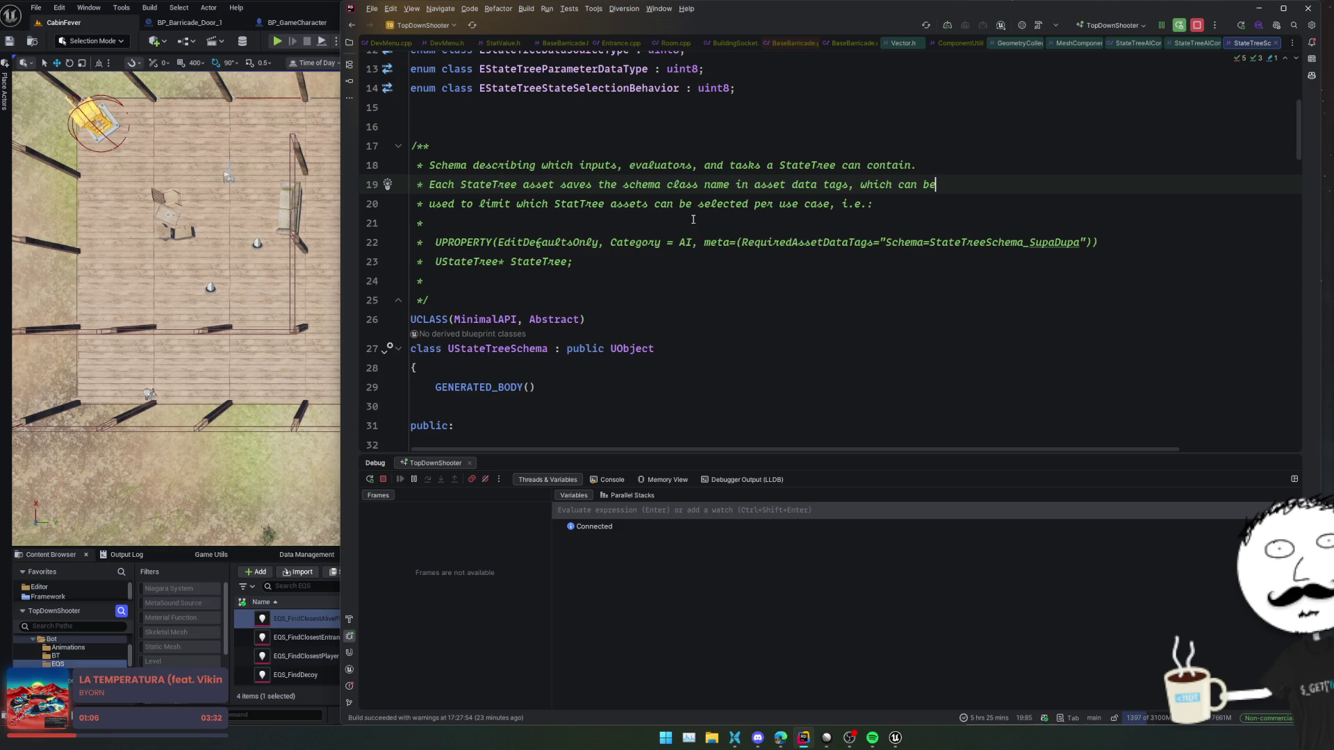
scroll(692, 219, down, 4)
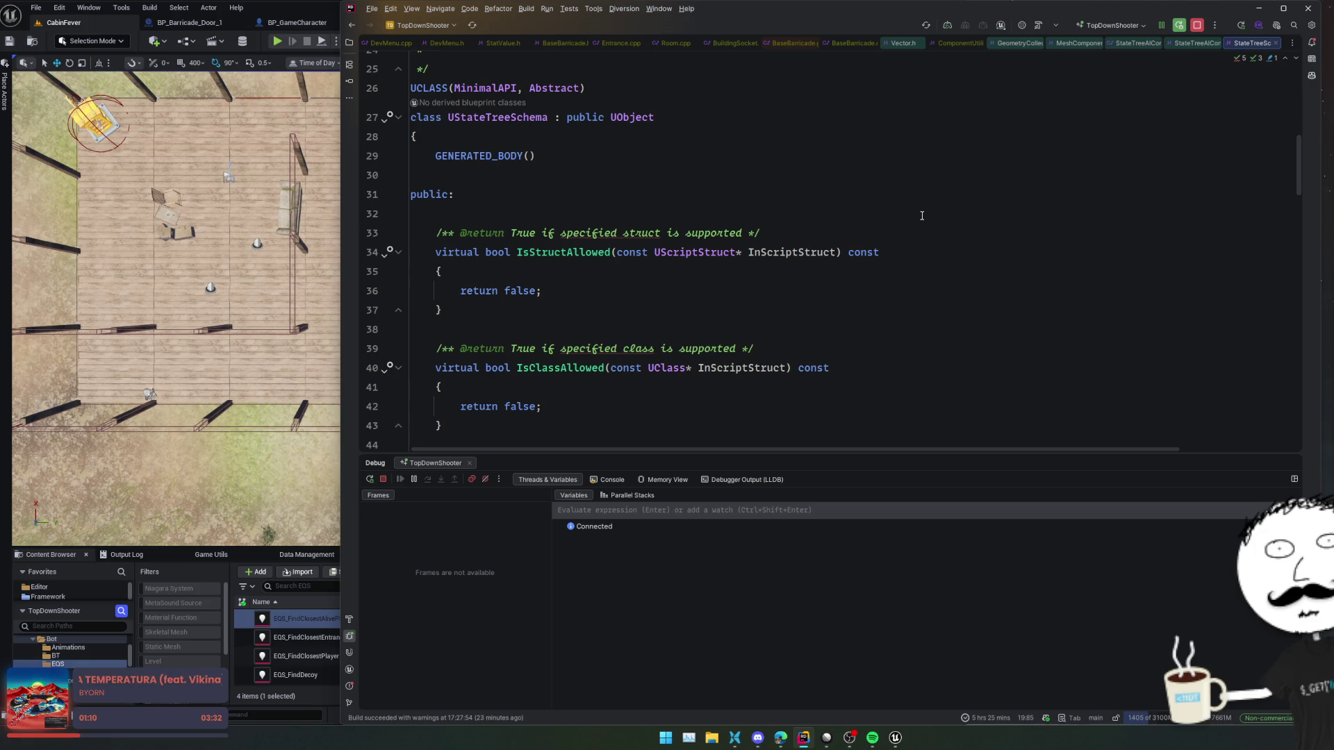
click(922, 215)
click(386, 257)
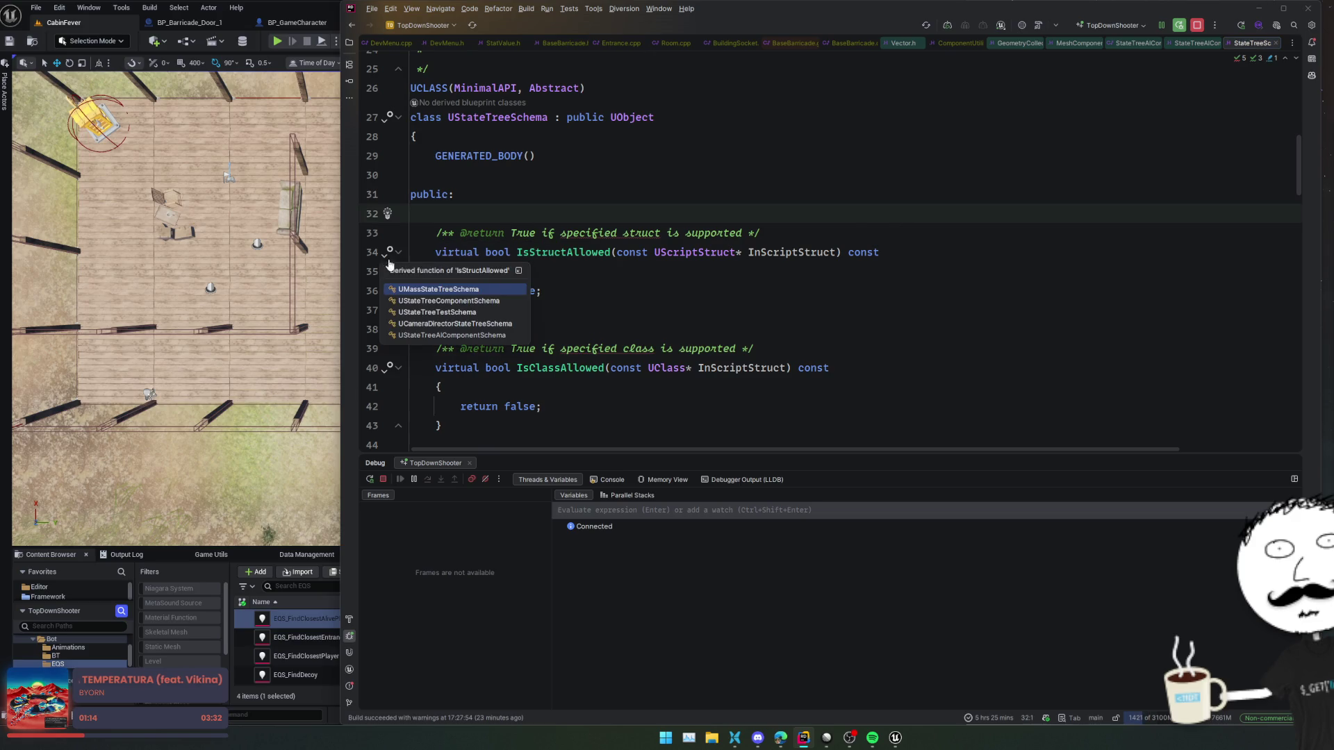
- Open UStateTreeAIComponentSchema's IsStructAllowed implementation and review its allowed structs and constructor
click(518, 334)
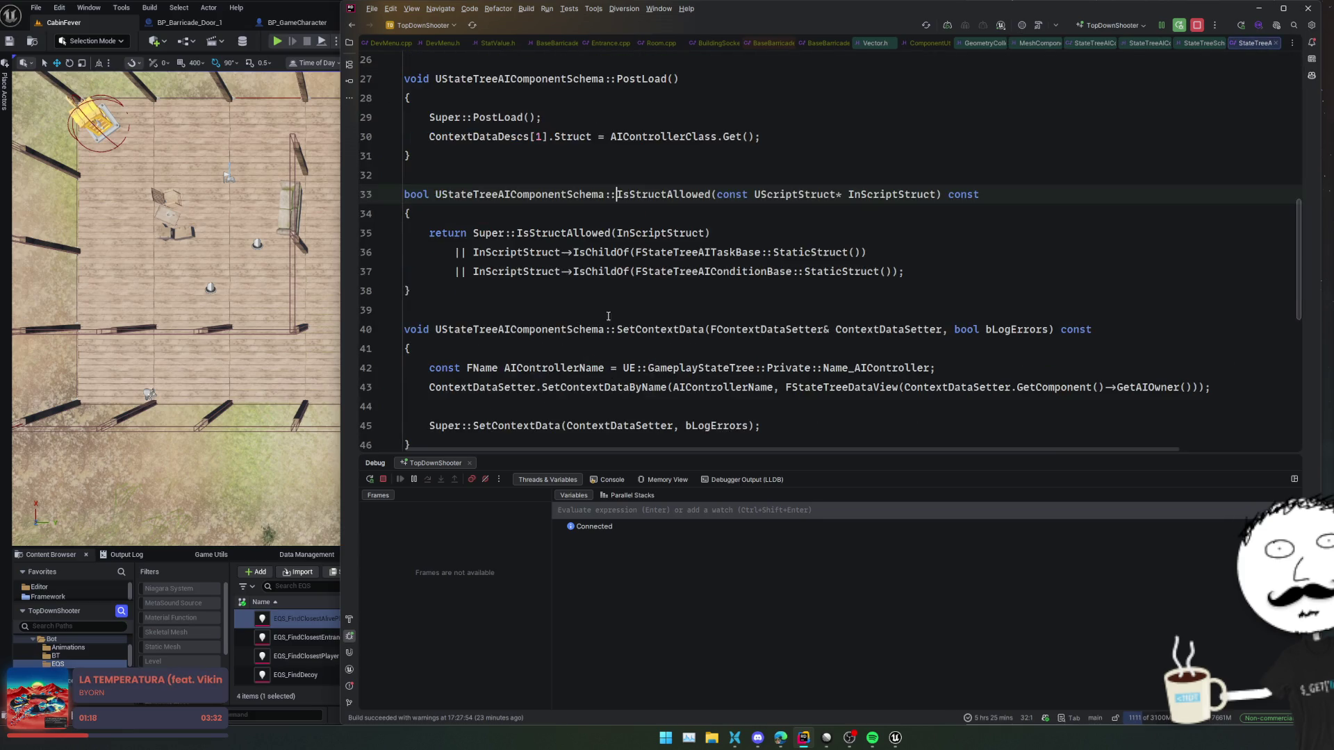
click(947, 348)
scroll(948, 340, up, 3)
scroll(947, 340, up, 3)
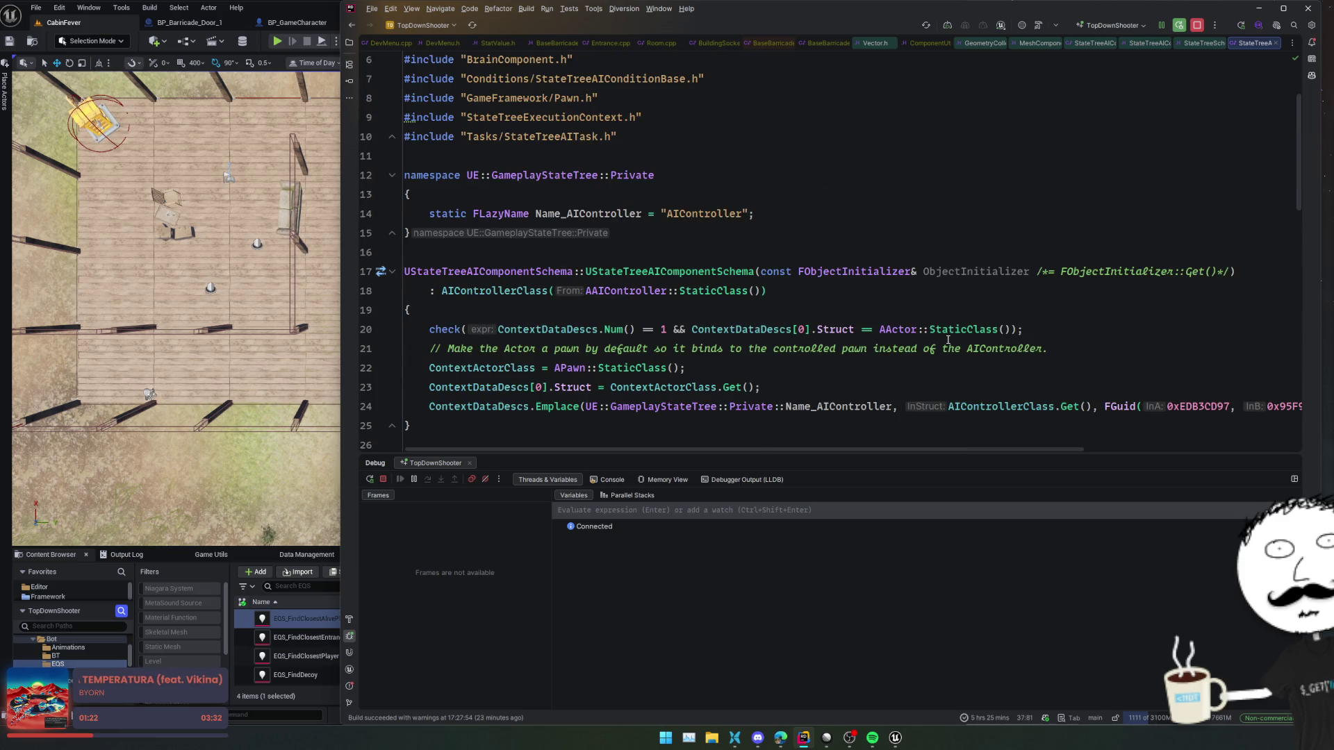
scroll(948, 339, down, 2)
click(873, 348)
click(872, 310)
click(872, 351)
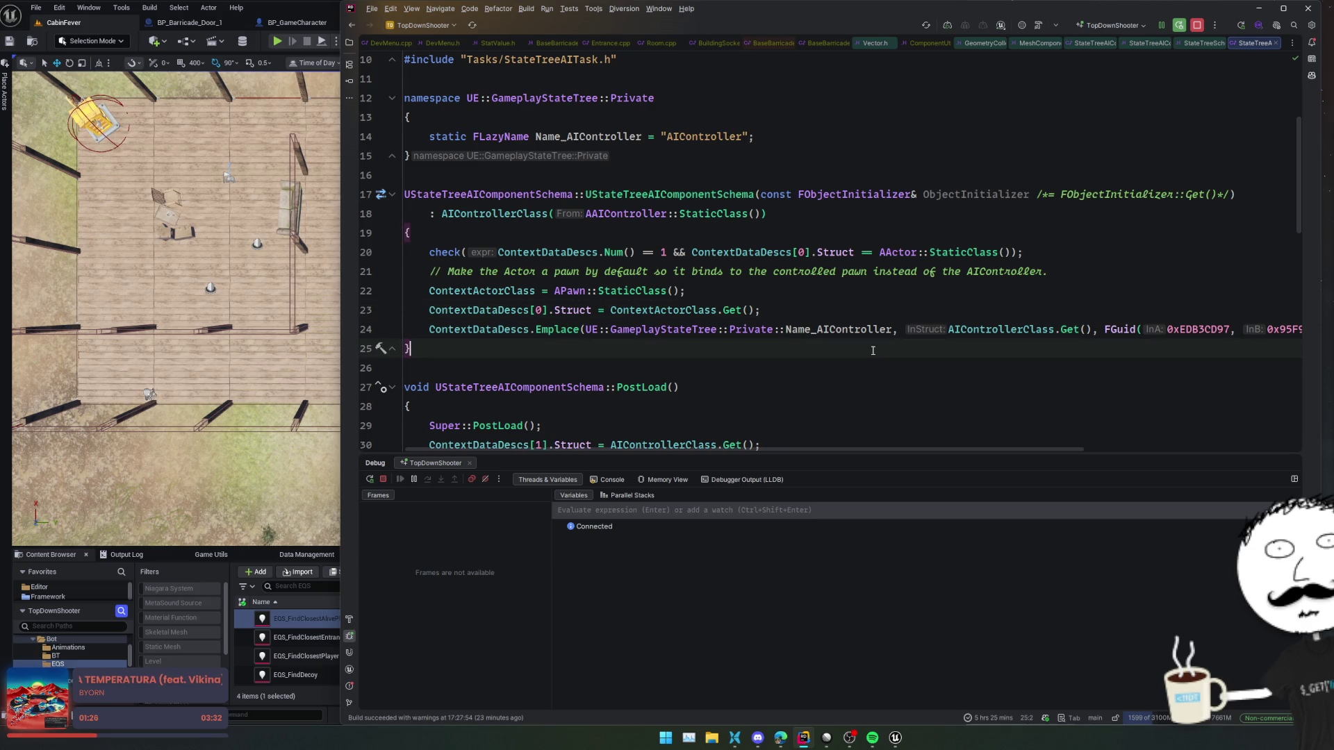
scroll(873, 351, down, 2)
scroll(872, 349, down, 4)
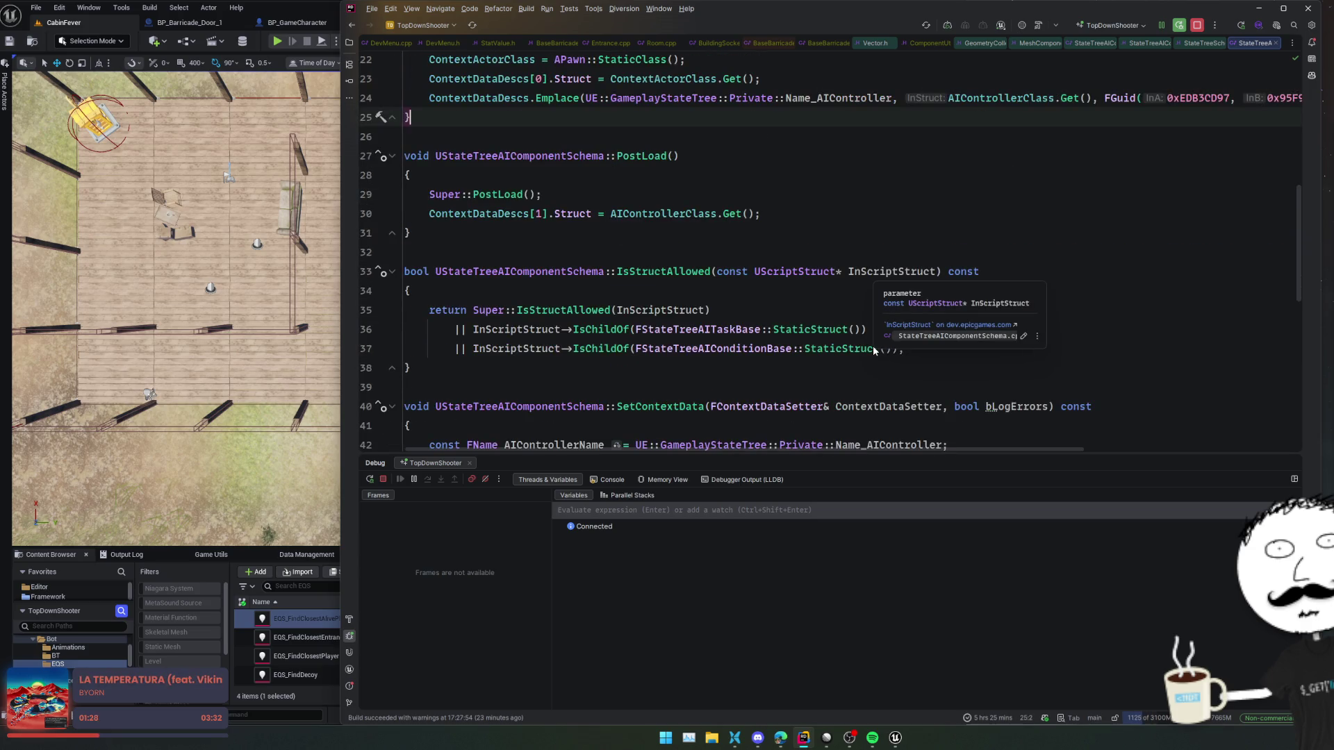
scroll(782, 329, down, 4)
scroll(782, 329, down, 5)
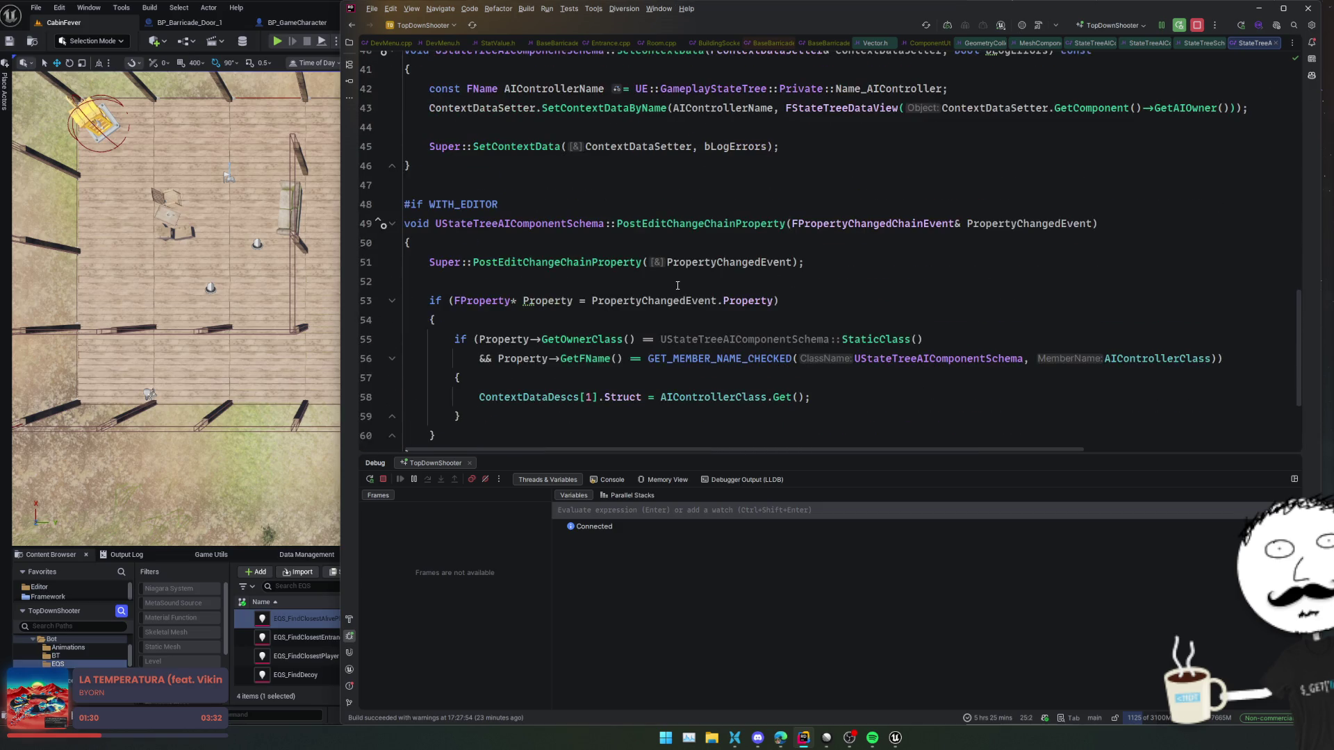
- Open the StateTreeAIComponentSchema header and inspect AIControllerClass and the UStateTreeComponentSchema base
ctrl+click(519, 224)
click(690, 243)
scroll(689, 243, down, 6)
click(690, 243)
key(Down)
key(Down)
key(Down)
key(Right)
key(Right)
key(Right)
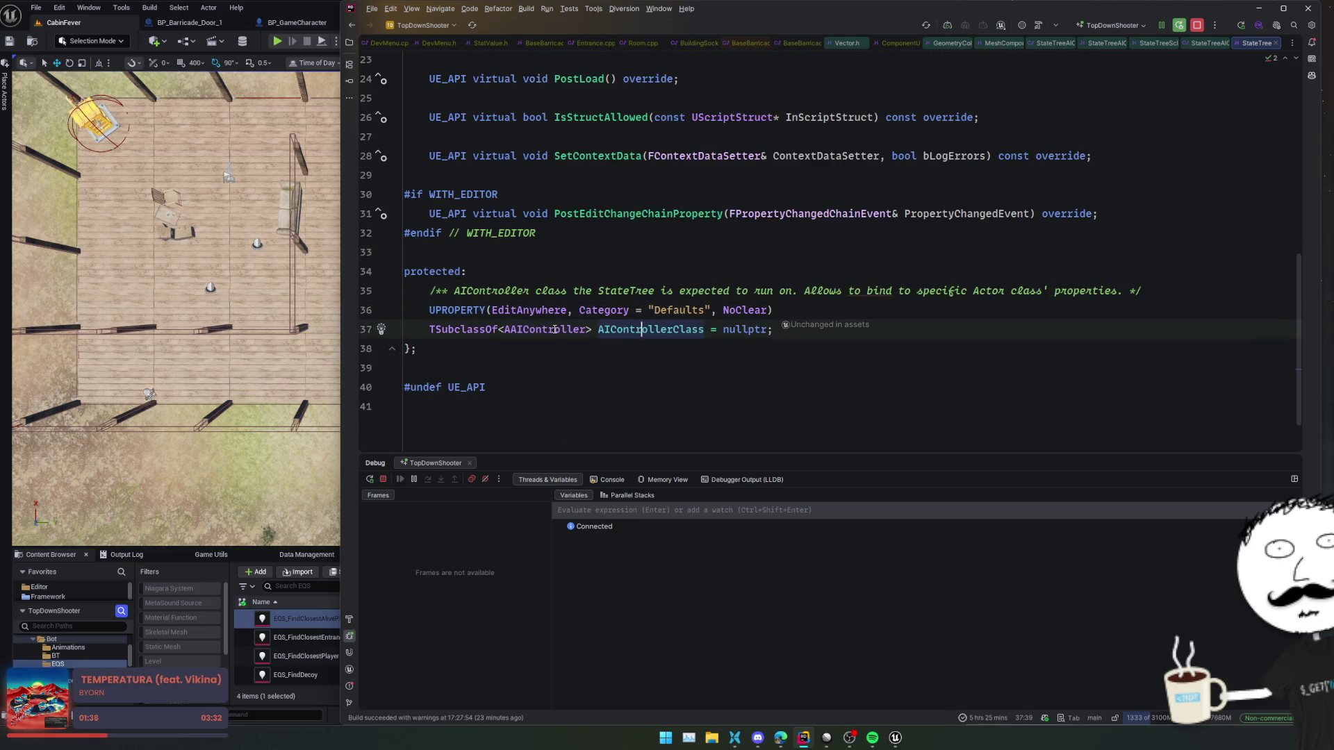
scroll(634, 296, up, 9)
click(728, 320)
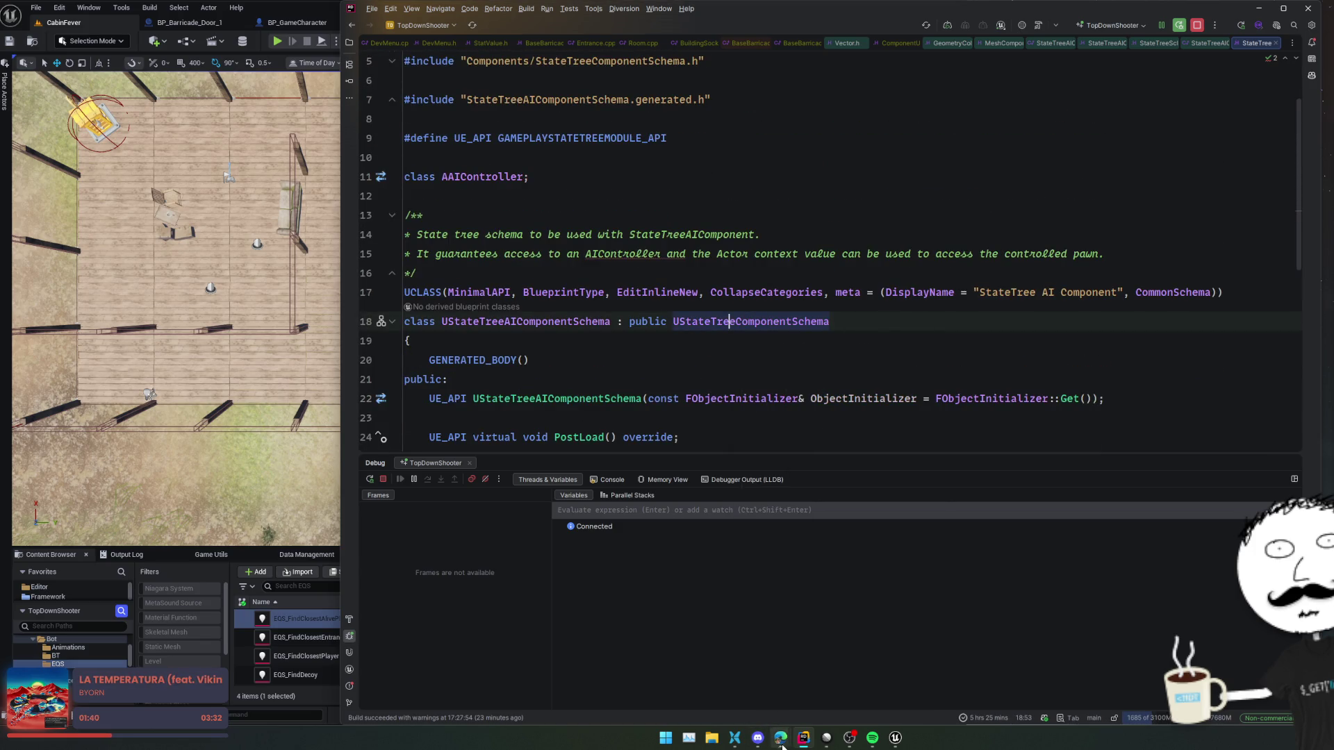
- Close two unrelated Edge browser windows from the taskbar thumbnails
mouse_move(780, 740)
click(919, 647)
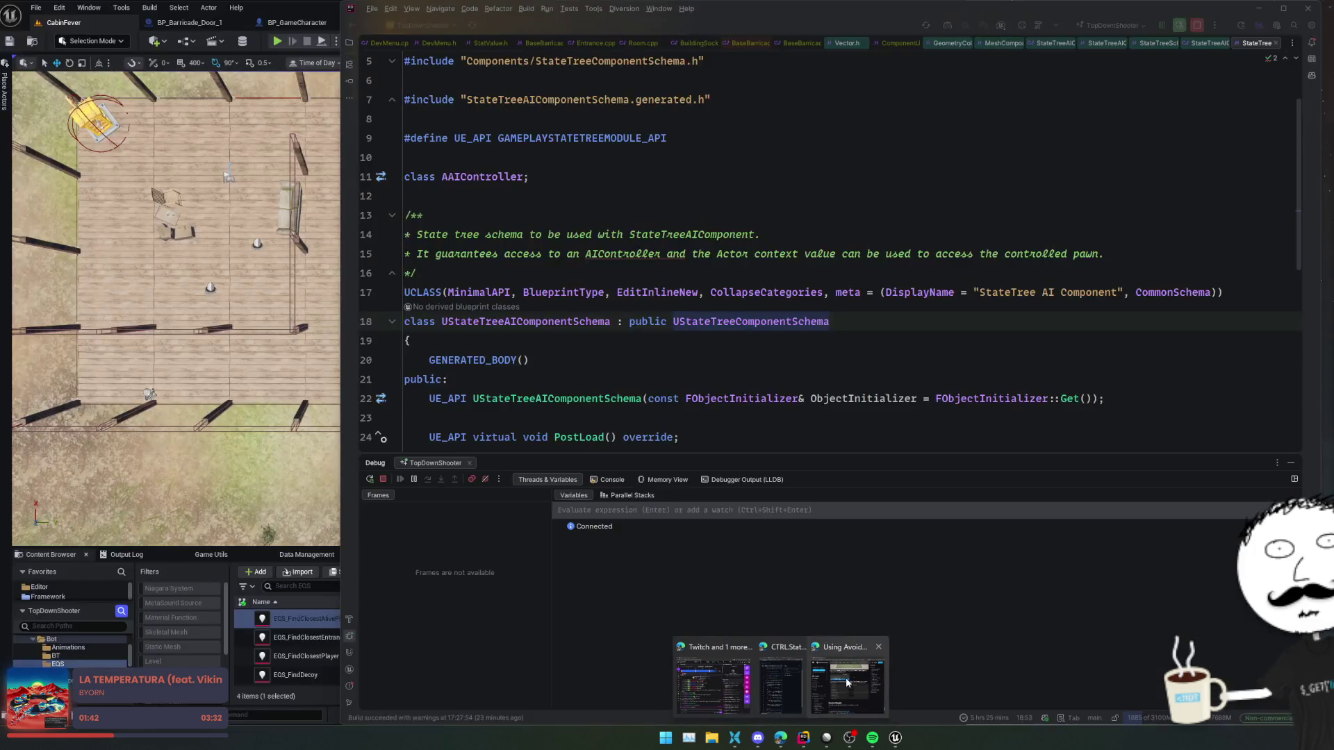
click(878, 647)
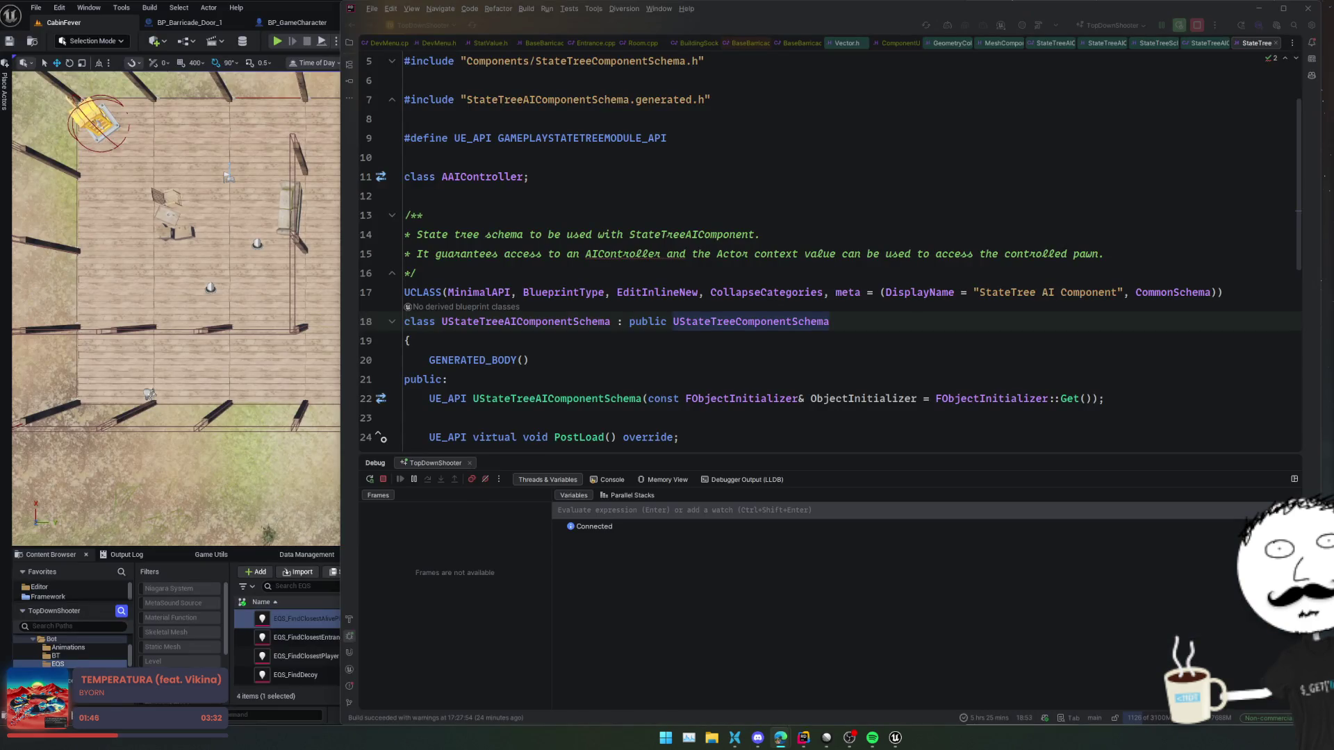
- Restore and widen the GitHub window to read the CTRL.StateTree README, then return to Unreal
click(781, 738)
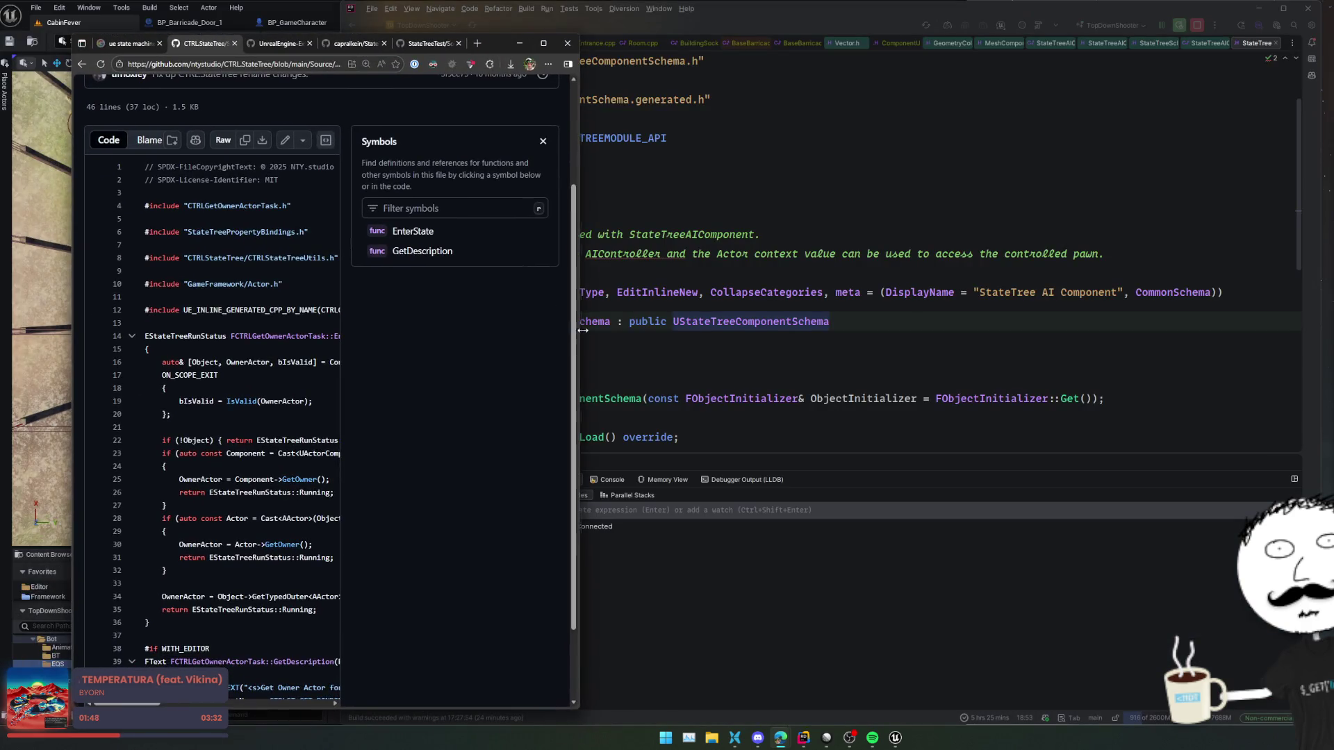
drag(582, 330, 892, 329)
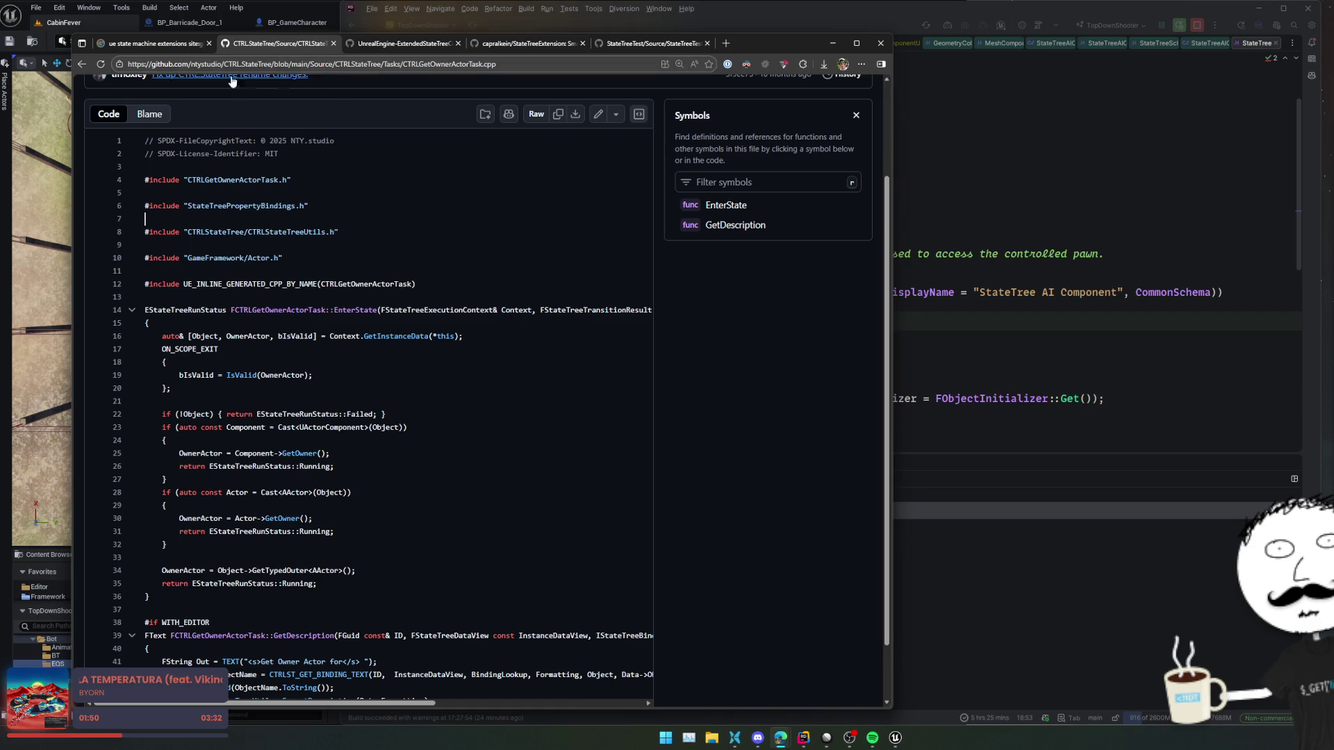
scroll(217, 179, up, 2)
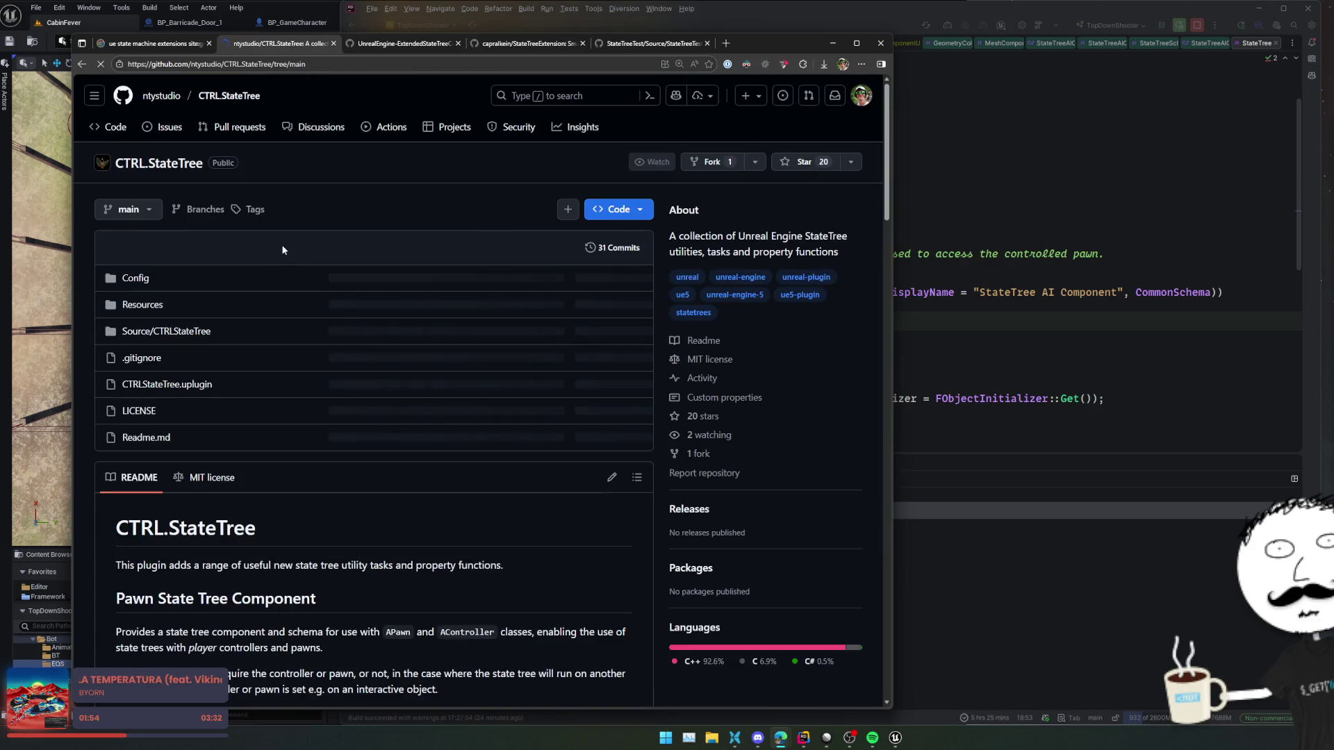
scroll(281, 246, down, 8)
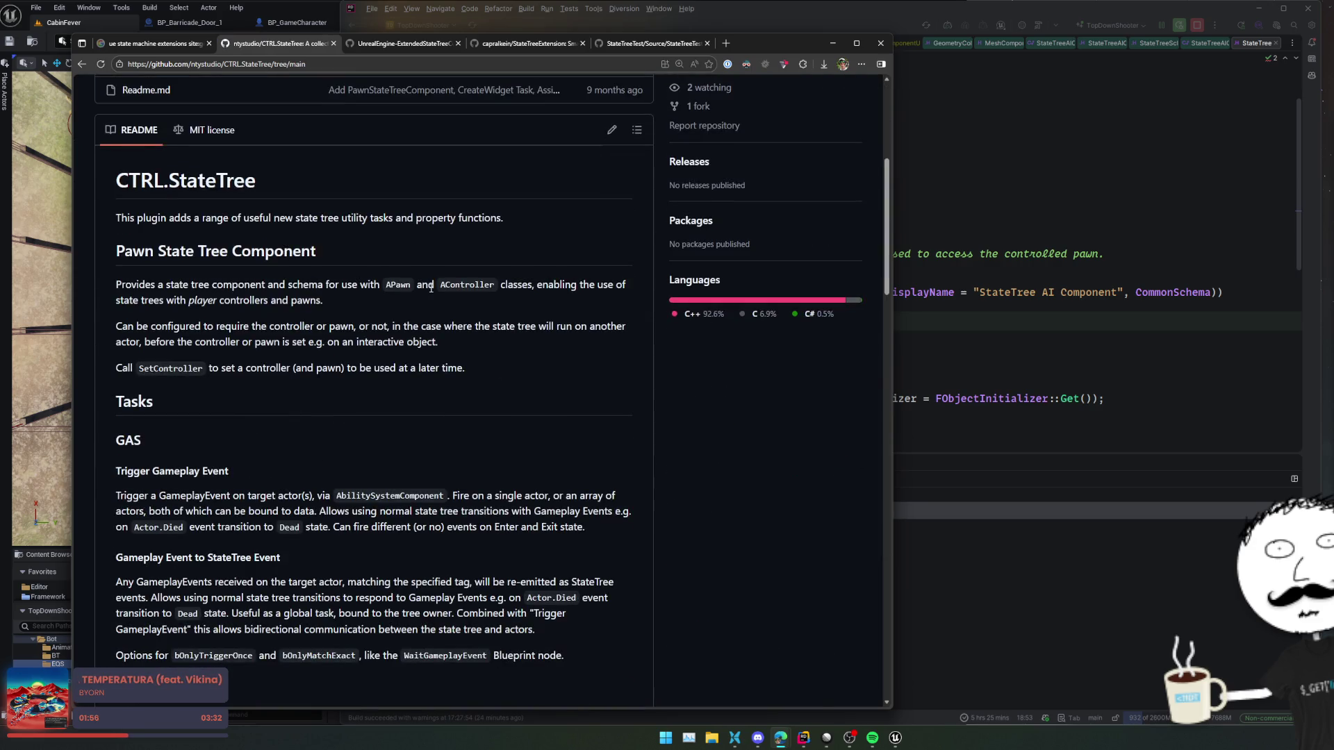
key(alt+Tab)
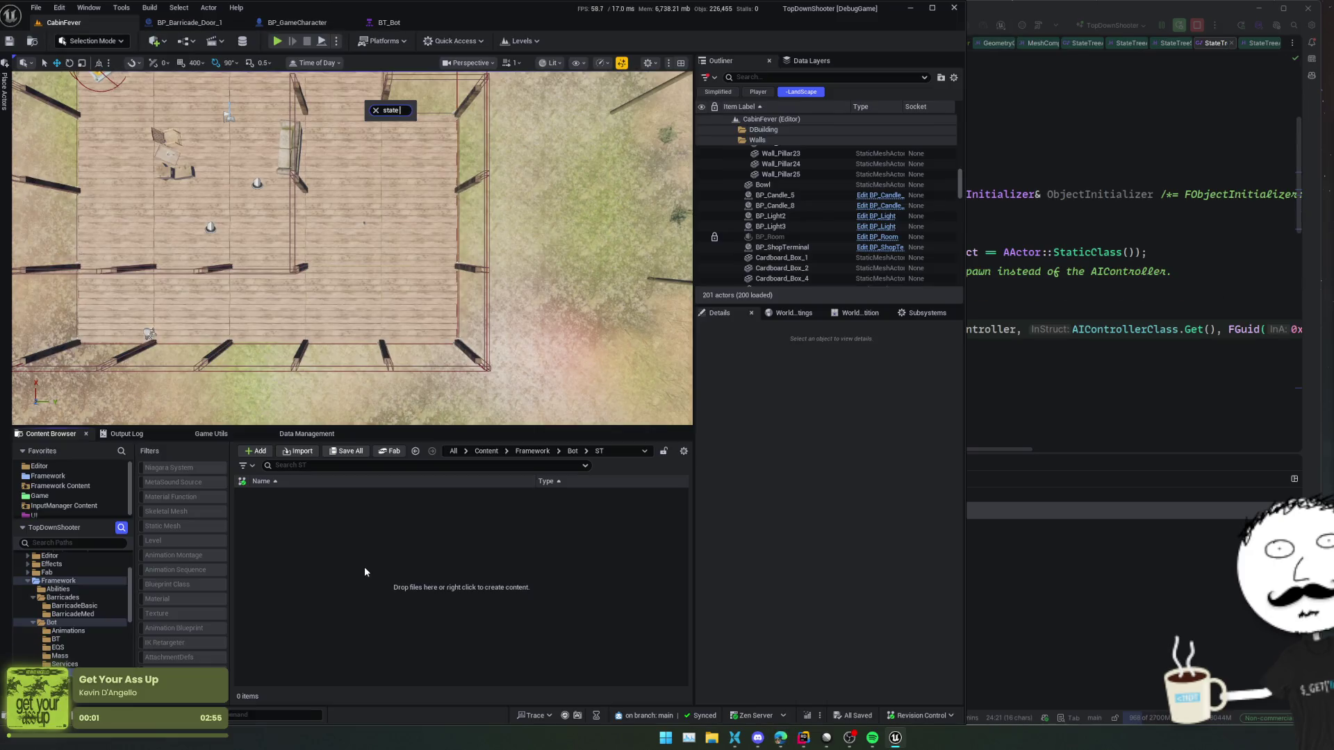
- Create a StateTree named ST_AI with StateTreeAIComponentSchema and open it in the StateTree editor
key(Down)
key(Down)
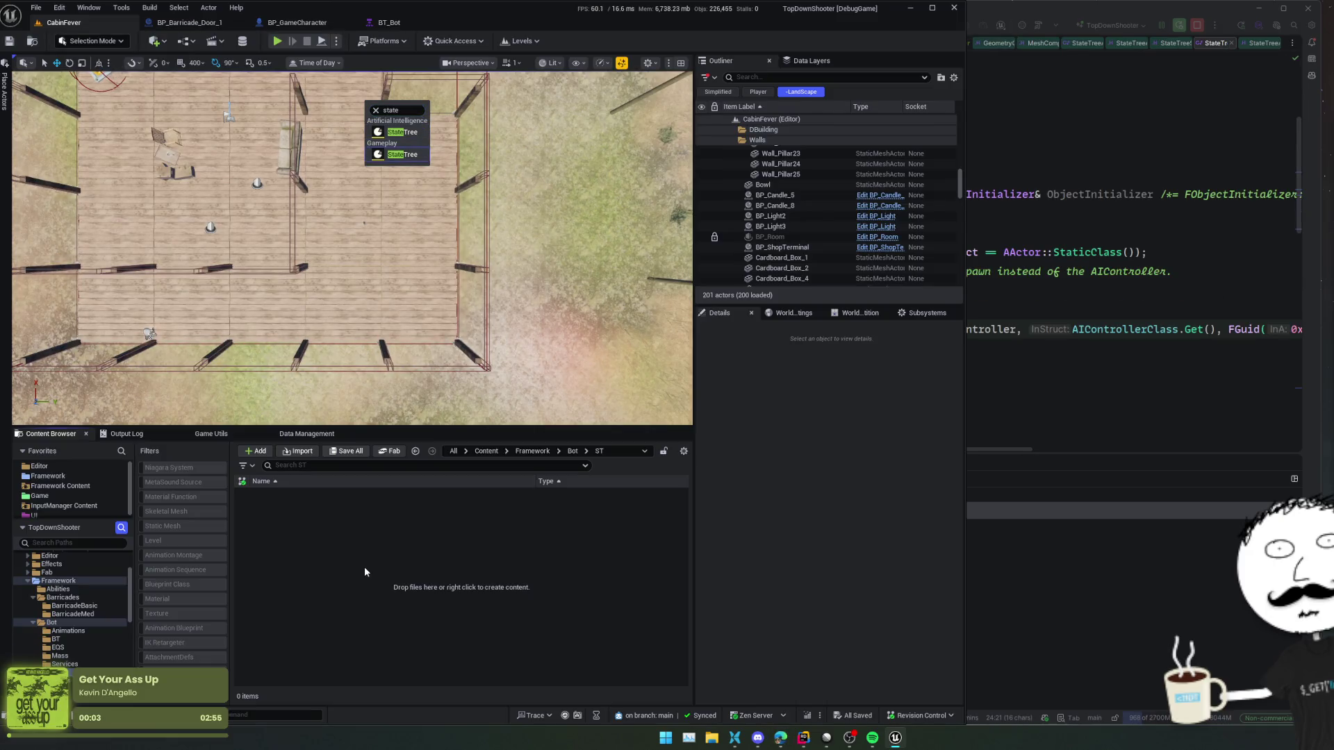
key(Return)
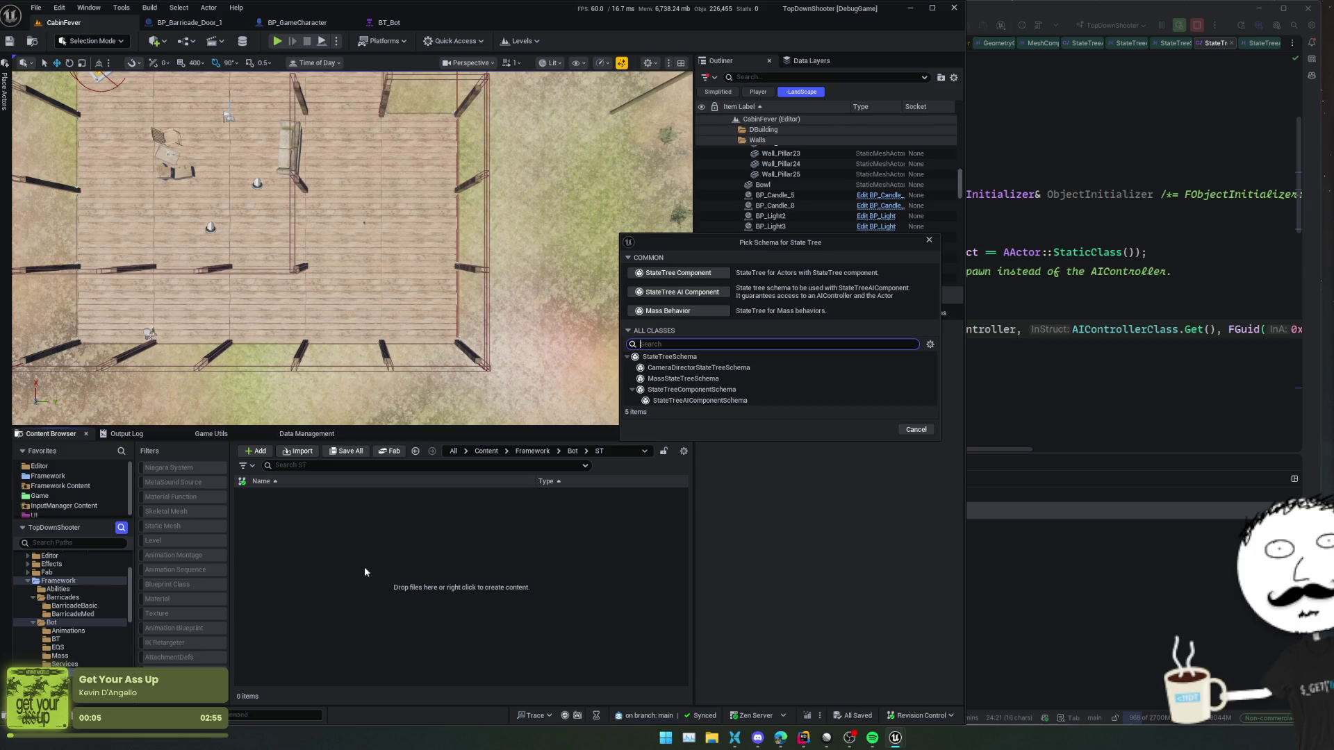
click(854, 401)
click(871, 431)
text(_AI)
key(Return)
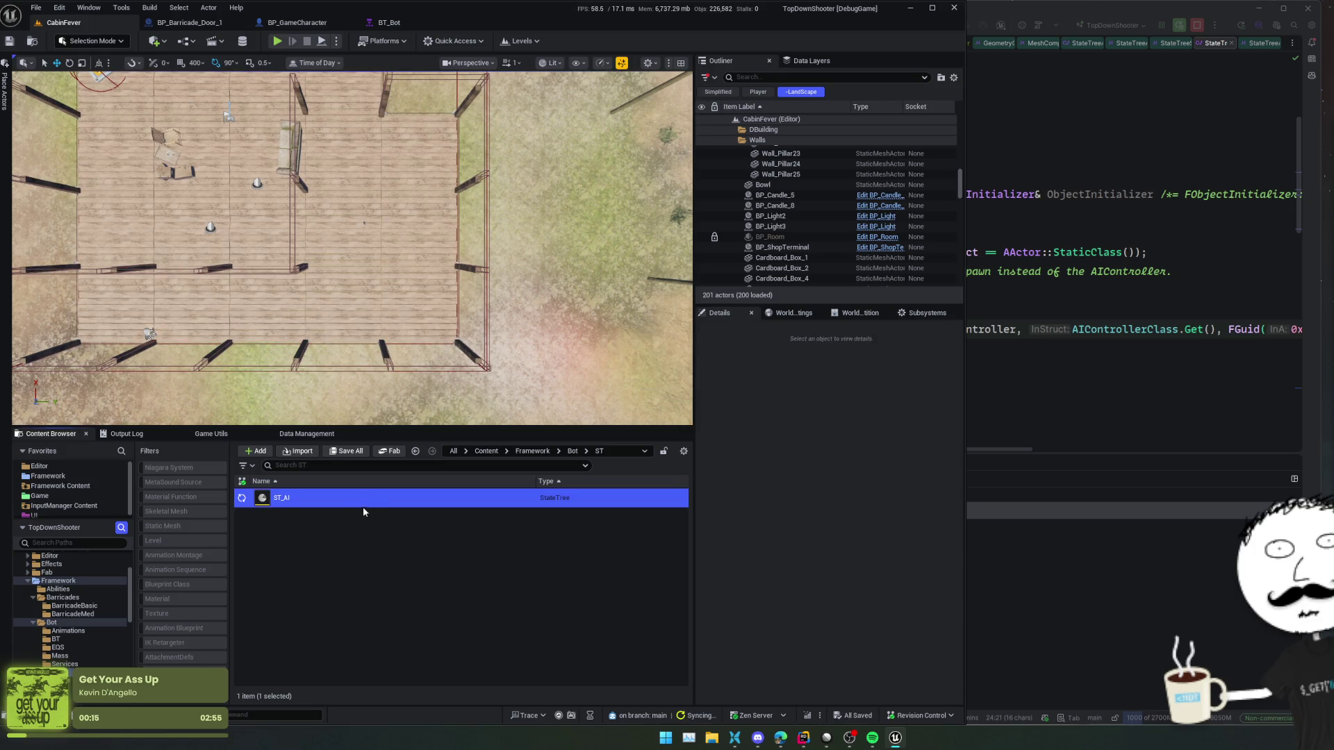
double_click(359, 502)
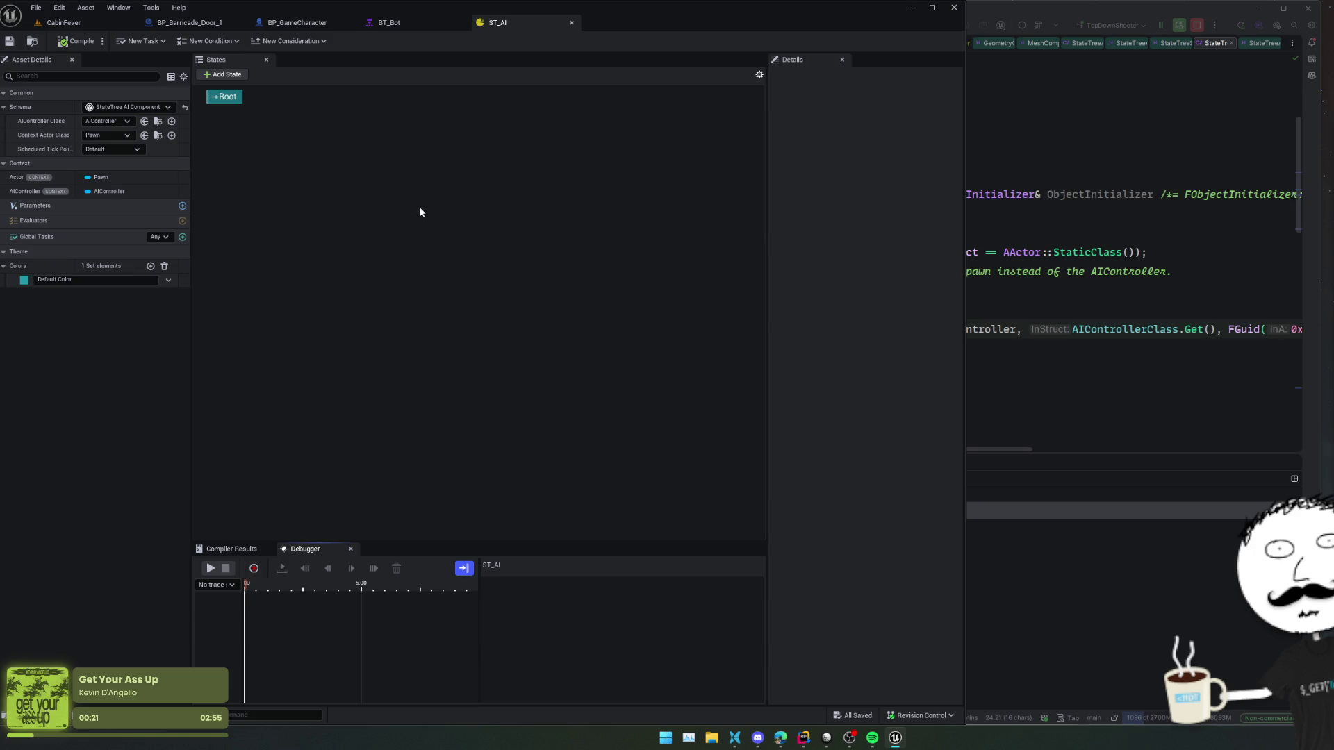
- Set ST_AI's AIController Class to BP_GameAiController
click(97, 122)
click(60, 132)
click(104, 122)
click(55, 122)
click(105, 121)
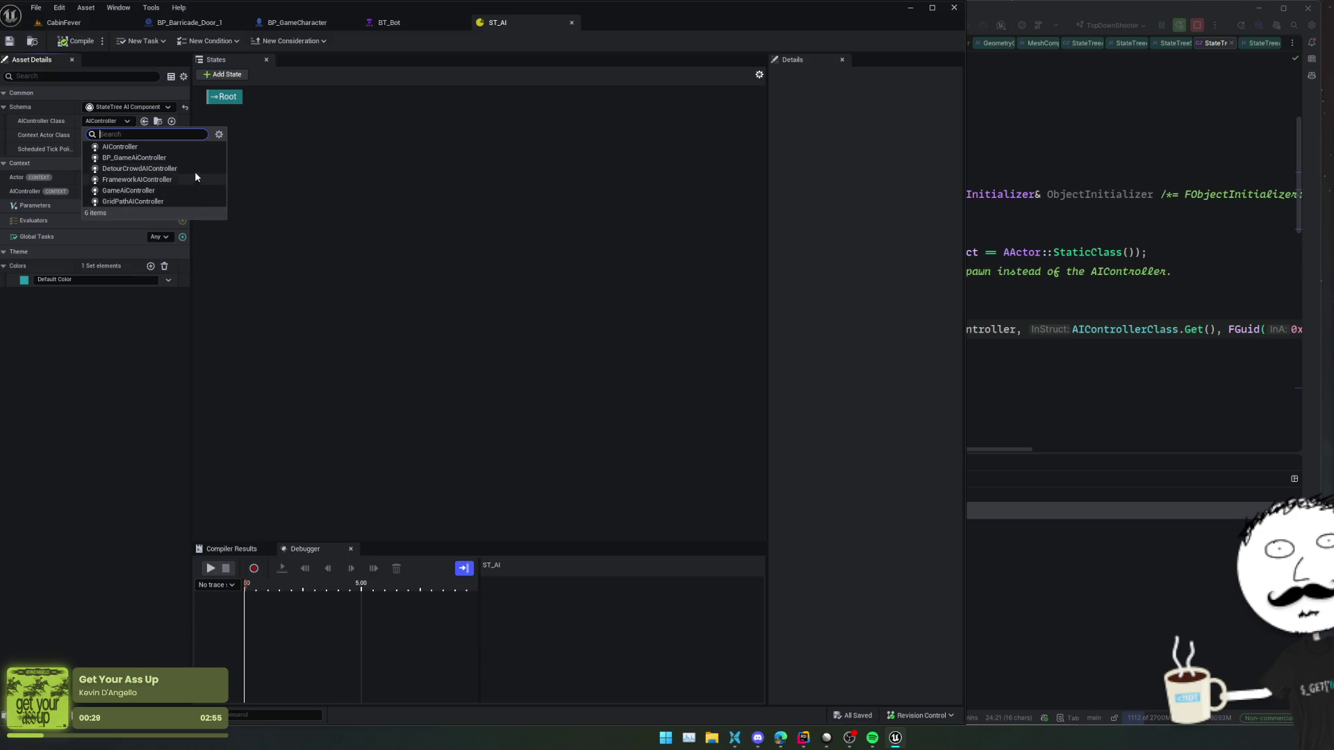
click(195, 160)
- Set the Context Actor Class to BP_GameAiCharacter
click(118, 136)
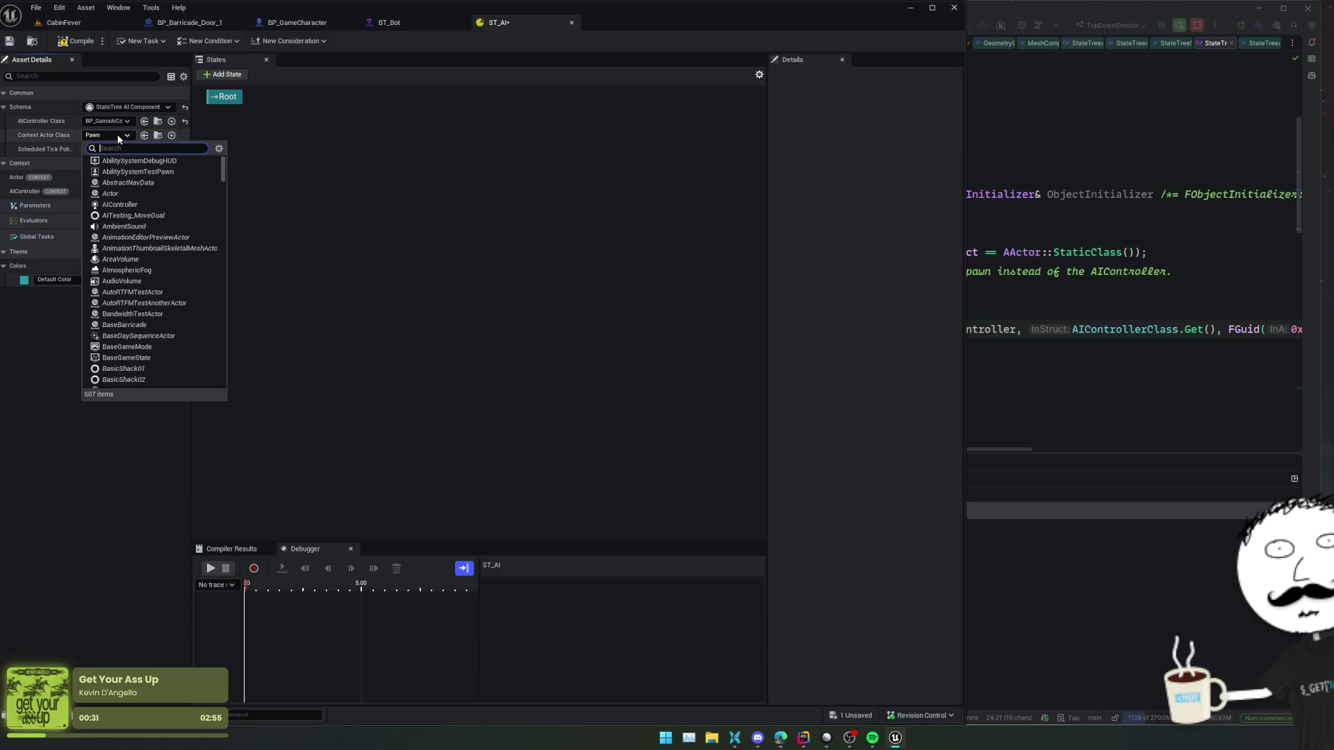
click(60, 138)
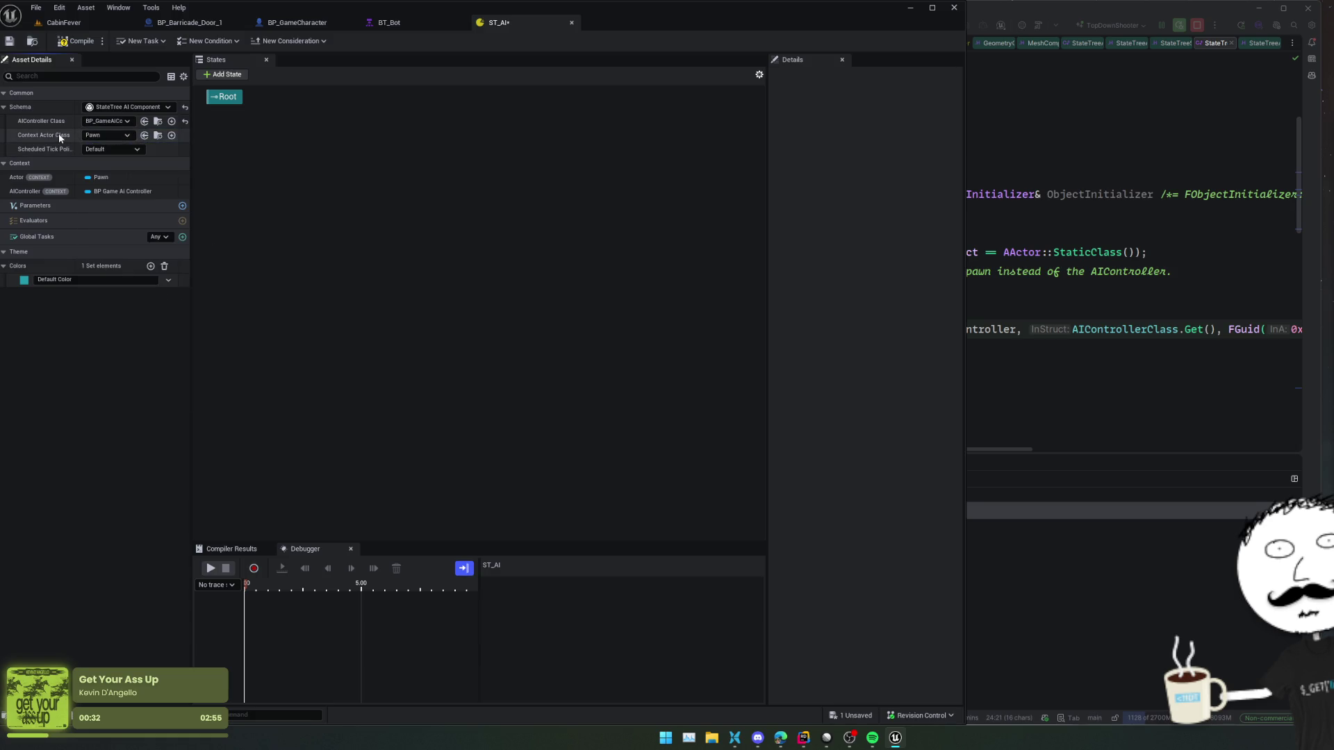
click(106, 136)
text(mea)
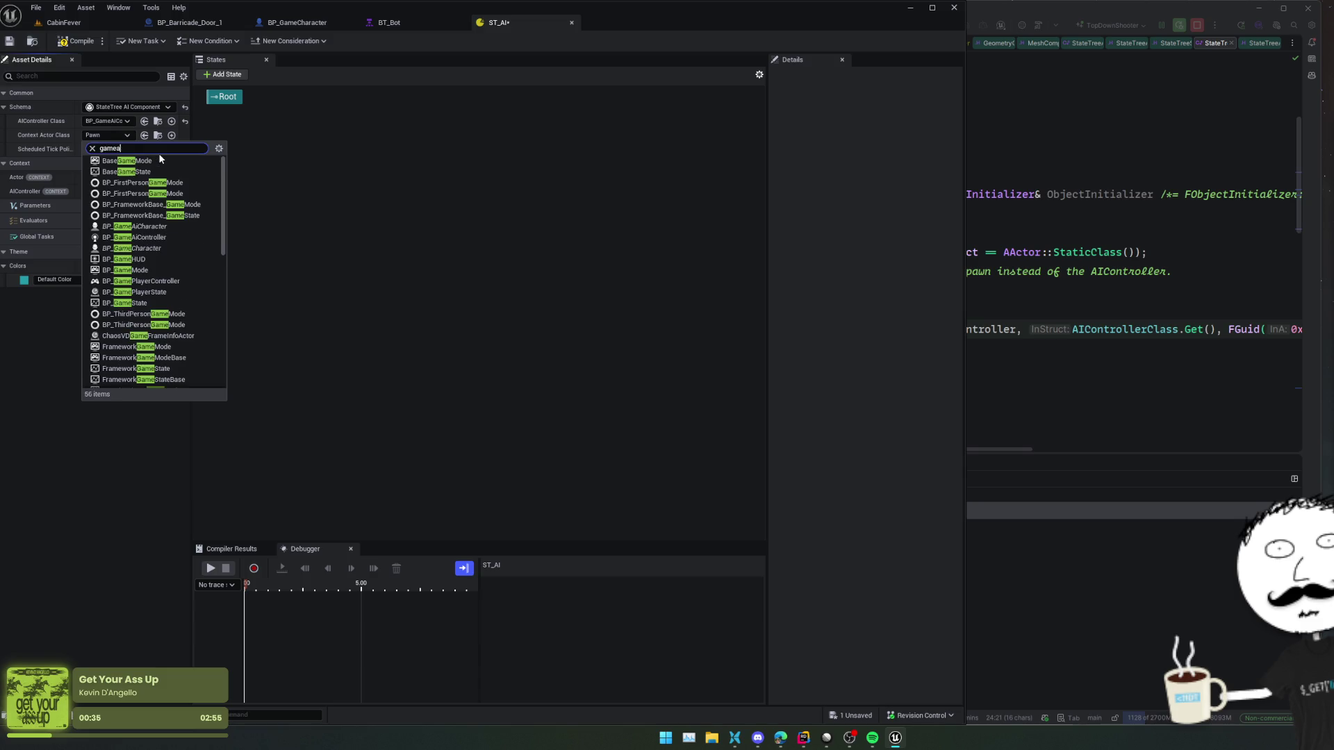
text(a)
click(159, 161)
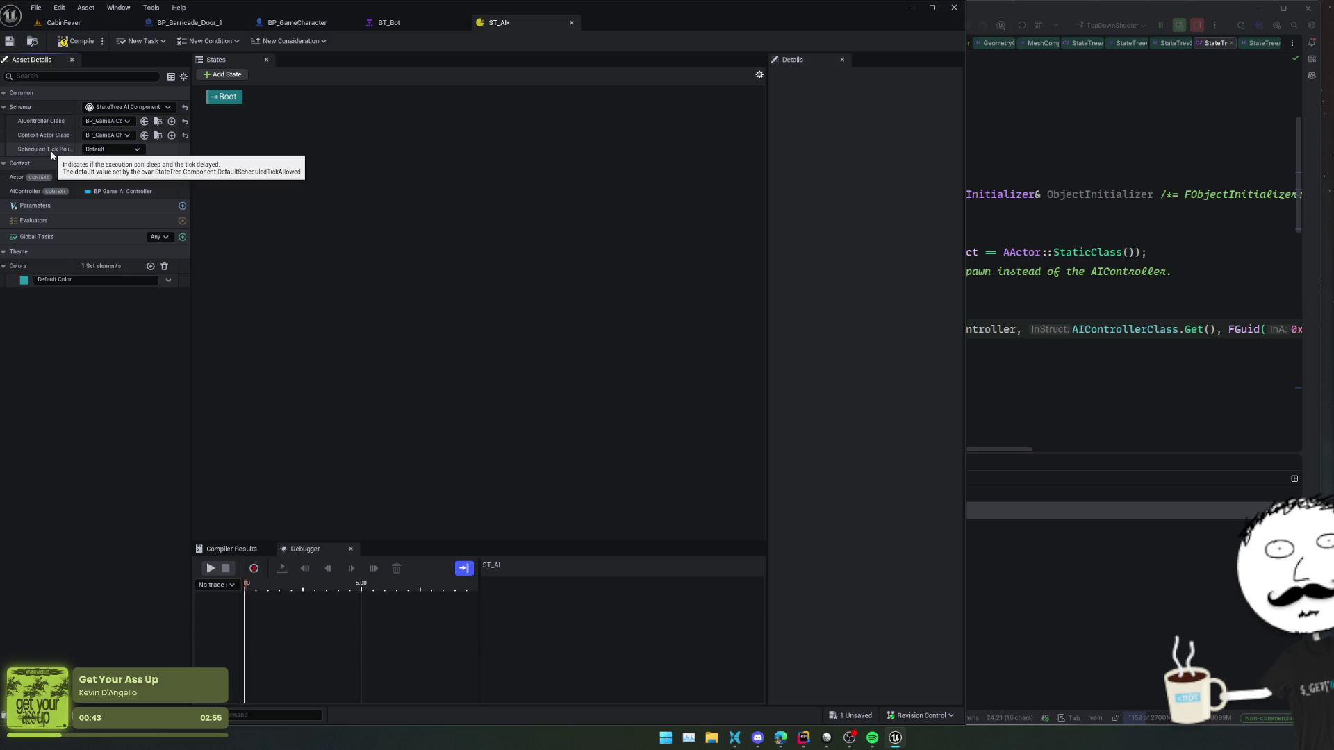
- Keep Scheduled Tick Policy at Default, then compile and save ST_AI
click(111, 149)
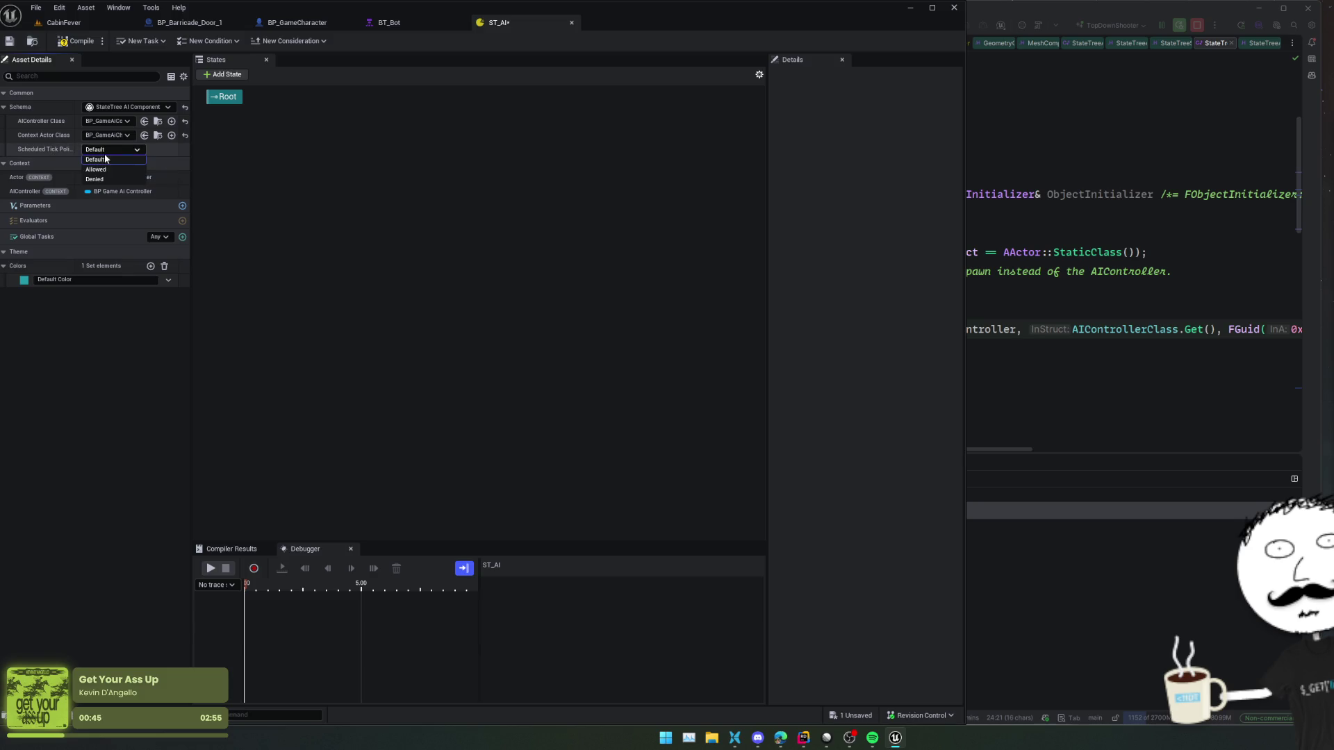
click(63, 155)
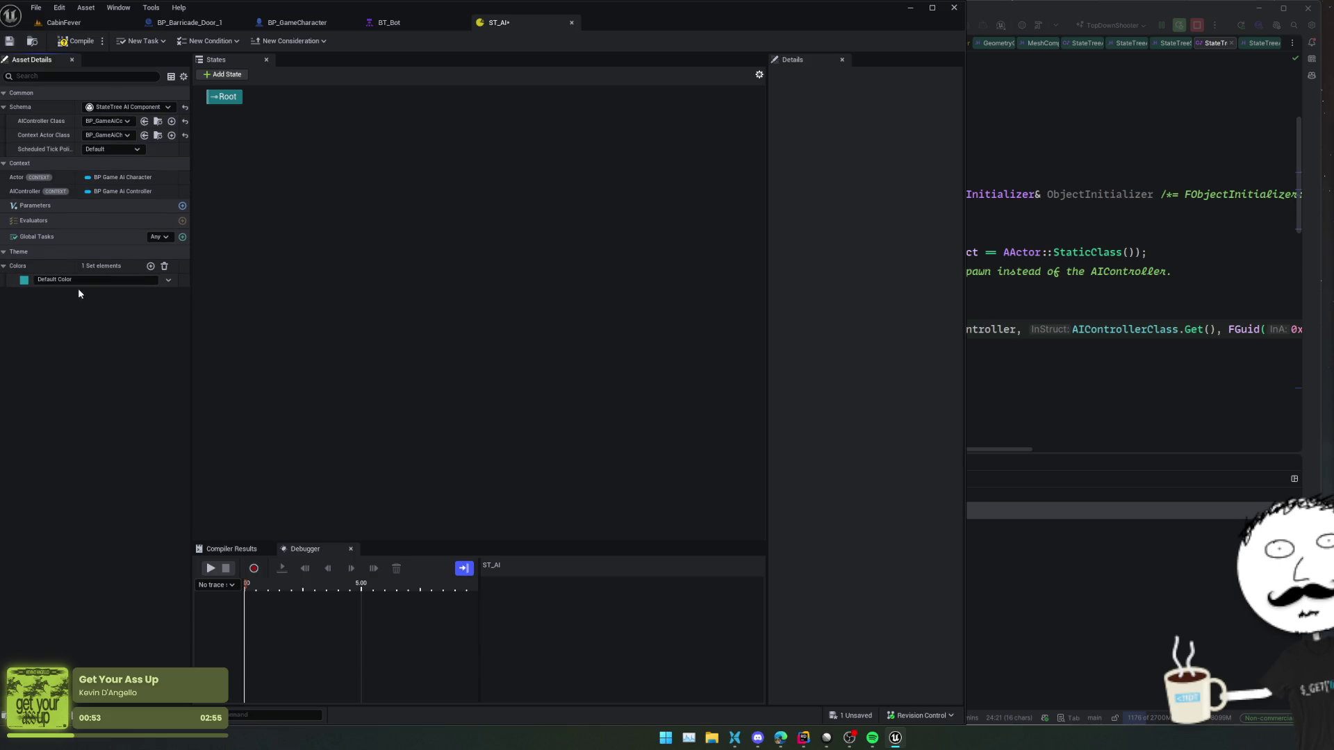
click(76, 41)
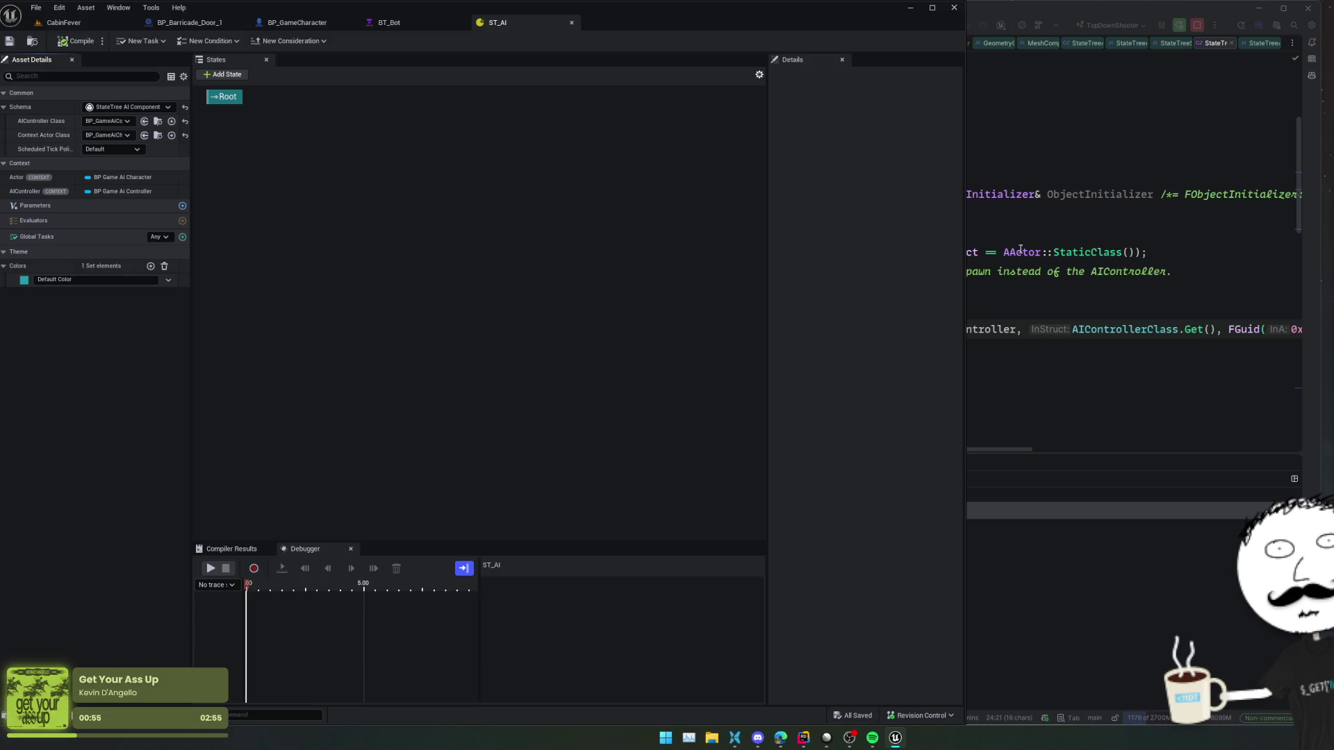
- Scroll up through the source in the code editor, then go back to Unreal
click(1020, 249)
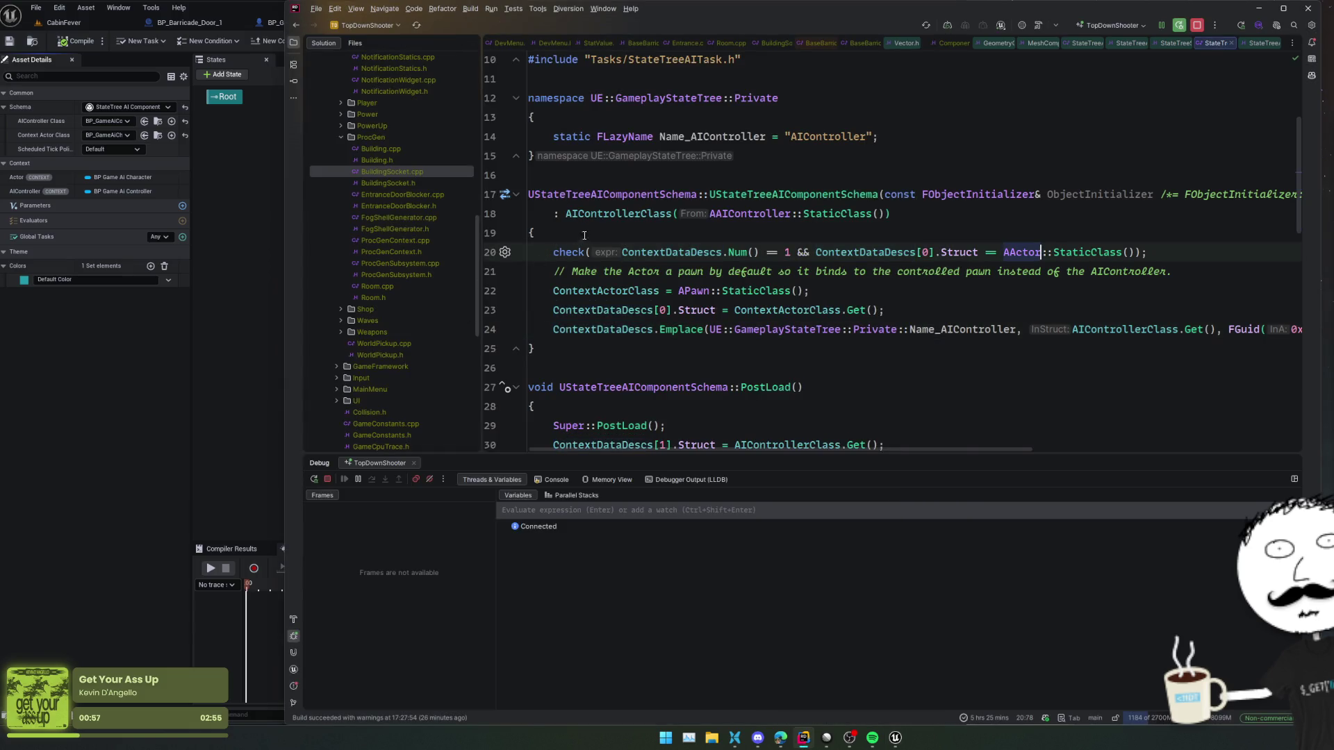
scroll(428, 259, up, 10)
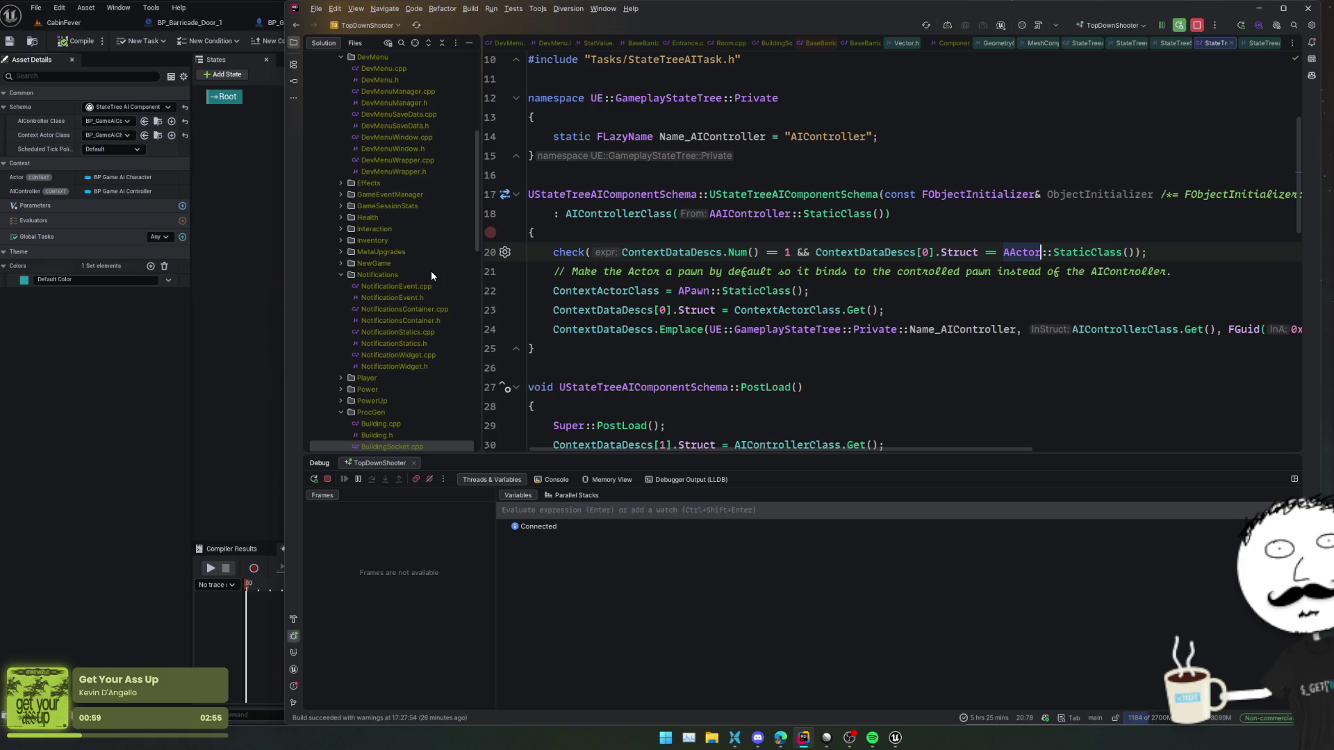
scroll(431, 275, up, 3)
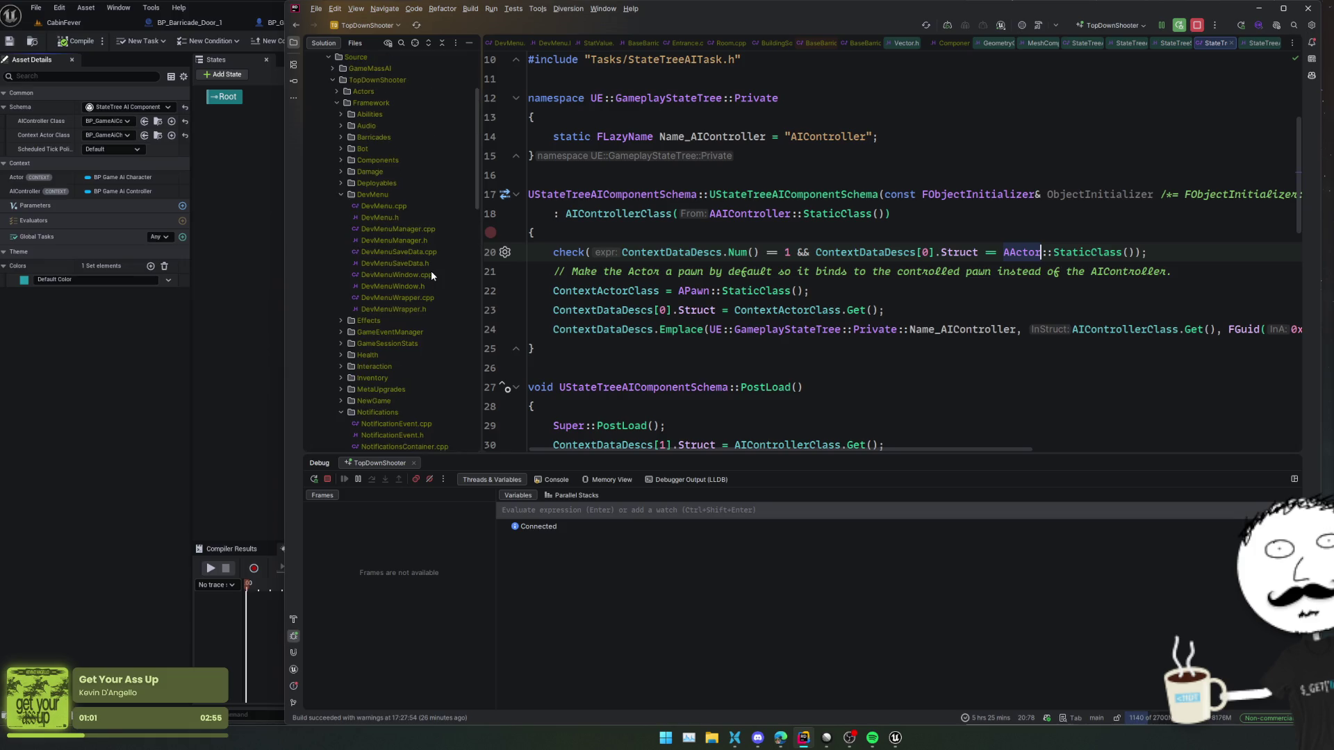
click(193, 201)
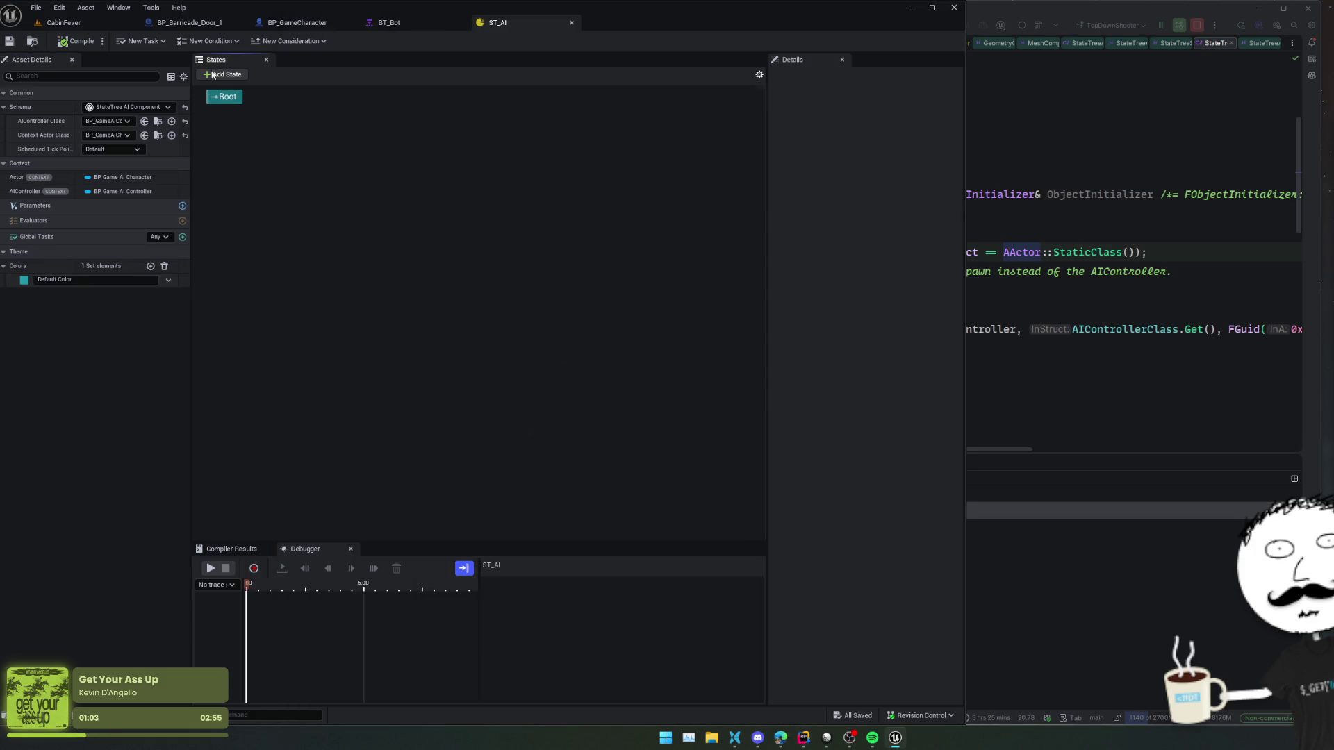
- Close the extra Blueprint tabs and open BP_GameAiController through quick asset search
middle_click(193, 23)
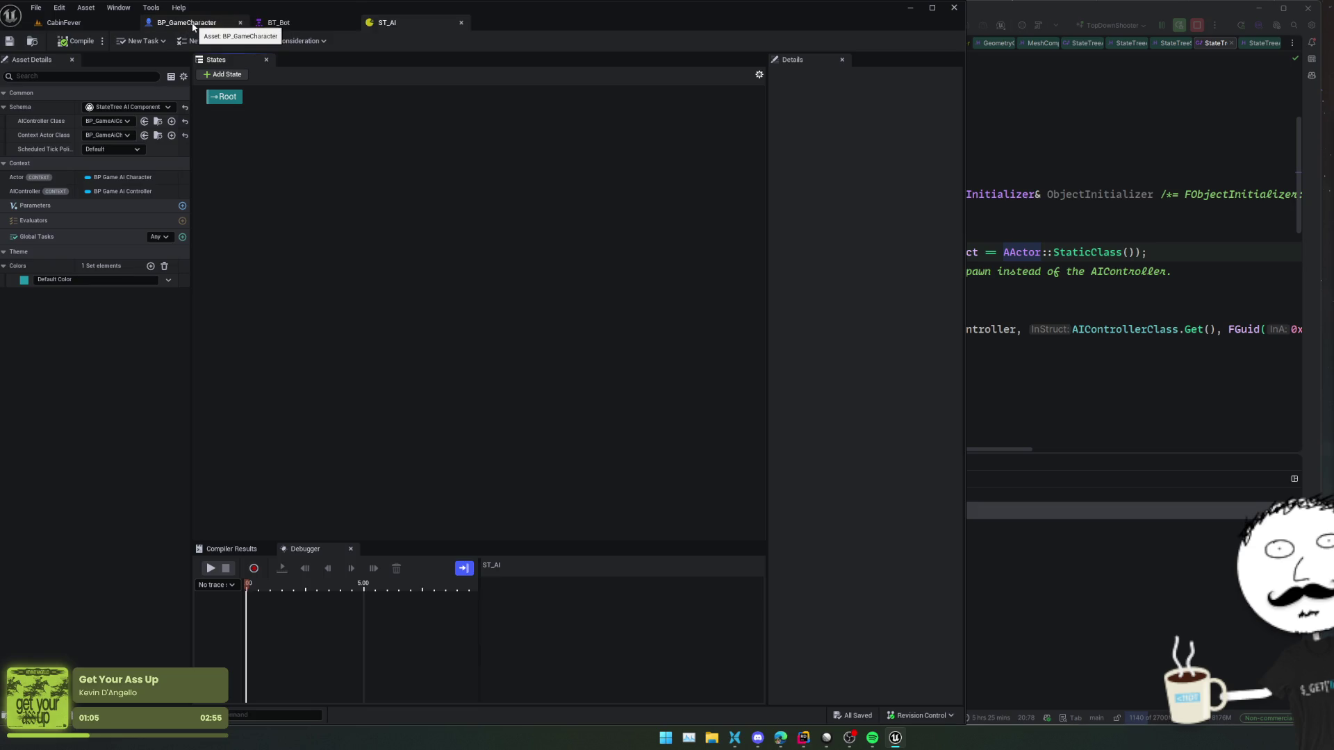
middle_click(193, 23)
middle_click(193, 22)
key(ctrl+p)
text(GameAi)
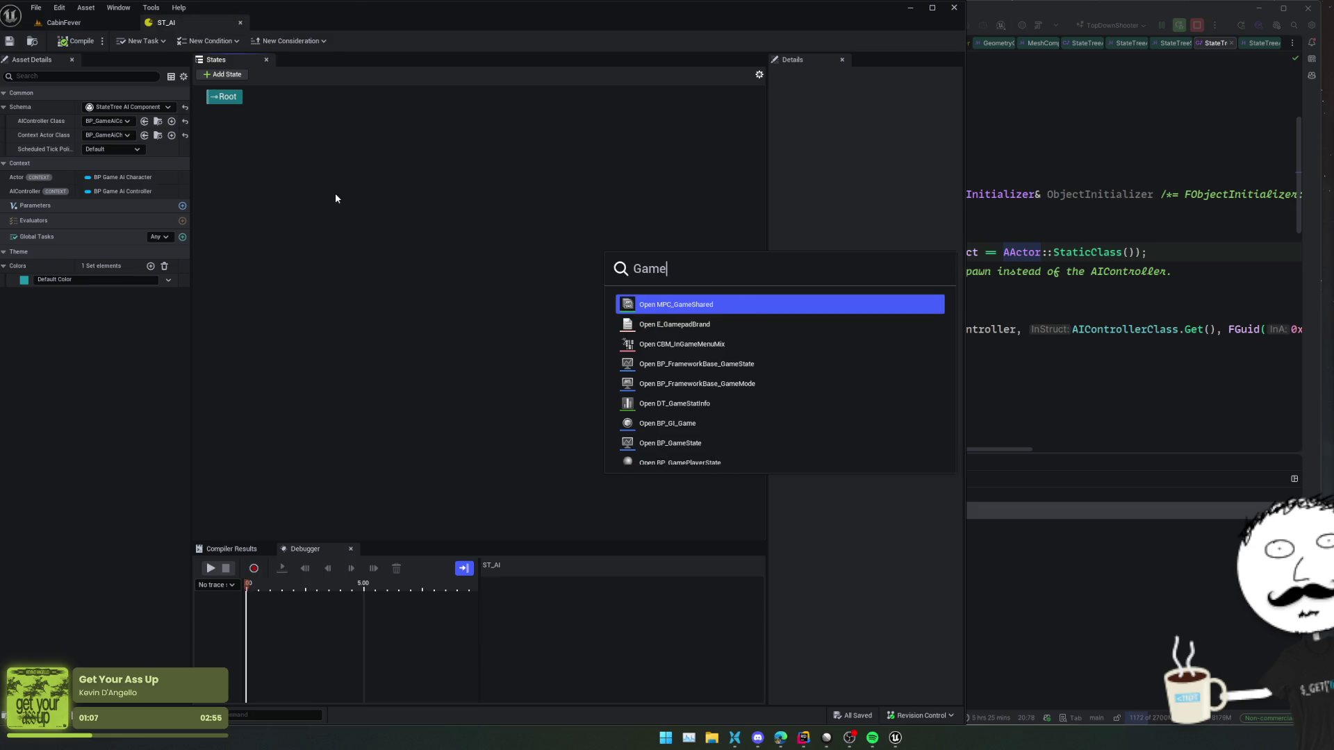
key(Return)
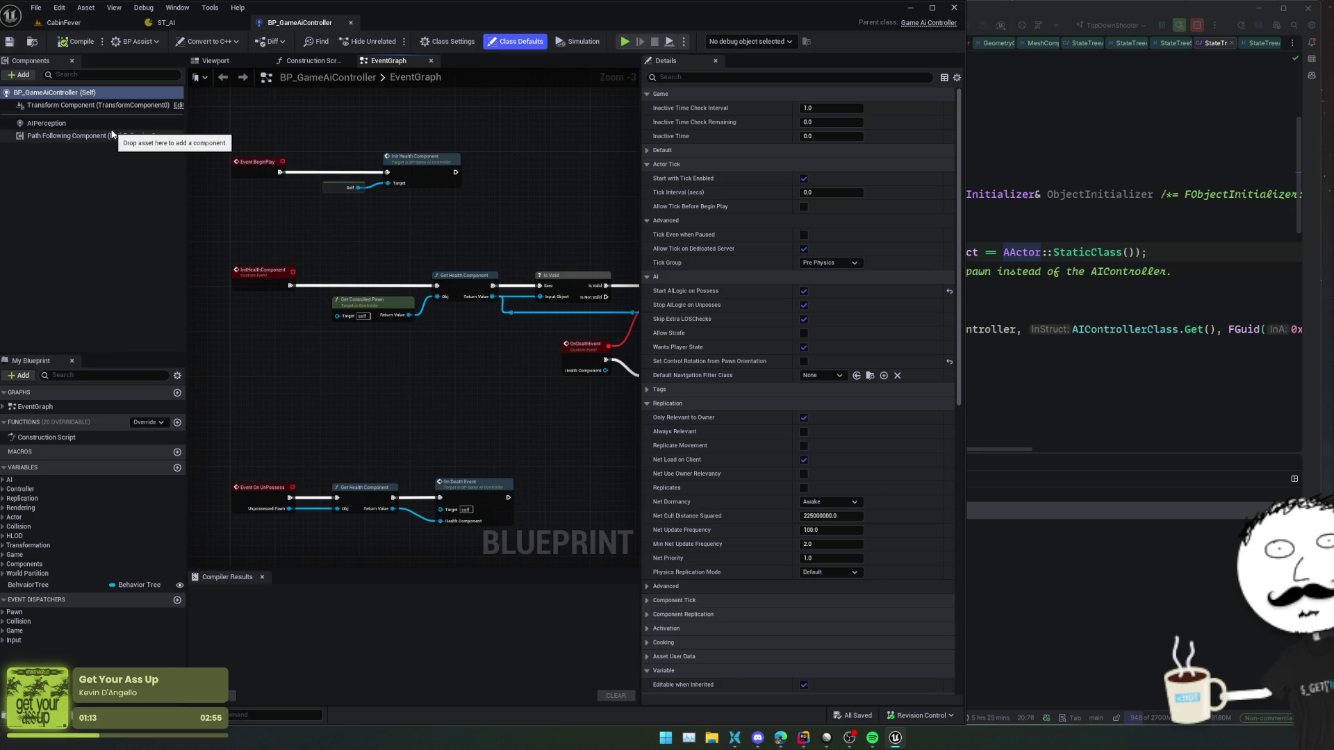
- Add a StateTreeAI component that uses ST_AI to the controller and save it
click(13, 77)
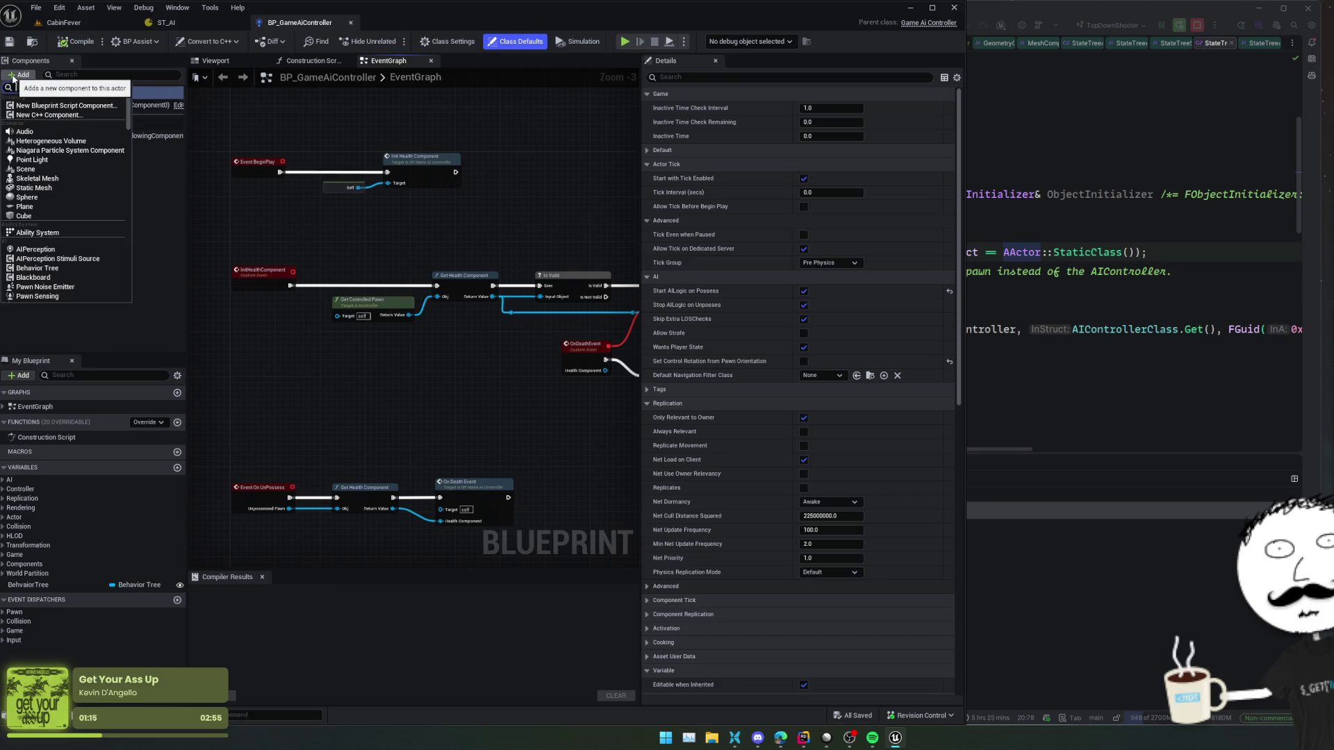
text(state)
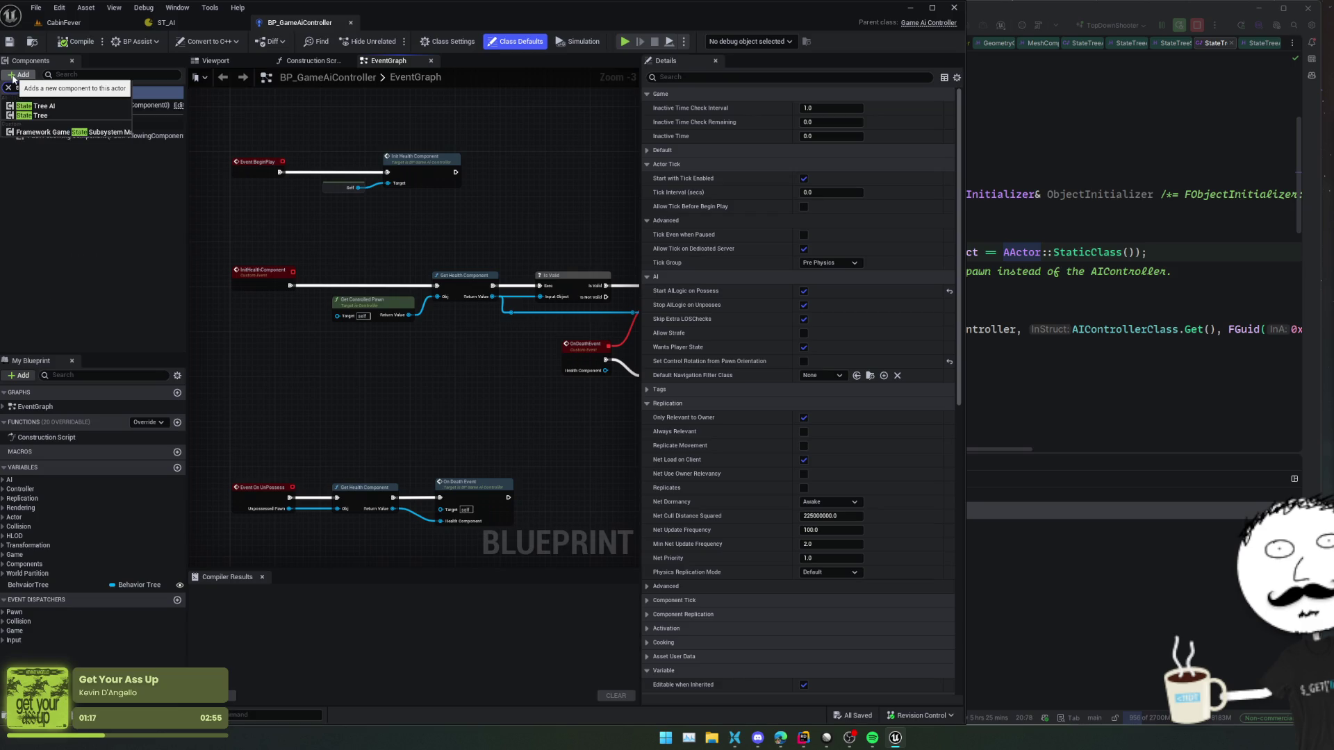
text(tr)
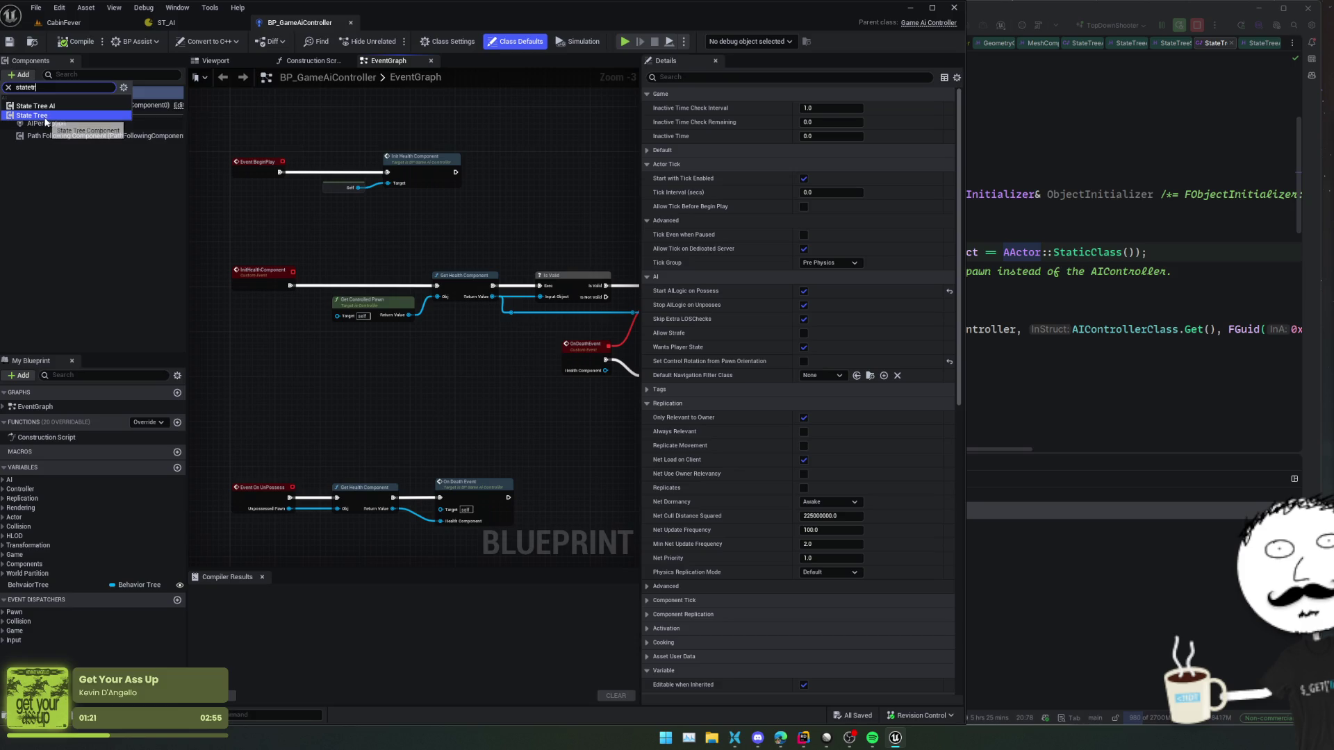
click(45, 109)
key(Return)
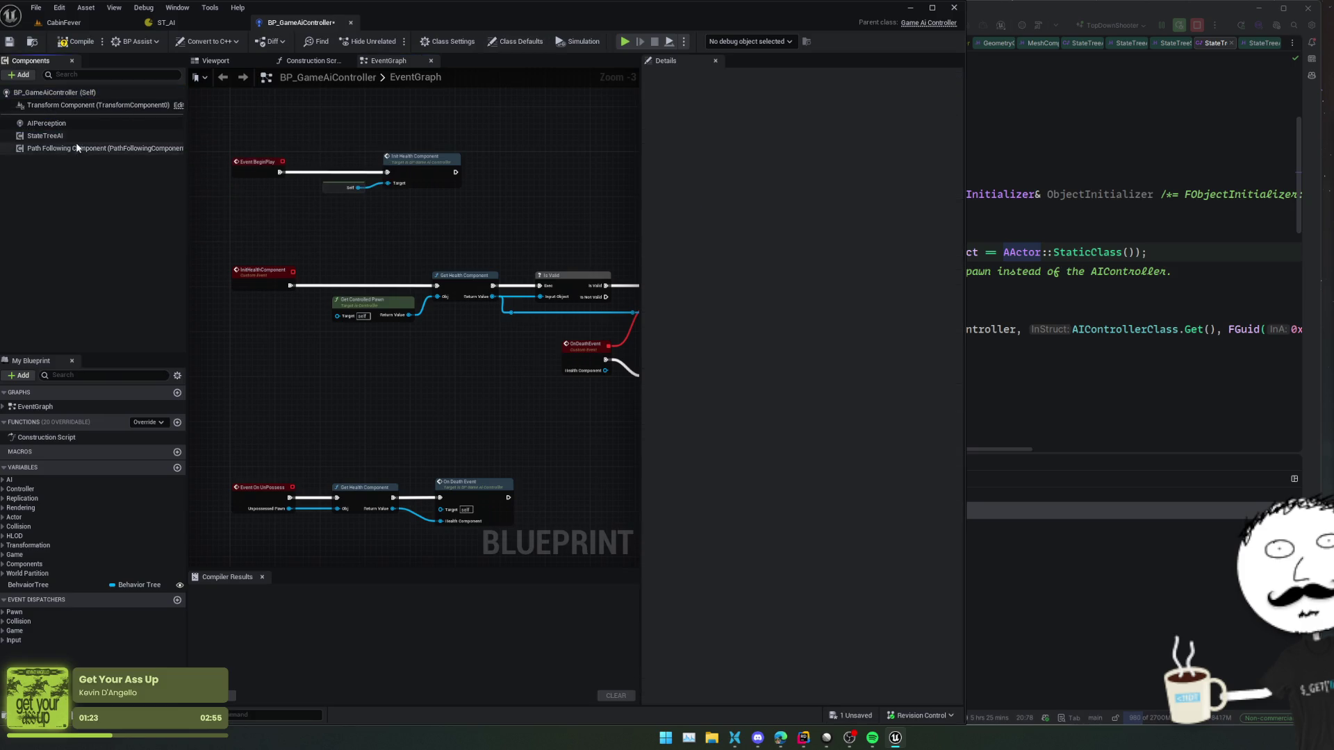
scroll(740, 207, down, 1)
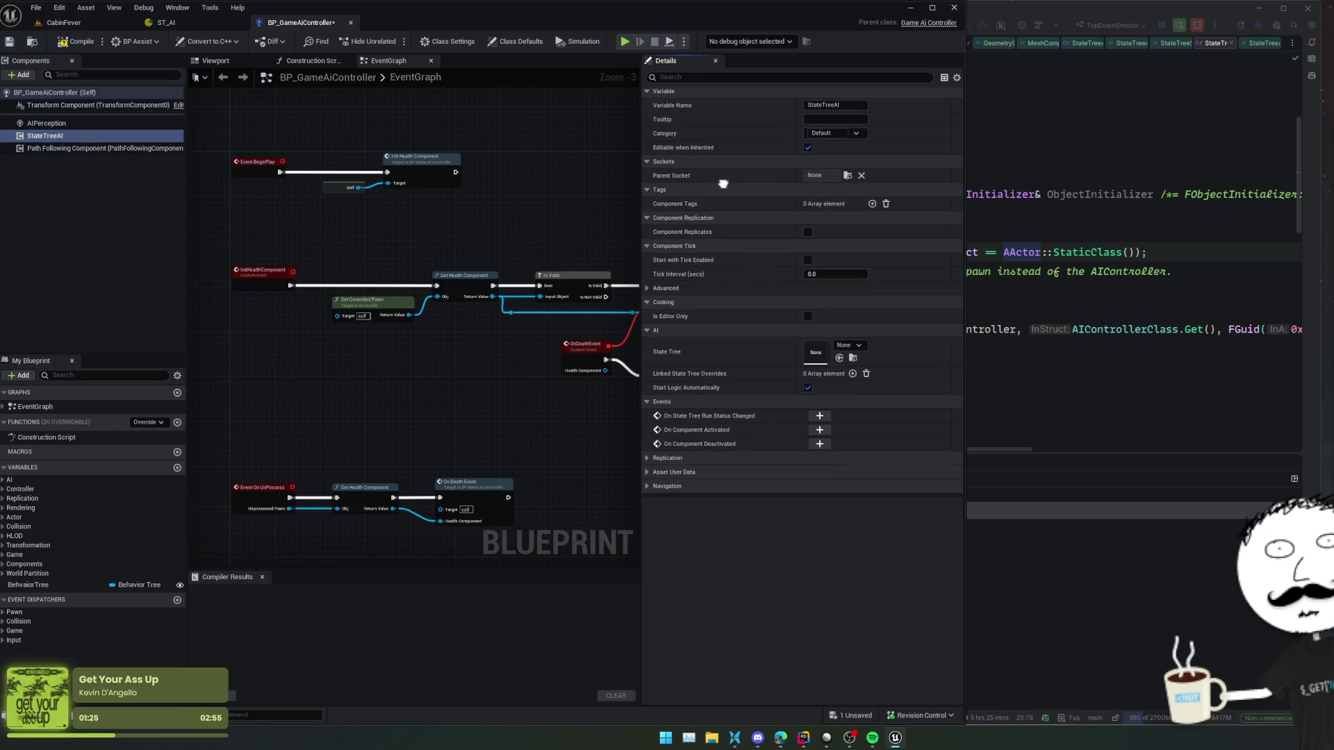
scroll(723, 177, down, 1)
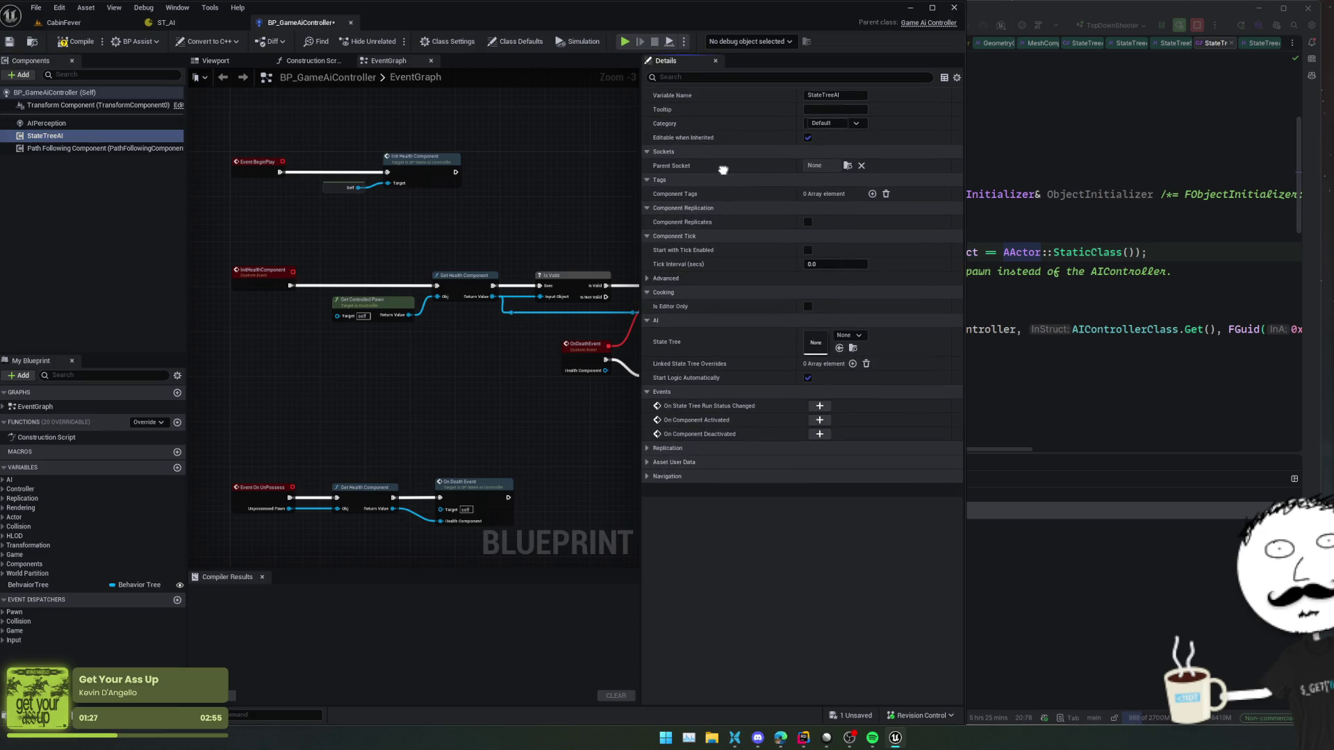
scroll(723, 170, up, 1)
click(849, 347)
click(901, 481)
key(ctrl+s)
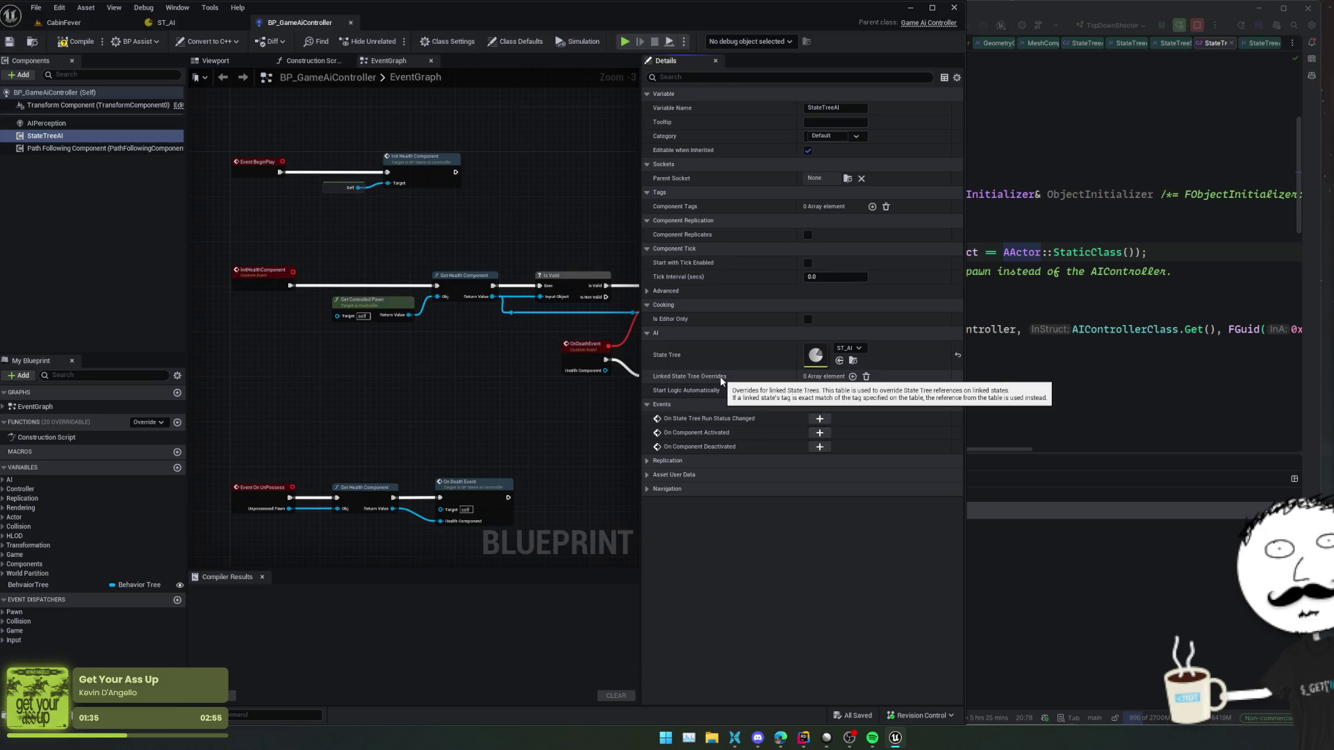
mouse_move(498, 398)
mouse_down()
mouse_move(519, 426)
mouse_move(530, 366)
mouse_move(423, 296)
mouse_move(491, 354)
mouse_move(349, 346)
mouse_move(613, 306)
mouse_move(611, 259)
mouse_move(518, 239)
mouse_move(564, 192)
mouse_up()
- Move the On Possess nodes and inspect the Behavior Tree and Disable State Tree variables
mouse_move(257, 397)
mouse_down()
mouse_move(293, 225)
mouse_move(253, 224)
mouse_up()
scroll(490, 339, up, 2)
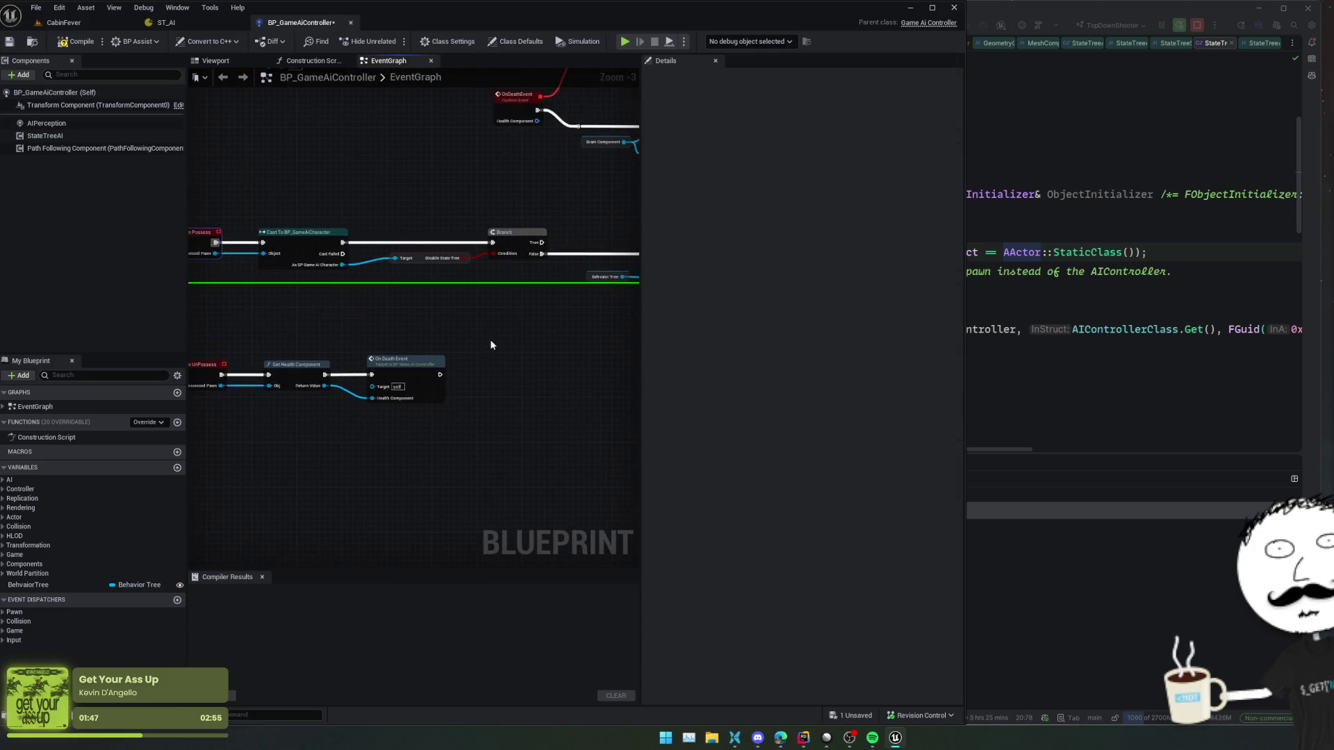
mouse_move(575, 379)
mouse_down()
mouse_move(349, 380)
mouse_move(373, 379)
mouse_up()
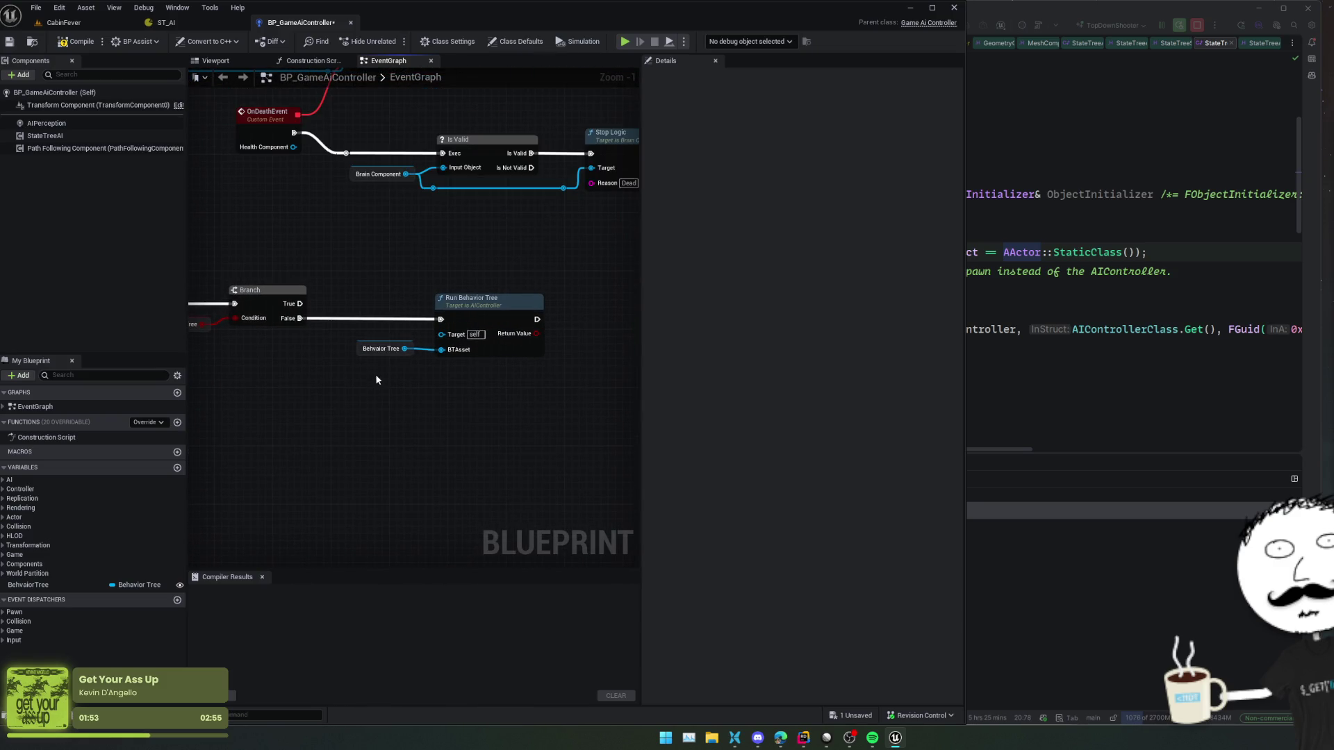
click(386, 348)
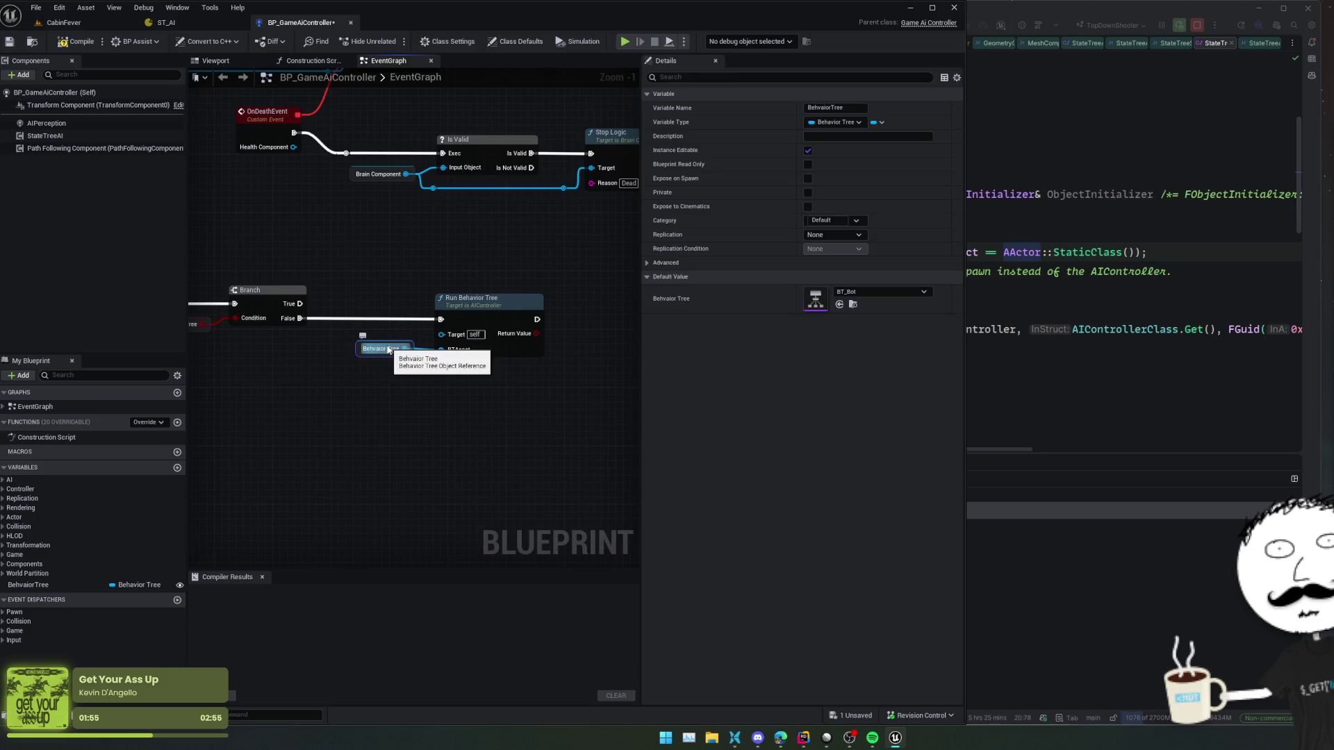
click(357, 415)
mouse_move(323, 398)
mouse_down()
mouse_move(422, 323)
mouse_move(452, 407)
mouse_move(613, 410)
mouse_move(614, 491)
mouse_move(566, 415)
mouse_move(352, 396)
mouse_move(446, 393)
mouse_move(488, 268)
mouse_move(442, 405)
mouse_move(636, 389)
mouse_move(519, 391)
mouse_up()
scroll(446, 393, down, 1)
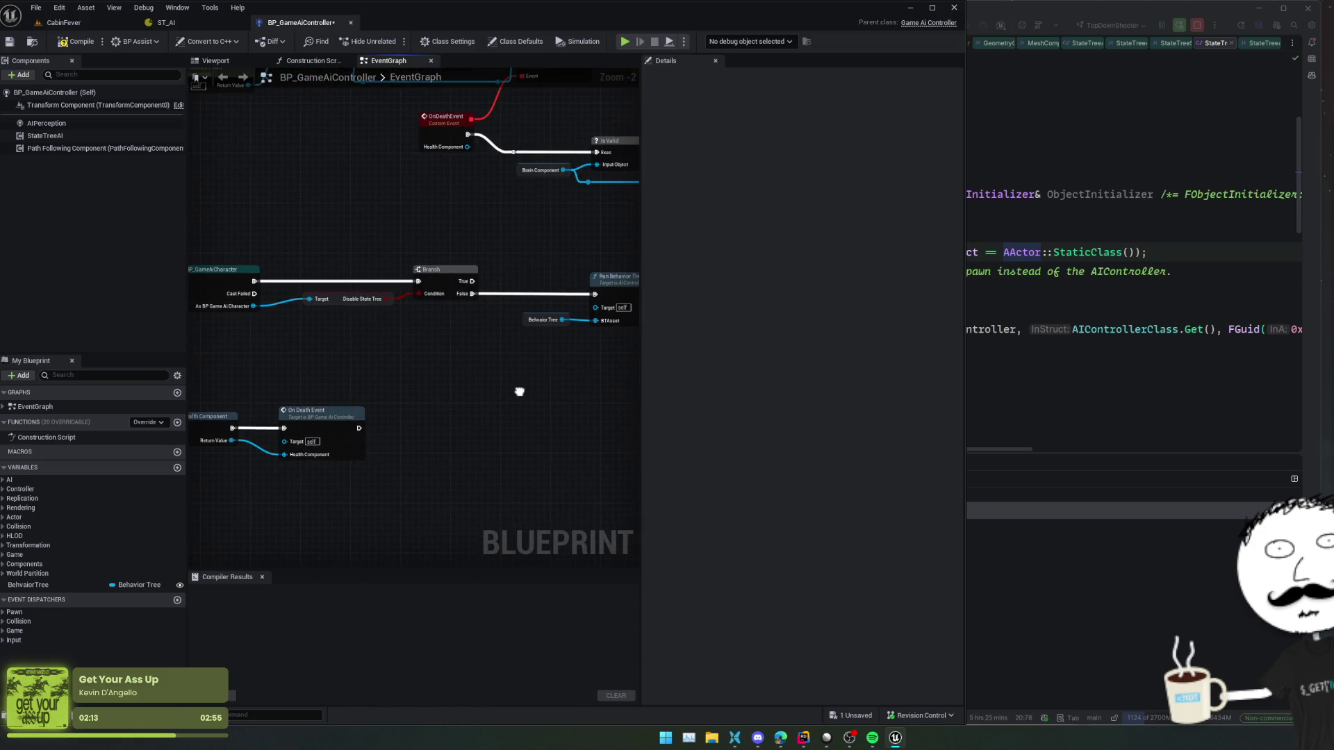
click(334, 301)
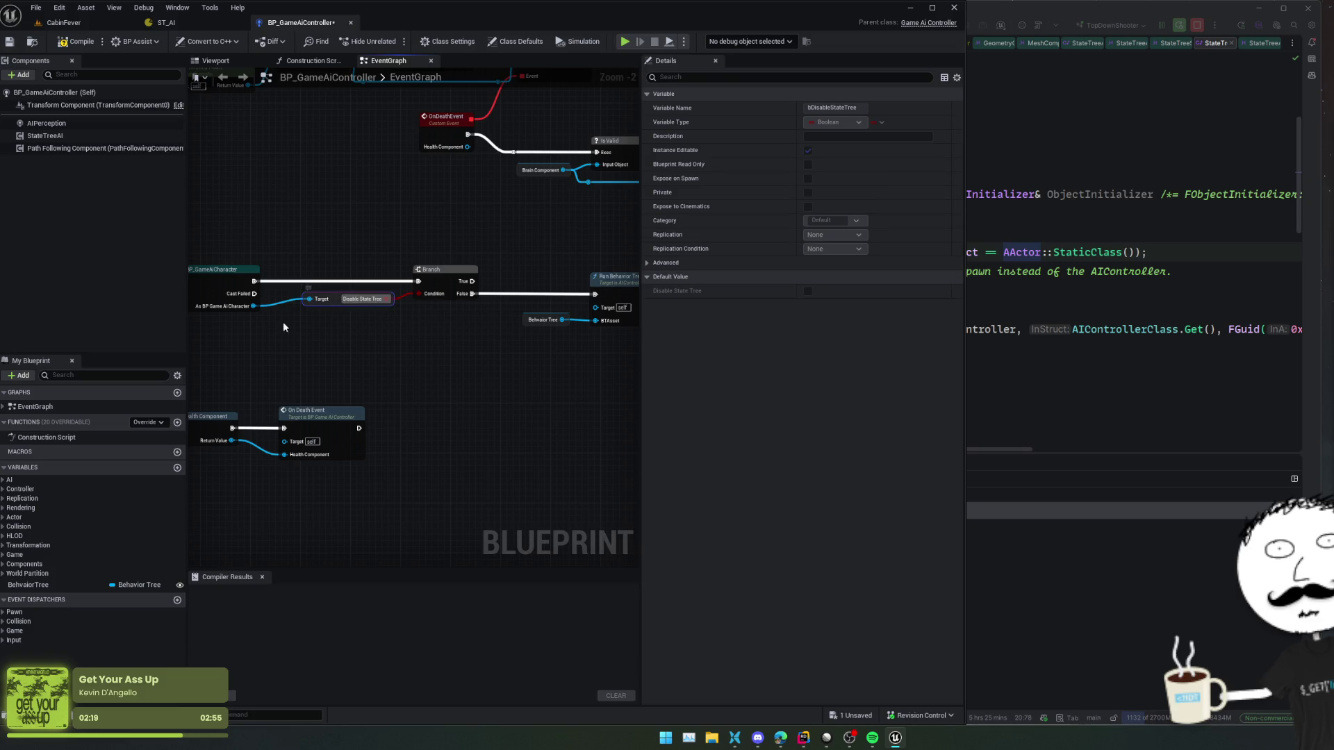
drag(283, 327, 348, 319)
- Check bDisableStateTree in BP_GameAiCharacter, then return to the BP_GameAiController graph
key(ctrl+p)
text(GameAi)
key(Down)
key(Return)
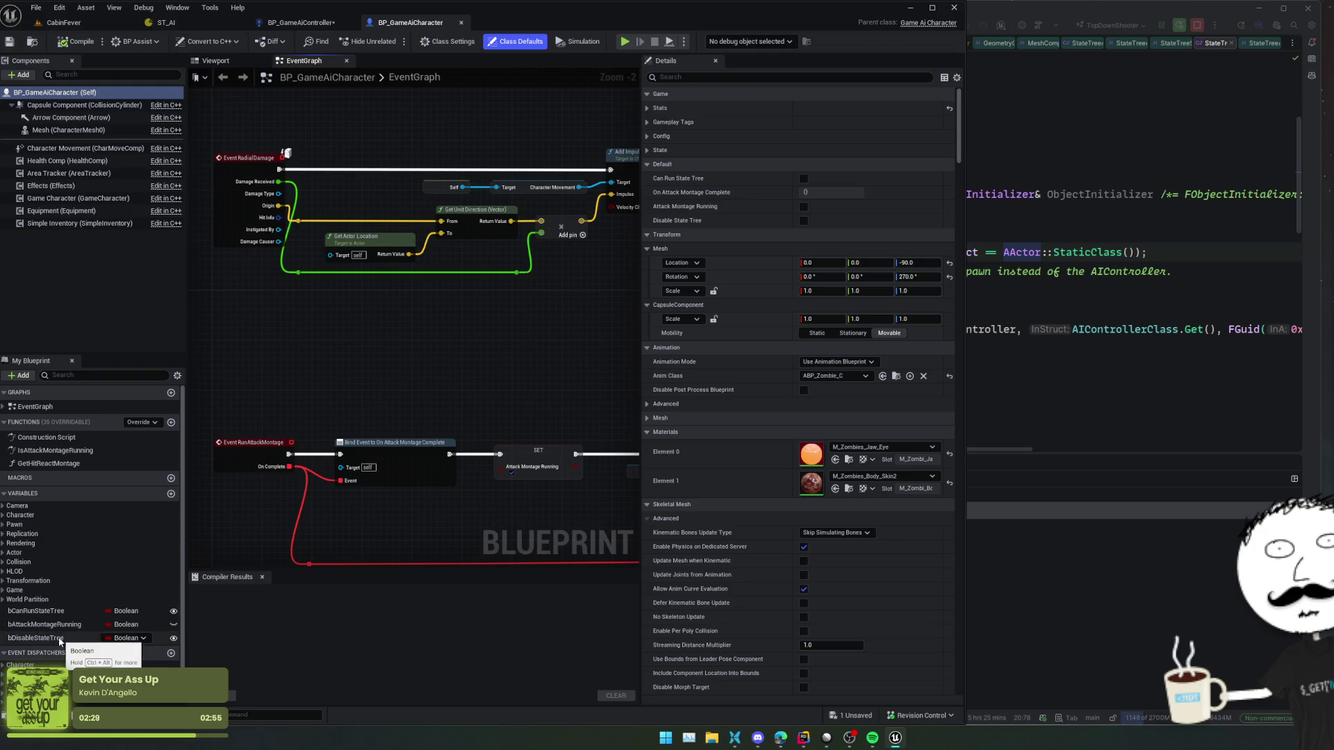
click(59, 639)
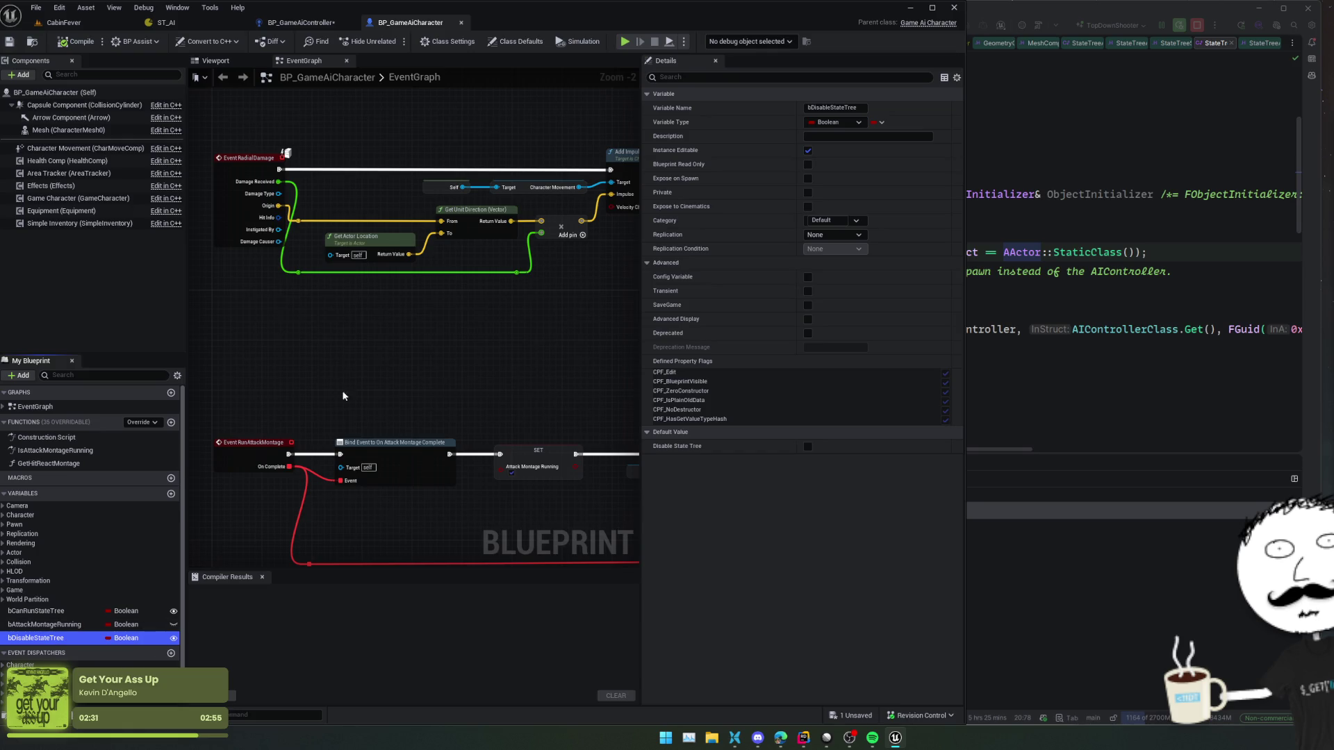
scroll(343, 396, down, 1)
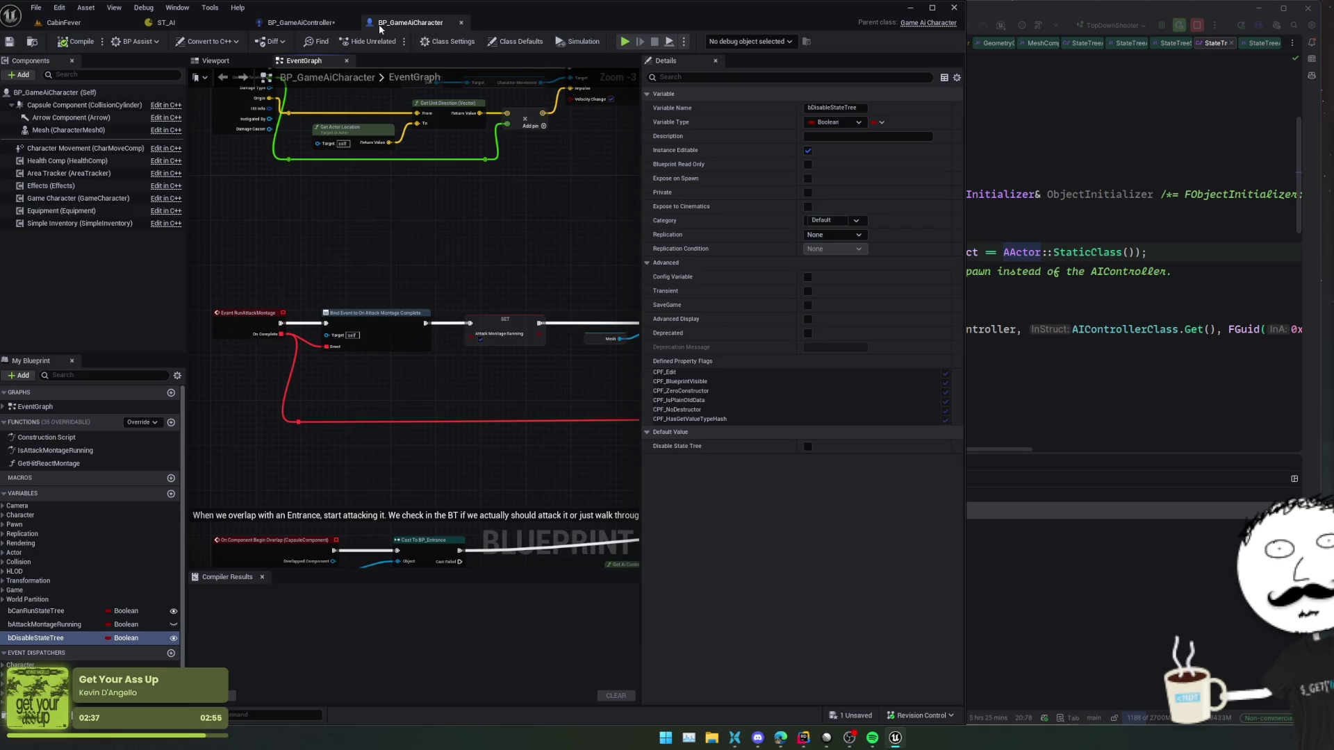
click(301, 22)
mouse_move(405, 236)
mouse_down()
mouse_move(363, 237)
mouse_move(313, 369)
mouse_move(407, 366)
mouse_move(391, 353)
mouse_up()
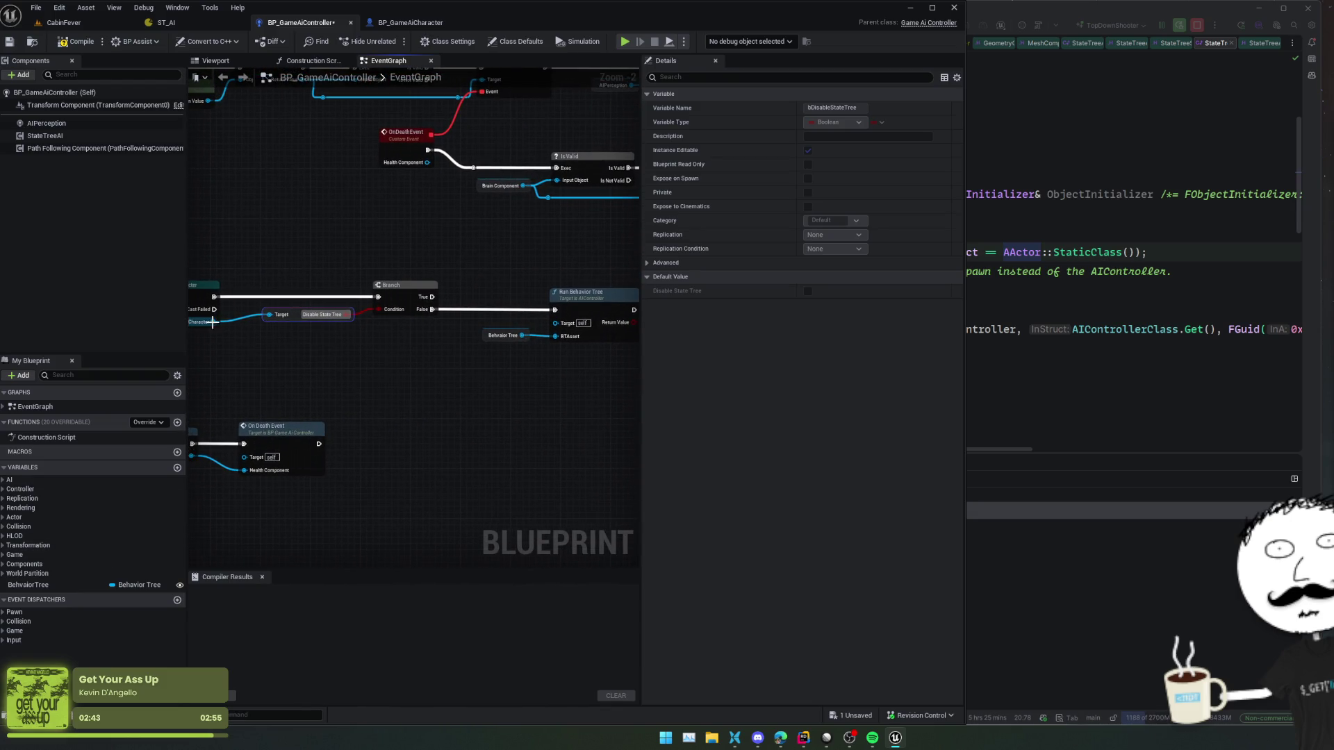
- Add a Get Can Run State Tree node from the Character reference
drag(213, 322, 270, 356)
text(bcan)
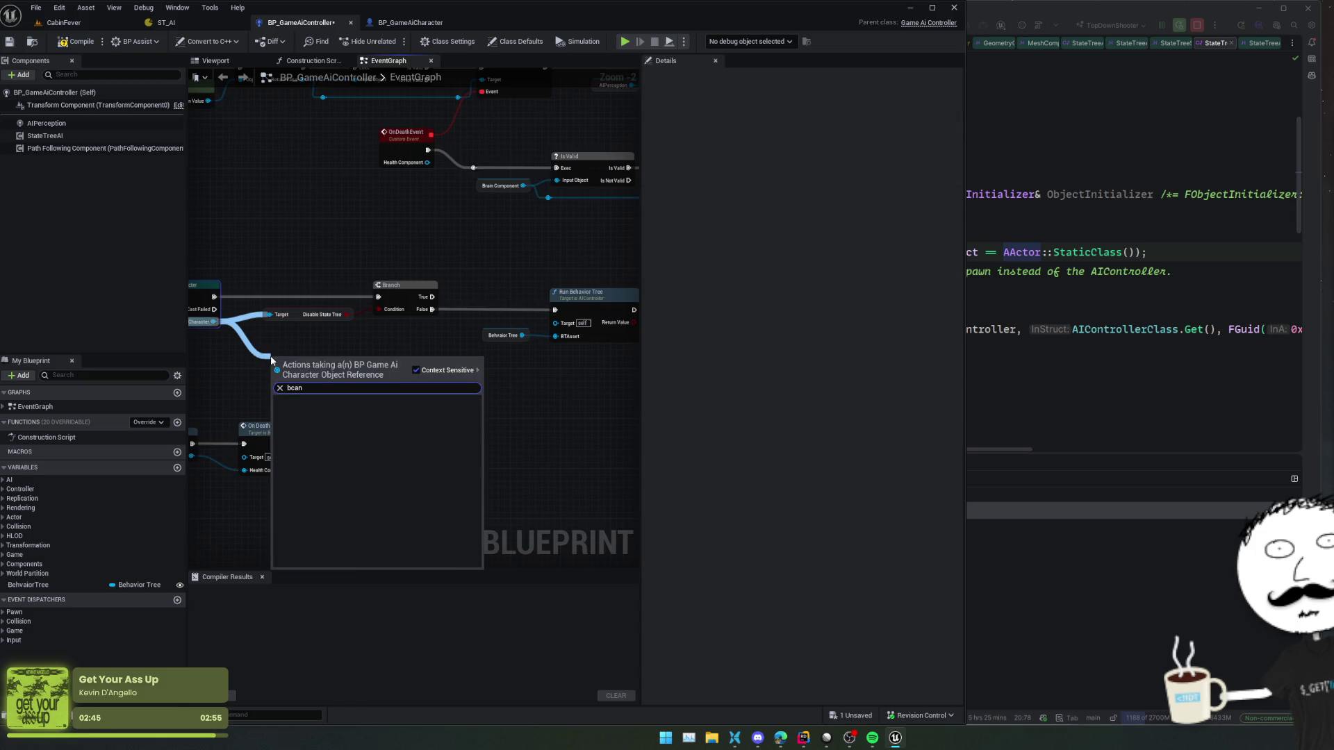
key(BackSpace)
key(BackSpace)
key(BackSpace)
text(Ca)
key(BackSpace)
key(BackSpace)
key(BackSpace)
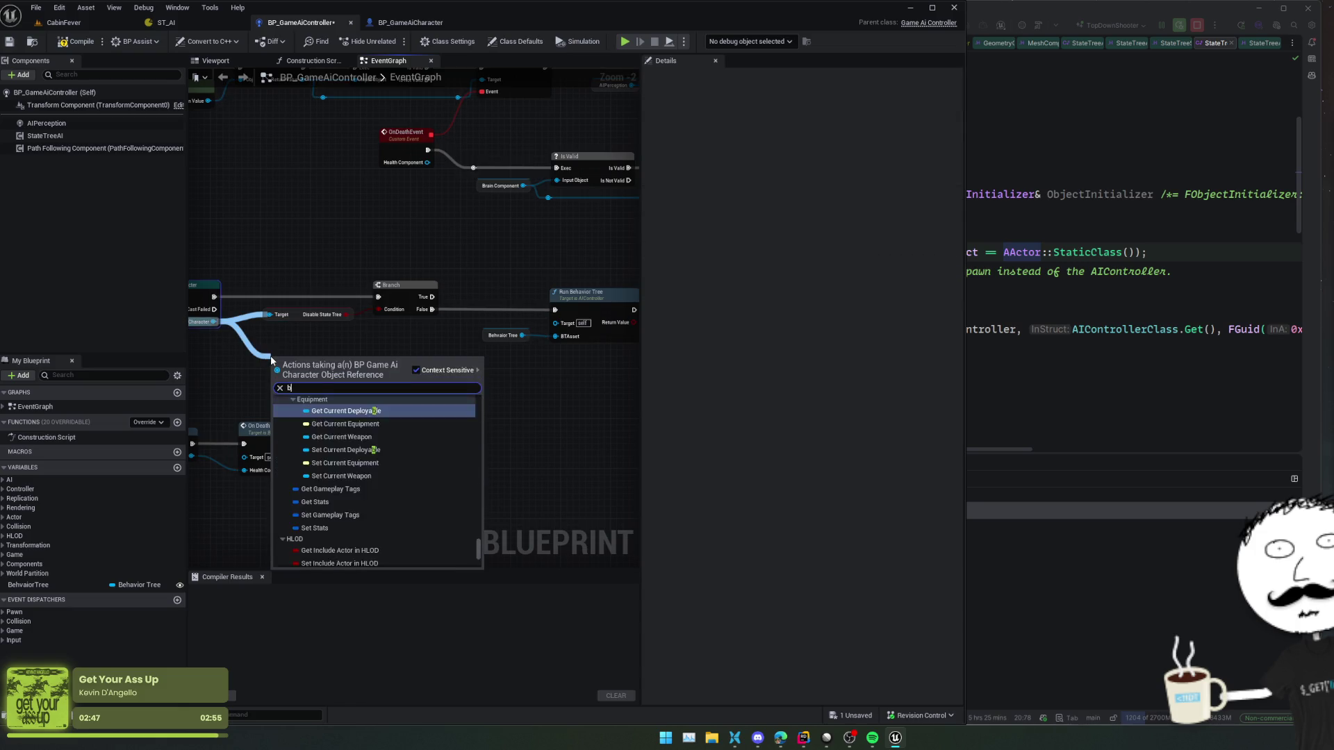
text(canrun)
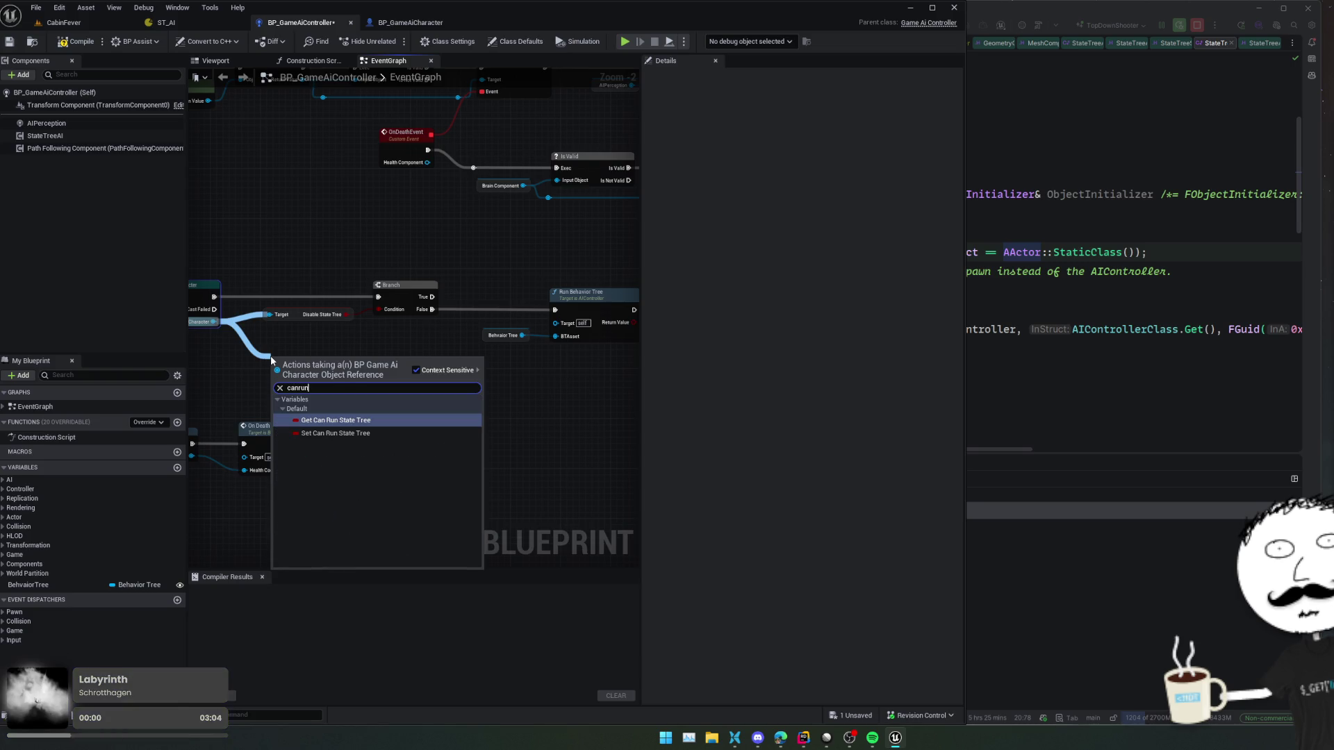
key(Return)
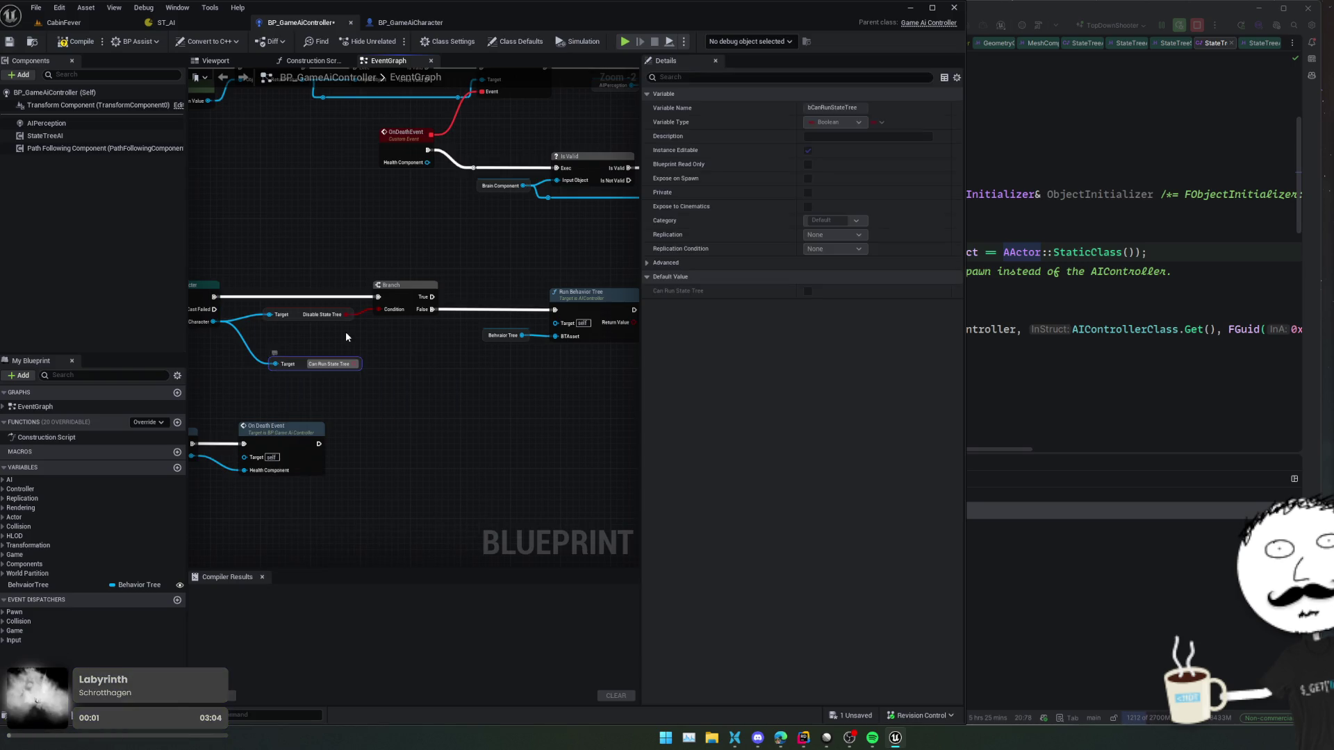
click(392, 374)
- Add a Branch driven by Can Run State Tree and chain it after Run Behavior Tree
mouse_move(357, 364)
mouse_down()
mouse_move(431, 375)
mouse_move(434, 359)
mouse_move(473, 357)
mouse_move(458, 326)
mouse_move(451, 350)
mouse_move(343, 342)
mouse_move(512, 359)
mouse_move(394, 359)
mouse_up()
text(branch)
key(Return)
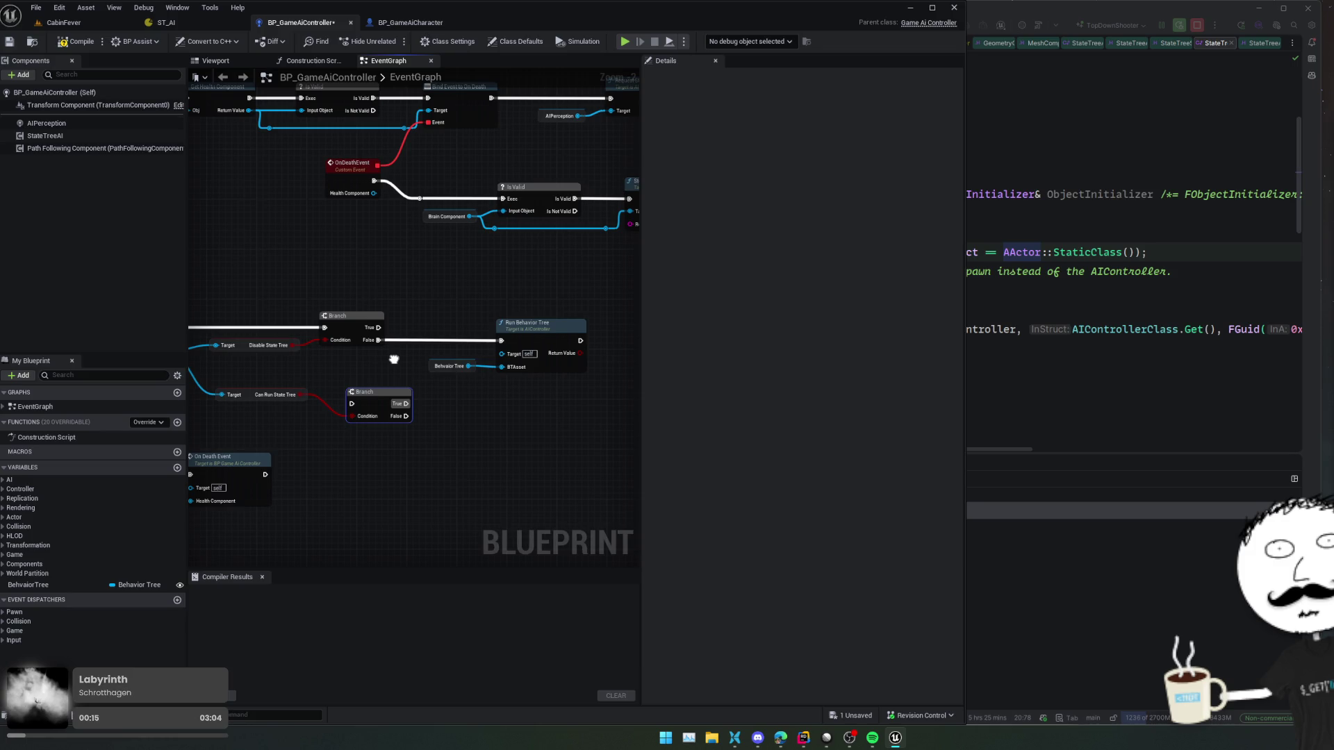
drag(347, 403, 570, 341)
mouse_move(370, 327)
mouse_down()
mouse_move(358, 408)
mouse_move(342, 404)
mouse_move(423, 378)
mouse_move(485, 386)
mouse_move(474, 362)
mouse_up()
key(f)
scroll(350, 379, down, 1)
scroll(461, 366, up, 2)
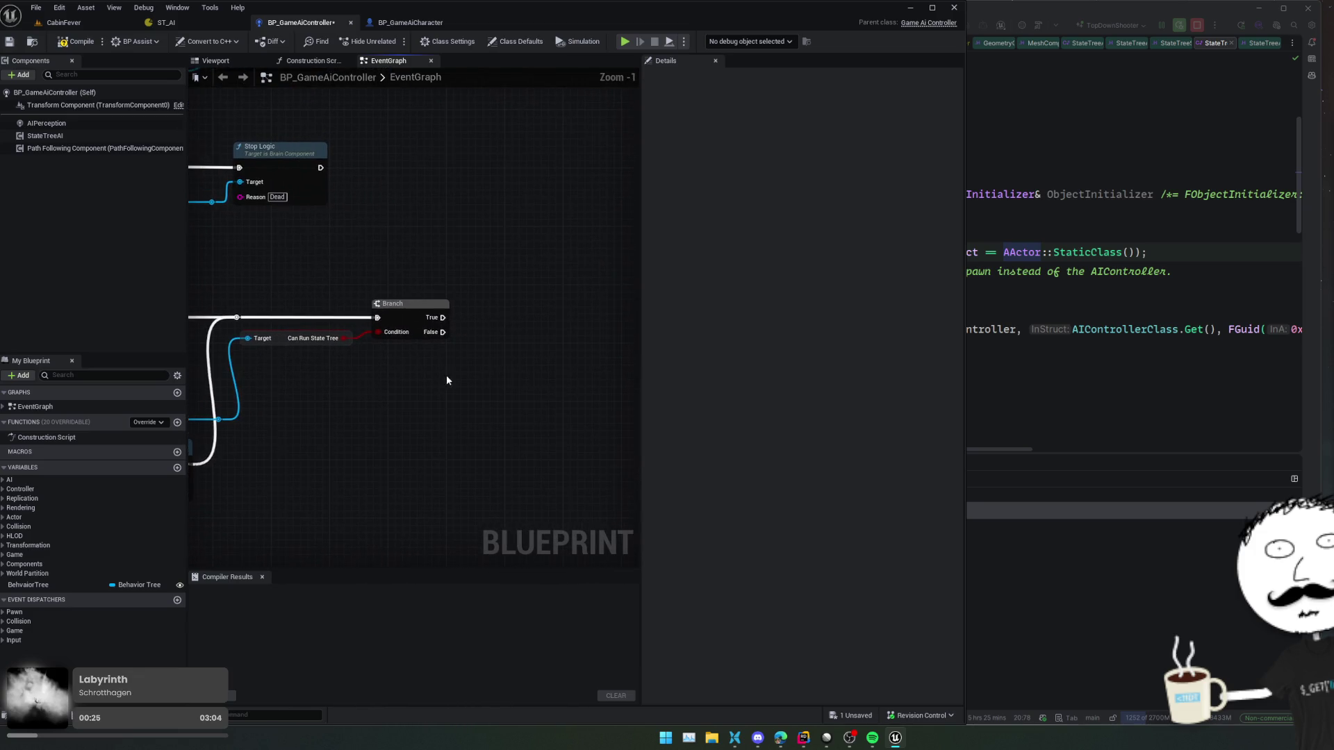
- Turn off StateTreeAI's automatic start and call its Start Logic from the Branch's True output
click(77, 137)
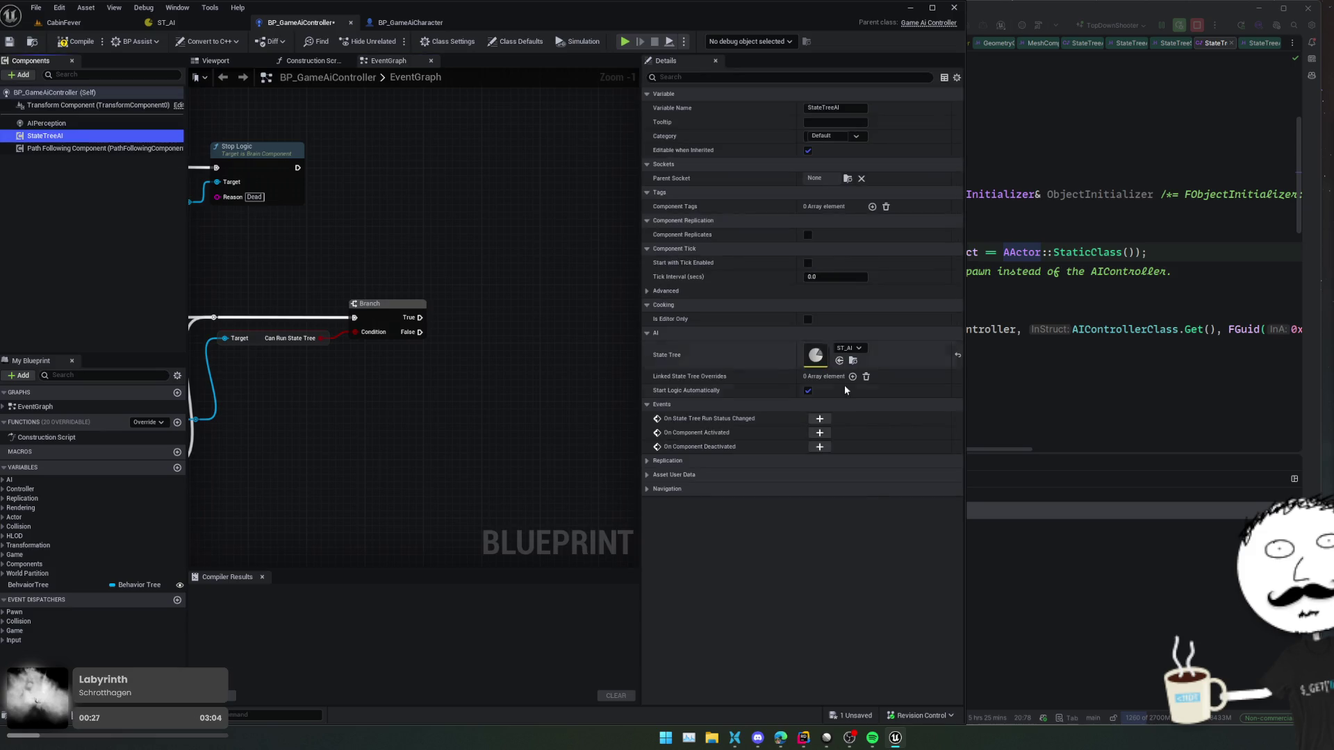
click(808, 391)
mouse_move(52, 136)
mouse_down()
mouse_move(462, 336)
mouse_move(469, 402)
mouse_move(509, 340)
mouse_up()
text(start)
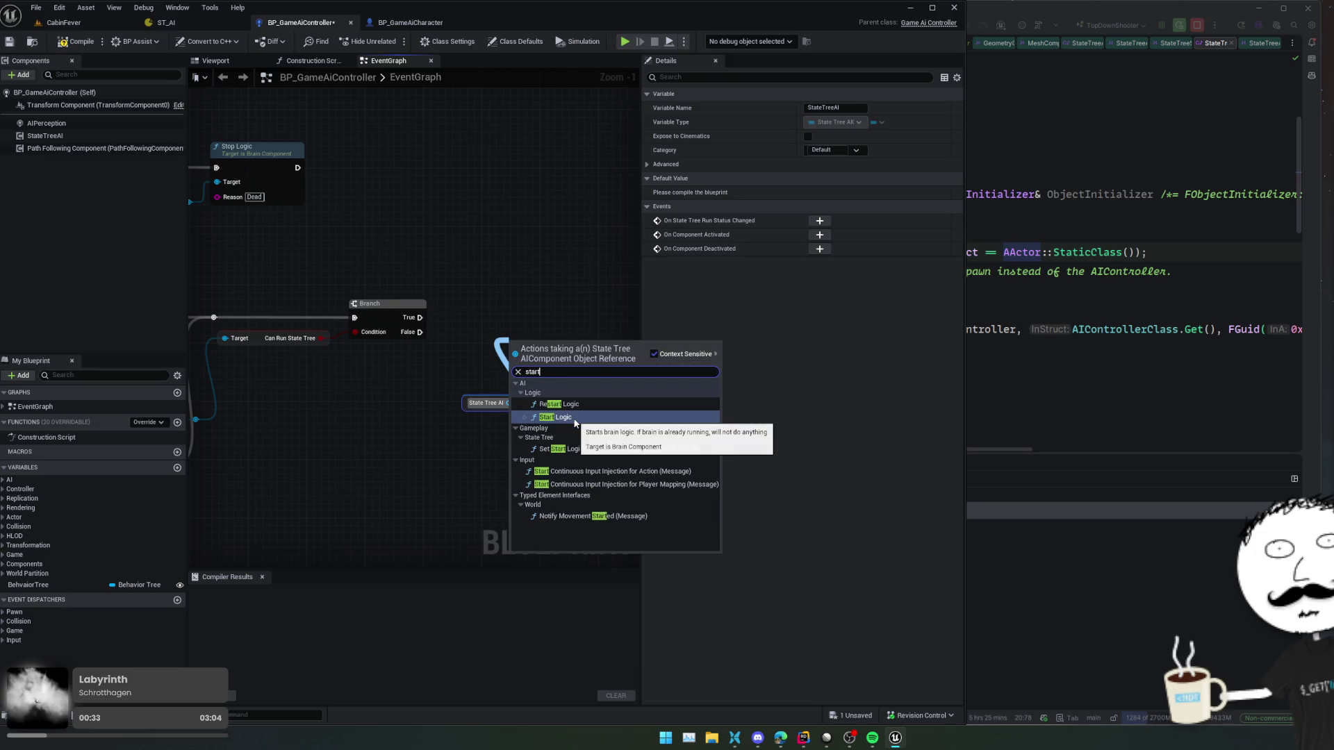
click(555, 417)
drag(498, 402, 498, 350)
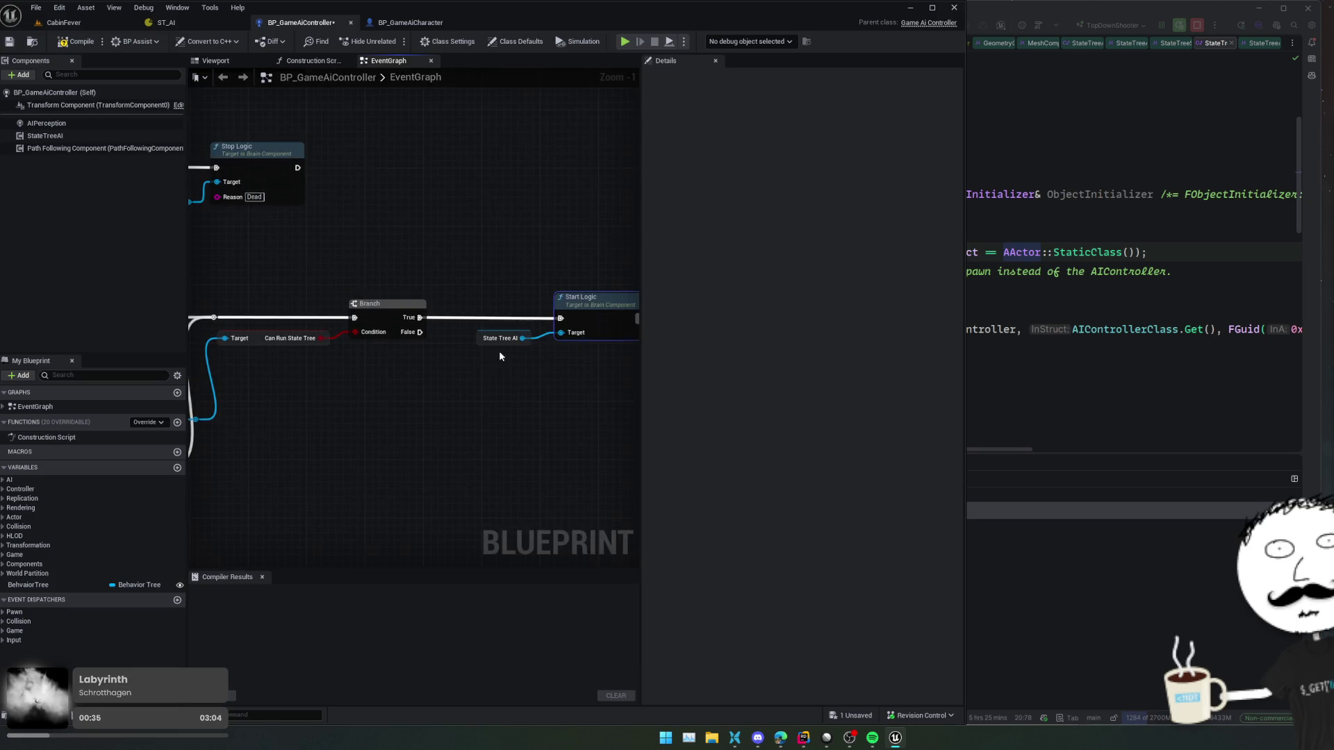
scroll(468, 364, down, 1)
- Compile and save BP_GameAiController
key(ctrl+s)
drag(275, 253, 459, 242)
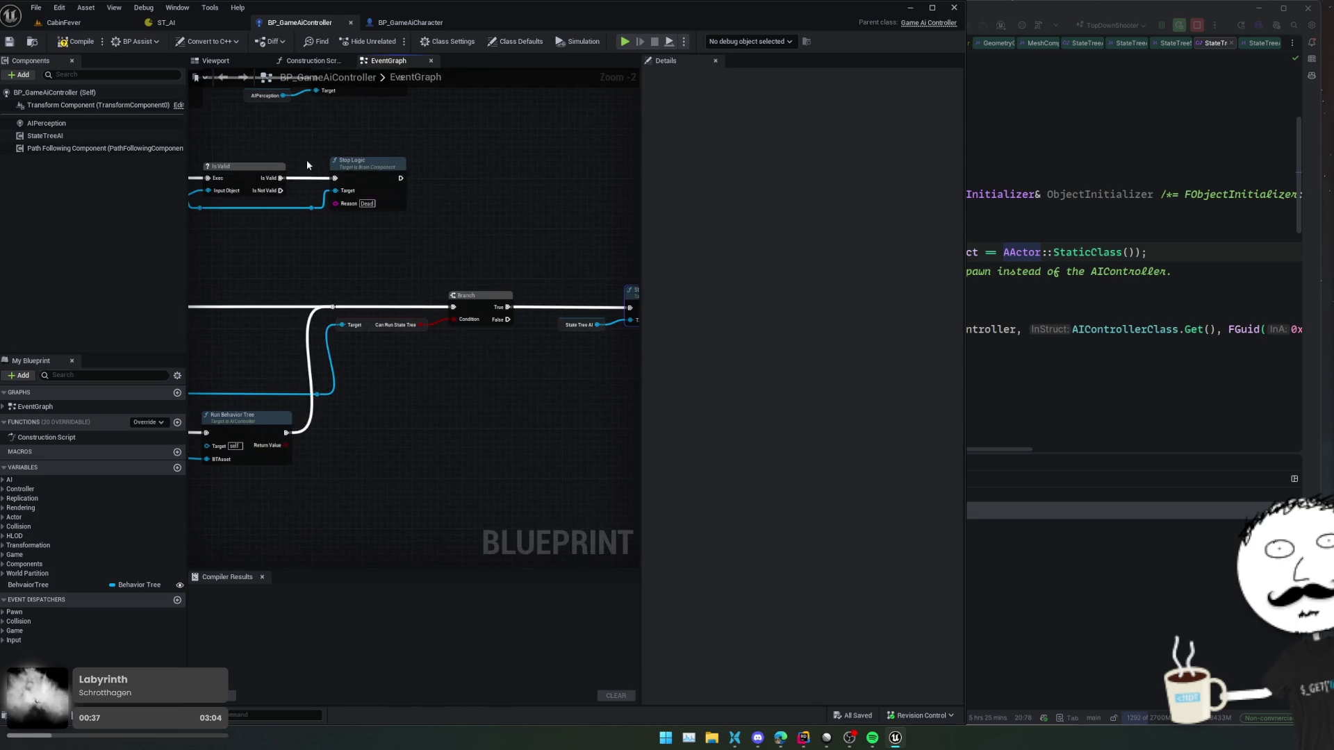
click(72, 43)
click(10, 41)
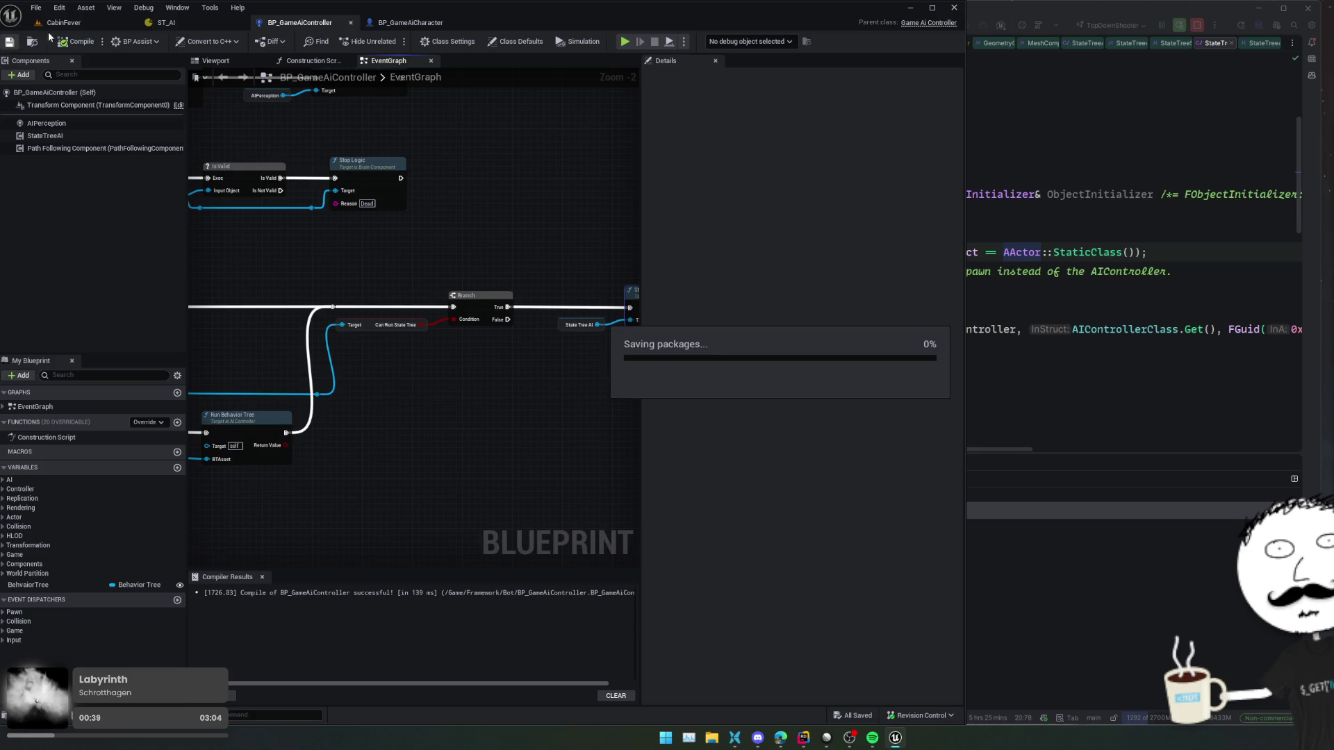
- Run WaveManager.AutoStartWaves 0 in the CabinFever level to stop automatic waves
click(82, 25)
click(243, 714)
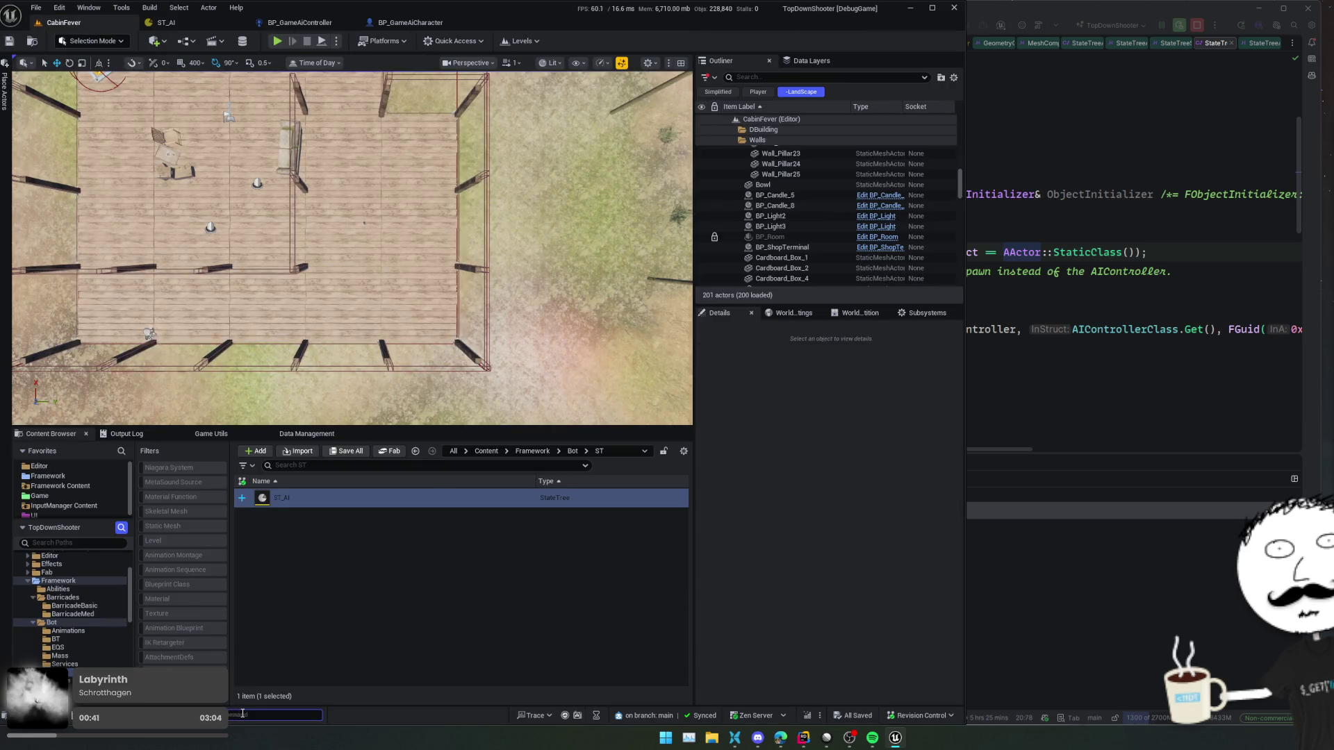
key(Up)
key(Up)
key(Return)
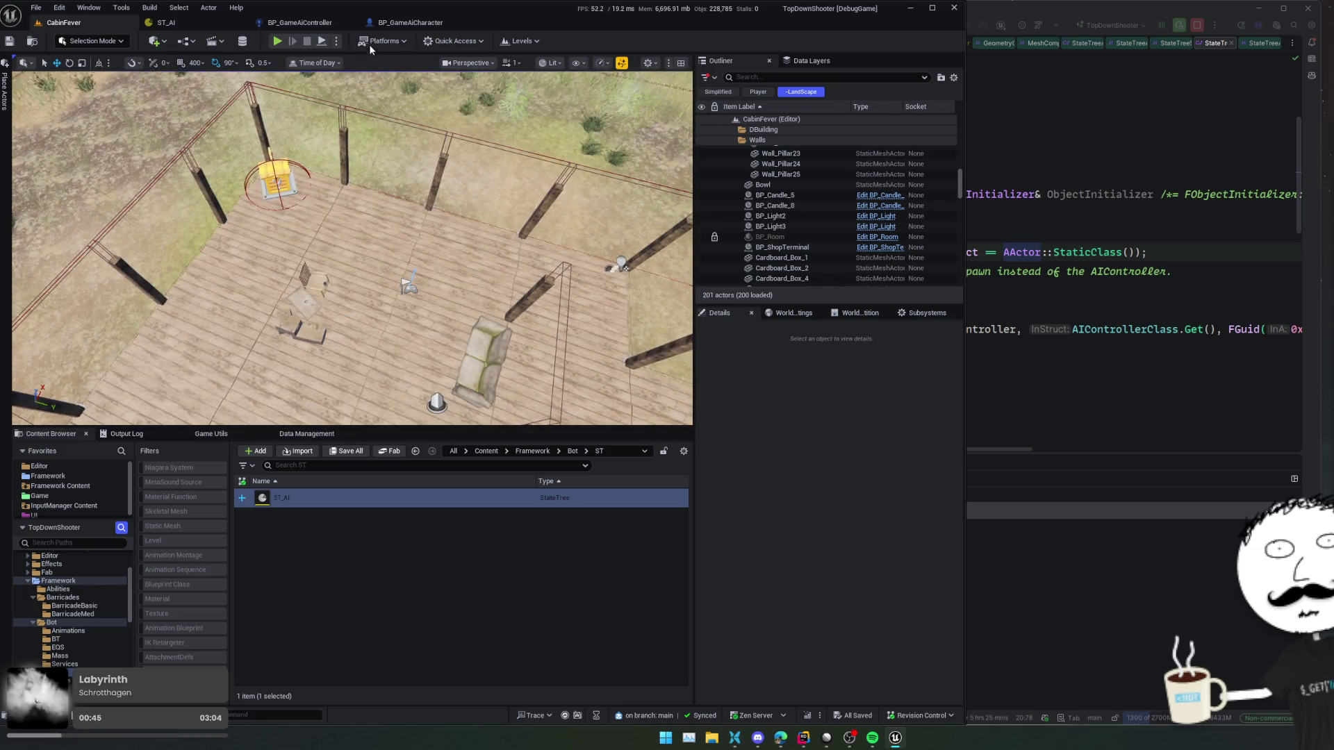
- Place a BP_GameAiCharacter in the cabin with Disable and Can Run State Tree enabled, and save
click(399, 23)
click(49, 41)
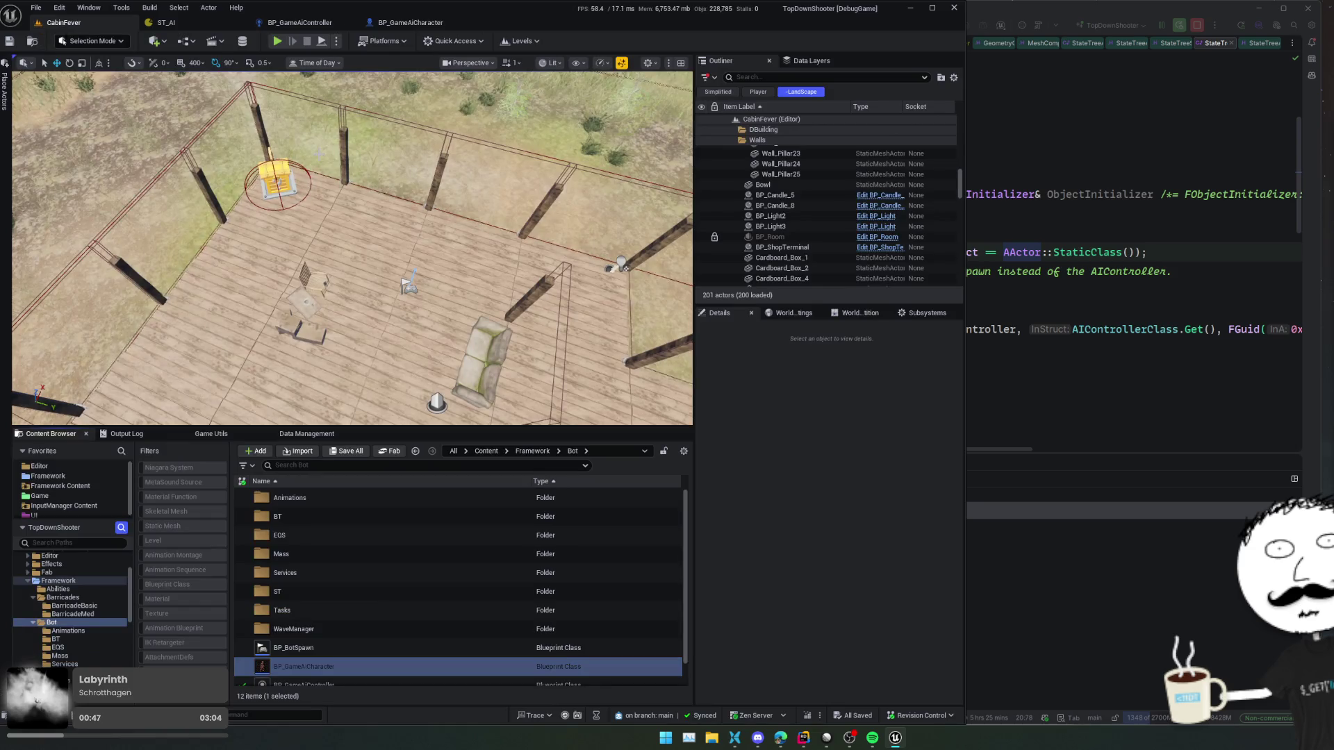
mouse_move(305, 666)
mouse_down()
mouse_move(346, 206)
mouse_move(389, 209)
mouse_up()
key(ctrl+s)
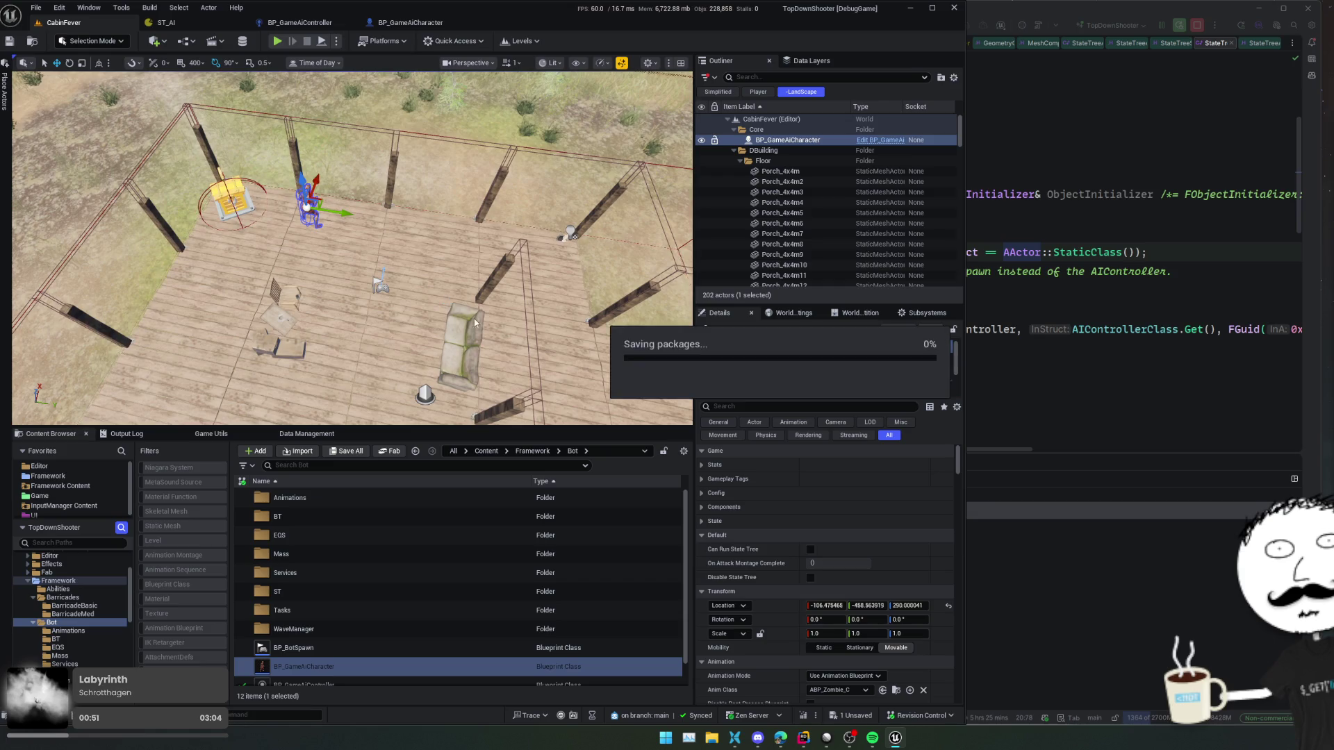
click(810, 577)
click(810, 549)
click(10, 41)
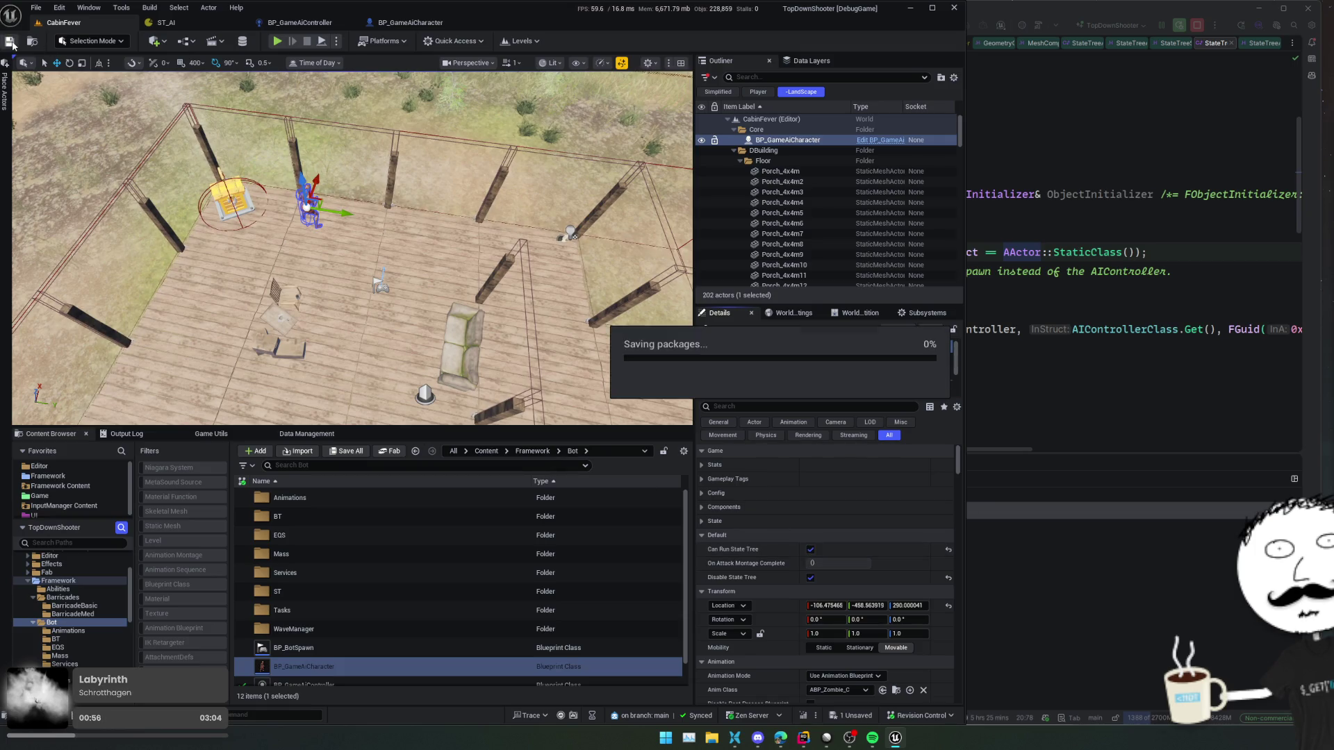
- Look over BP_GameAiCharacter's radial damage event, then bring ST_AI to the front
click(393, 23)
drag(395, 210, 408, 381)
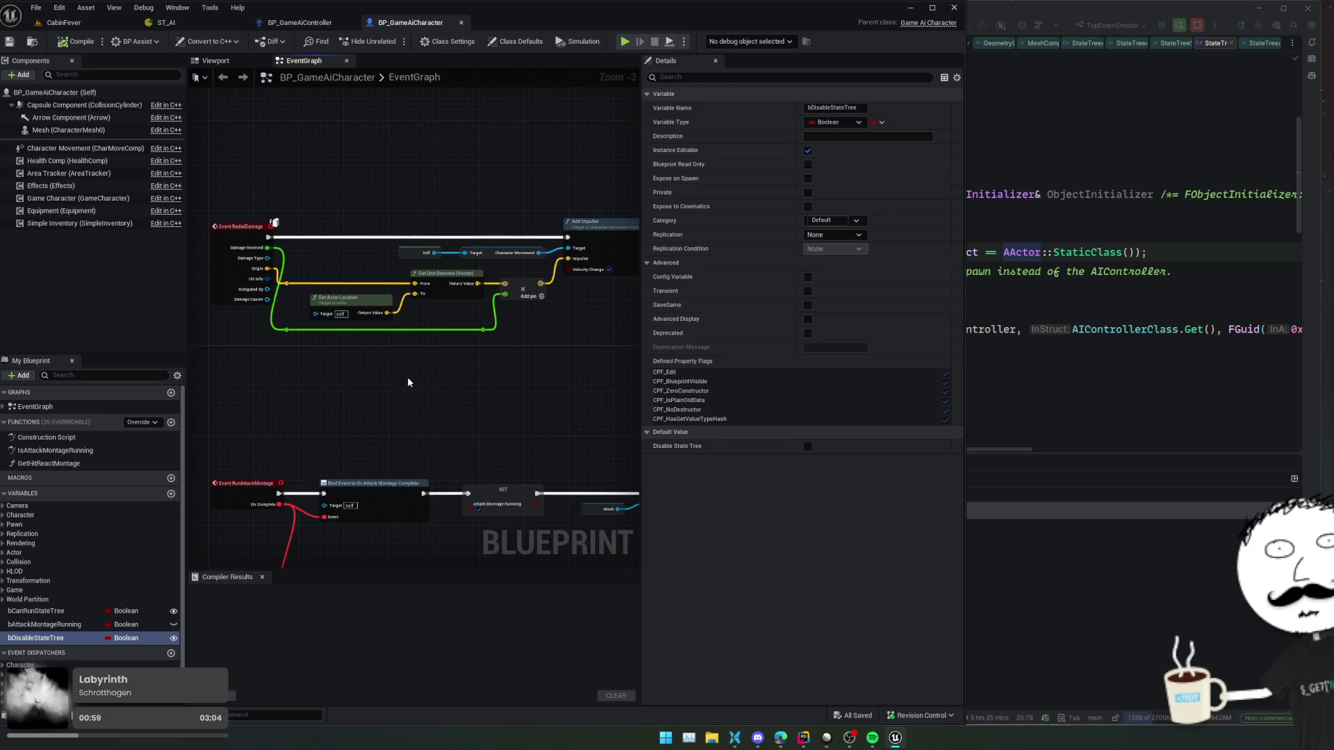
click(215, 23)
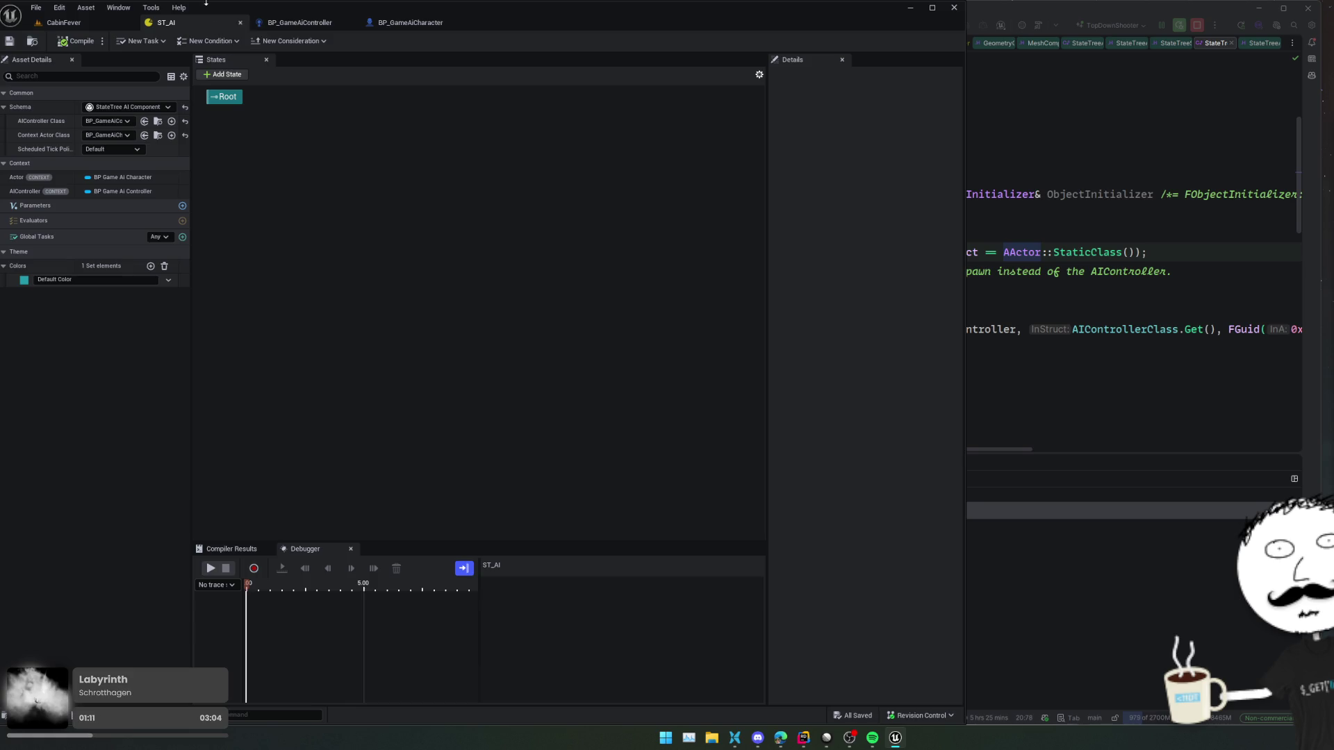
- Create a new child state under ST_AI's Root and bring up its list of tasks
click(215, 76)
click(270, 142)
click(239, 131)
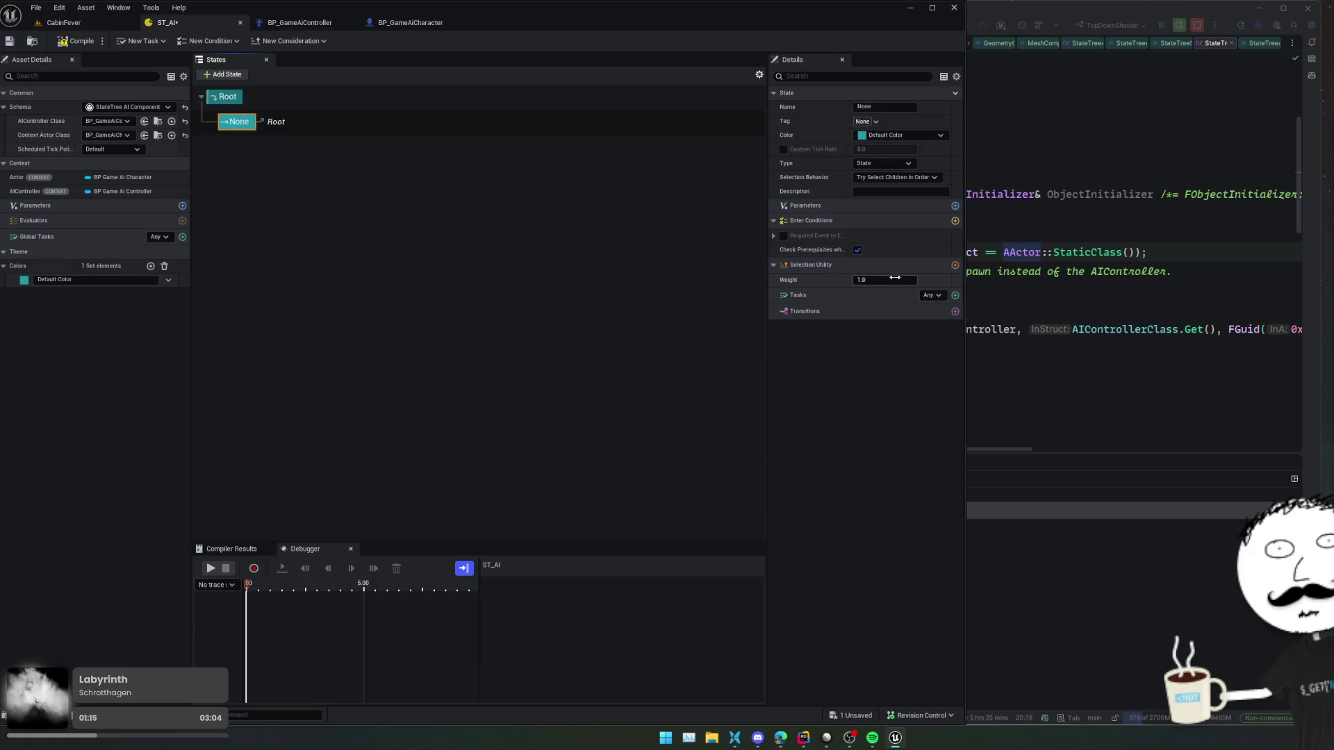
drag(767, 352, 706, 353)
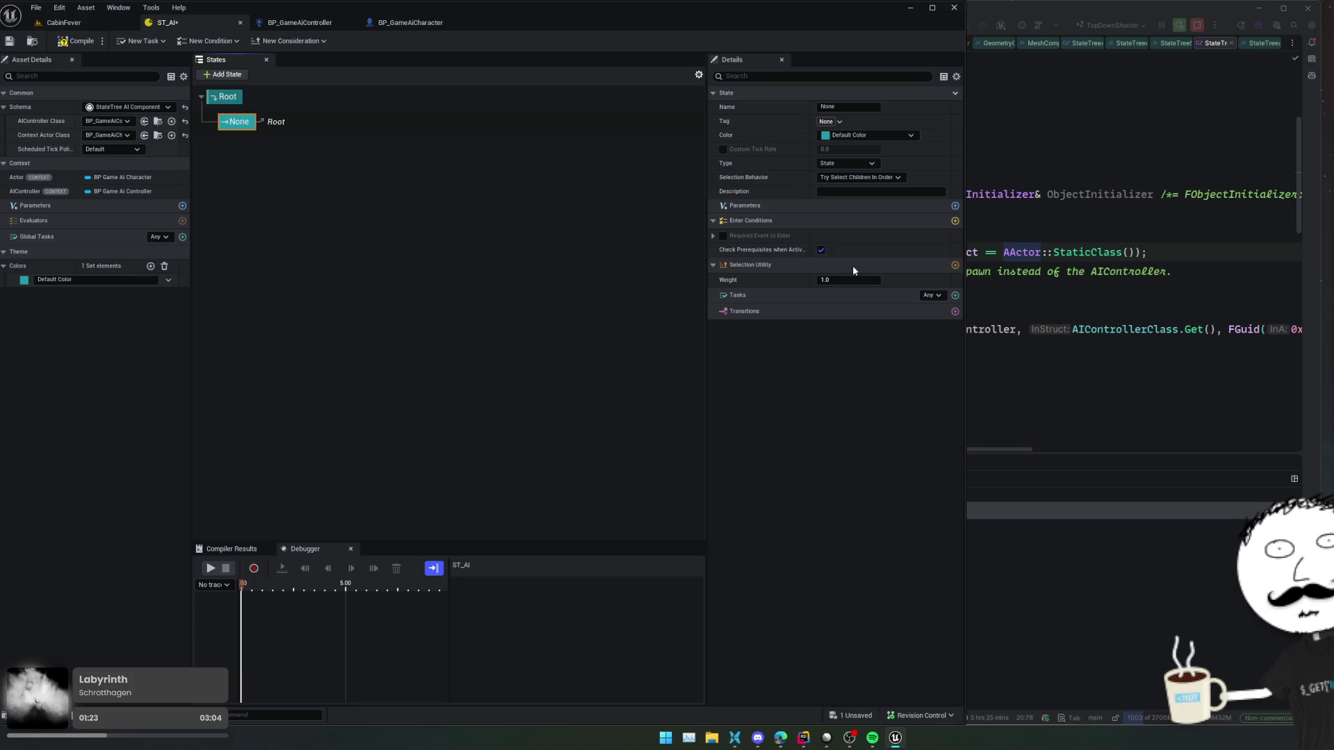
click(955, 295)
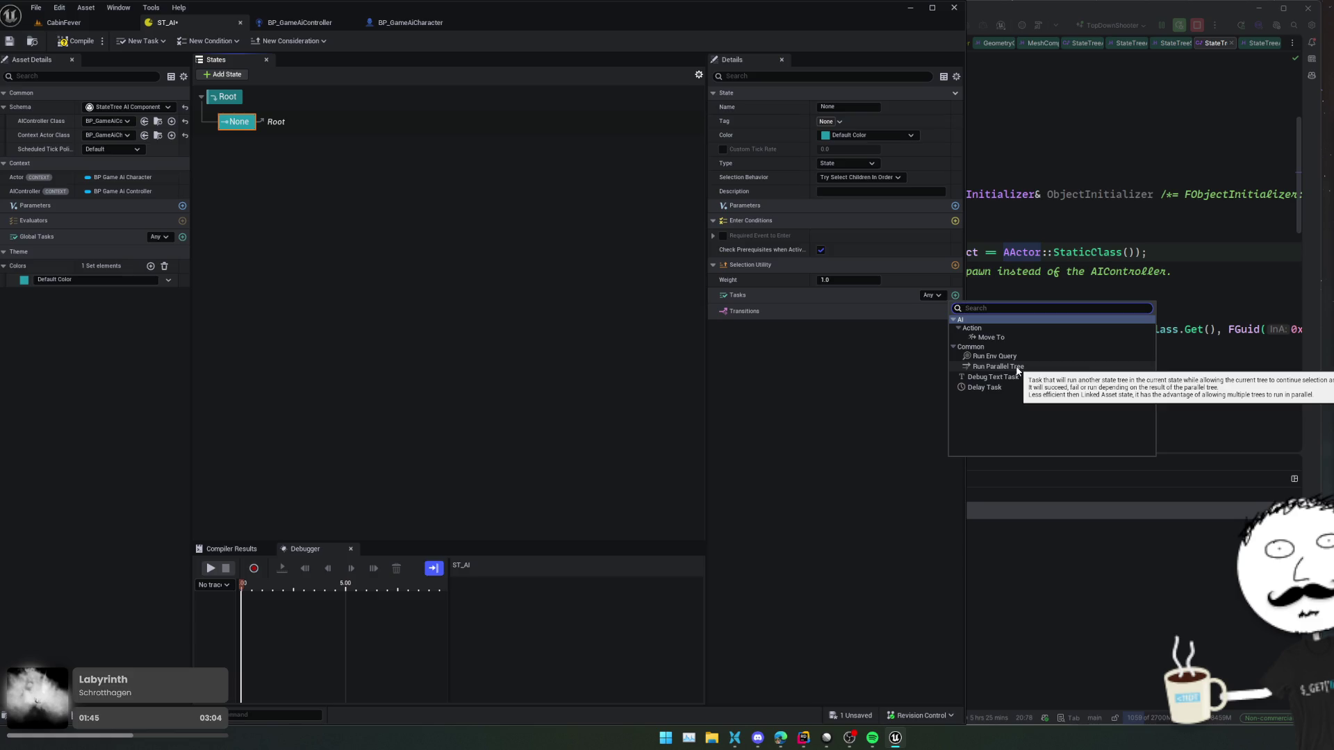
- Remove a trial Run Parallel task and add a Run Env Query task to the state
click(998, 366)
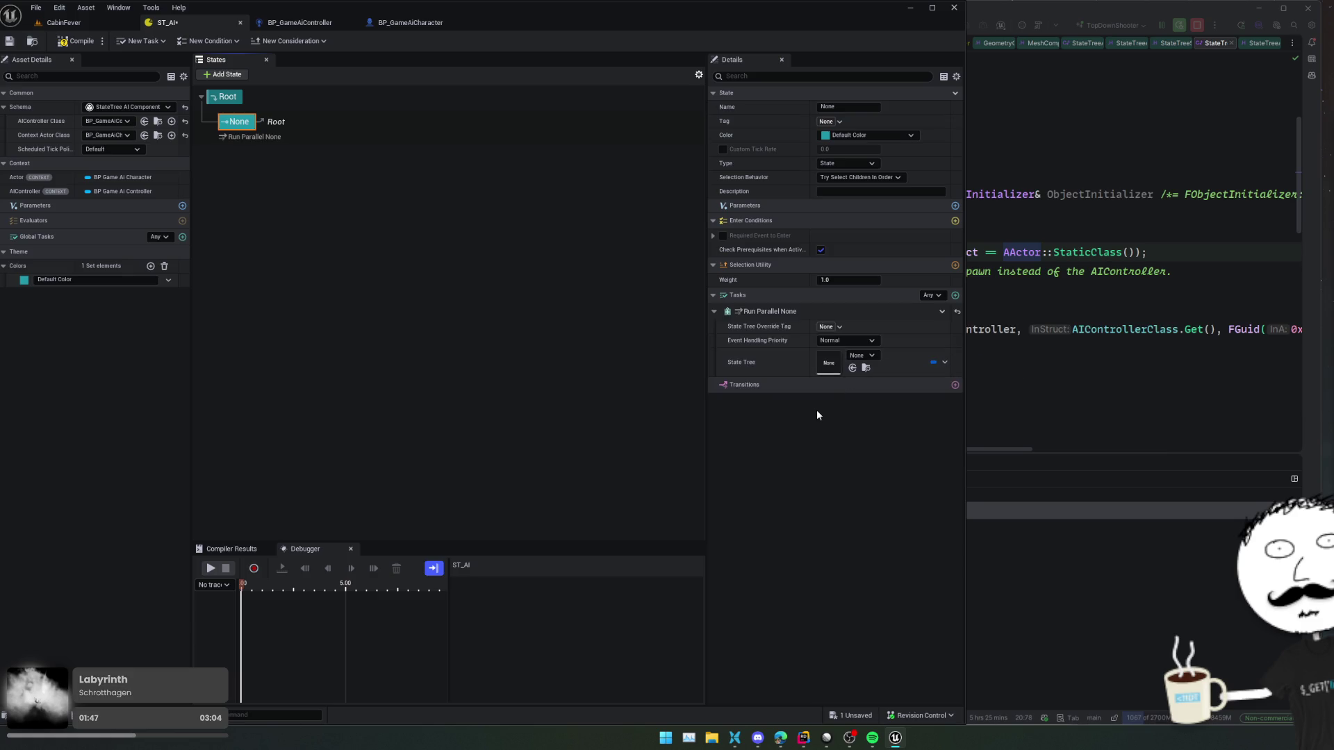
click(942, 311)
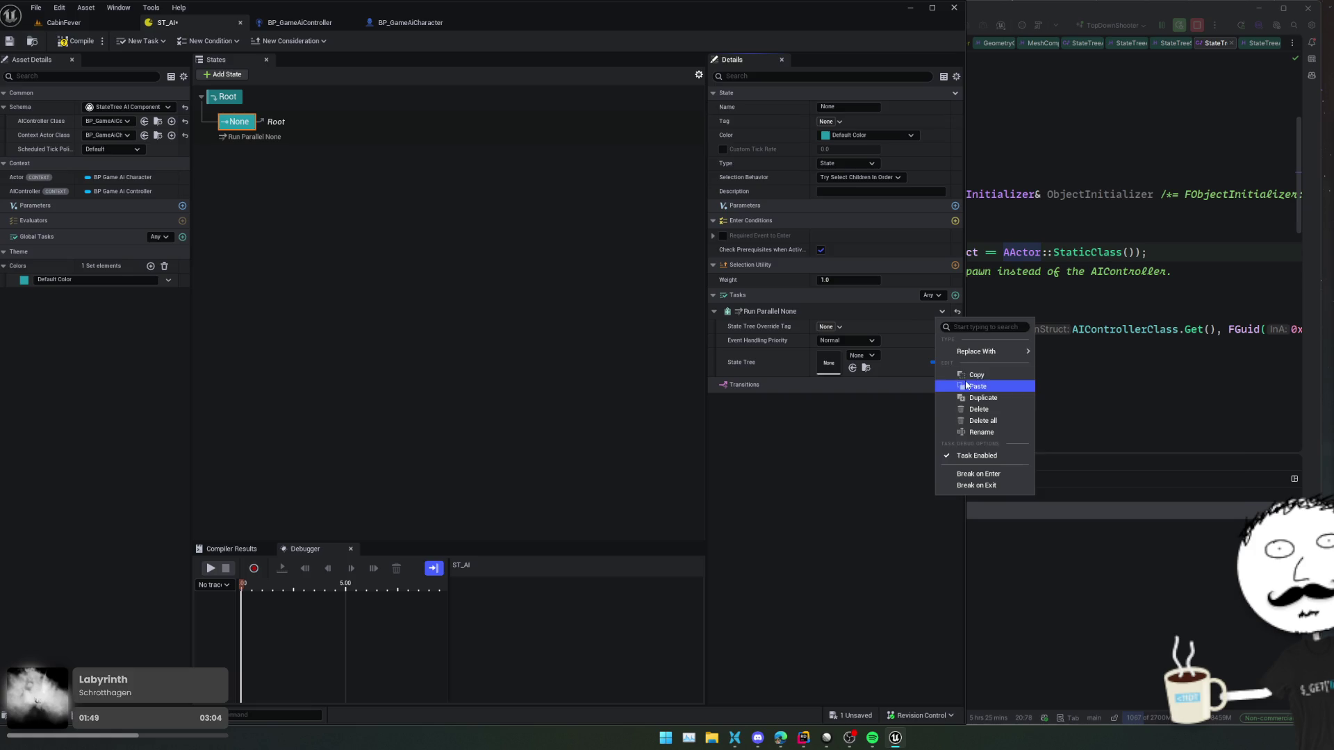
click(979, 409)
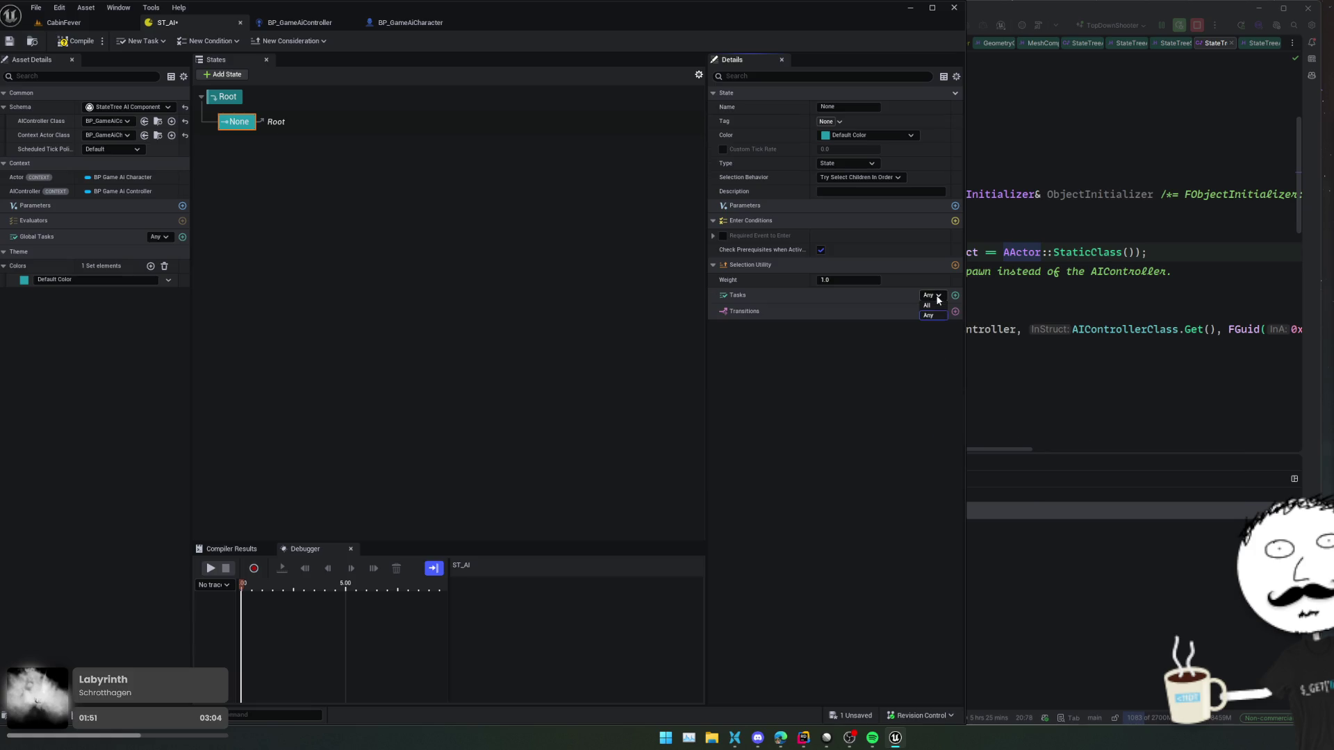
click(954, 295)
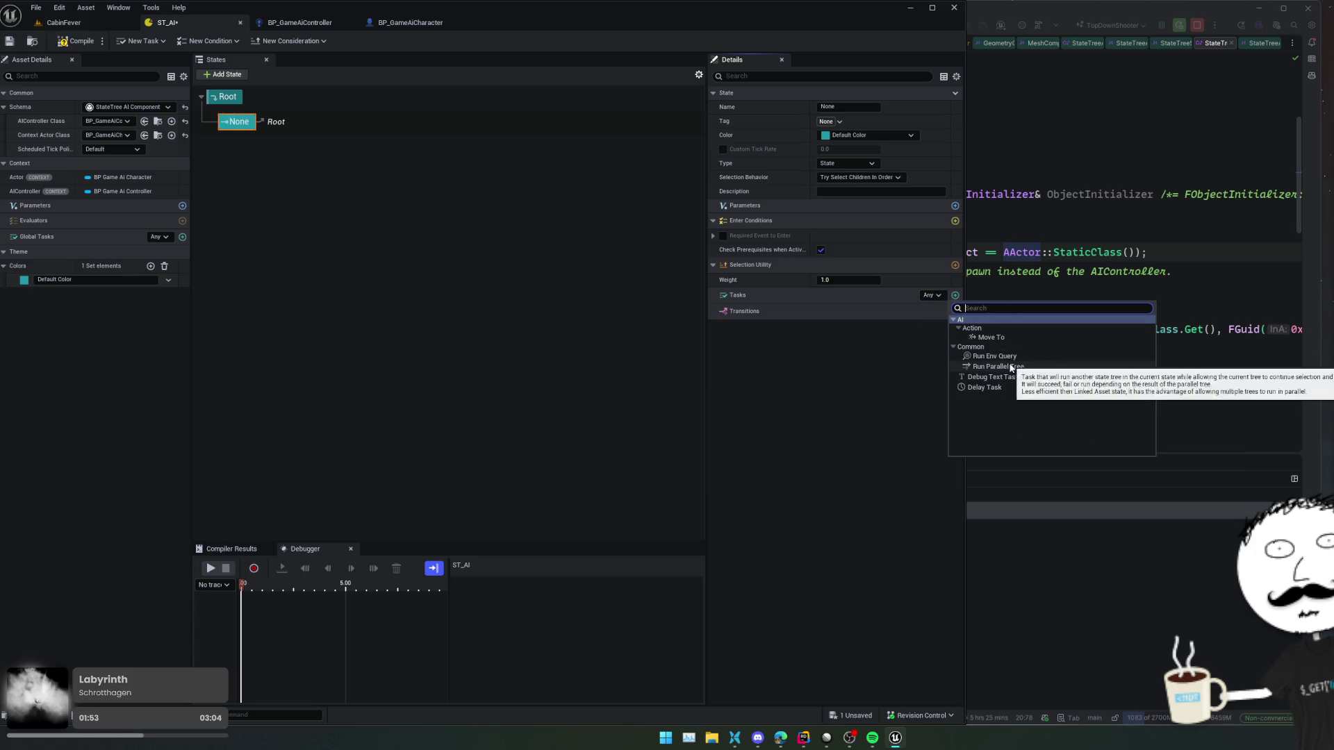
key(Escape)
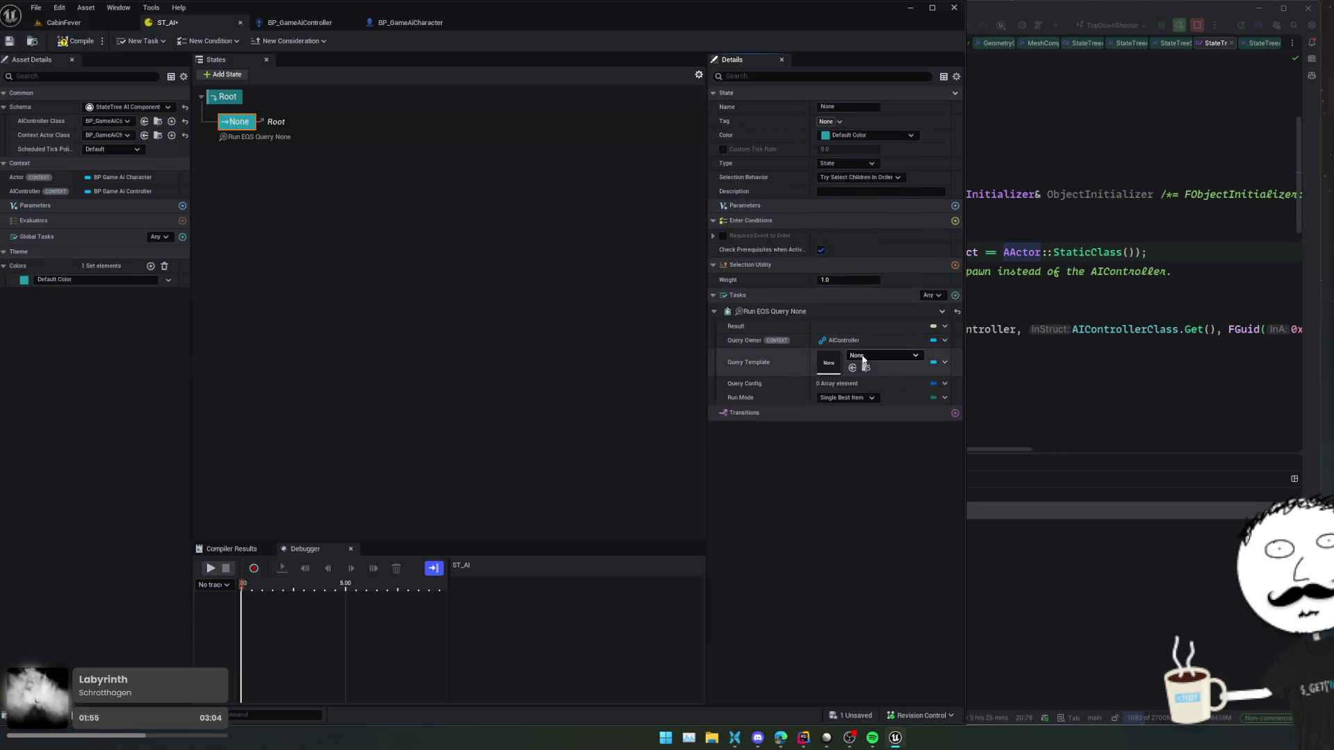
- Set the query template to EQS_FindClosestPlayer, keeping Single Best Item as the run mode
scroll(861, 327, down, 1)
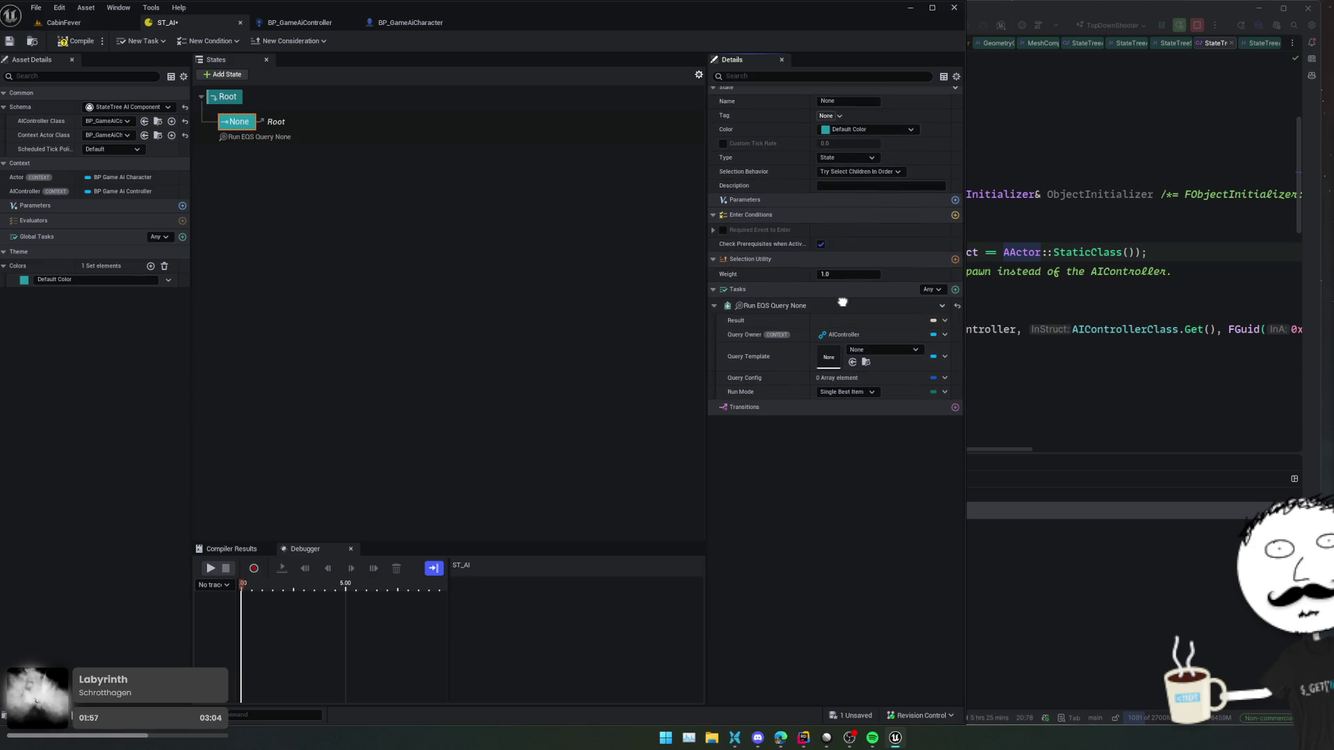
scroll(842, 302, up, 1)
click(894, 353)
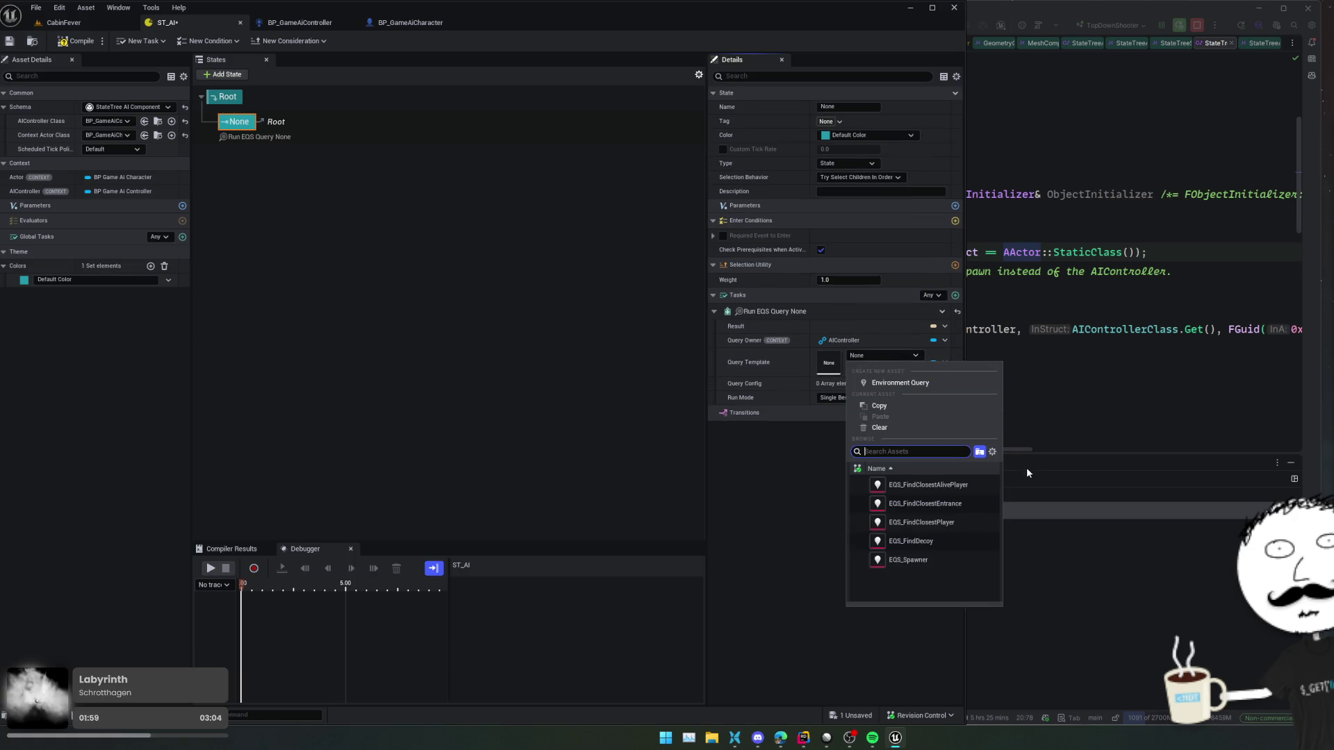
click(961, 521)
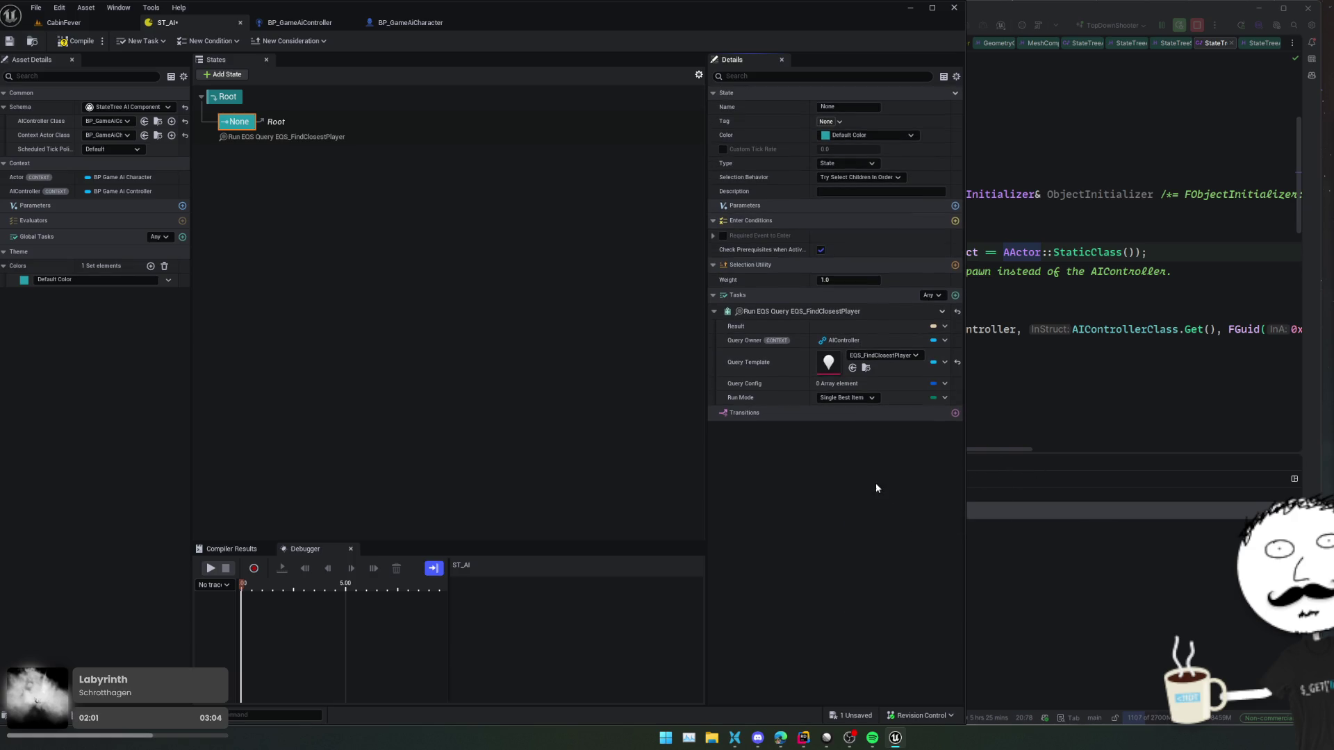
click(880, 356)
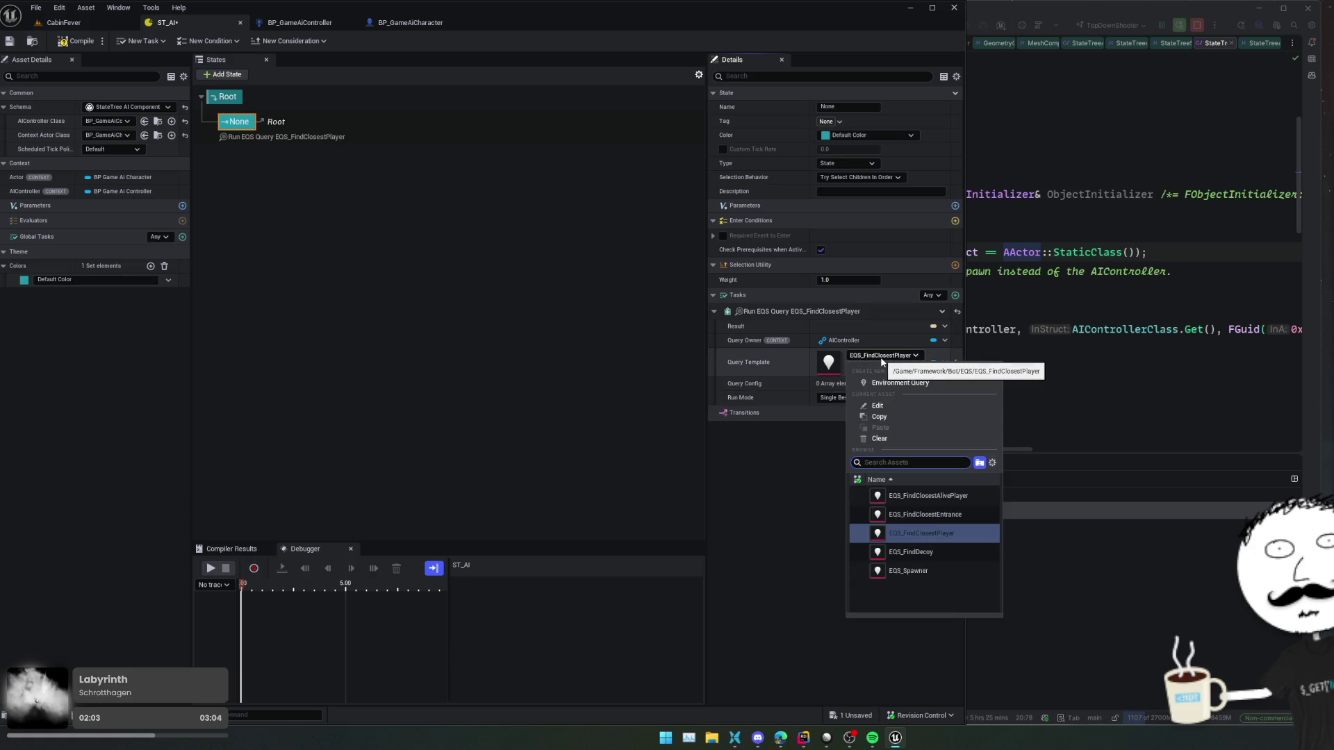
click(881, 356)
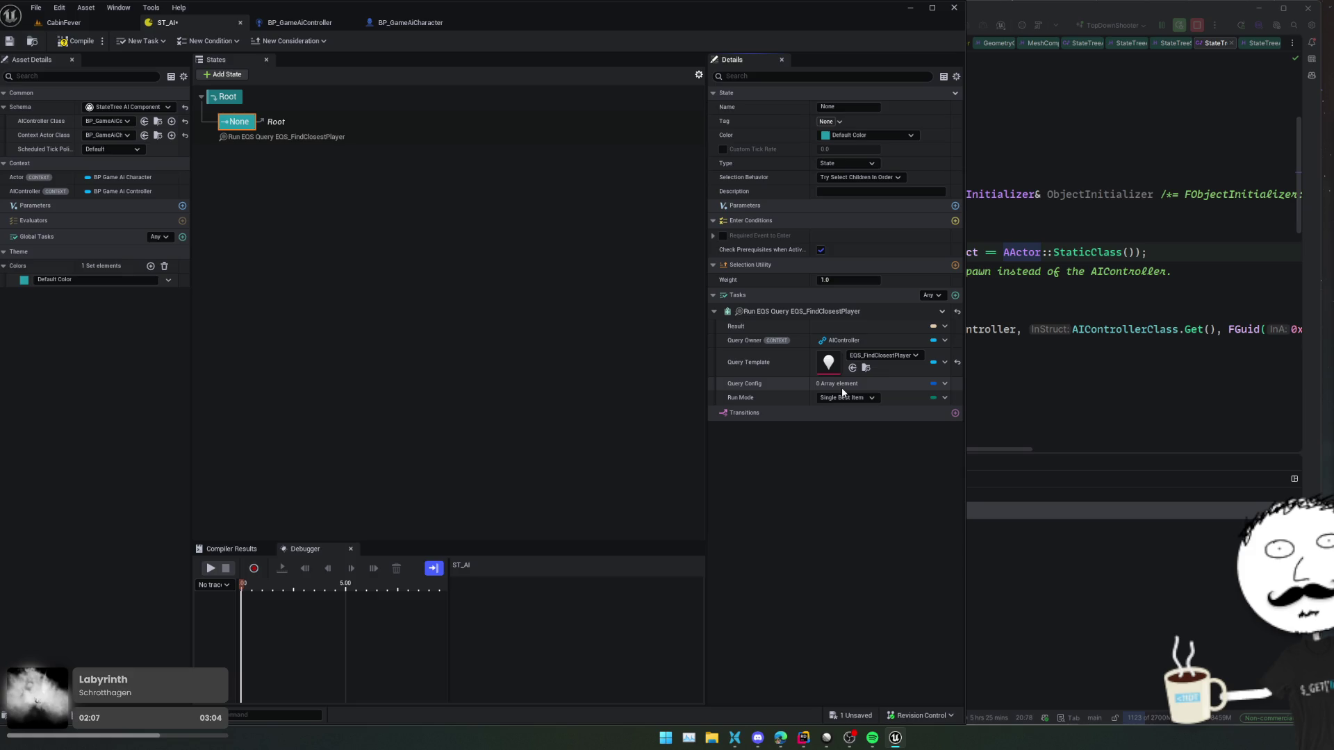
click(861, 397)
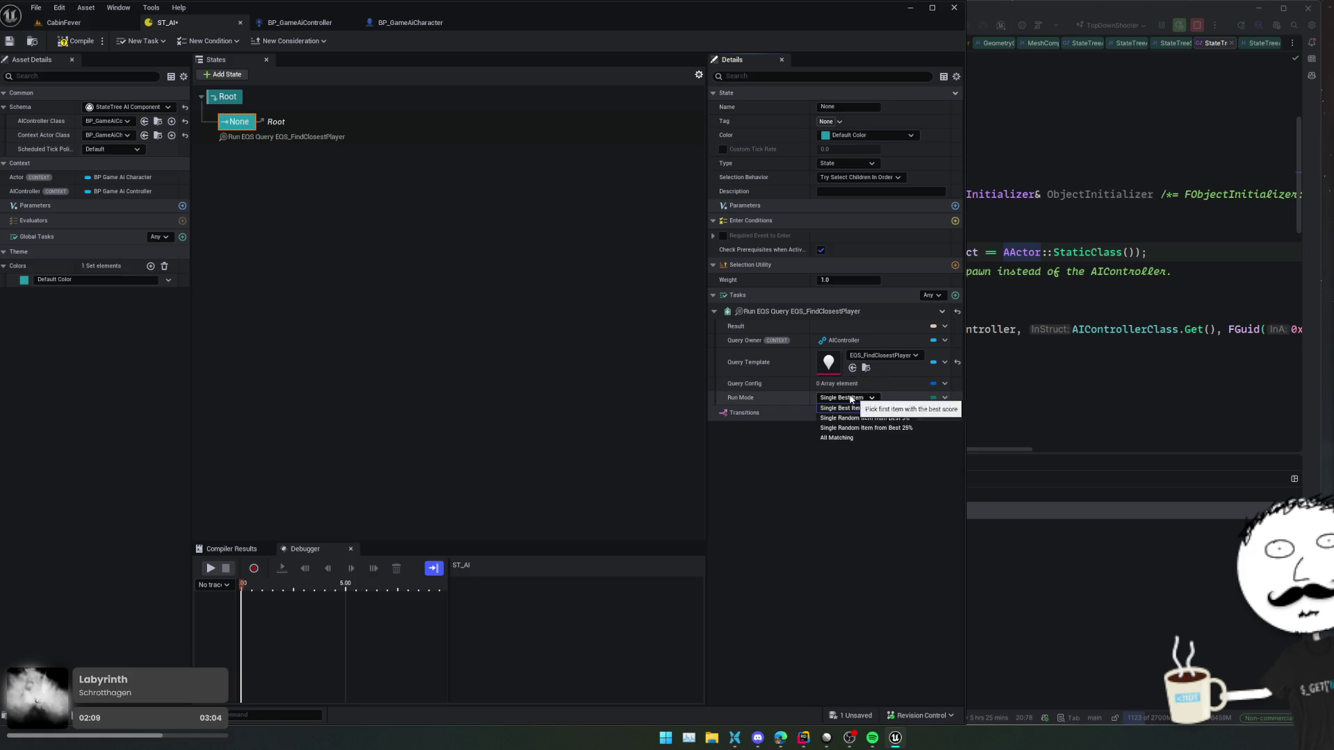
click(773, 469)
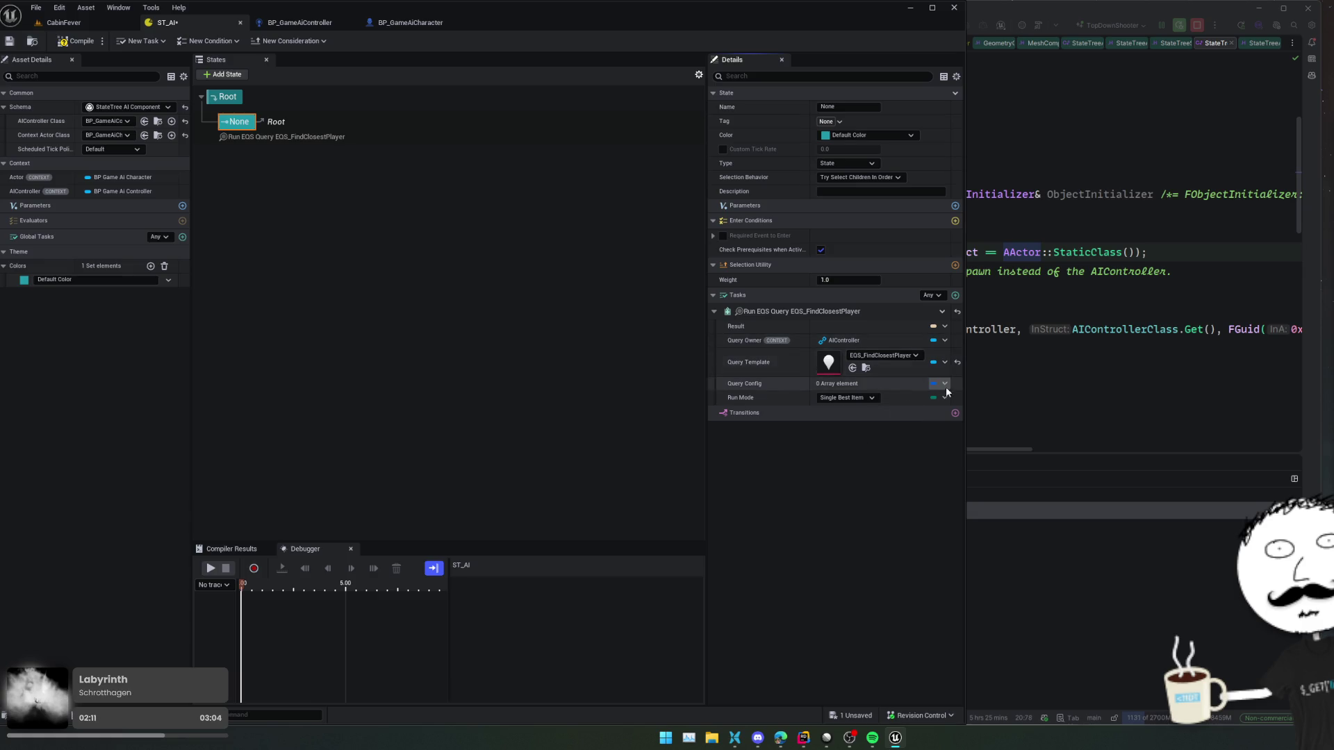
click(944, 326)
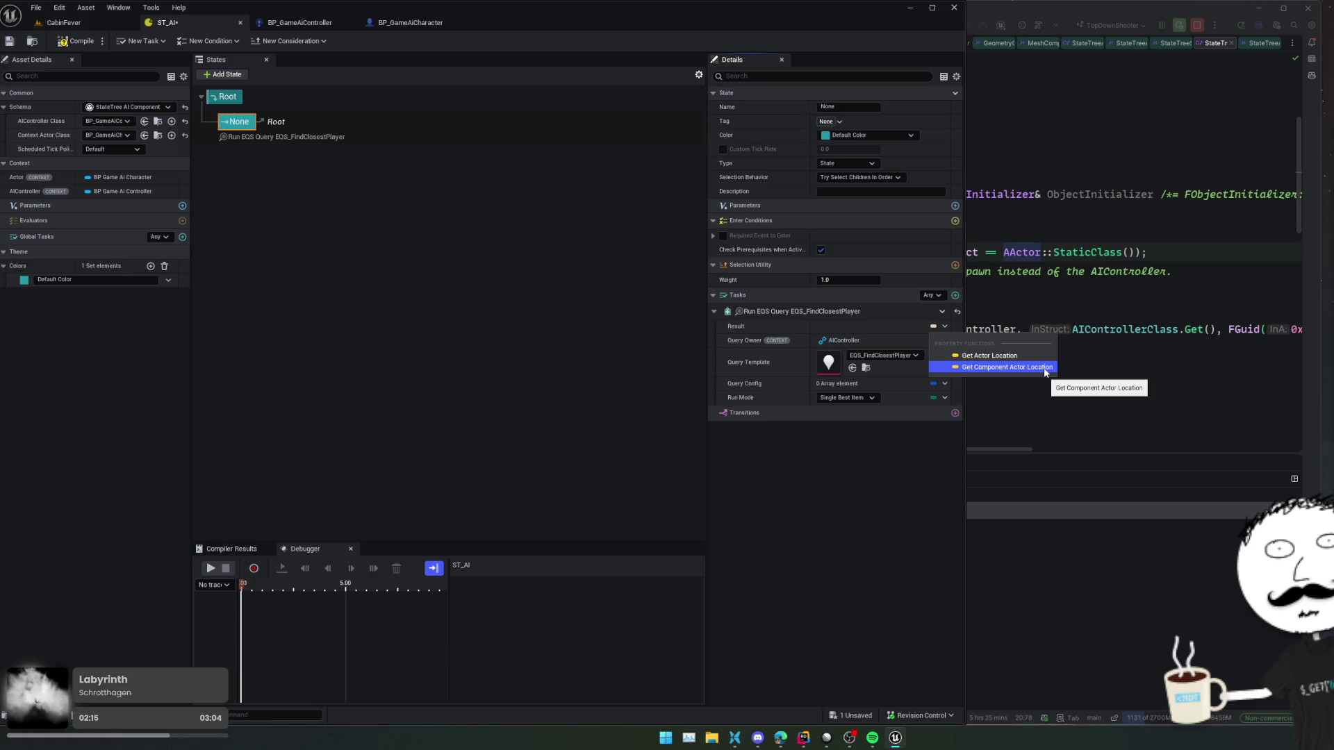
click(888, 462)
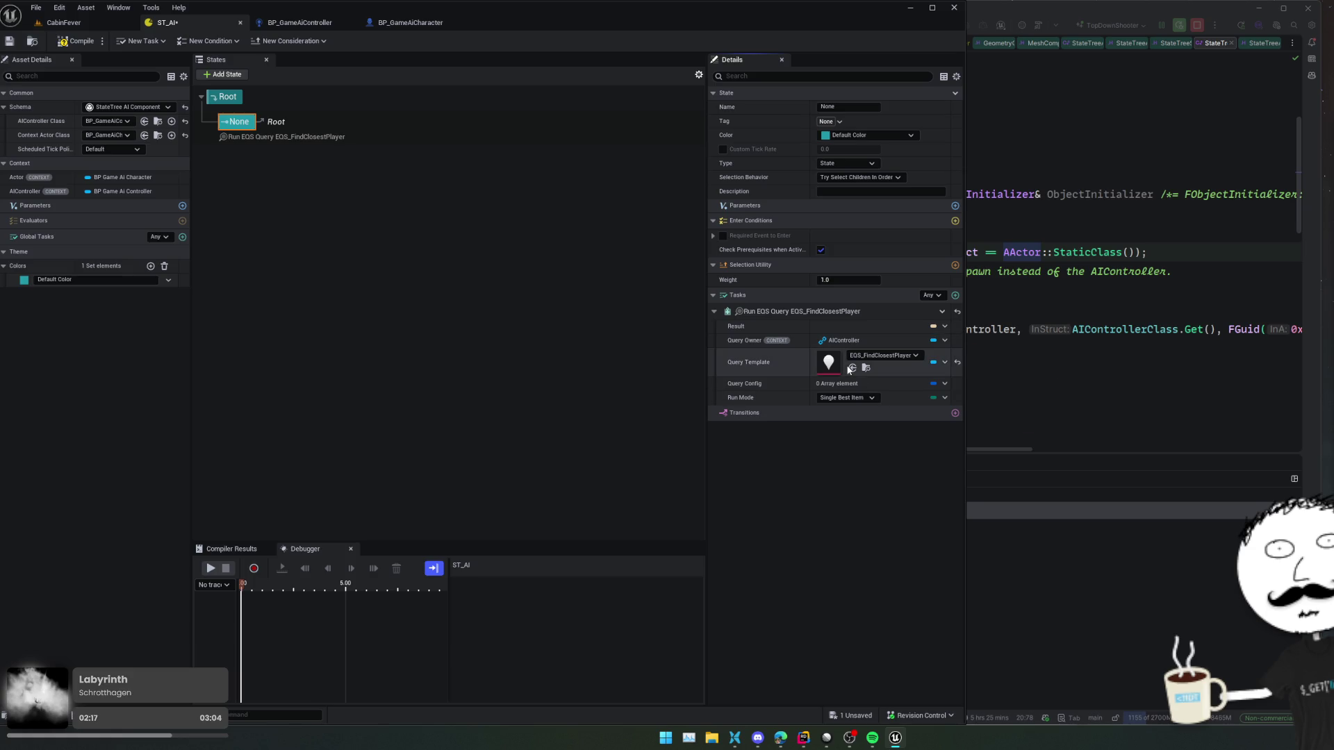
- Inspect the EQS_FindClosestPlayer query graph, then return to ST_AI
double_click(832, 364)
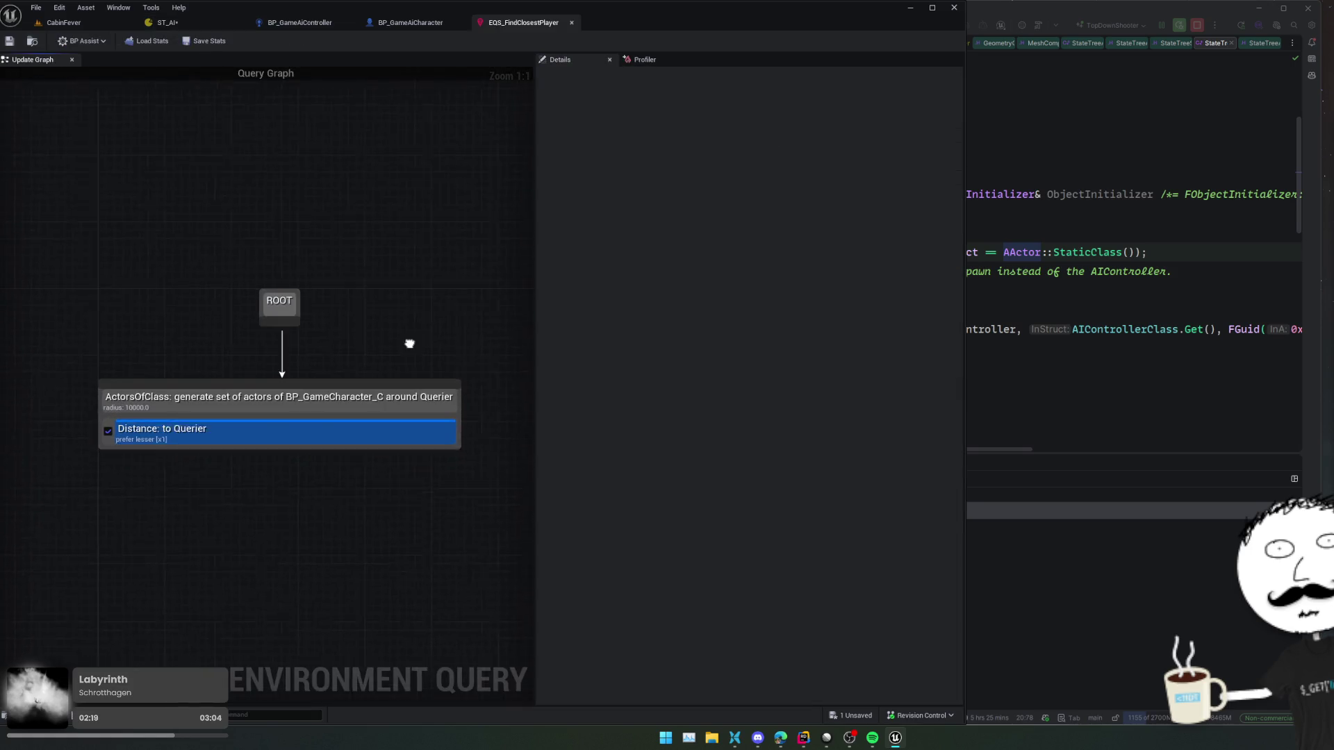
drag(409, 343, 417, 331)
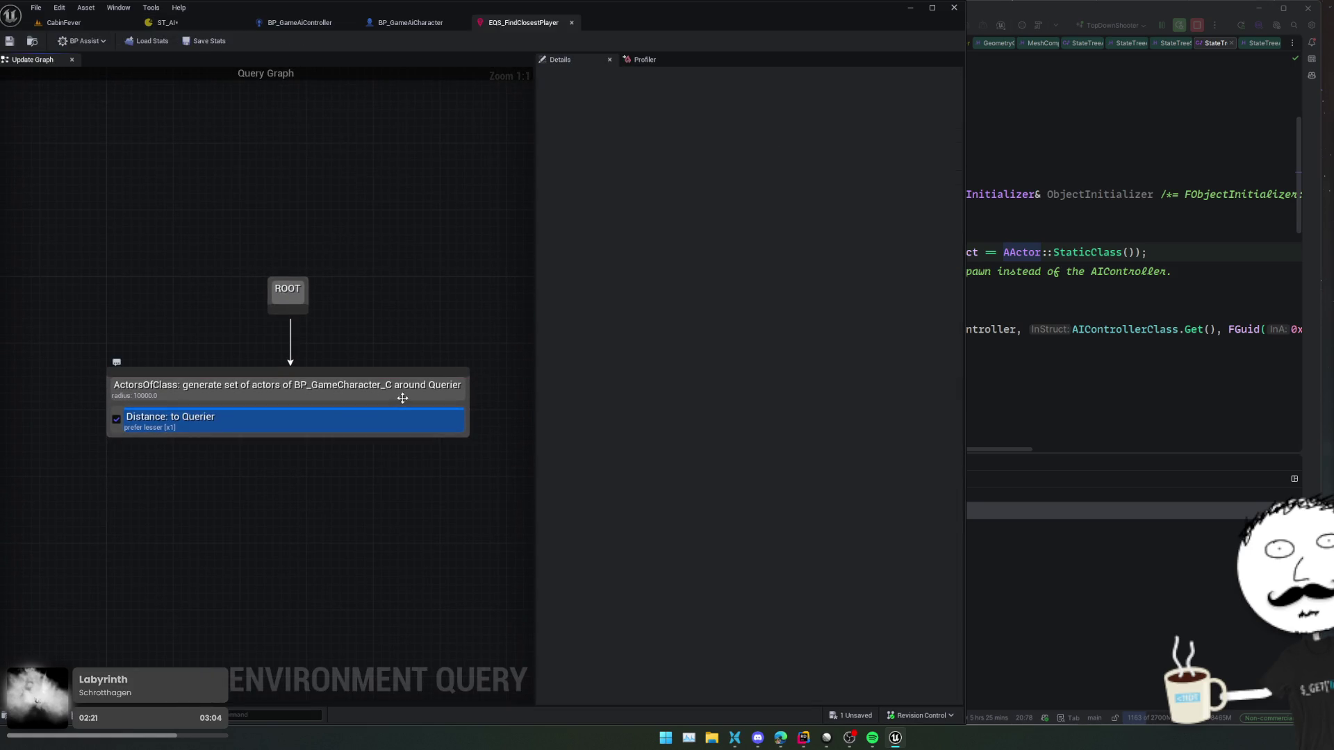
click(89, 23)
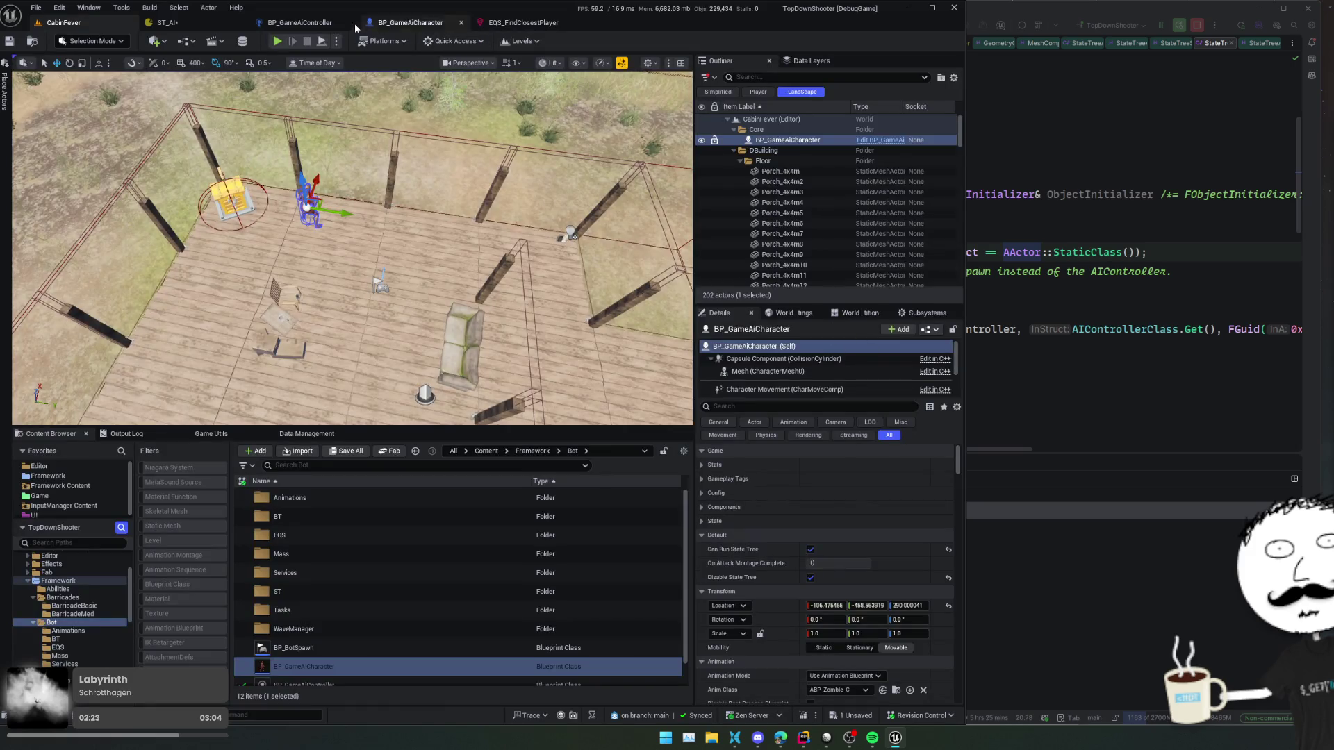
click(522, 23)
click(167, 22)
- Switch the query template to EQS_FindClosestAlivePlayer
click(879, 356)
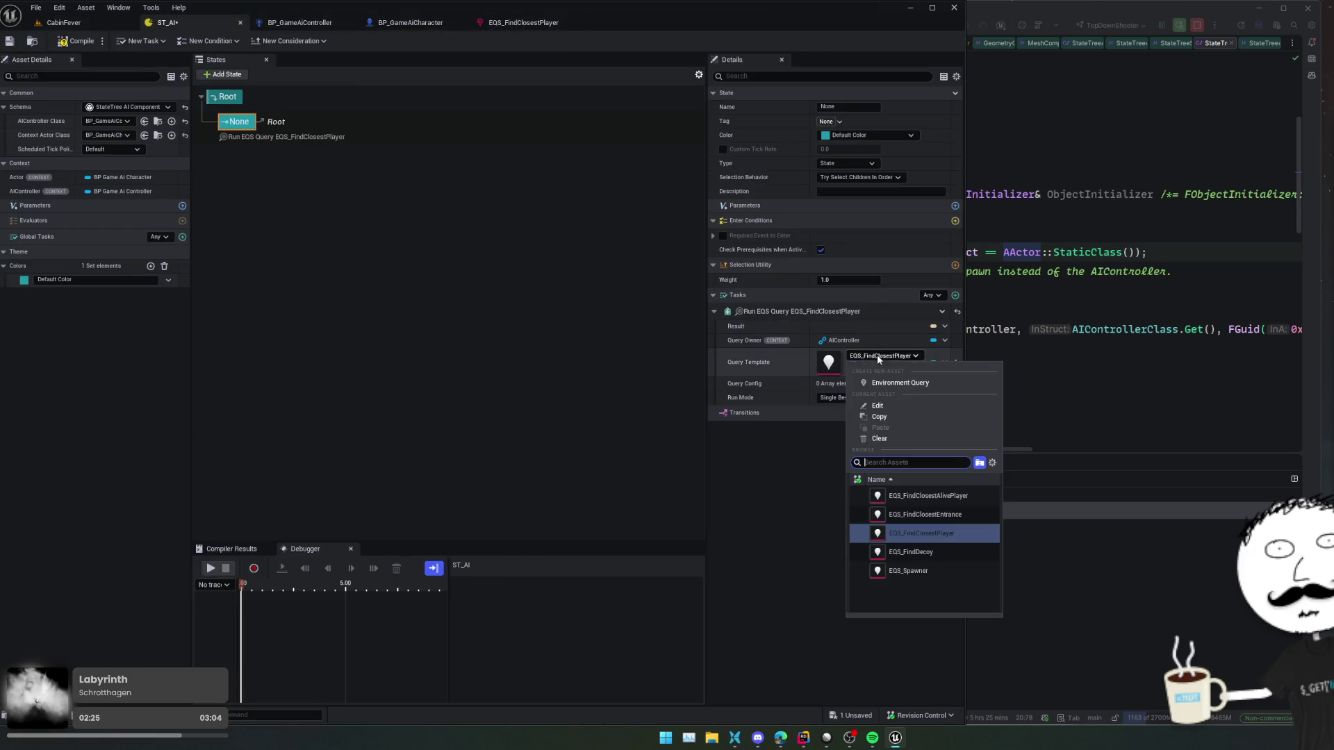
click(960, 498)
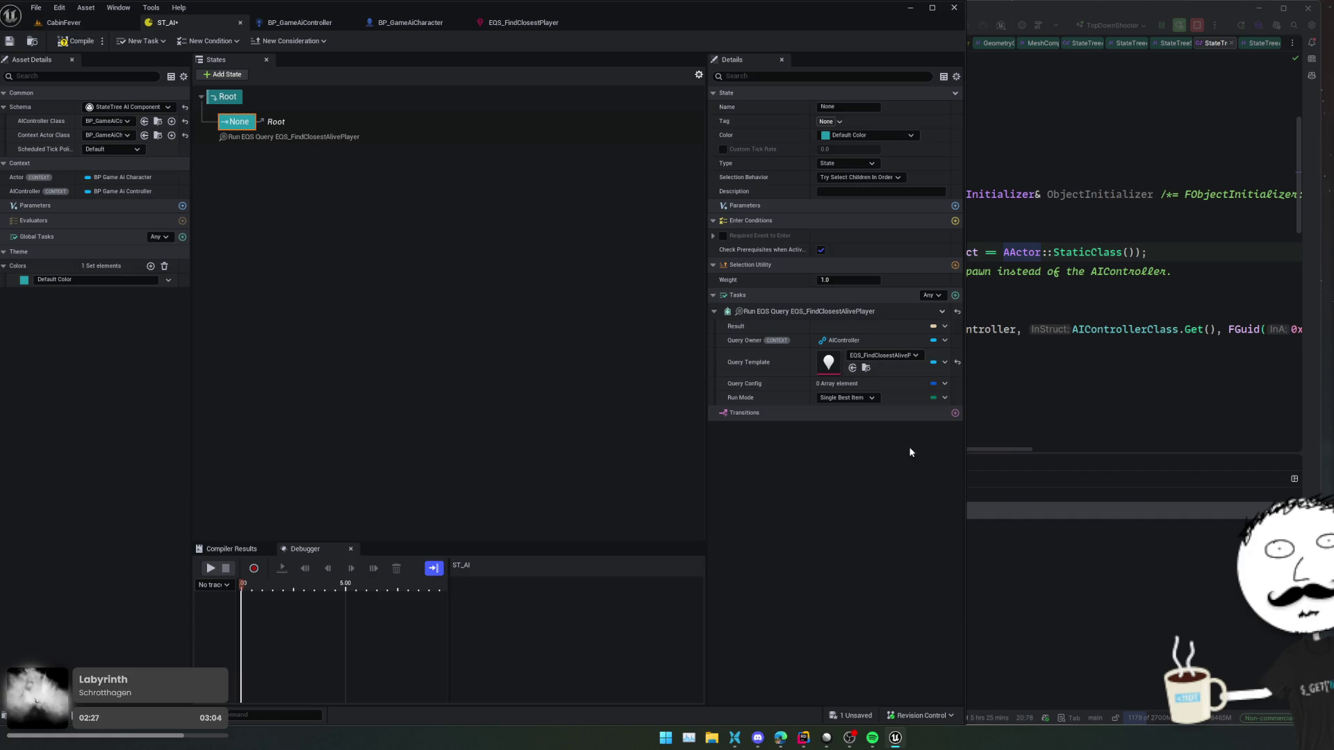
click(946, 326)
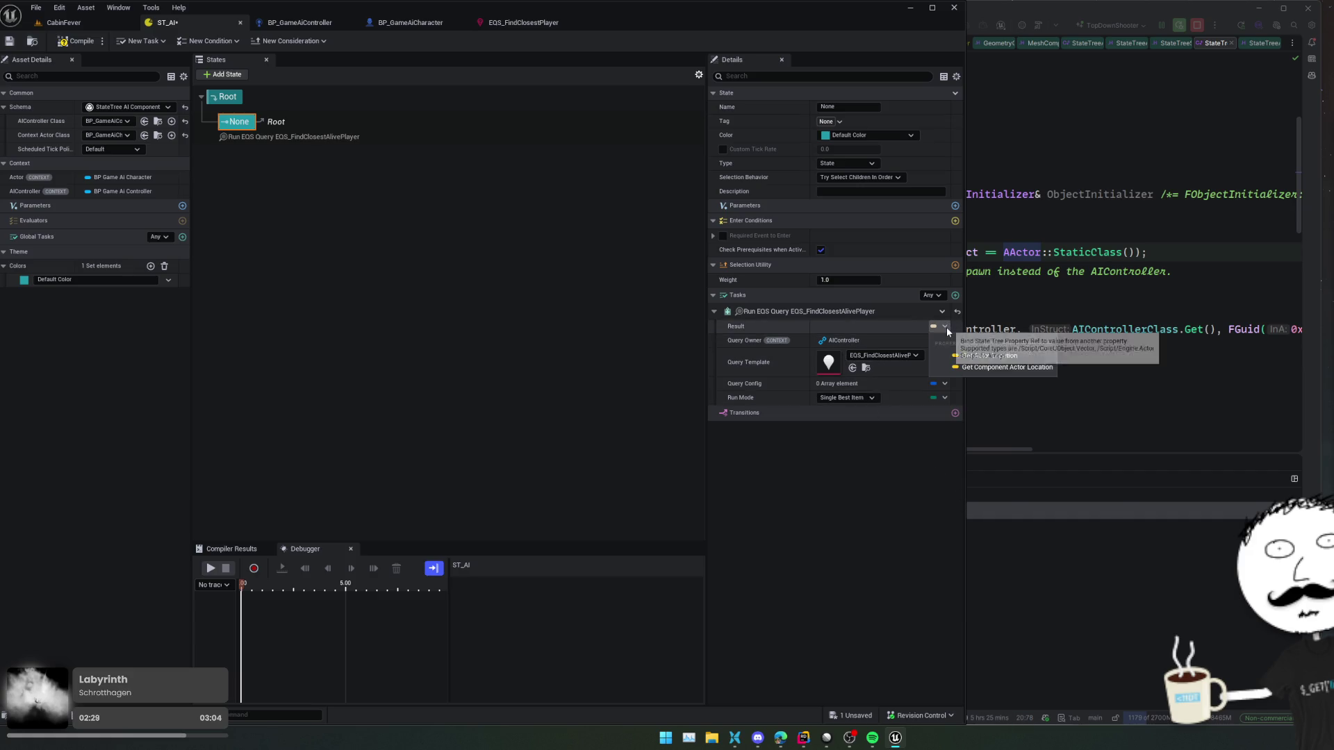
click(836, 371)
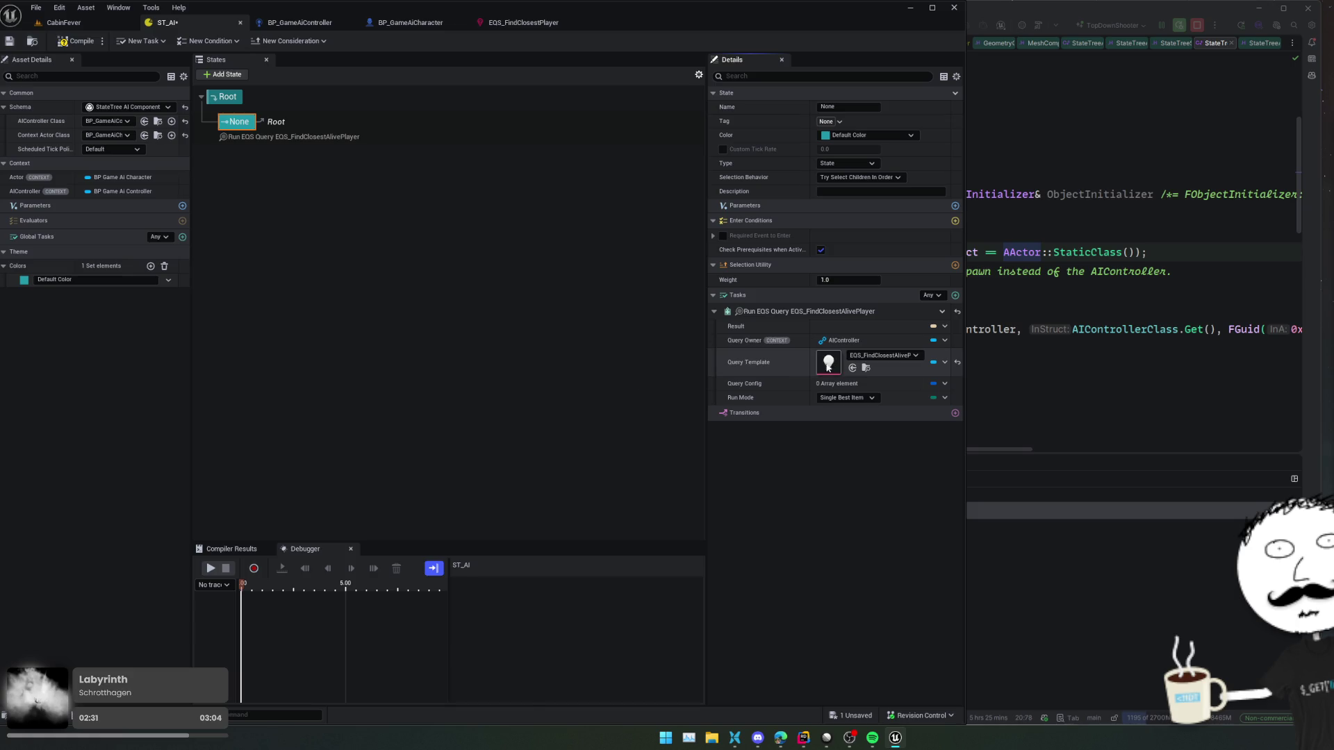
double_click(828, 367)
drag(301, 499, 303, 490)
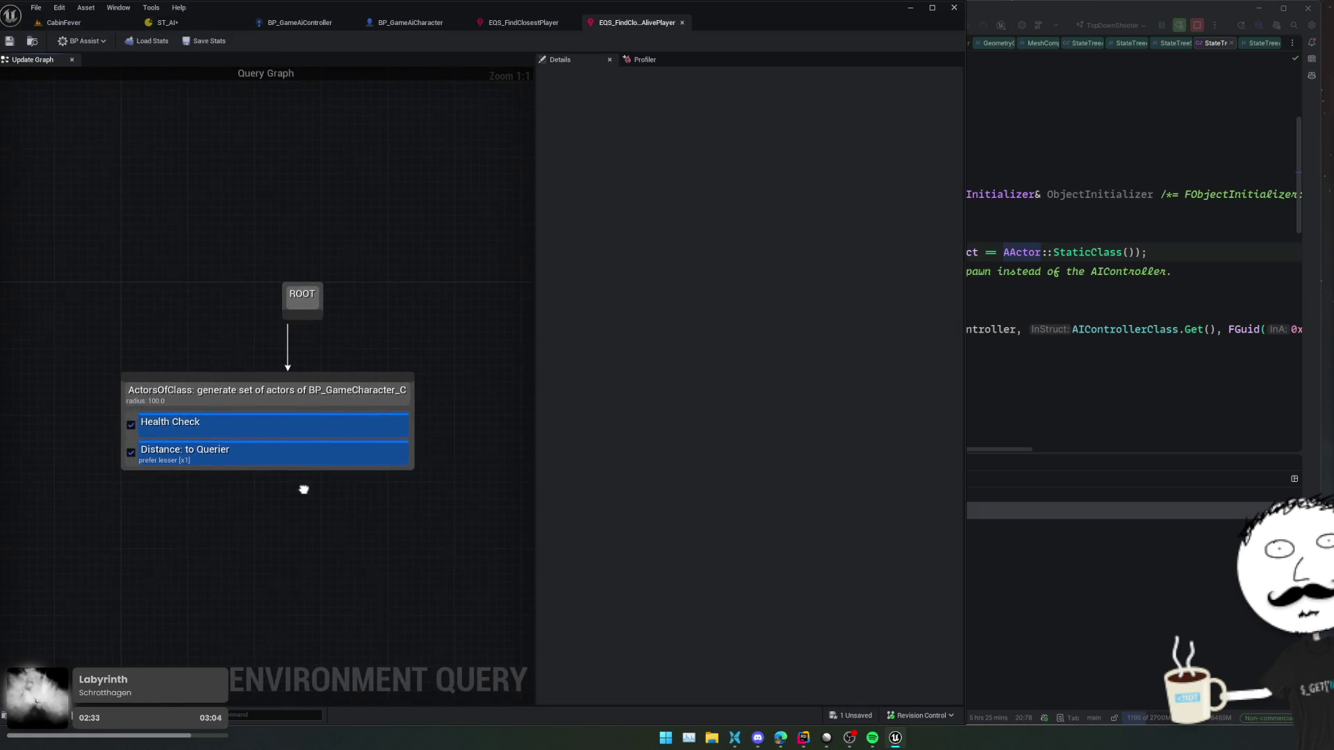
click(295, 296)
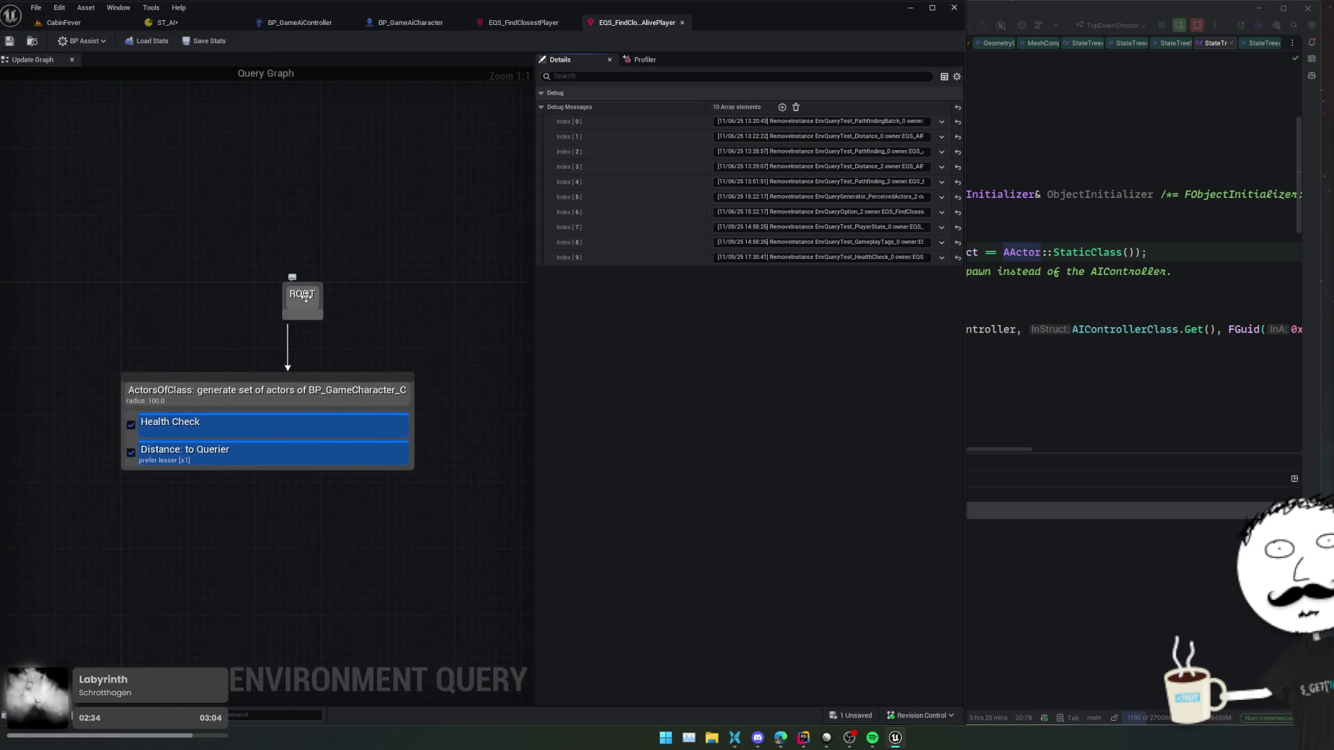
click(319, 401)
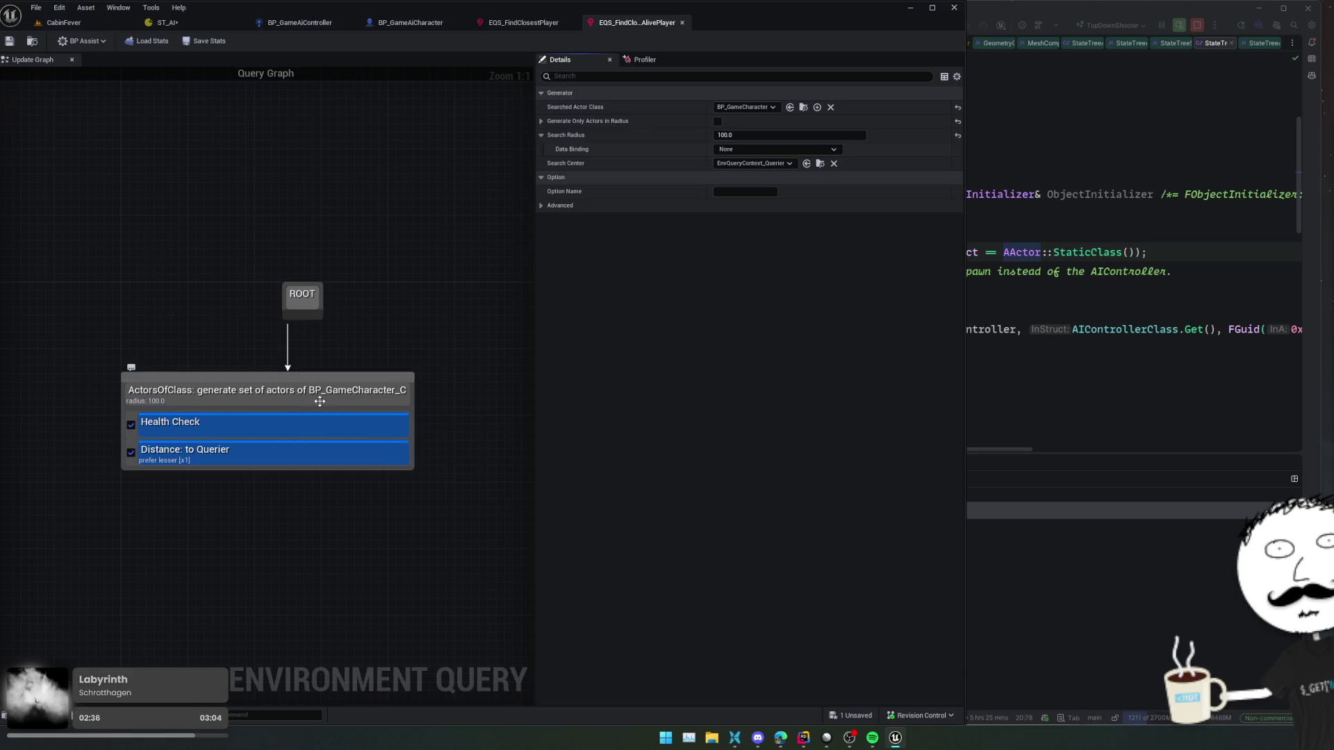
click(351, 424)
click(348, 449)
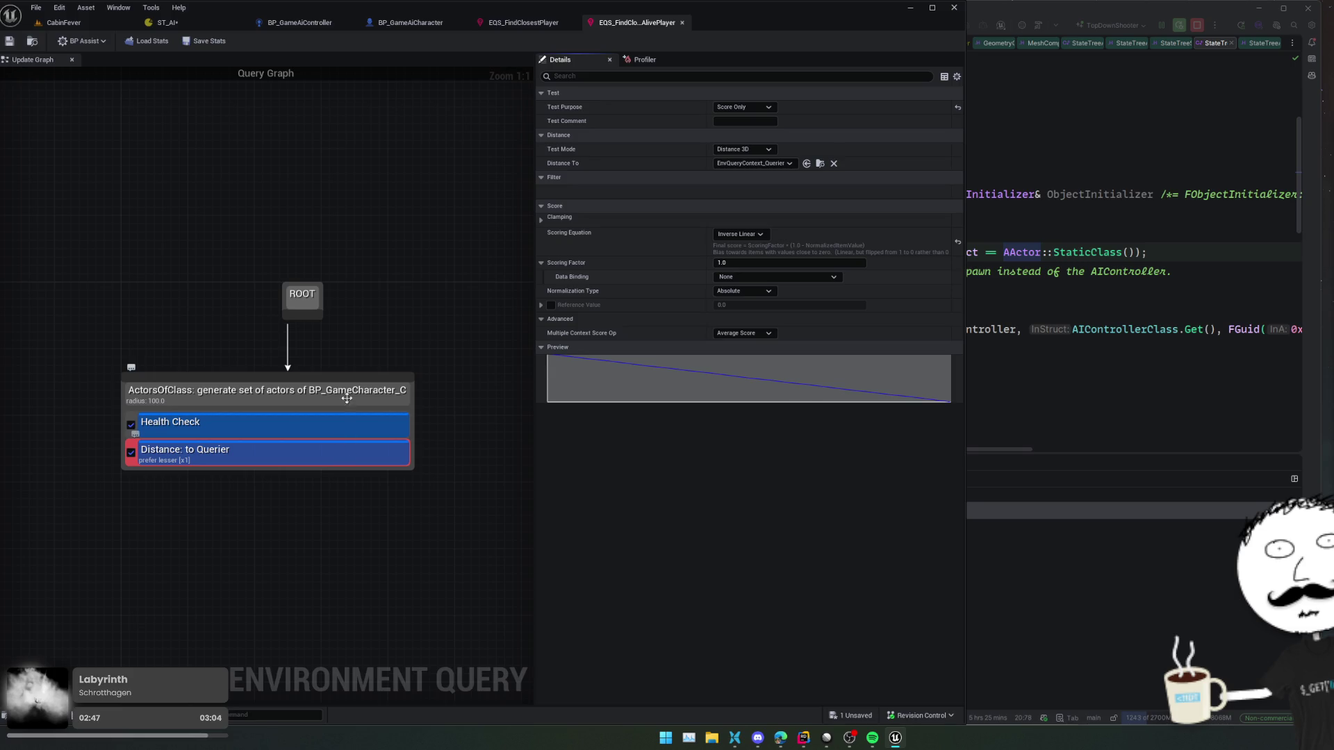
click(315, 302)
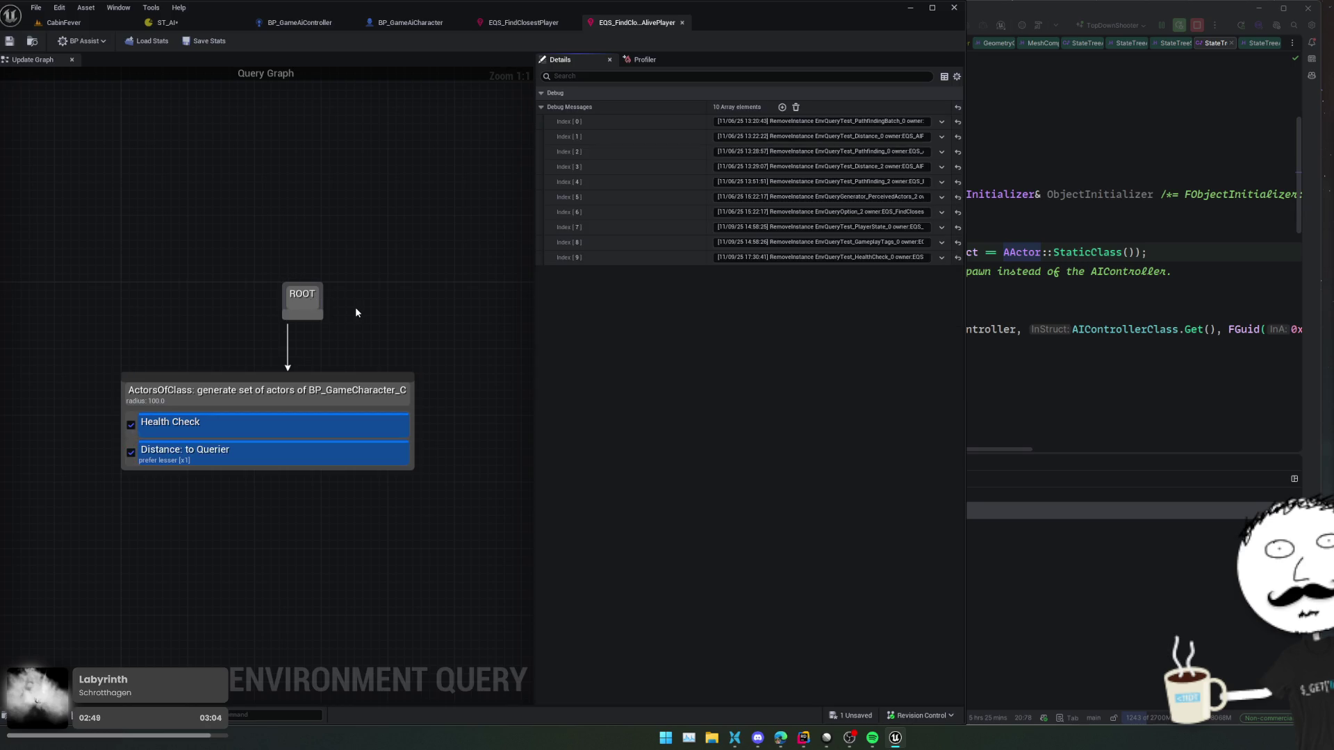
click(426, 346)
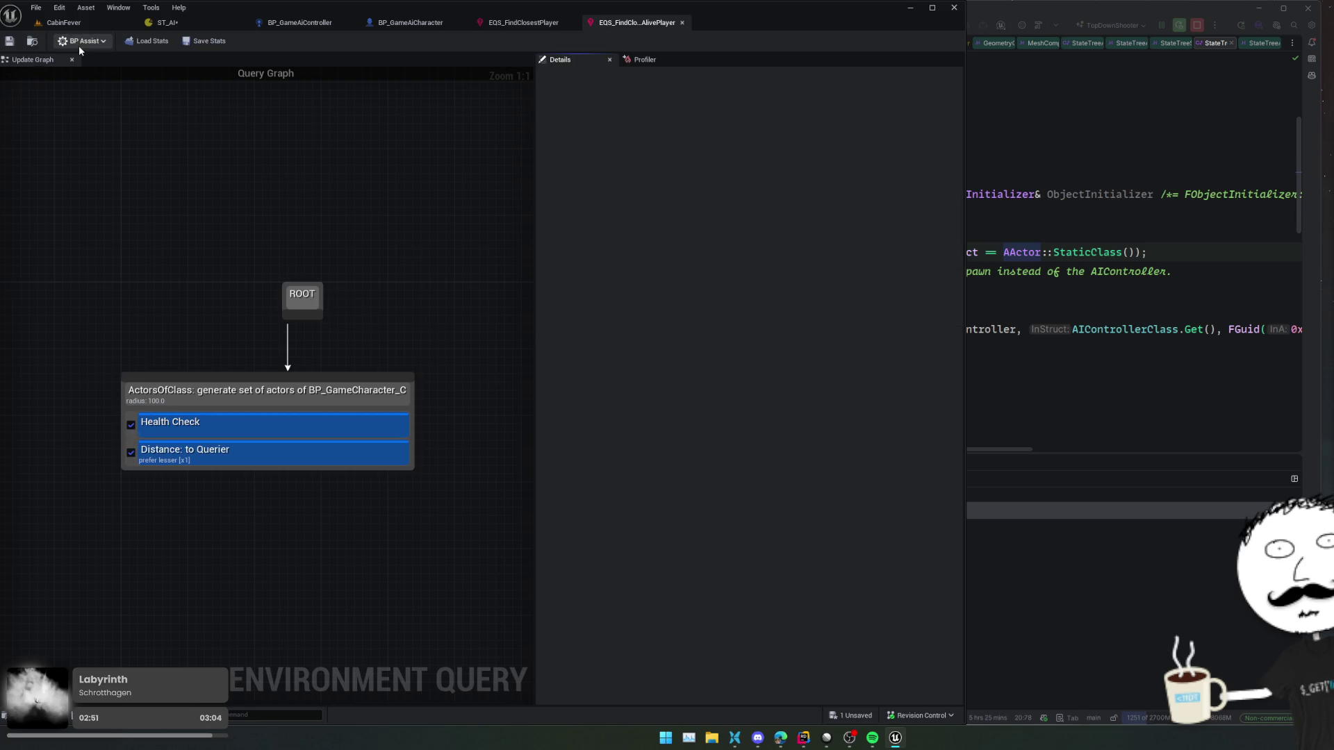
click(302, 396)
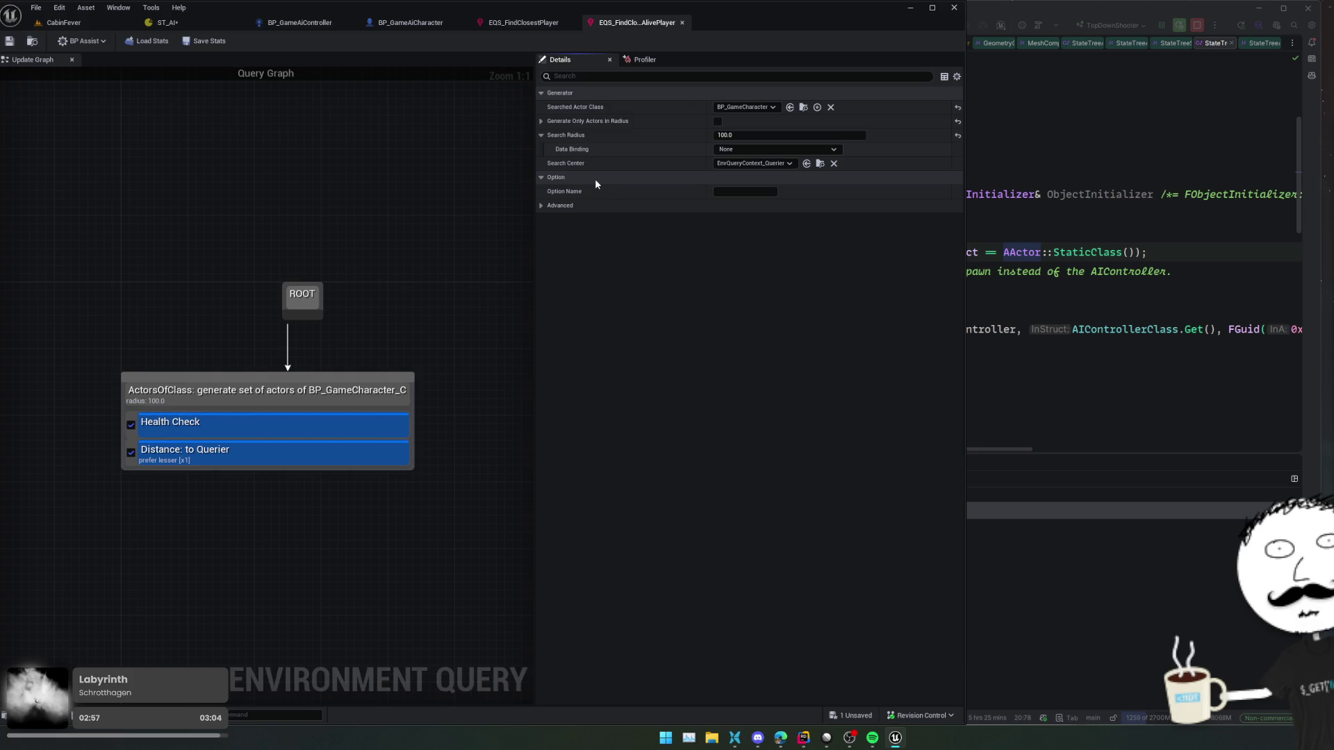
click(356, 421)
click(359, 444)
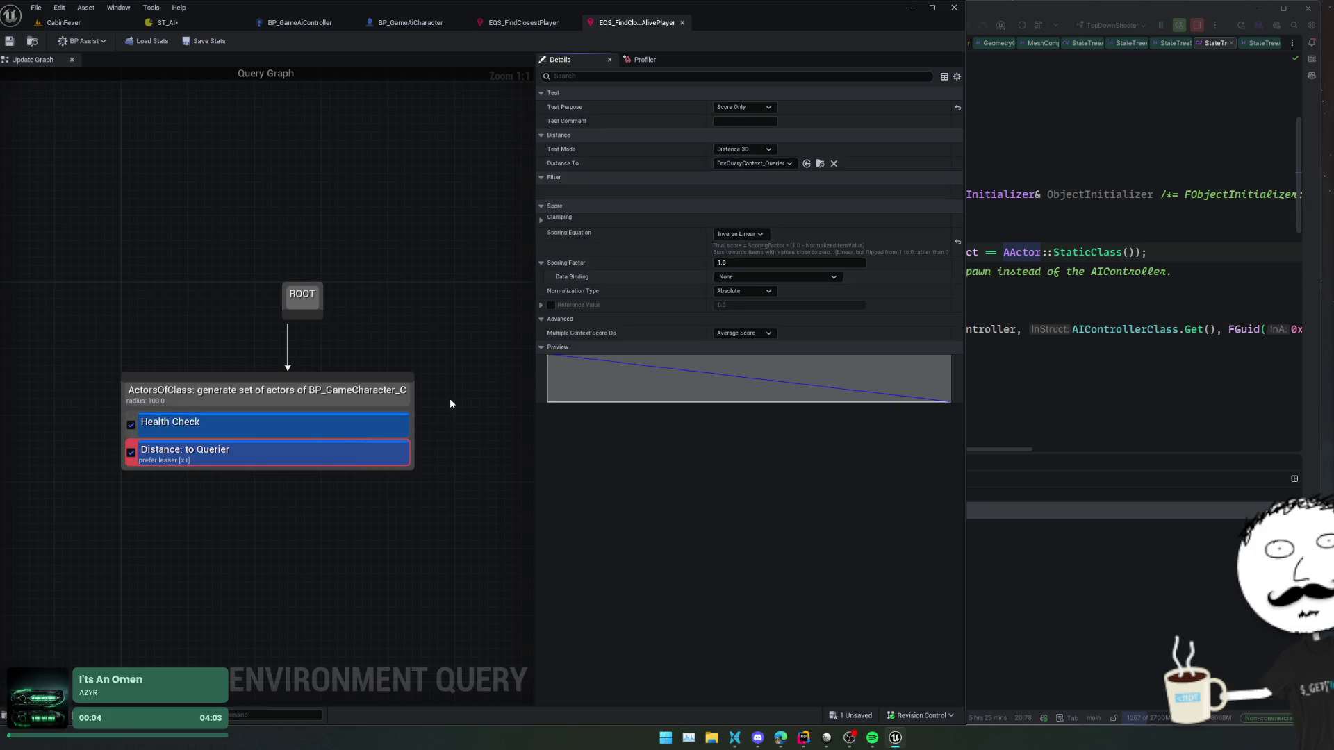
click(503, 22)
click(410, 22)
click(167, 22)
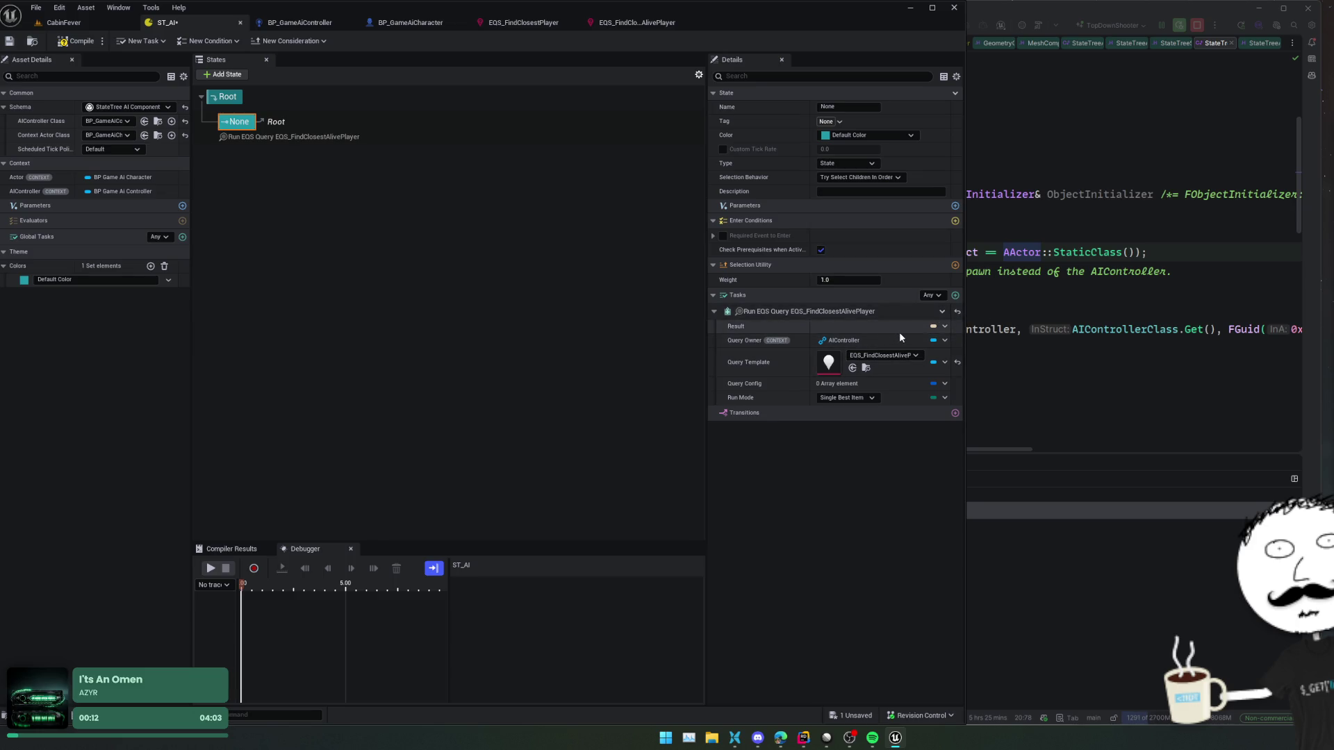
- Review the query config bindings and keep Single Best Item as the run mode
click(945, 383)
mouse_move(962, 406)
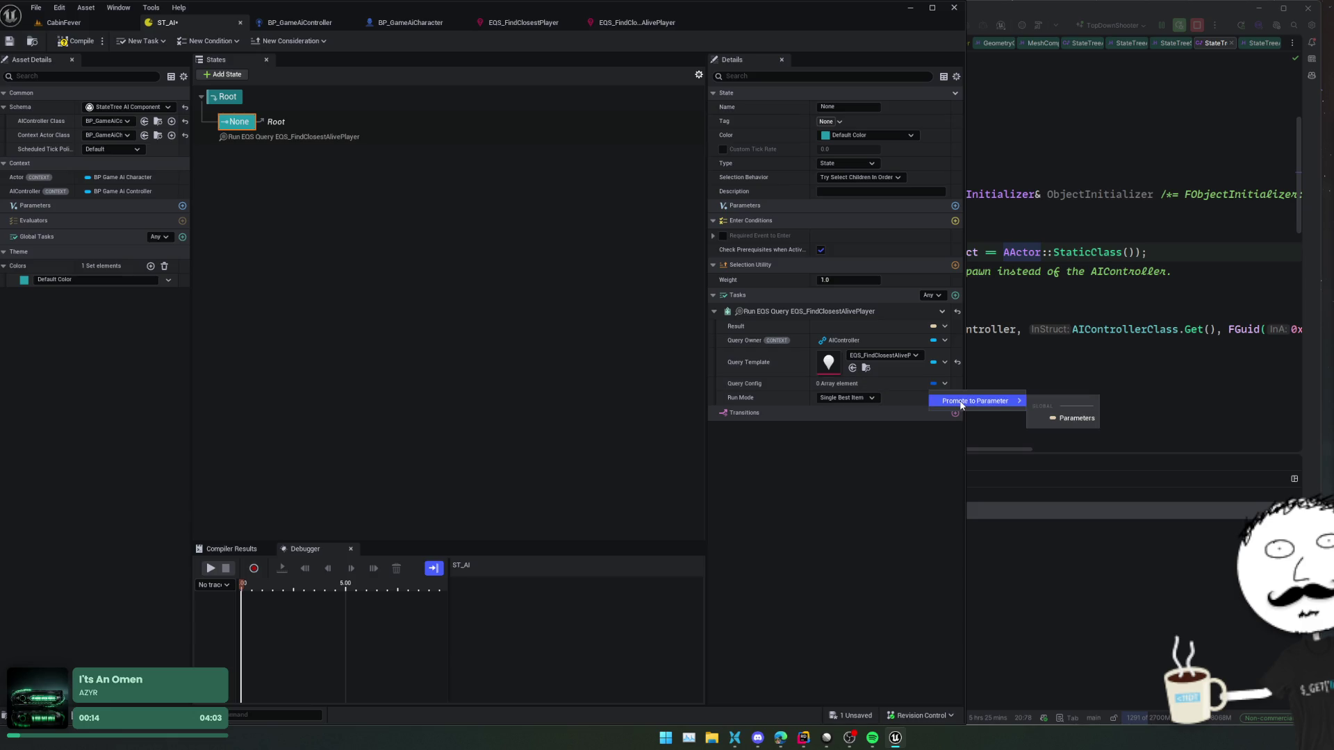
click(860, 398)
click(861, 398)
click(861, 408)
- Bind Result to Get Actor Location, leaving its Input actor as None
click(944, 327)
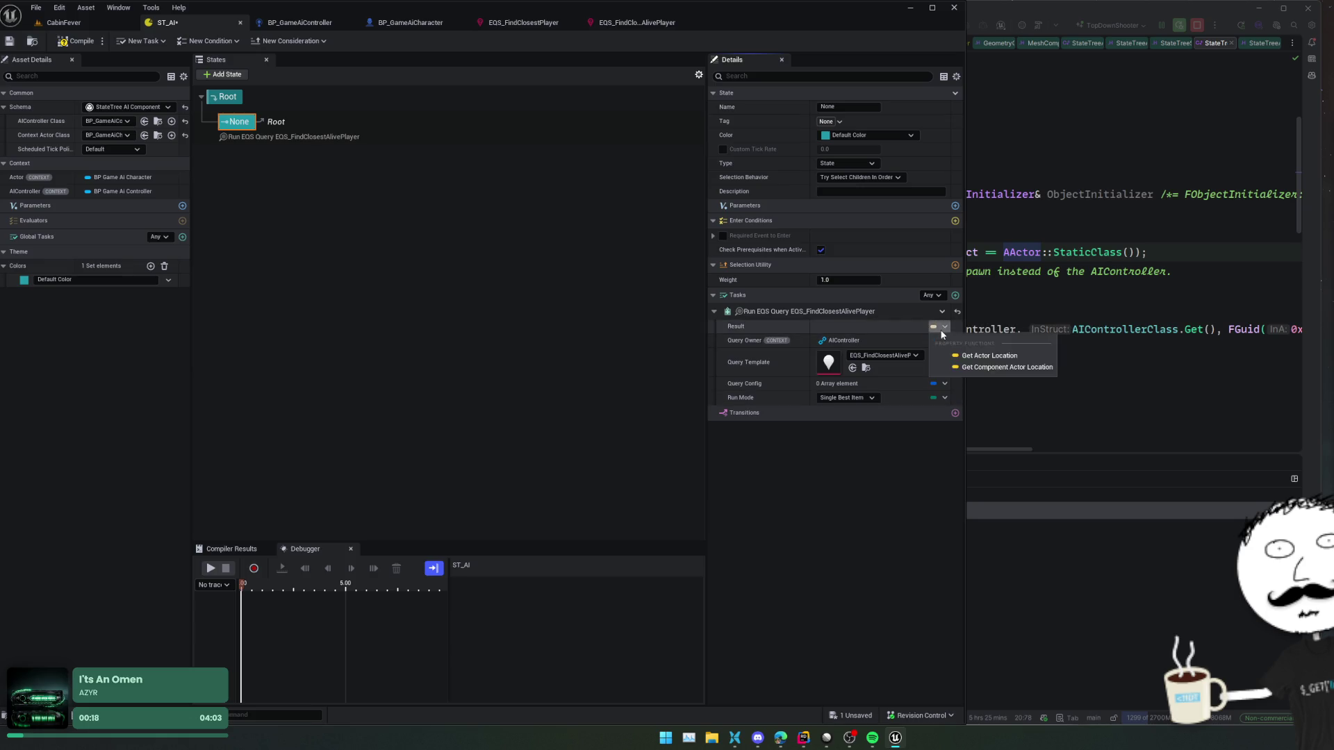
click(987, 356)
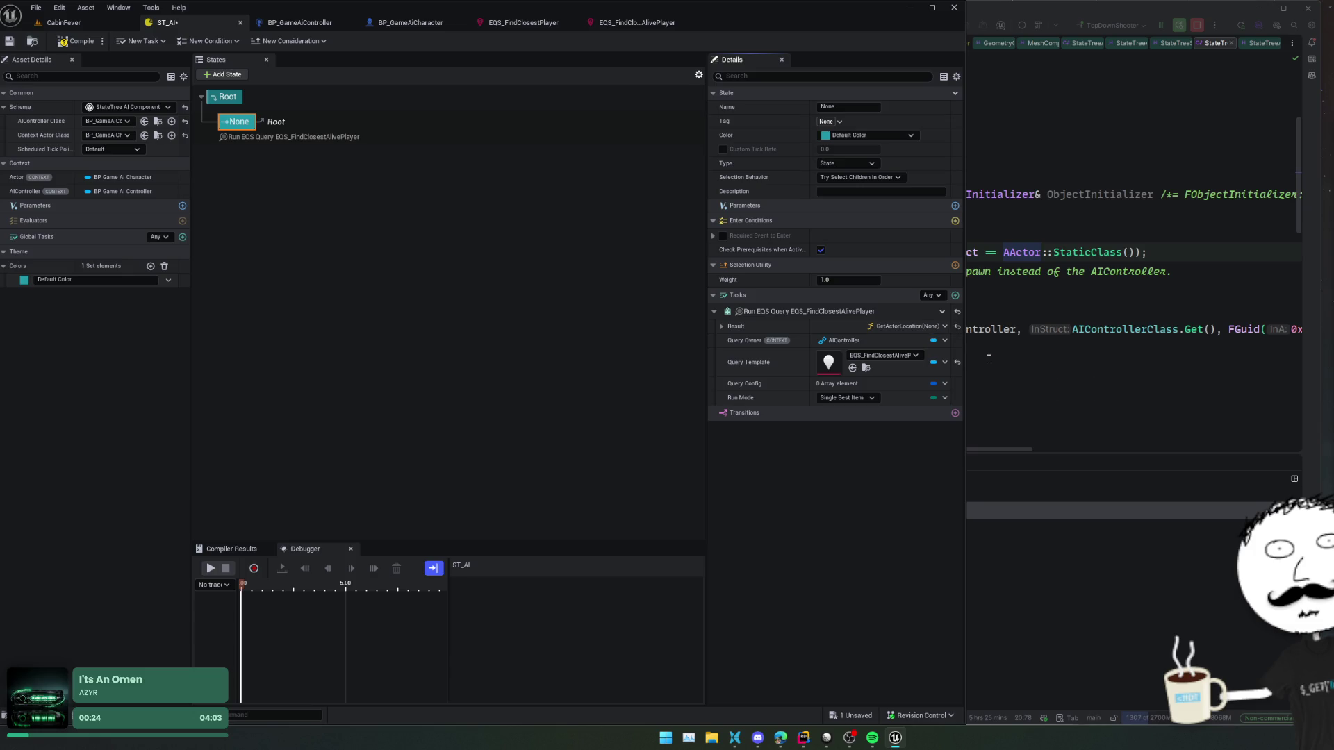
click(720, 326)
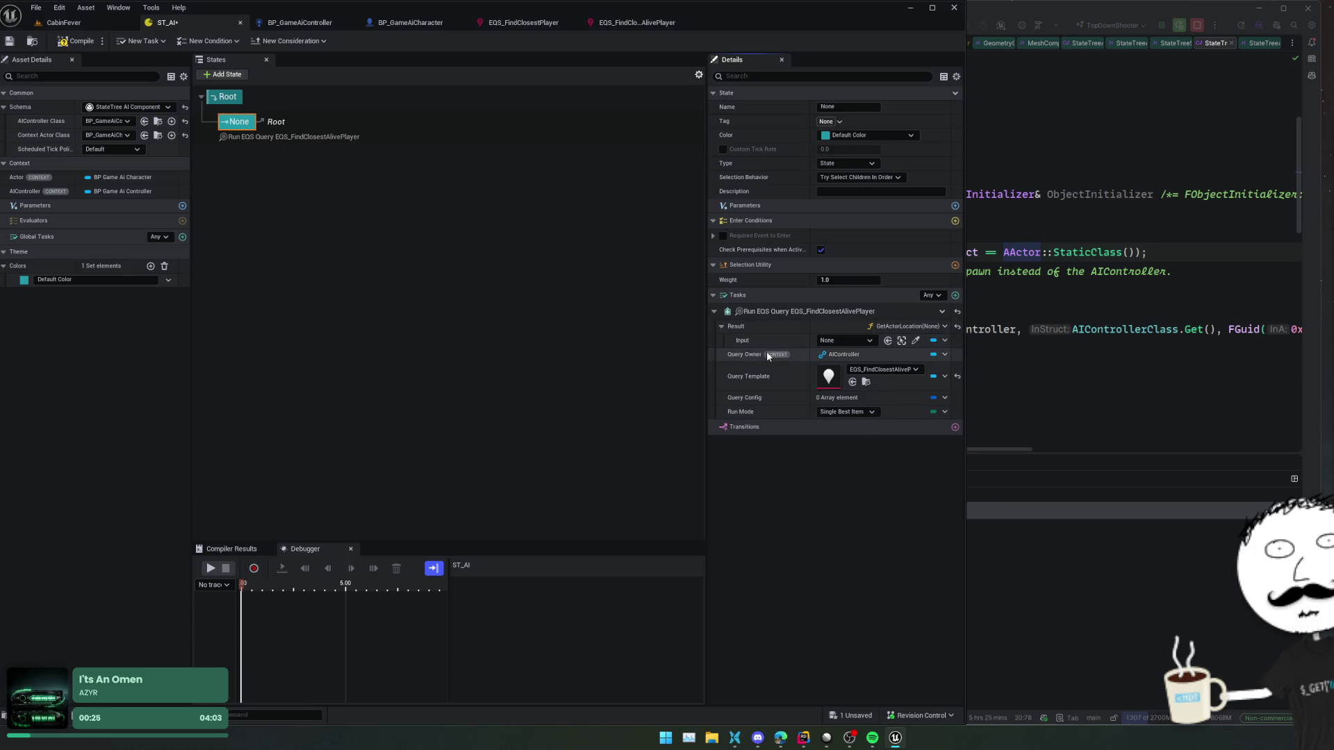
click(829, 341)
click(836, 342)
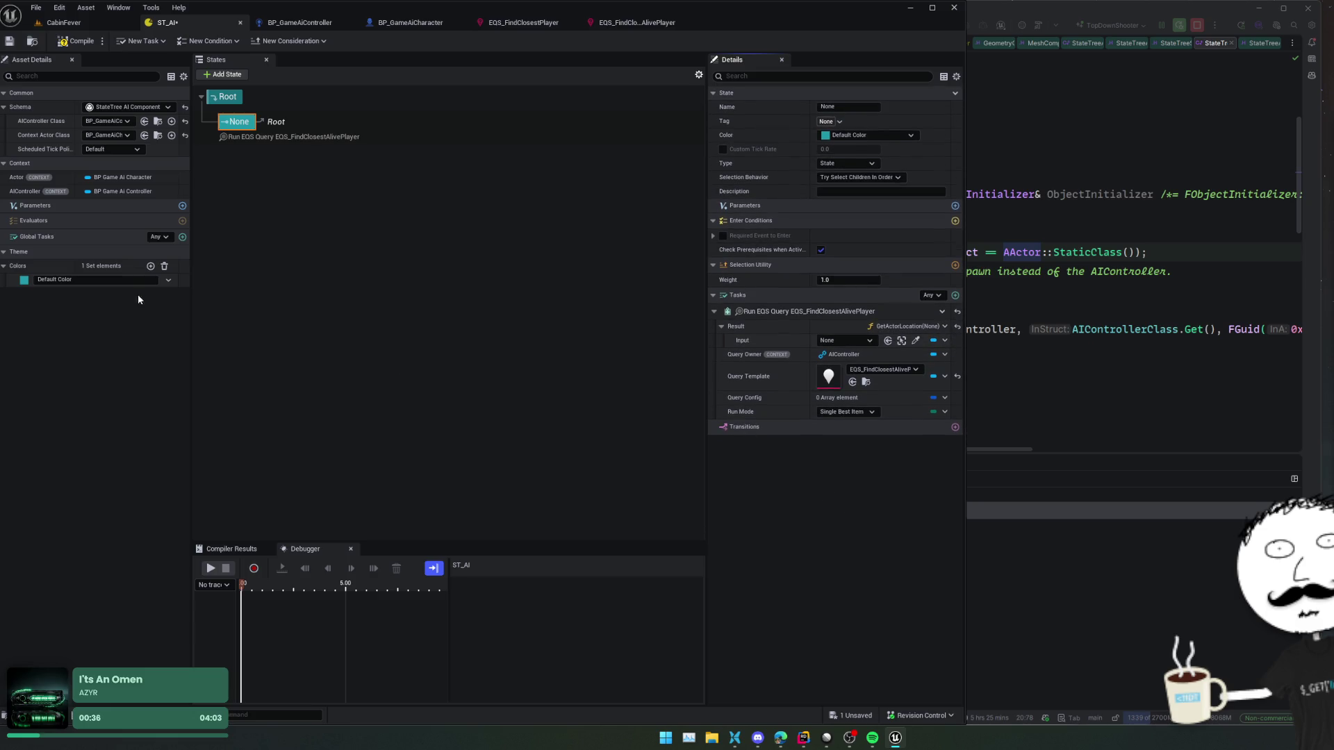
- Add a state tree parameter of type BP Game Character object reference
click(182, 207)
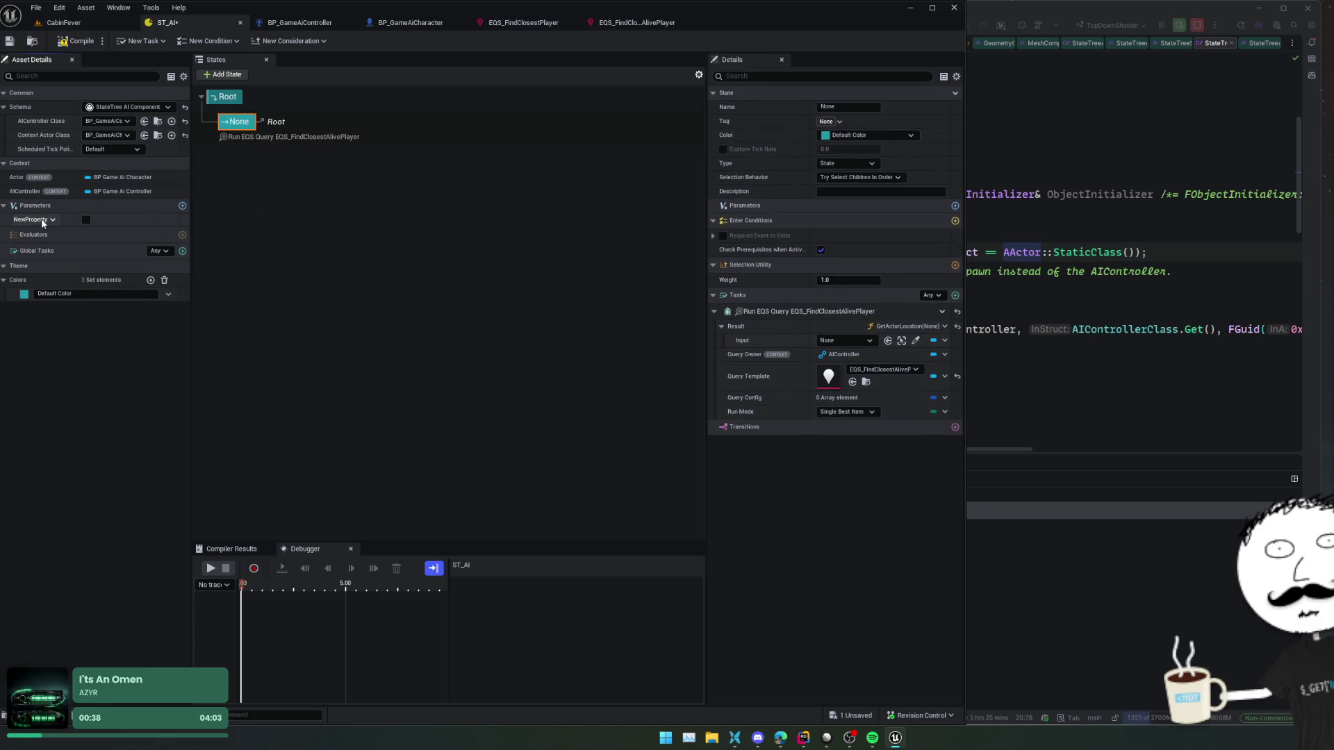
click(41, 219)
click(54, 240)
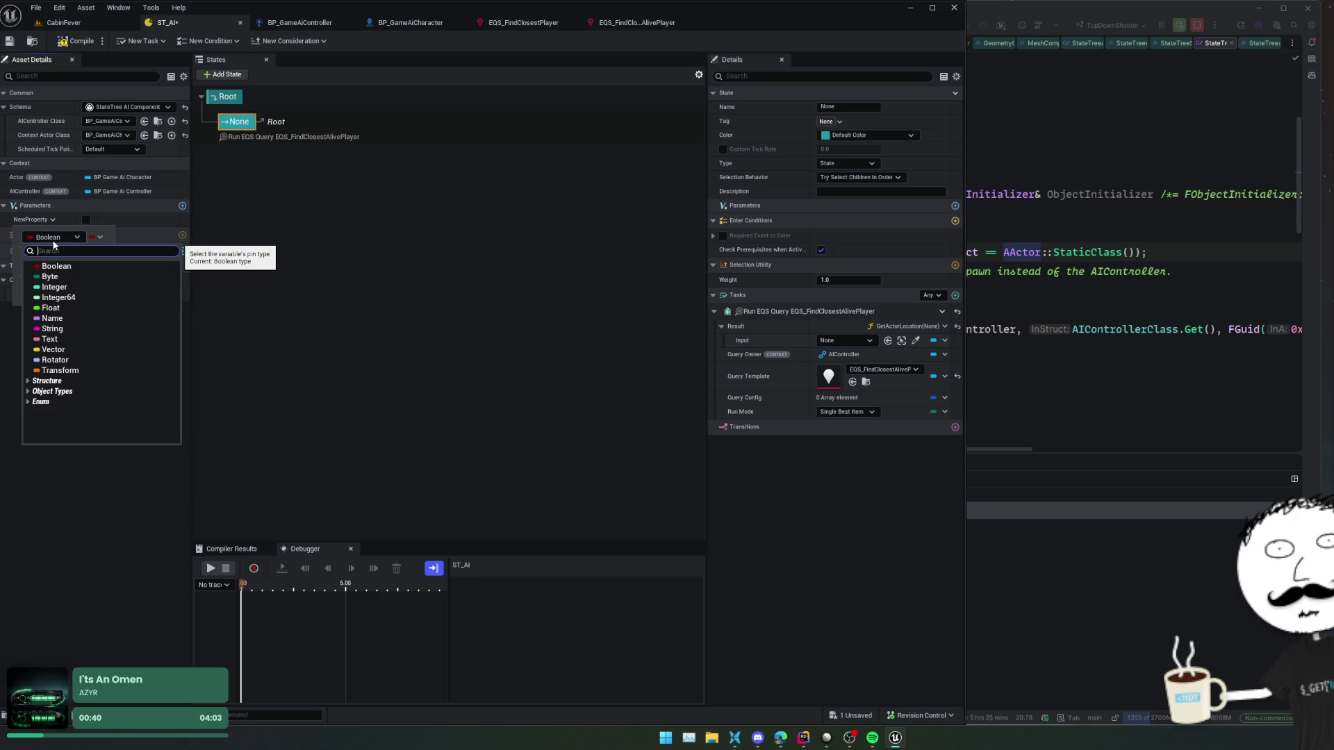
text(AActor)
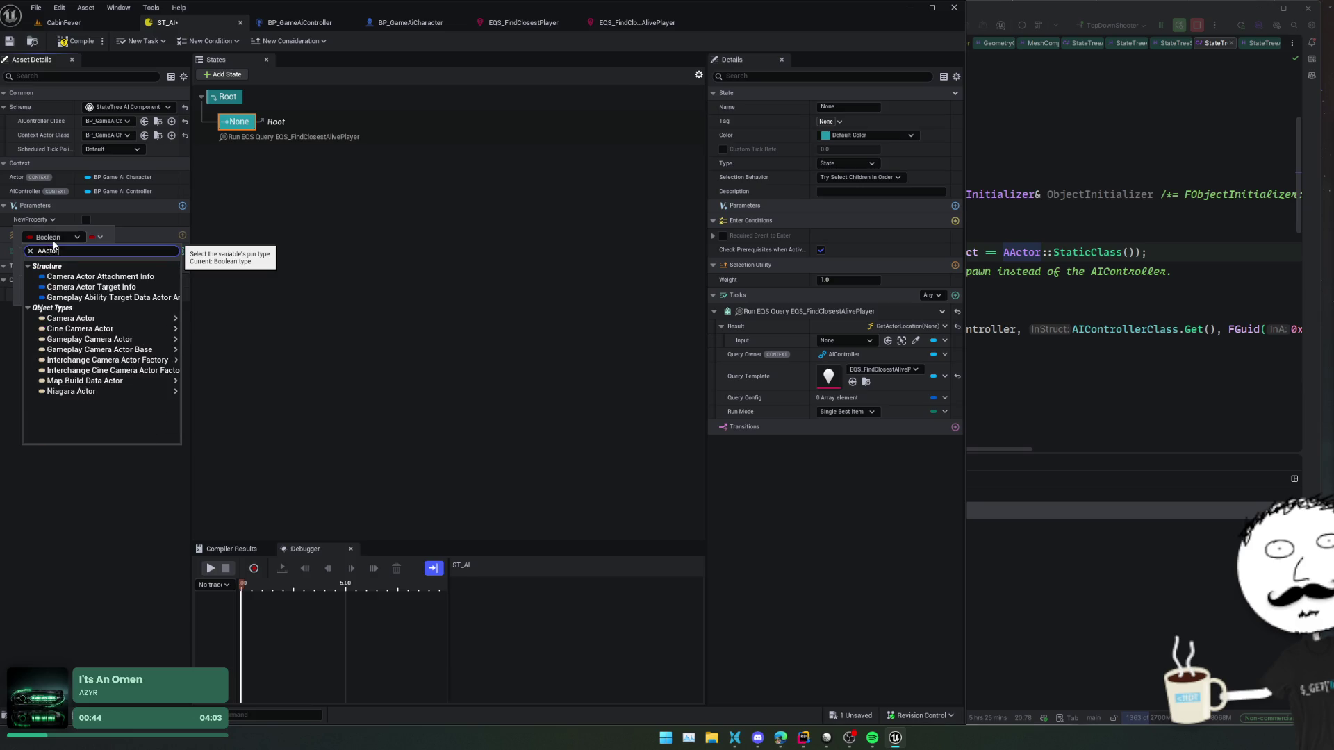
key(BackSpace)
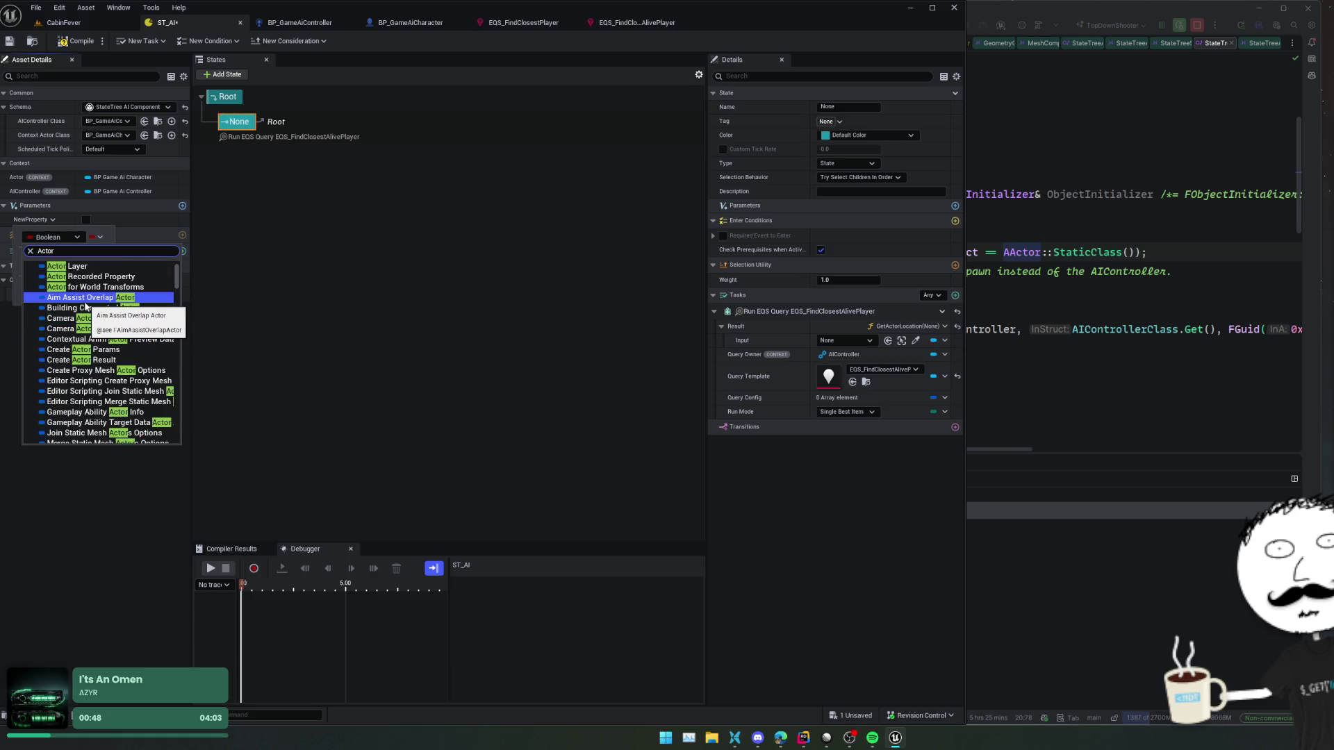
text(GameC)
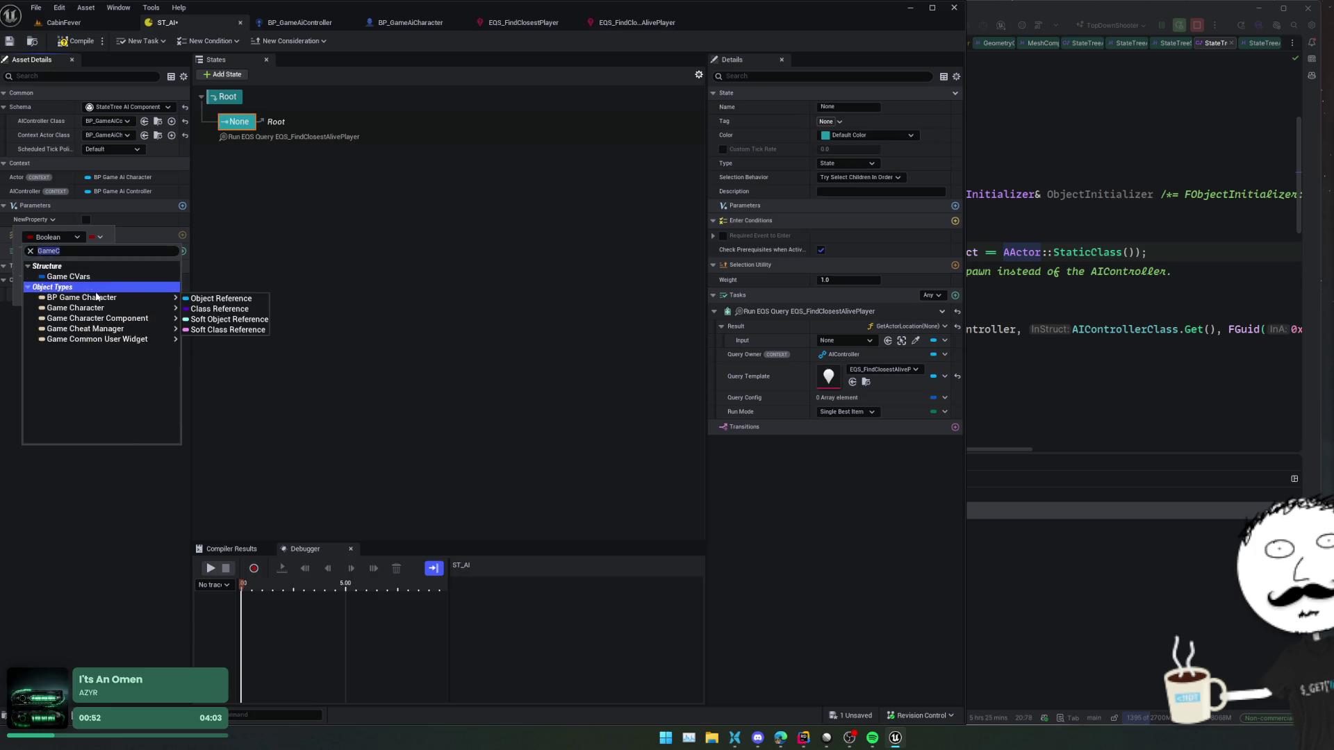
click(98, 300)
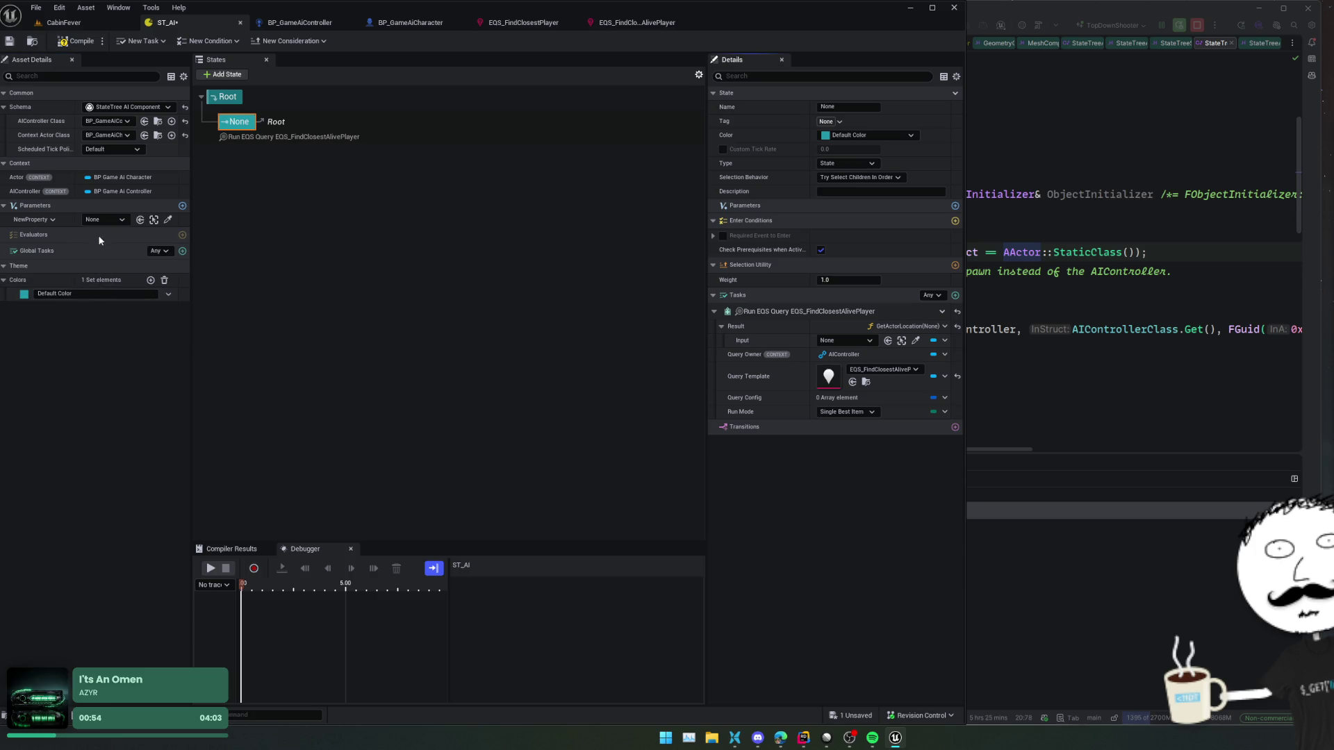
- Rename the parameter to TargetPlayer and save ST_AI
click(42, 220)
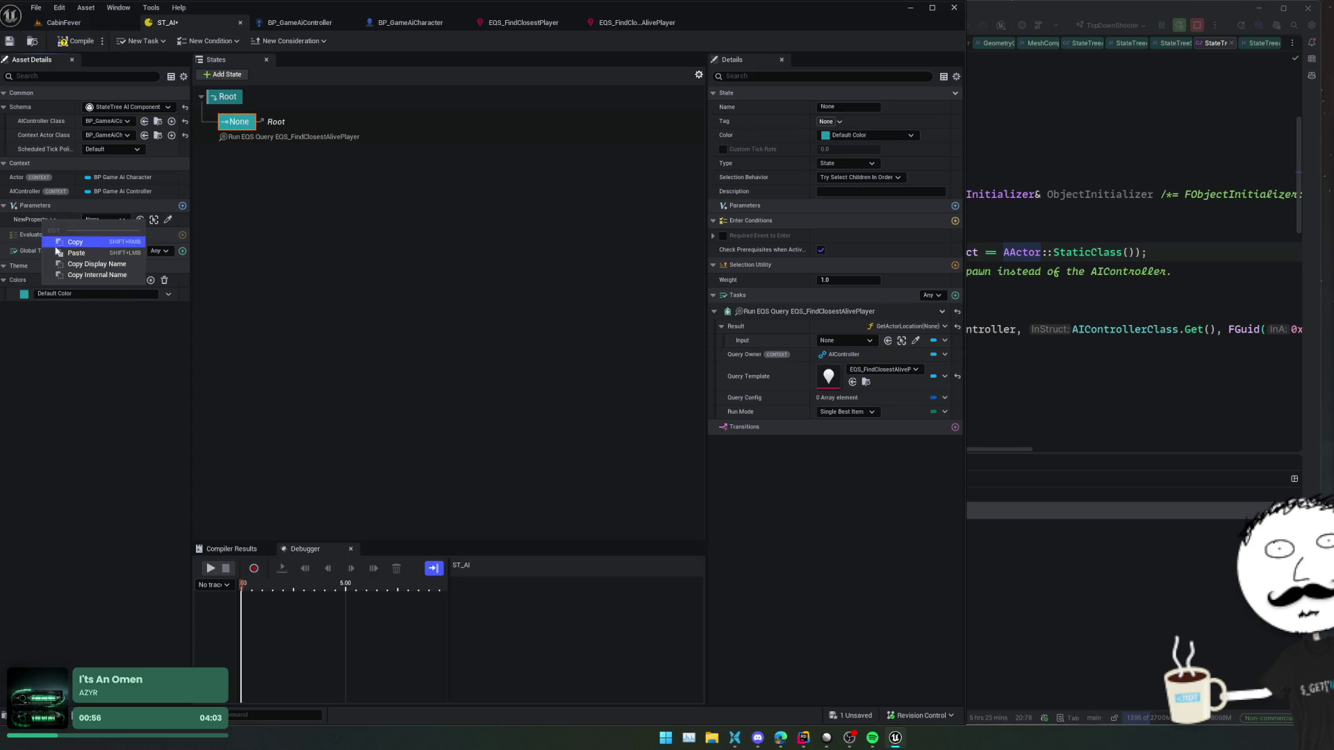
click(53, 260)
text(TargetPlayer)
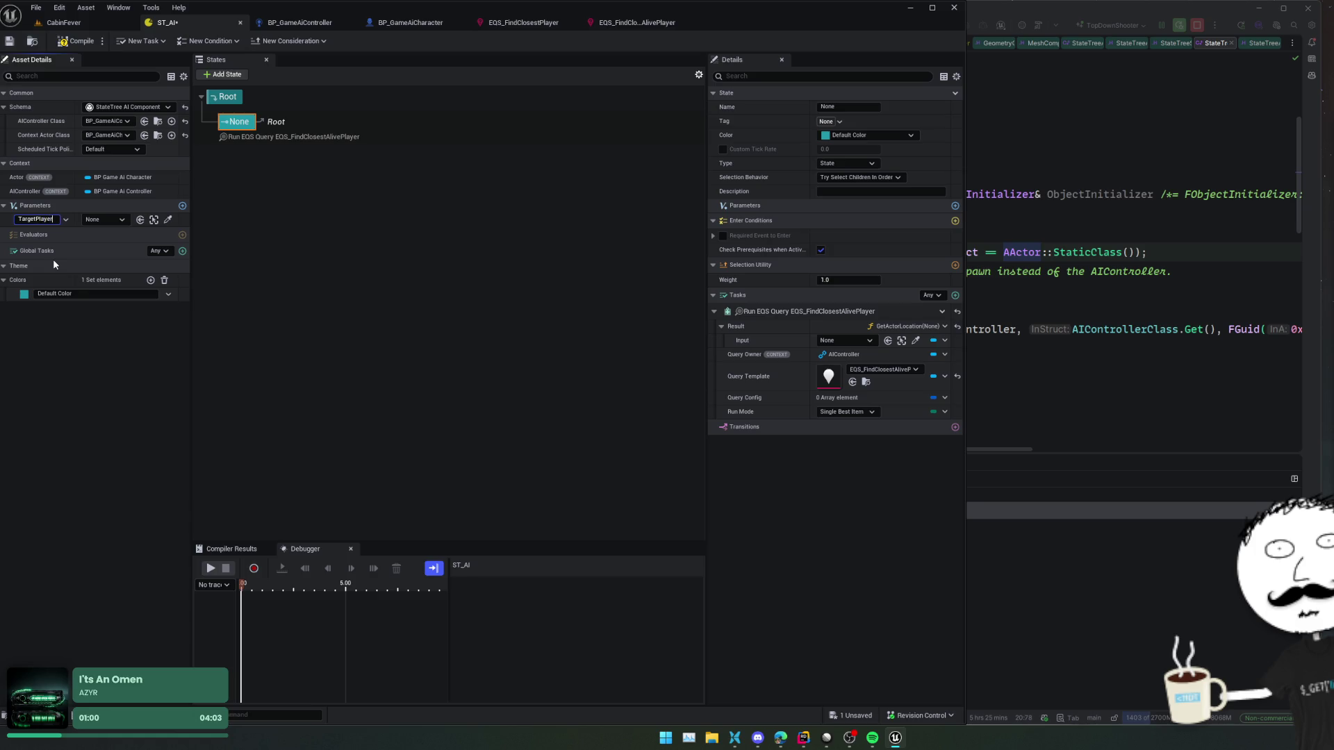
key(Return)
key(ctrl+s)
- Browse the TargetPlayer parameter among the Result's binding sources
click(859, 341)
click(929, 326)
click(929, 327)
mouse_move(930, 378)
mouse_move(1040, 400)
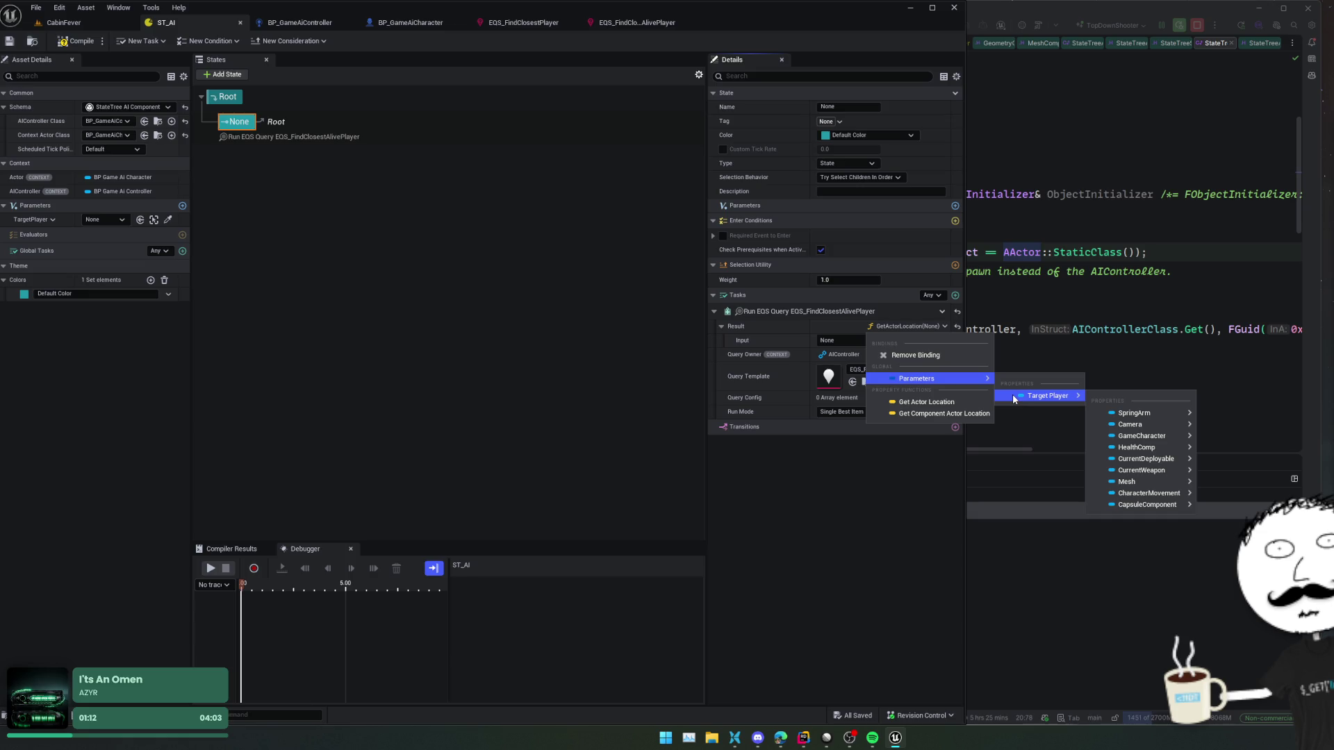
- Remove Result's Get Actor Location binding, leave it unbound, and add a second parameter
click(920, 354)
click(935, 327)
mouse_move(1018, 357)
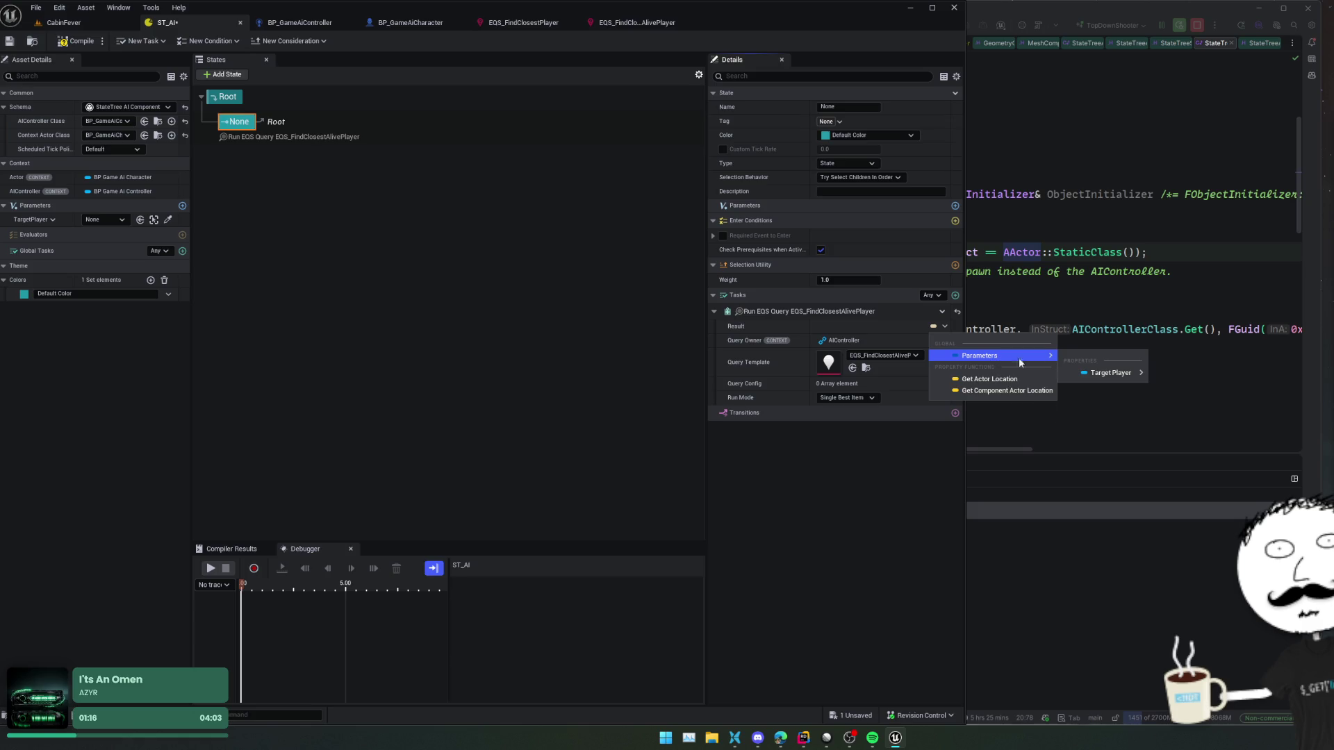
mouse_move(1101, 373)
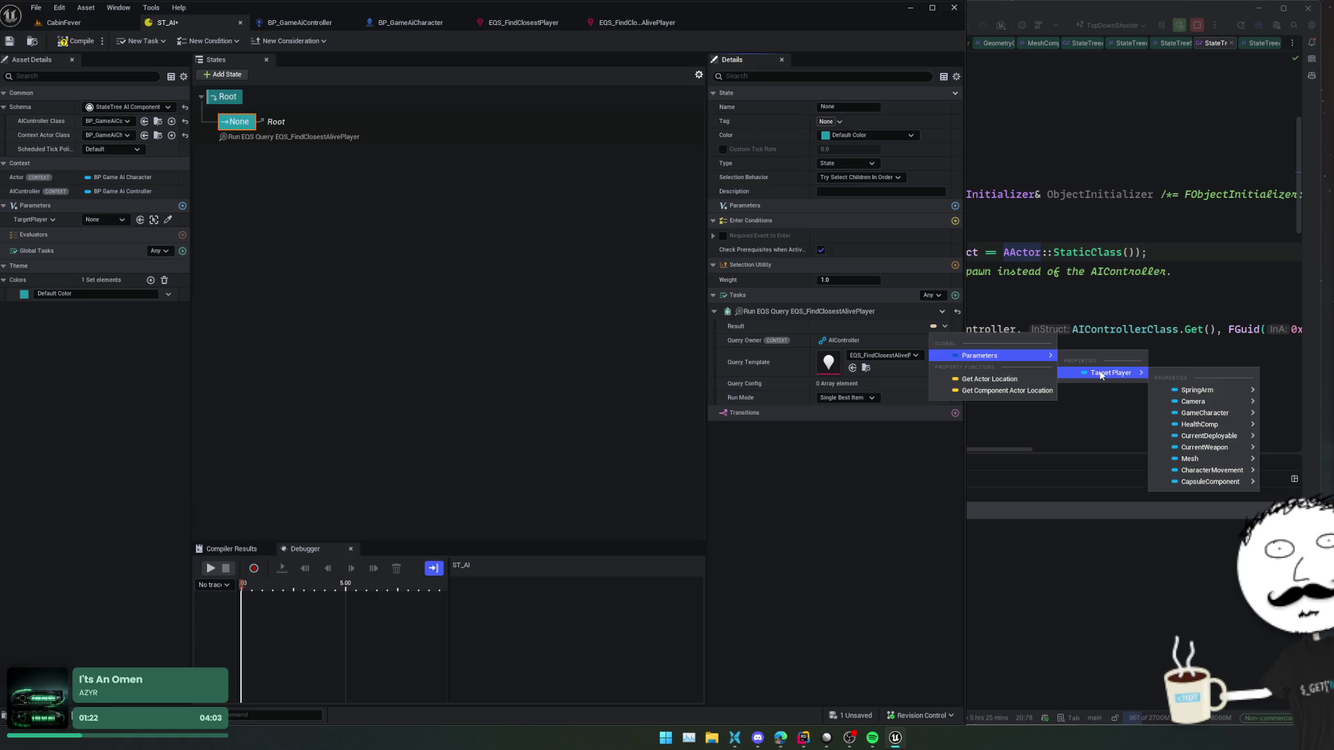
mouse_move(1184, 397)
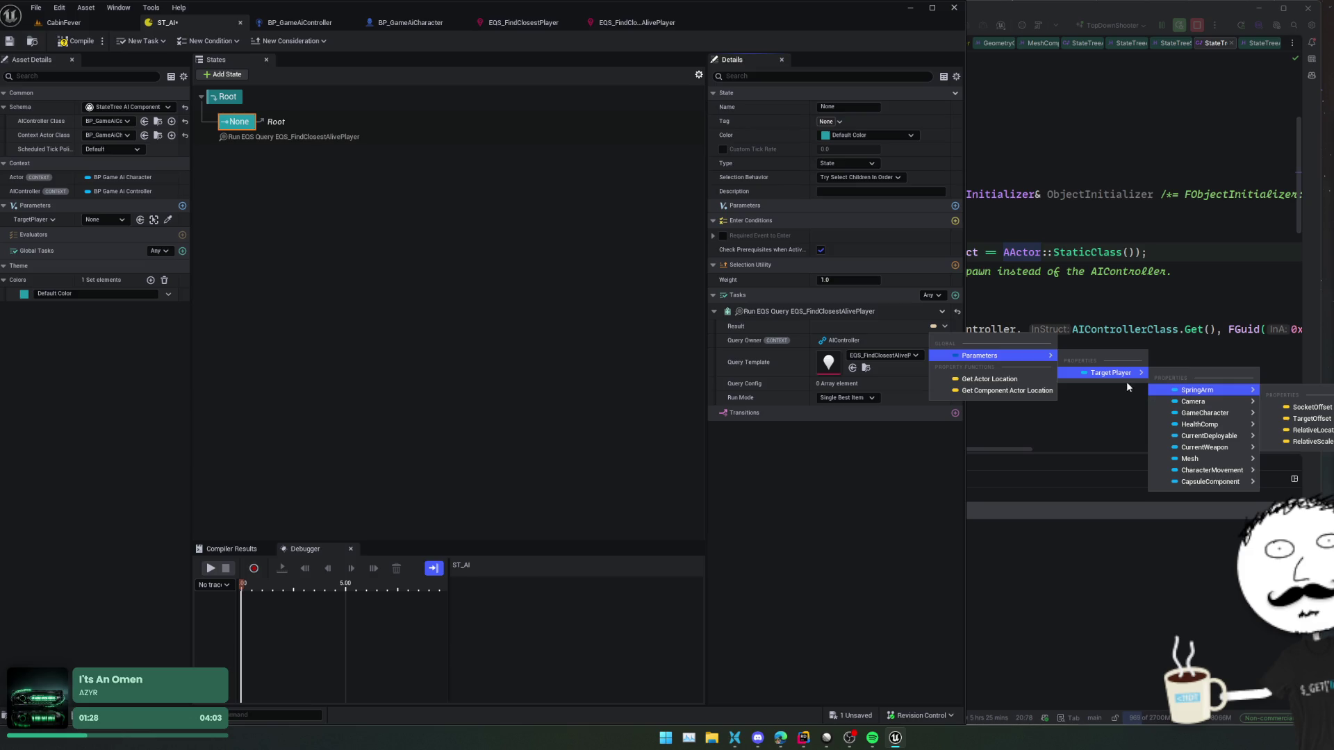
click(802, 433)
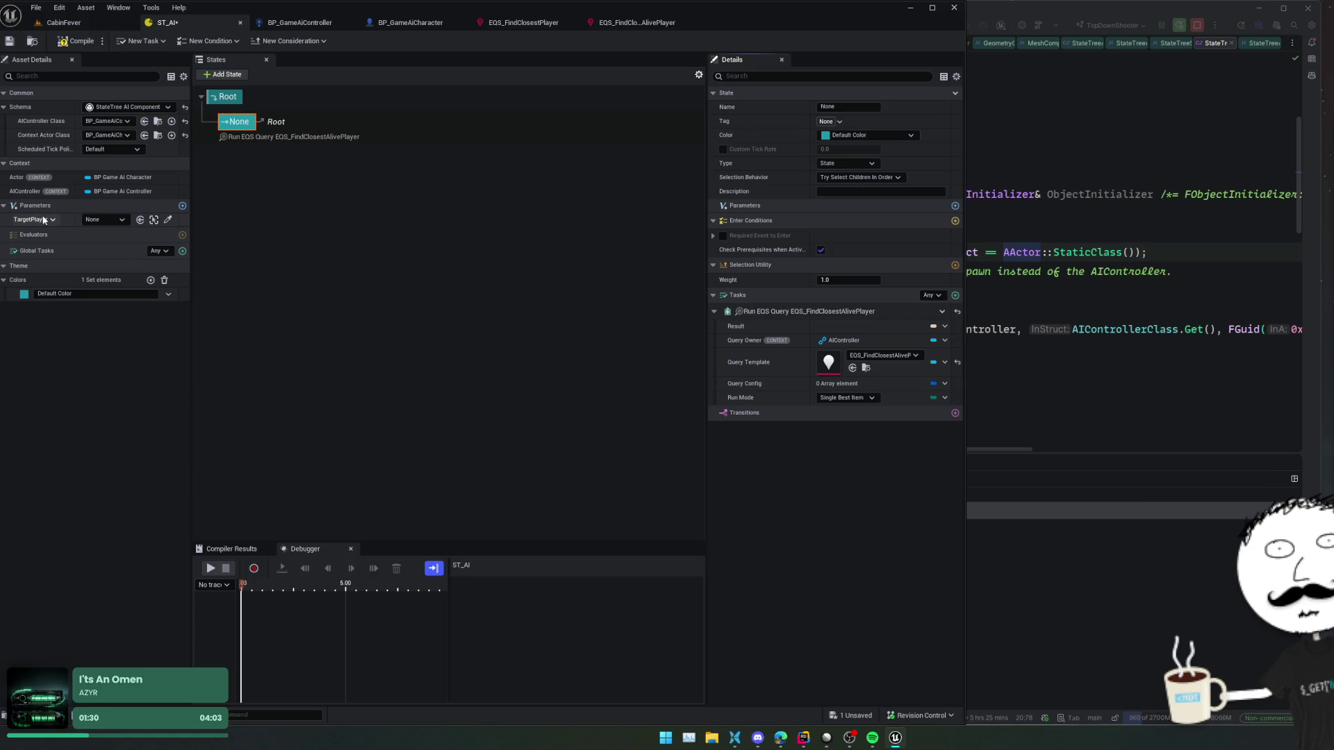
click(182, 205)
- Rename the new parameter to TargetPlayerPos, set its type to Vector, and save
click(50, 234)
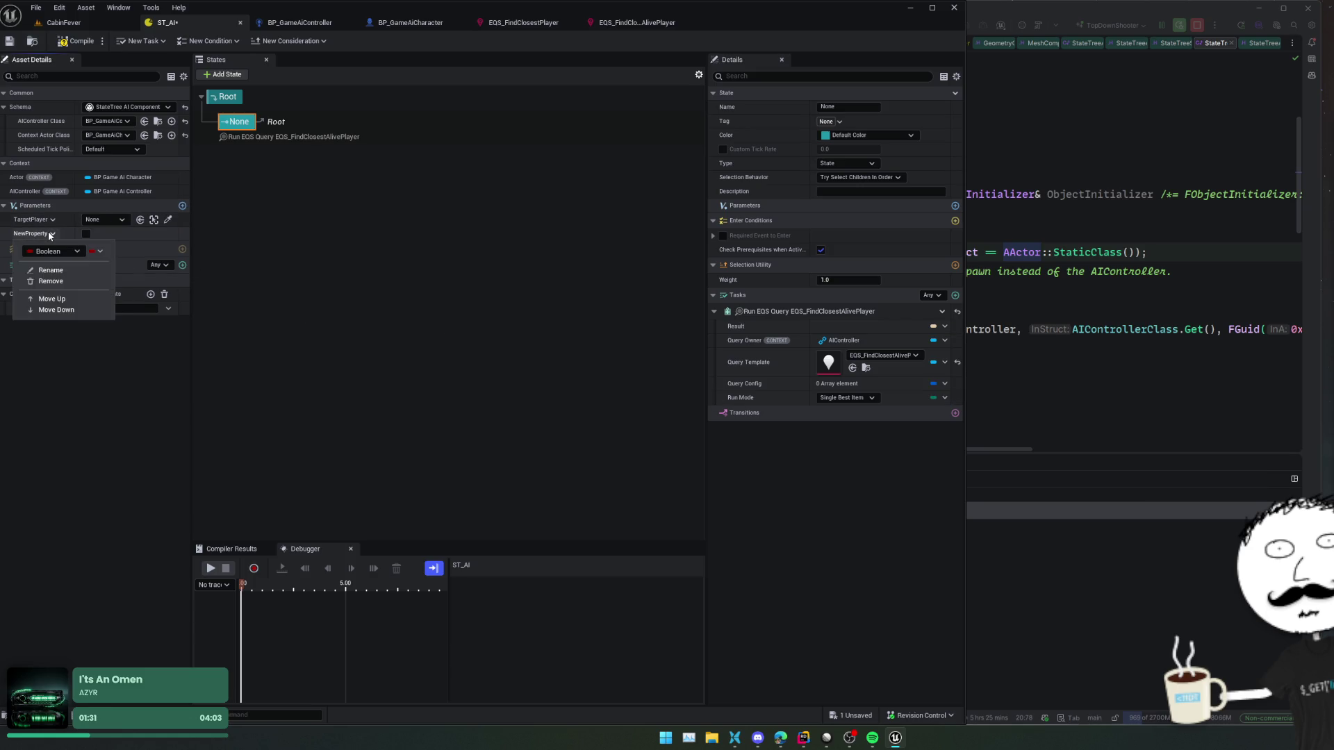
click(52, 271)
text(Target)
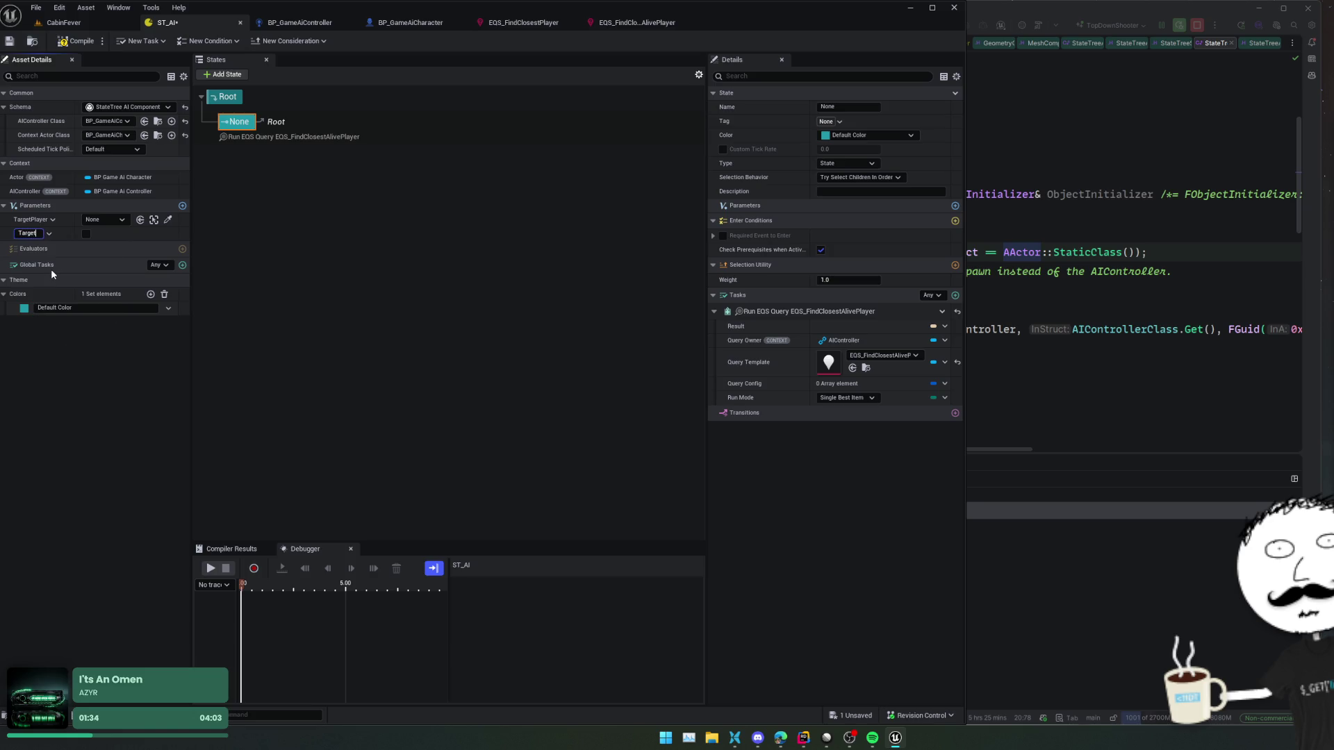
text(PlayerPos)
key(Return)
click(54, 233)
click(54, 252)
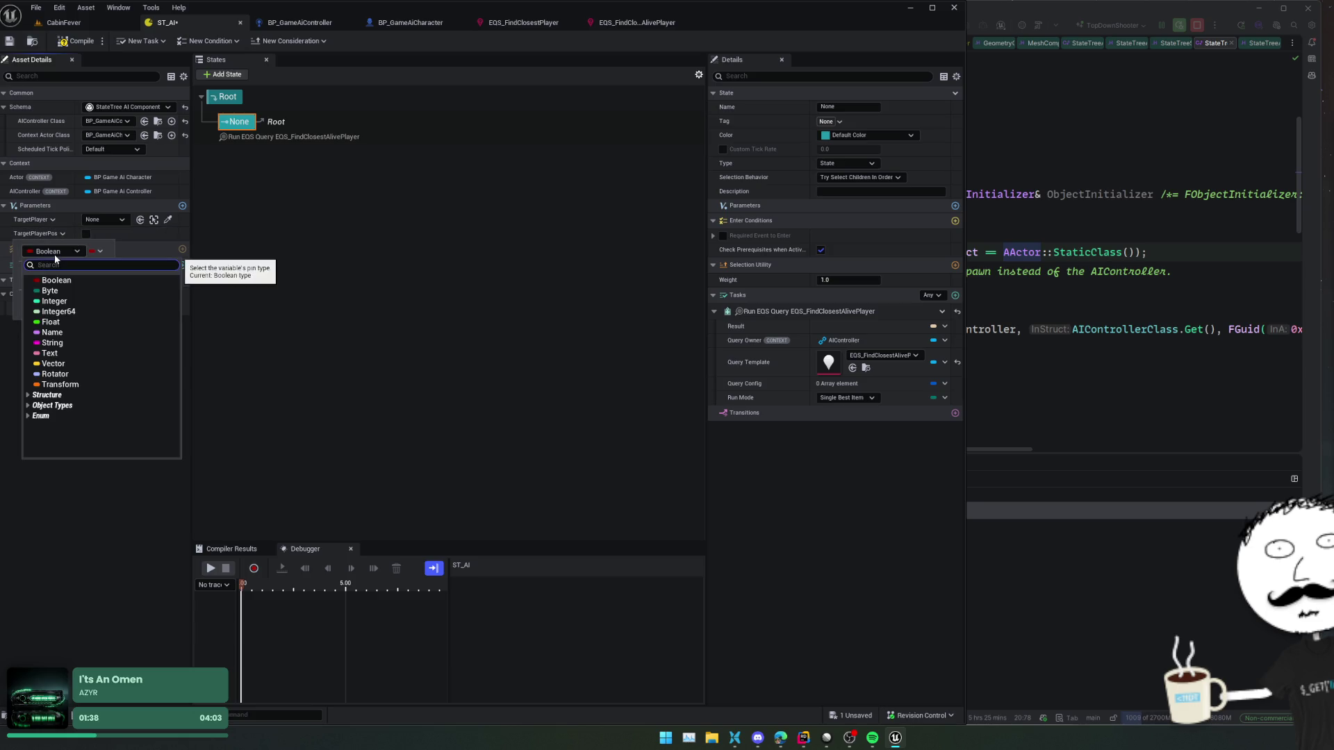
click(70, 363)
key(ctrl+s)
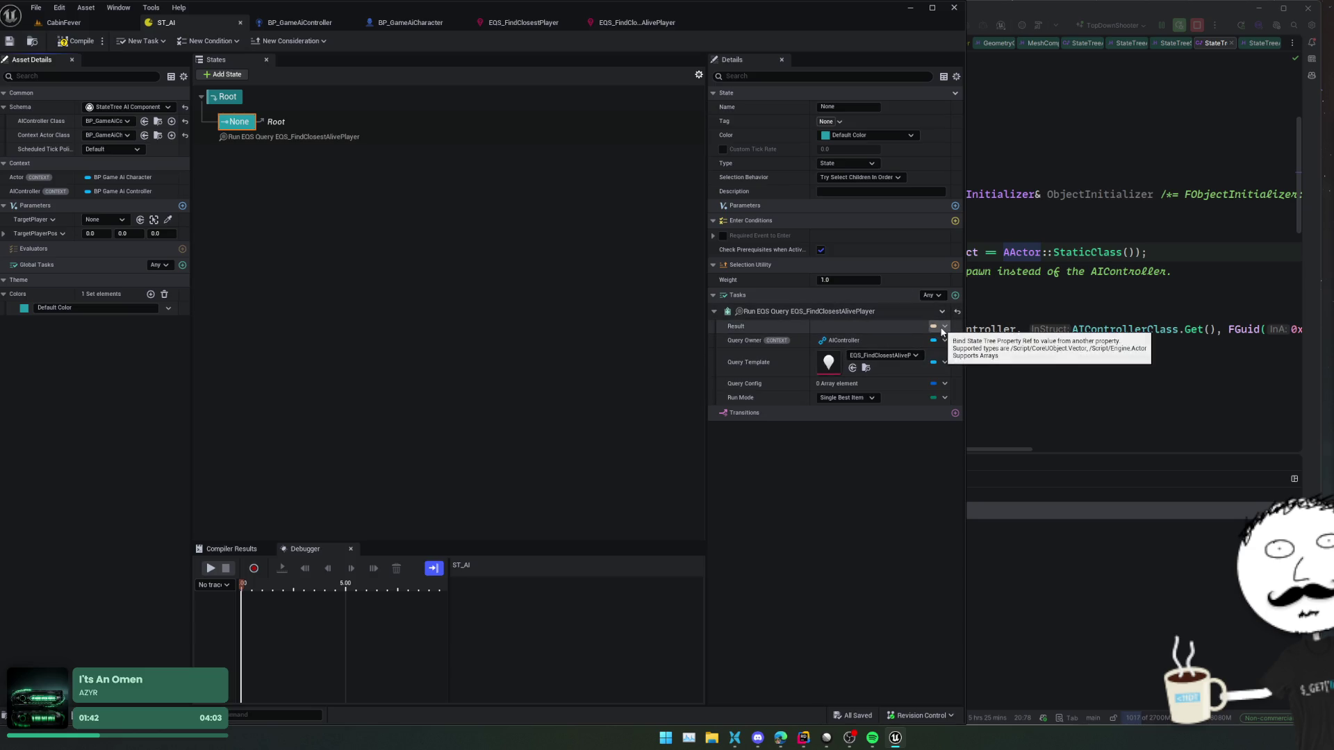
- Bind the EQS task's Result to the TargetPlayerPos parameter and save the state tree
click(938, 325)
click(1096, 375)
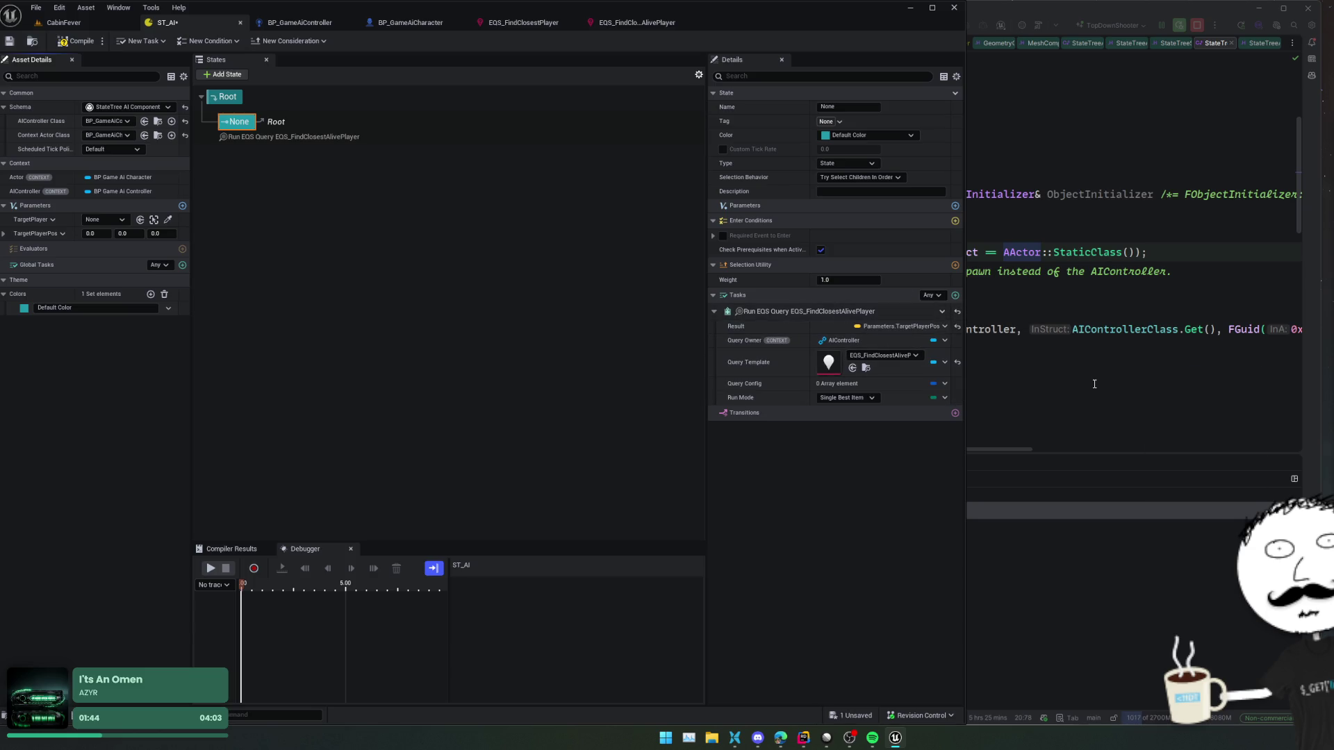
key(ctrl+s)
- Add a transition back to Root, rename the state 'Find Target Player', and save
click(954, 413)
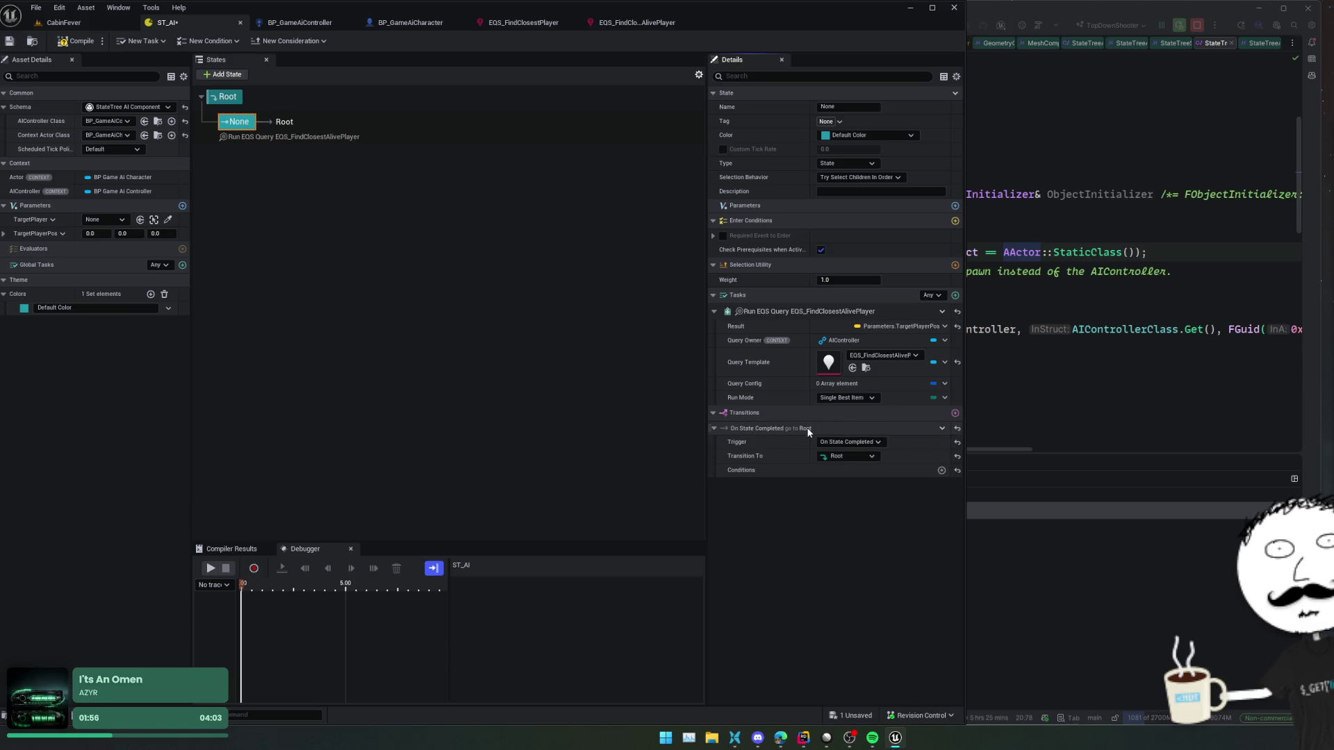
click(238, 122)
text(Find Target Player)
key(Return)
key(ctrl+s)
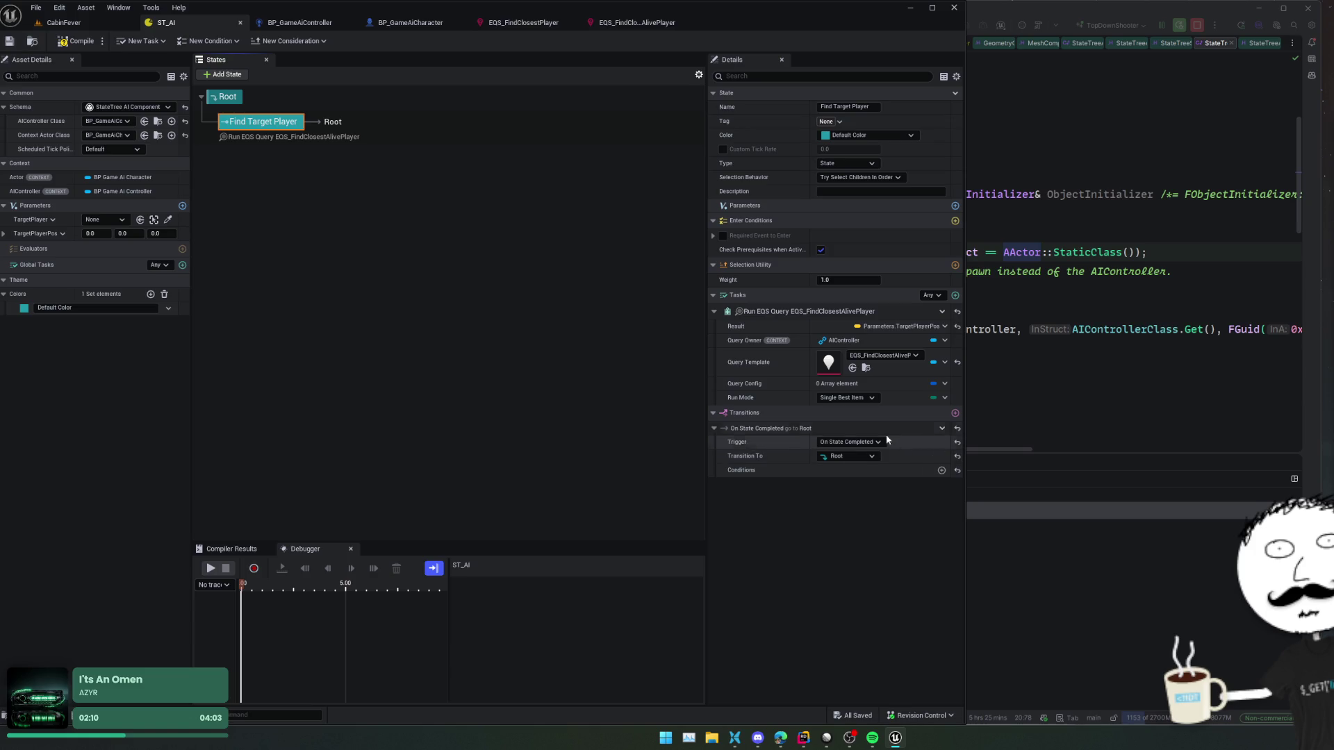
- Switch the transition trigger to On State Succeeded, then restore On State Completed
click(863, 443)
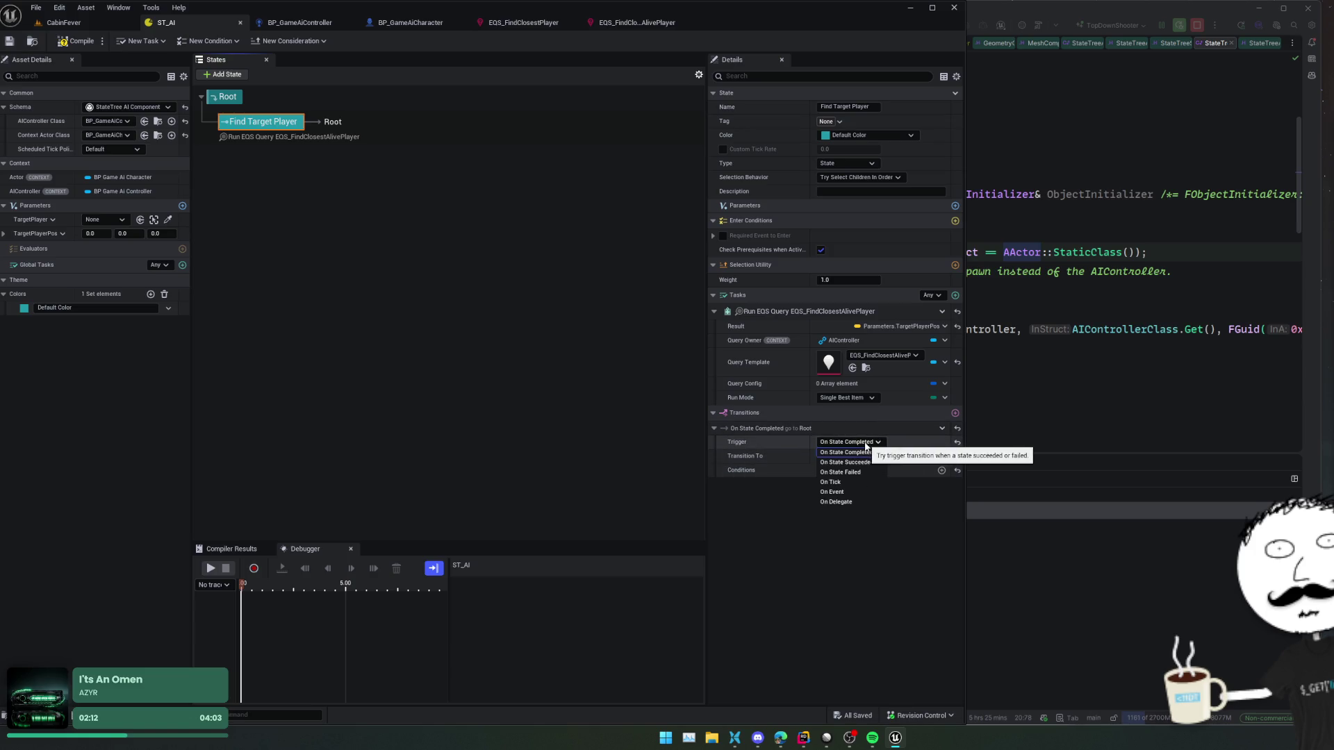
click(864, 462)
click(861, 442)
click(856, 453)
scroll(819, 543, up, 3)
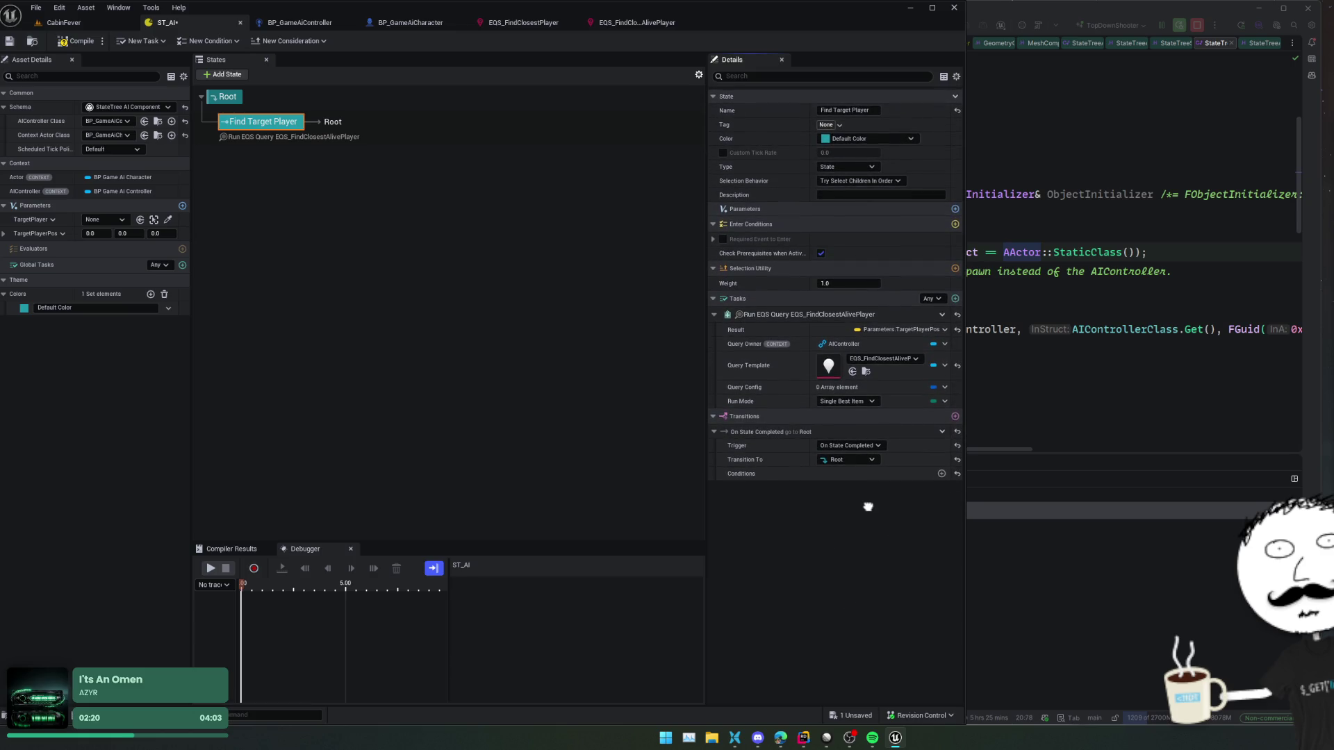
- Close the transition condition list without adding one and open the task picker for Find Target Player
click(942, 472)
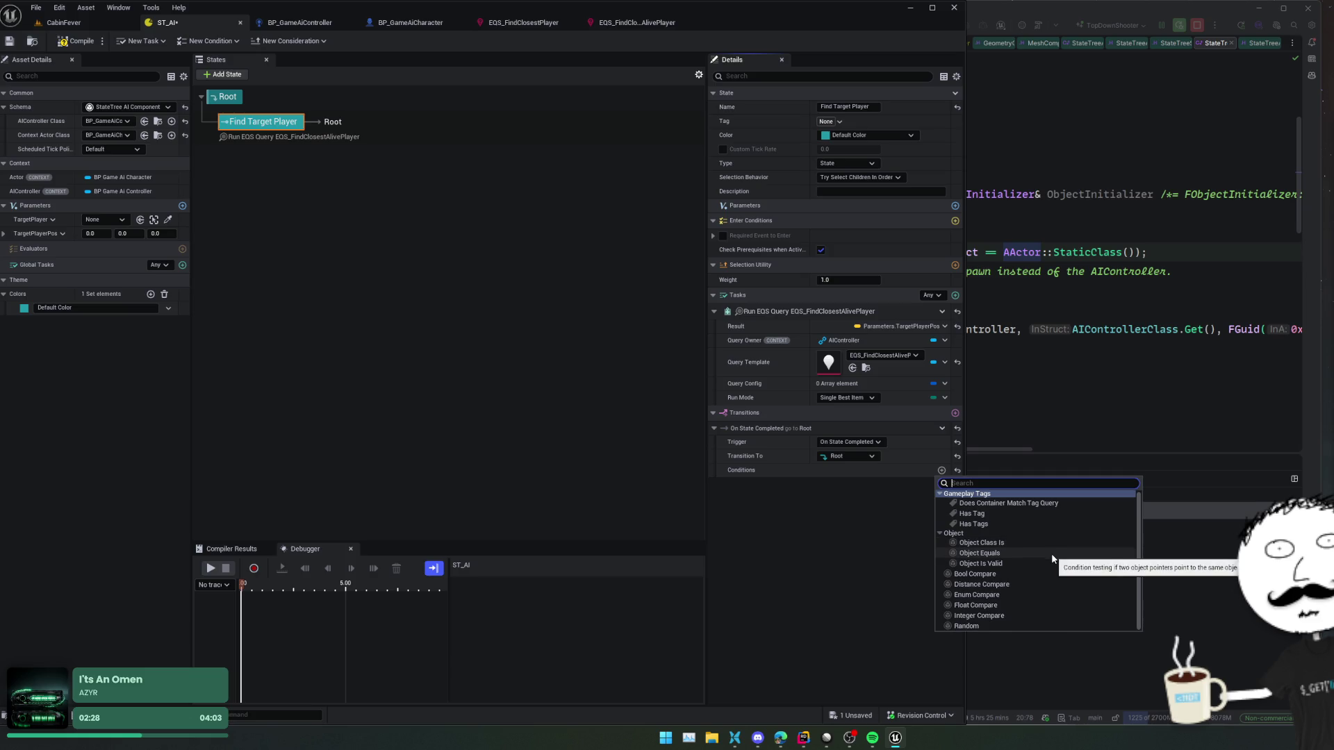
click(802, 553)
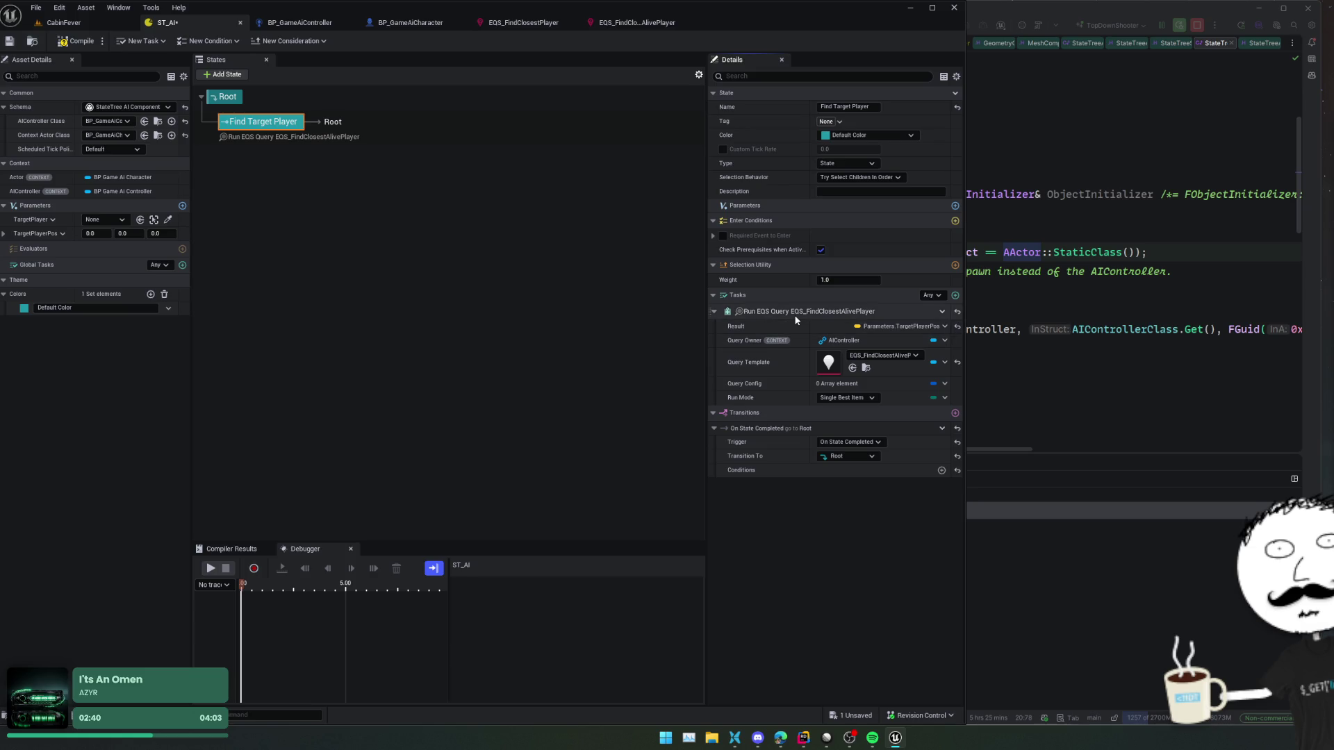
click(955, 296)
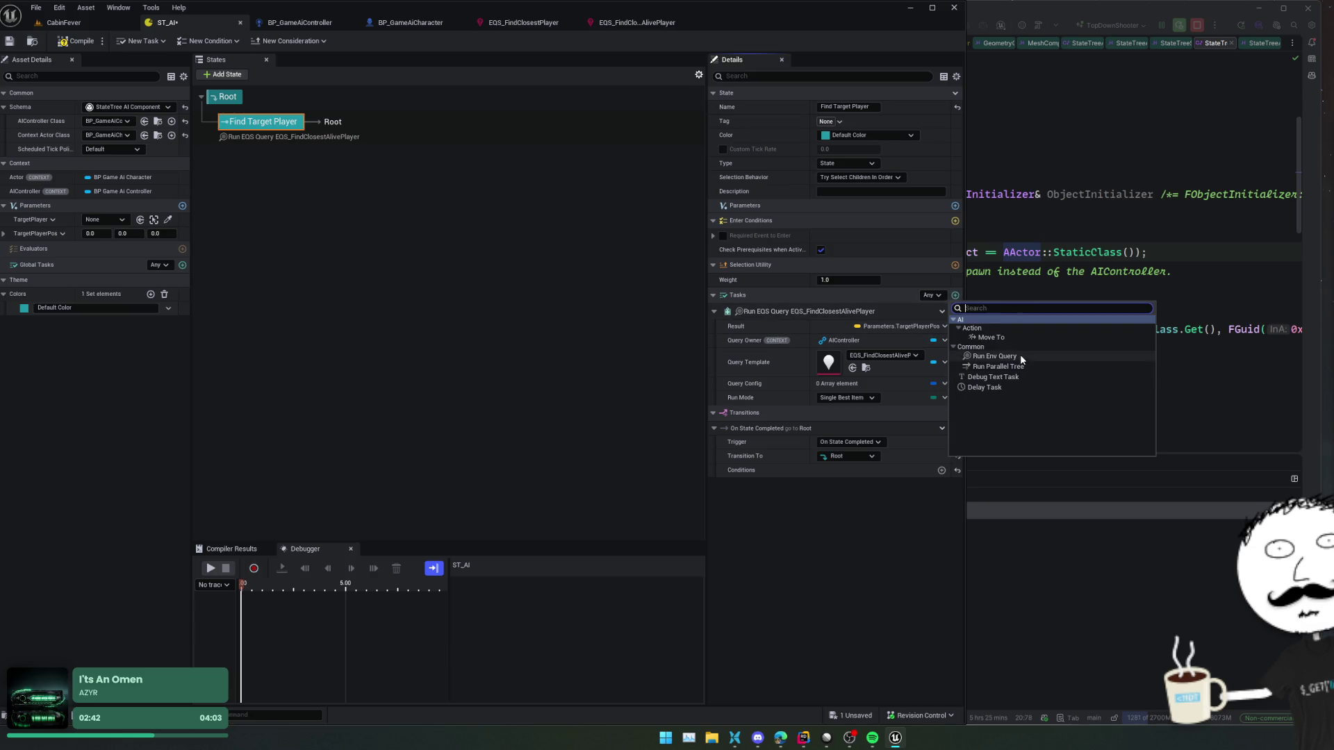
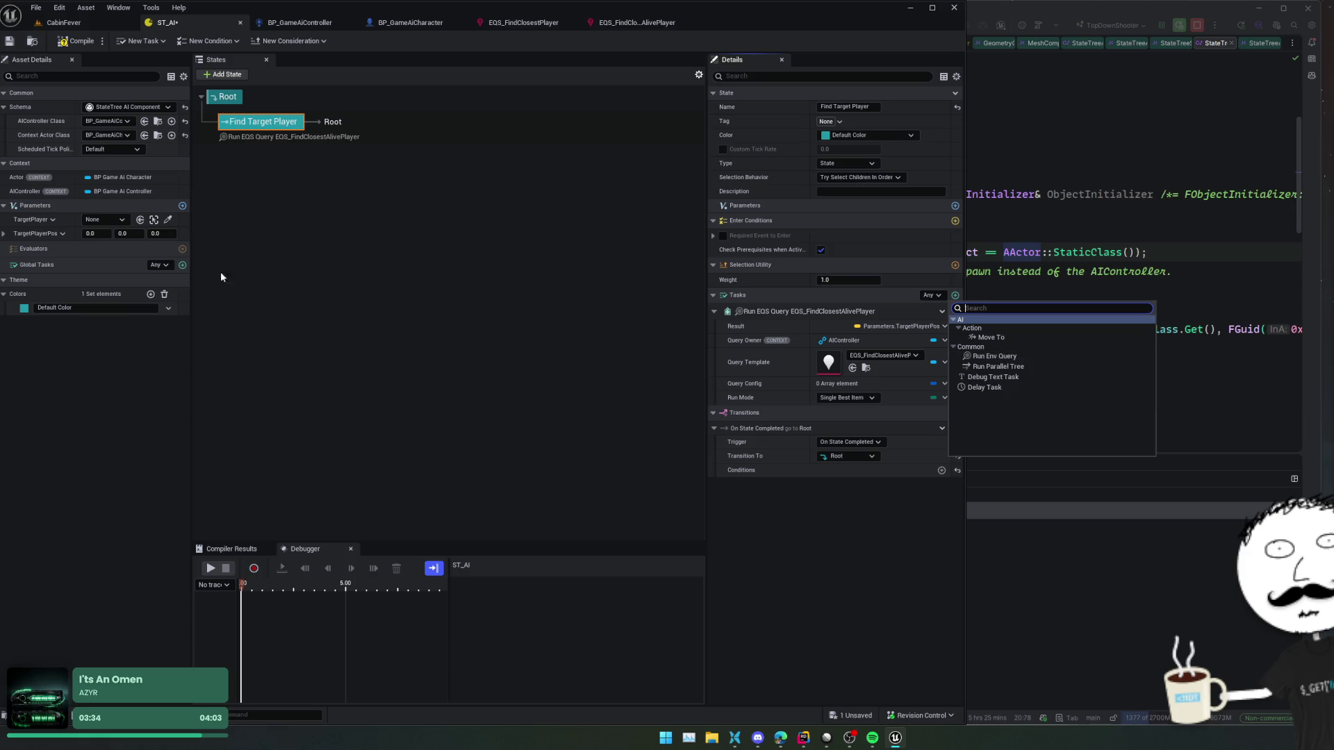
- Add a global State Tree parameter, try an EQS type for it, then remove it
click(182, 206)
click(32, 247)
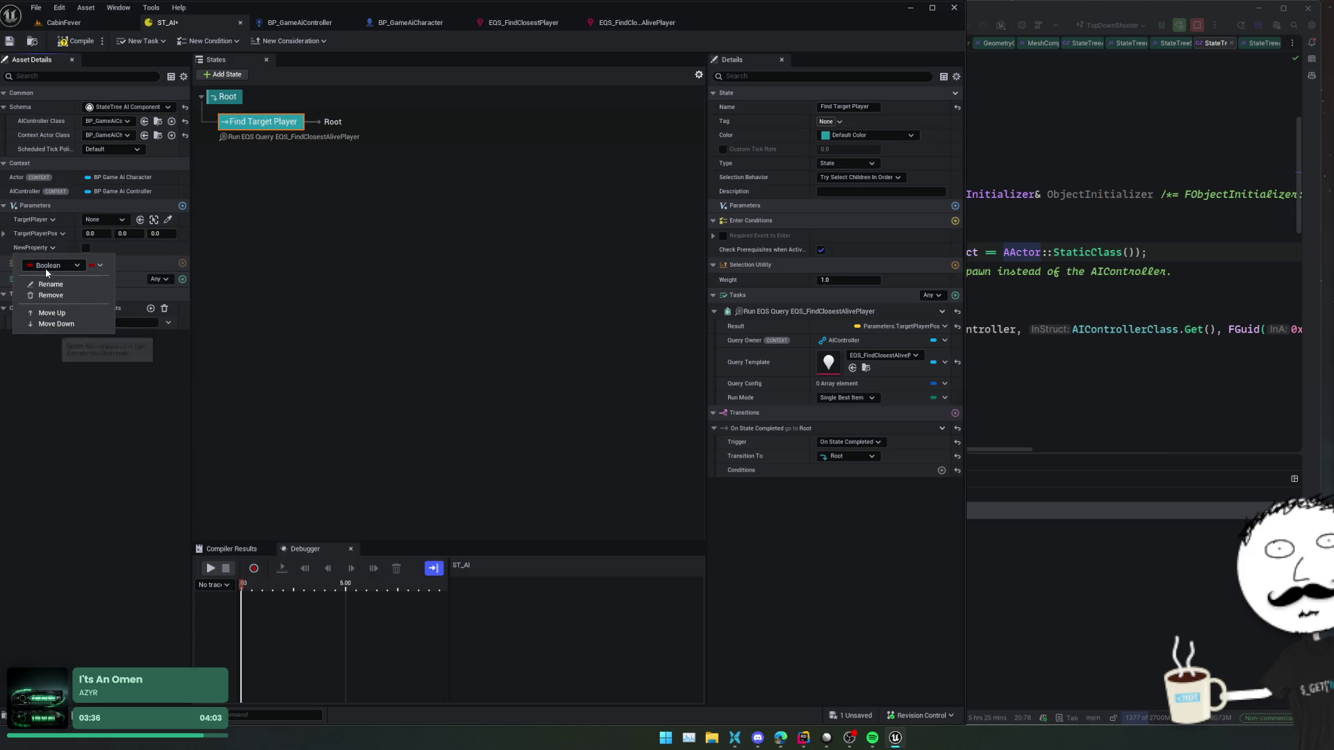
click(46, 271)
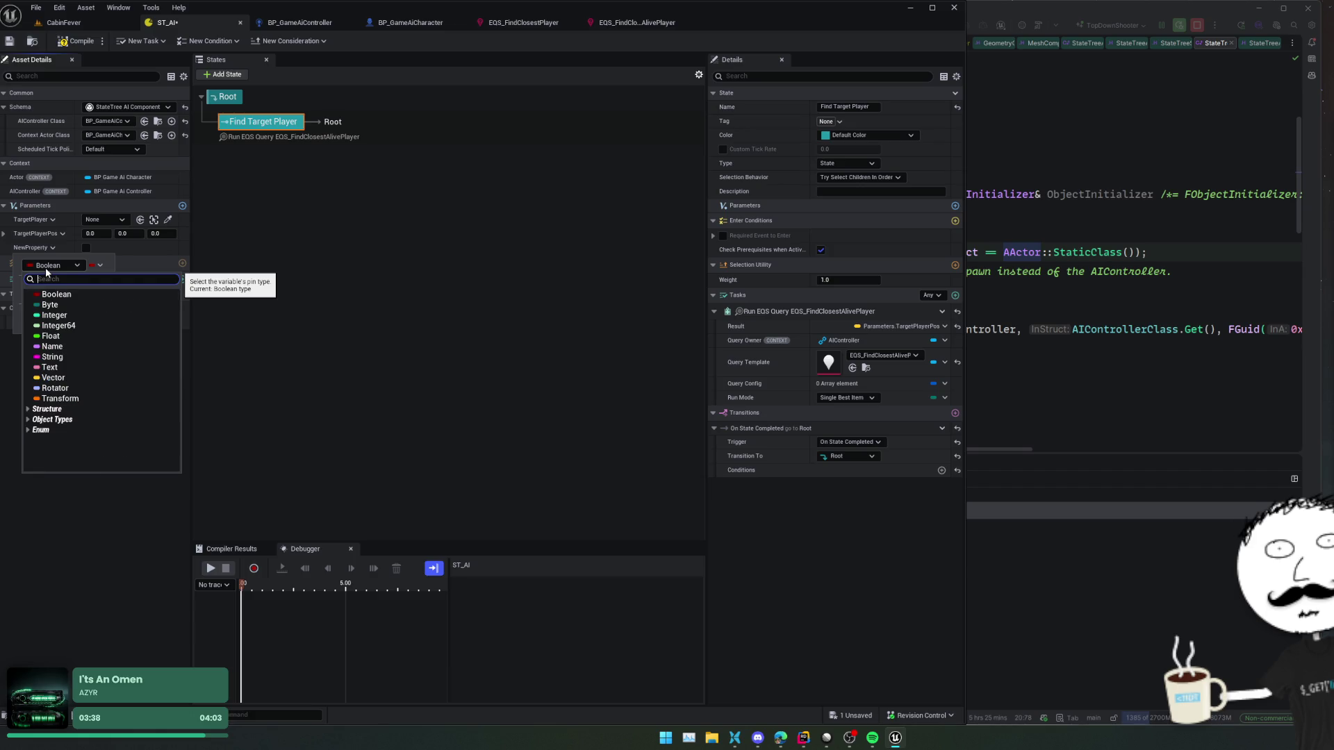
text(eqsr)
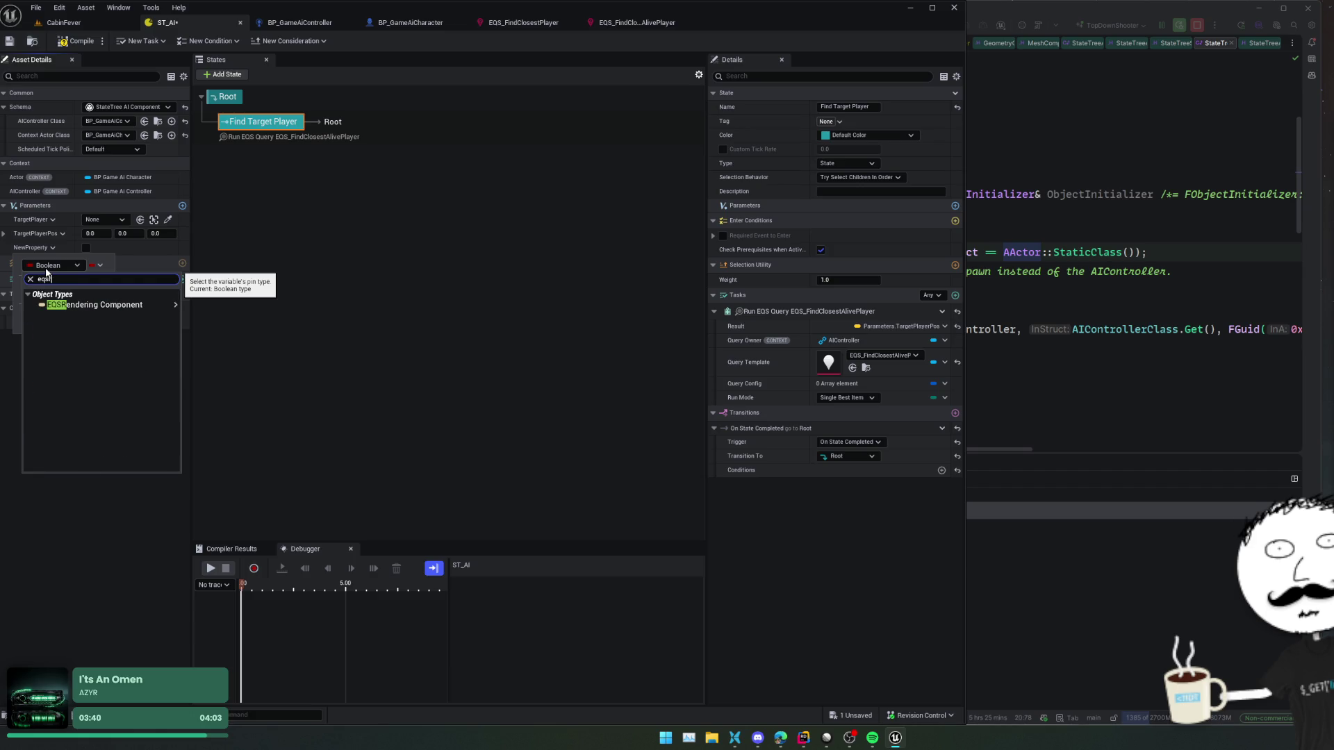
key(Escape)
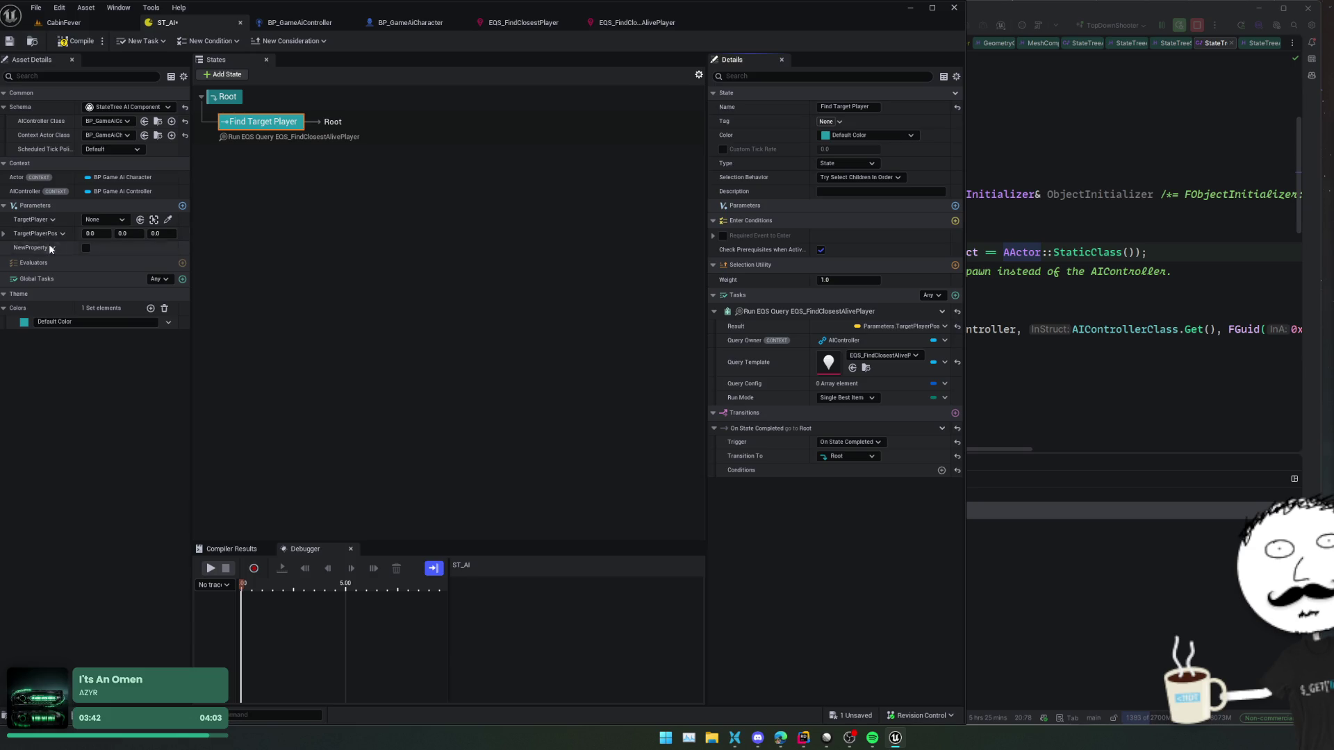
click(49, 245)
click(60, 296)
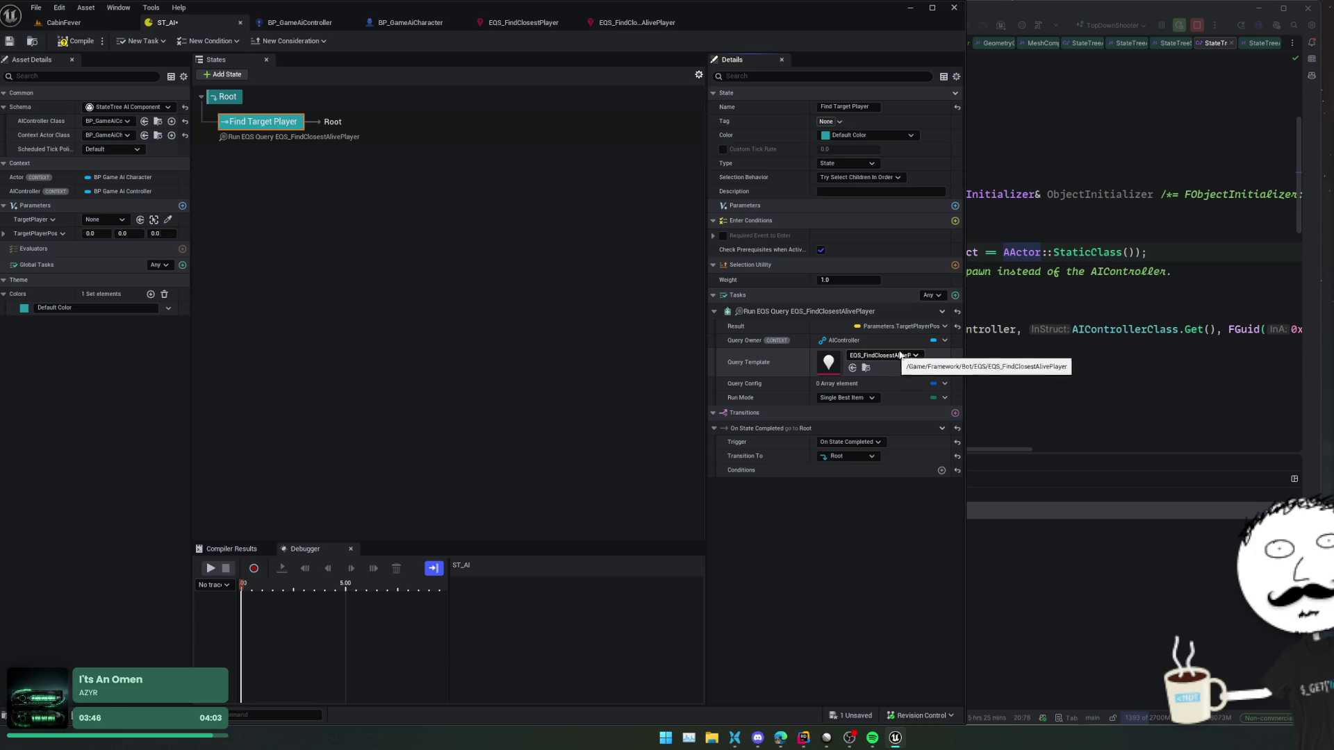
- Check the Query Owner and Result bindings, then add a Boolean NewProperty parameter to Find Target Player
click(937, 339)
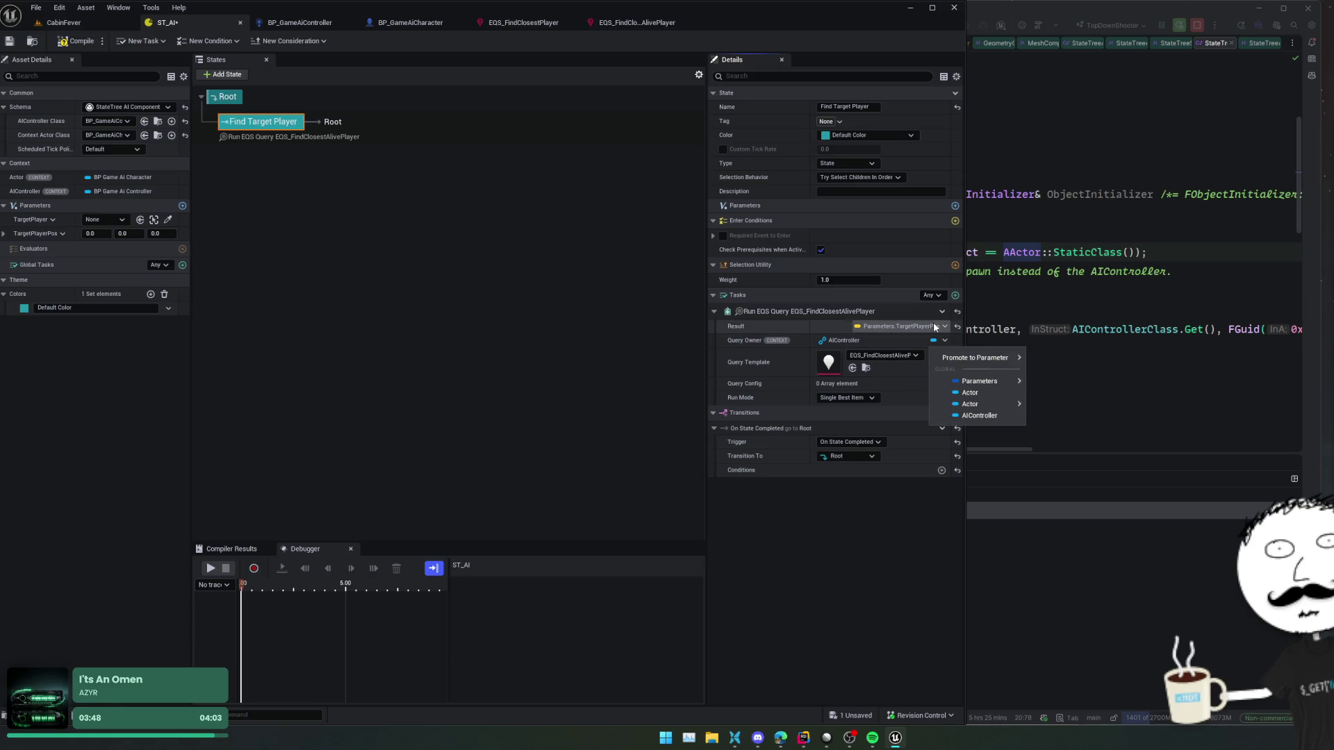
click(935, 326)
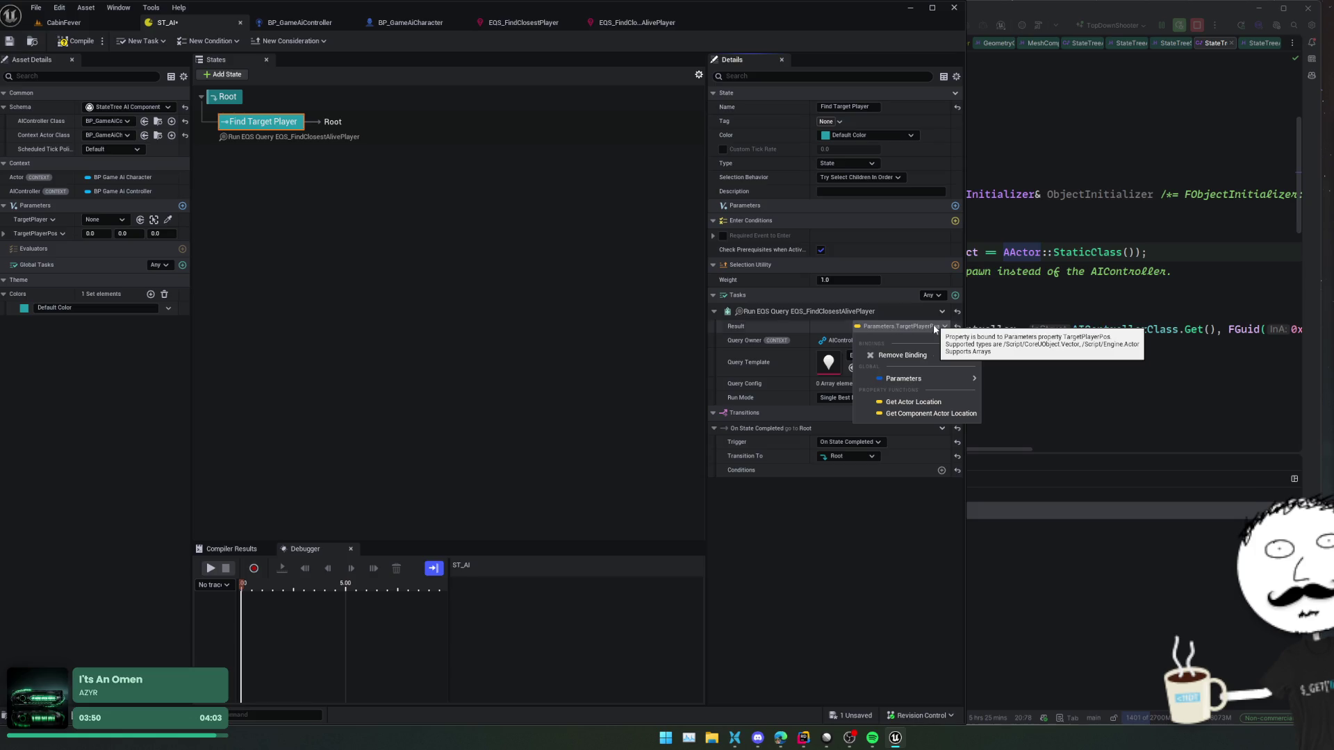
mouse_move(930, 378)
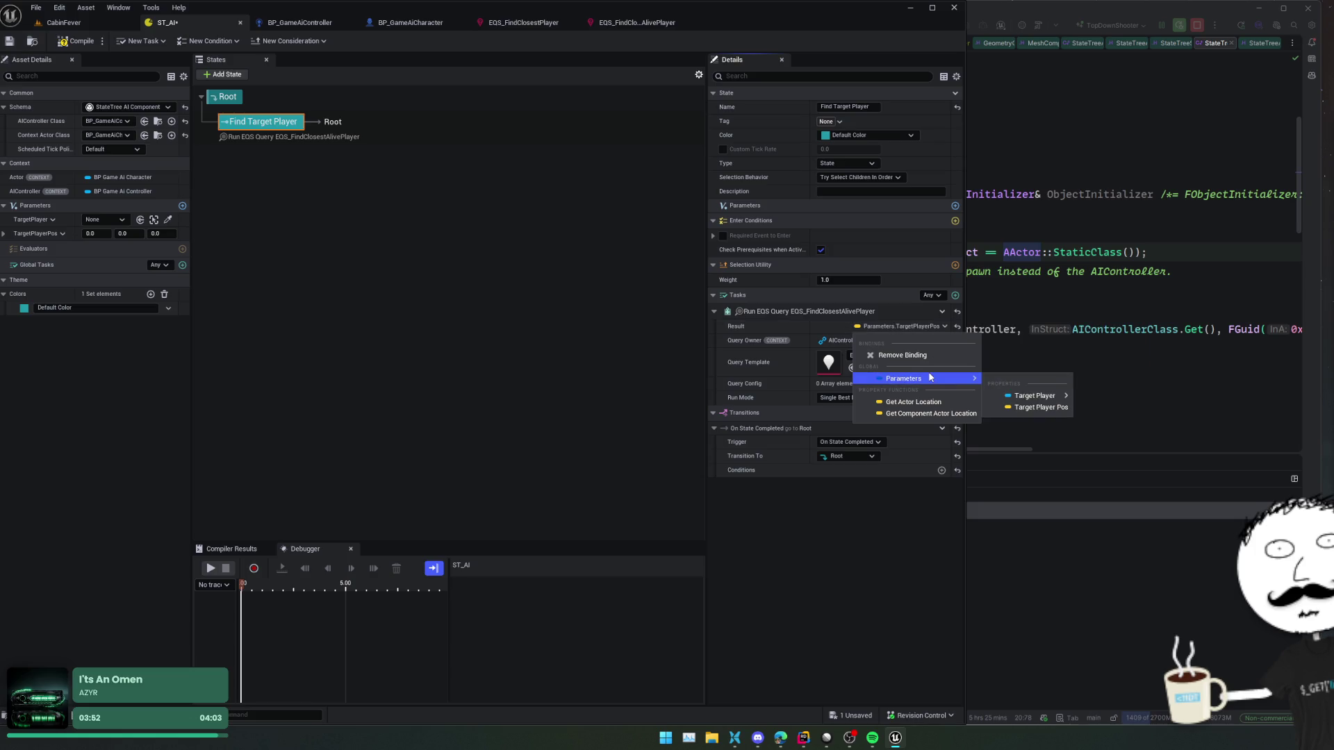
click(956, 206)
click(745, 219)
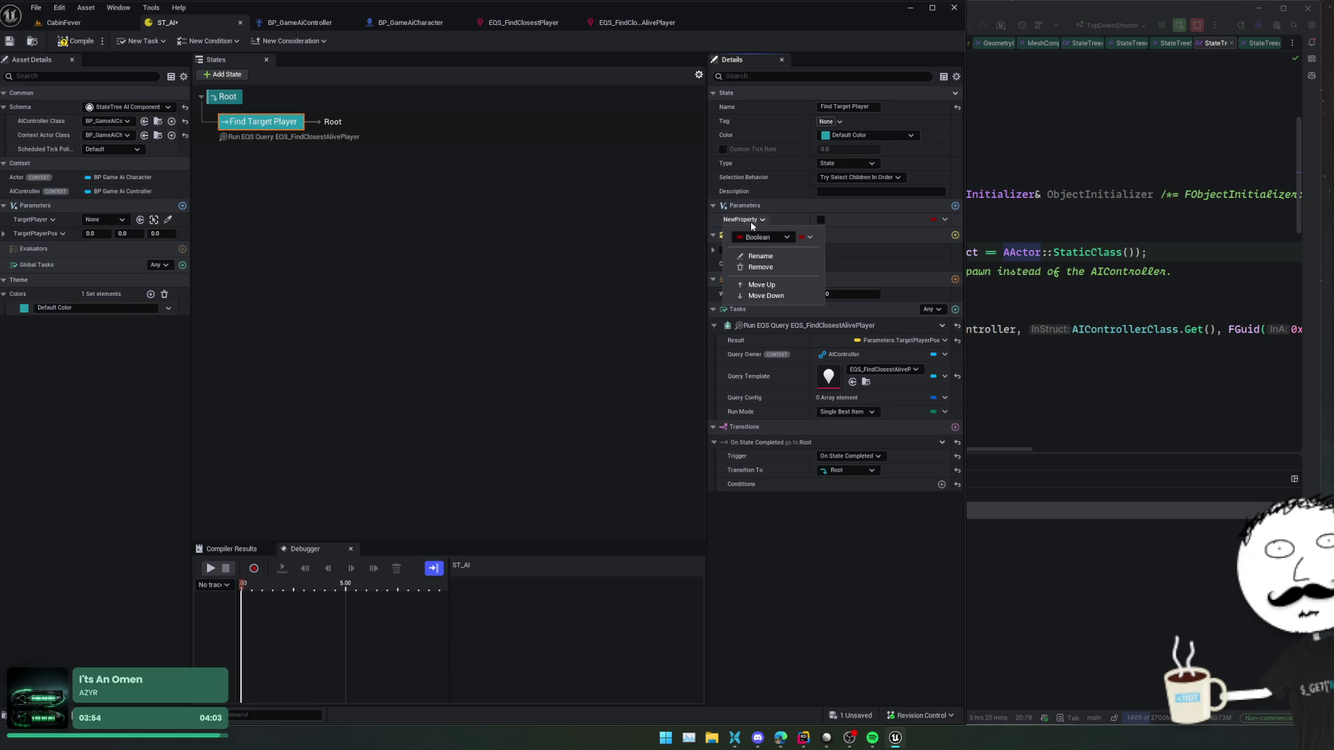
- Make NewProperty a Game Character Component reference
click(762, 238)
text(gamechar)
mouse_move(877, 297)
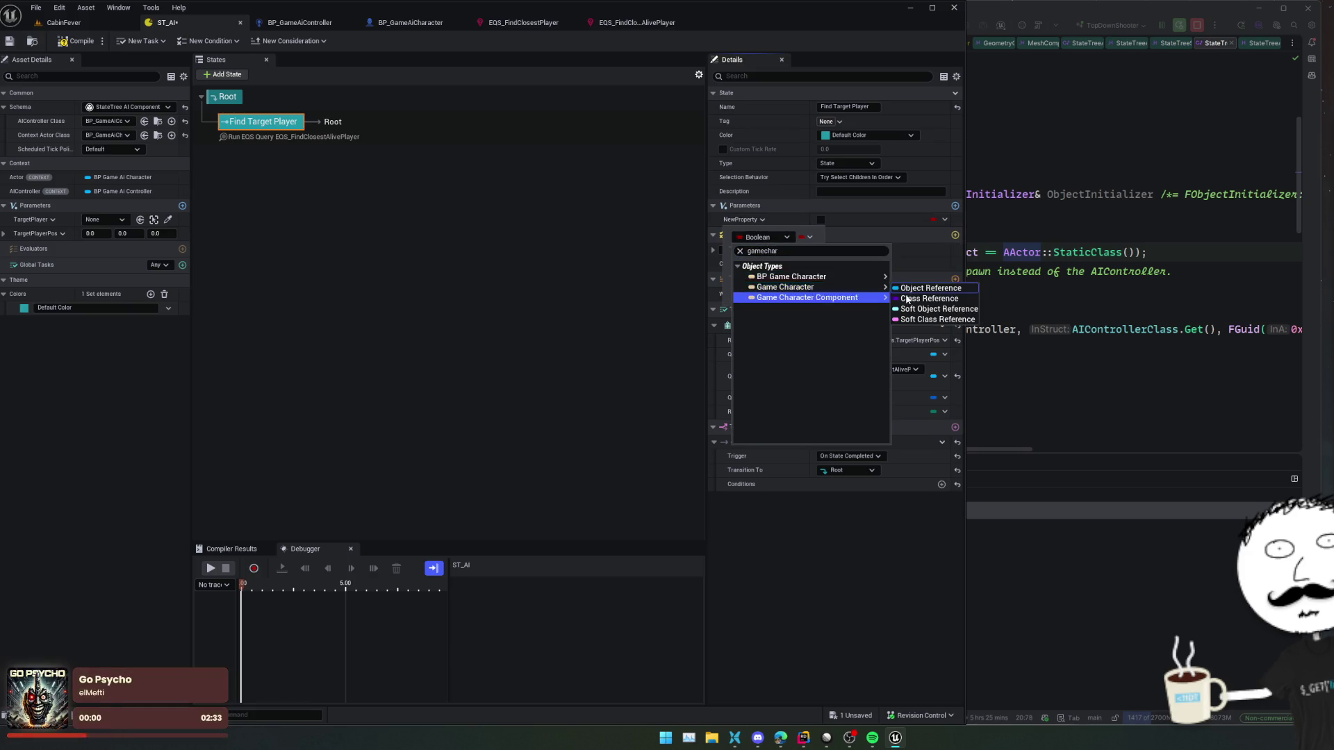
click(916, 288)
- Review the binding options for the query Result and for NewProperty
click(944, 343)
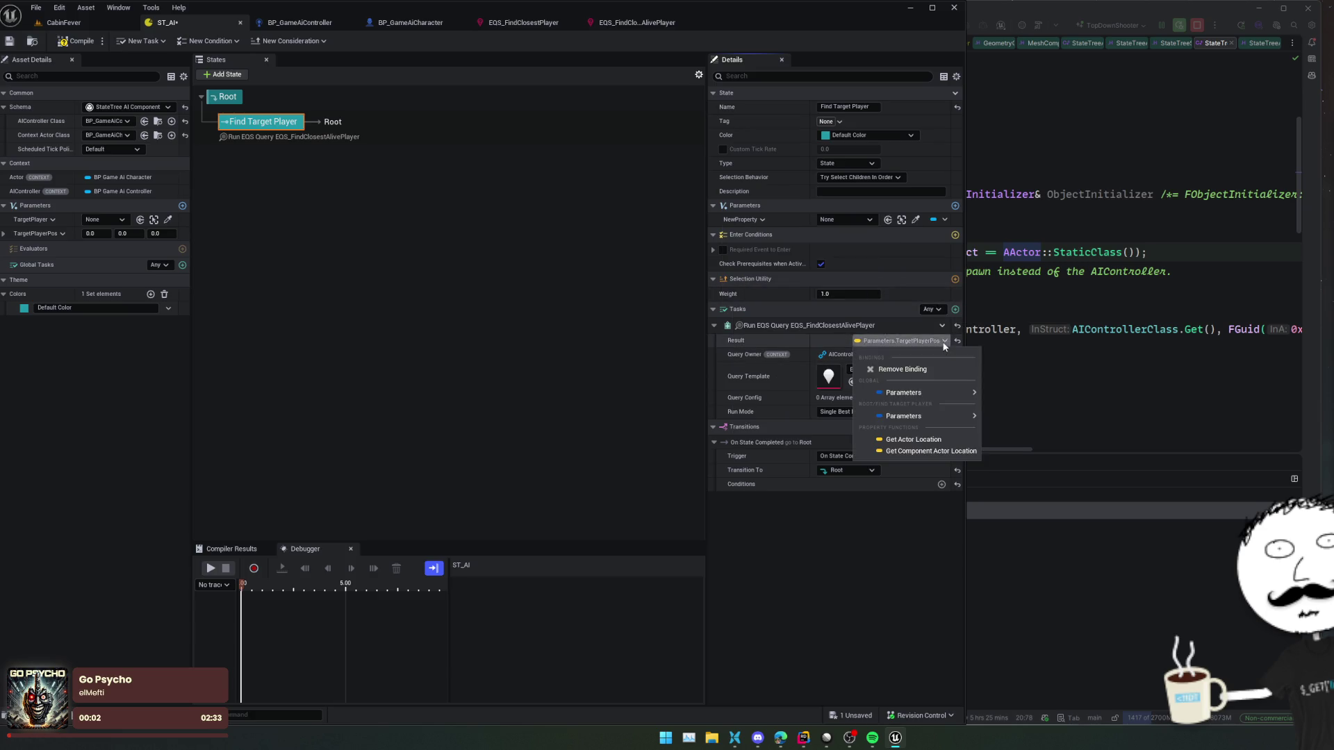
mouse_move(953, 416)
mouse_move(1020, 437)
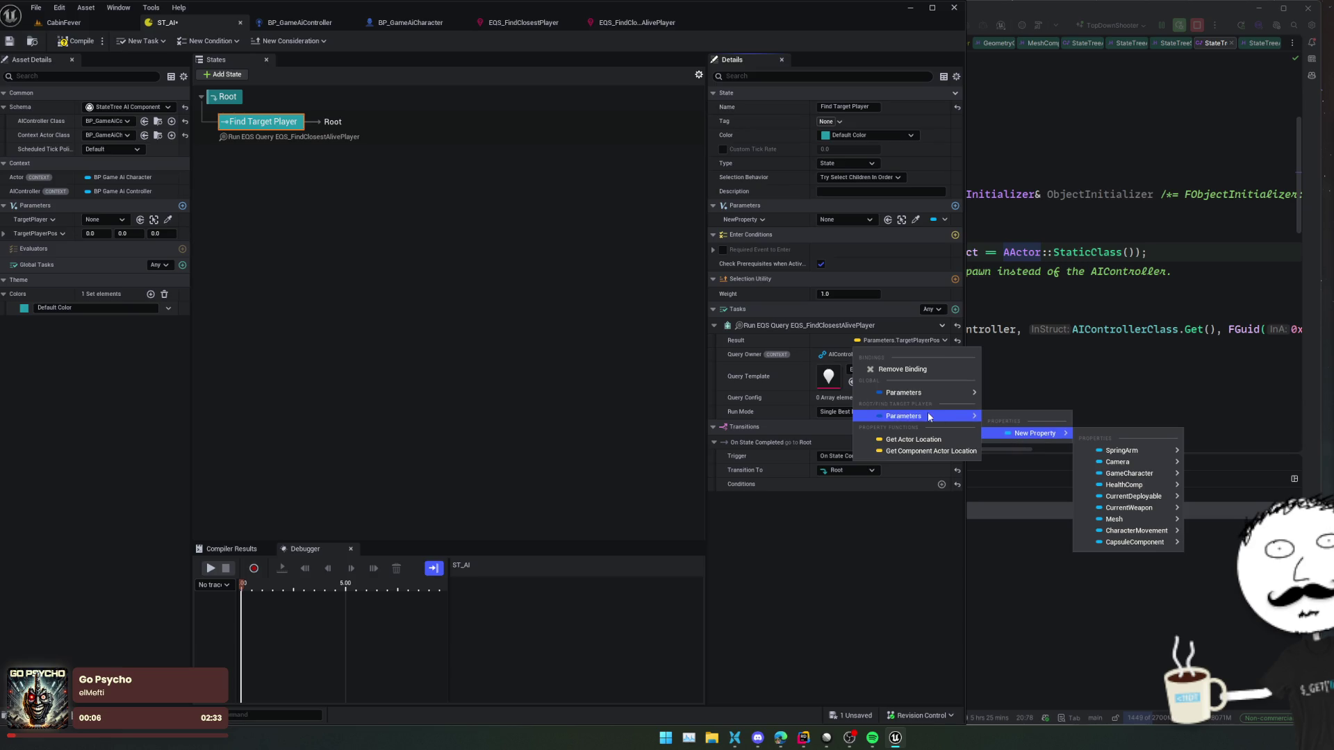
click(918, 337)
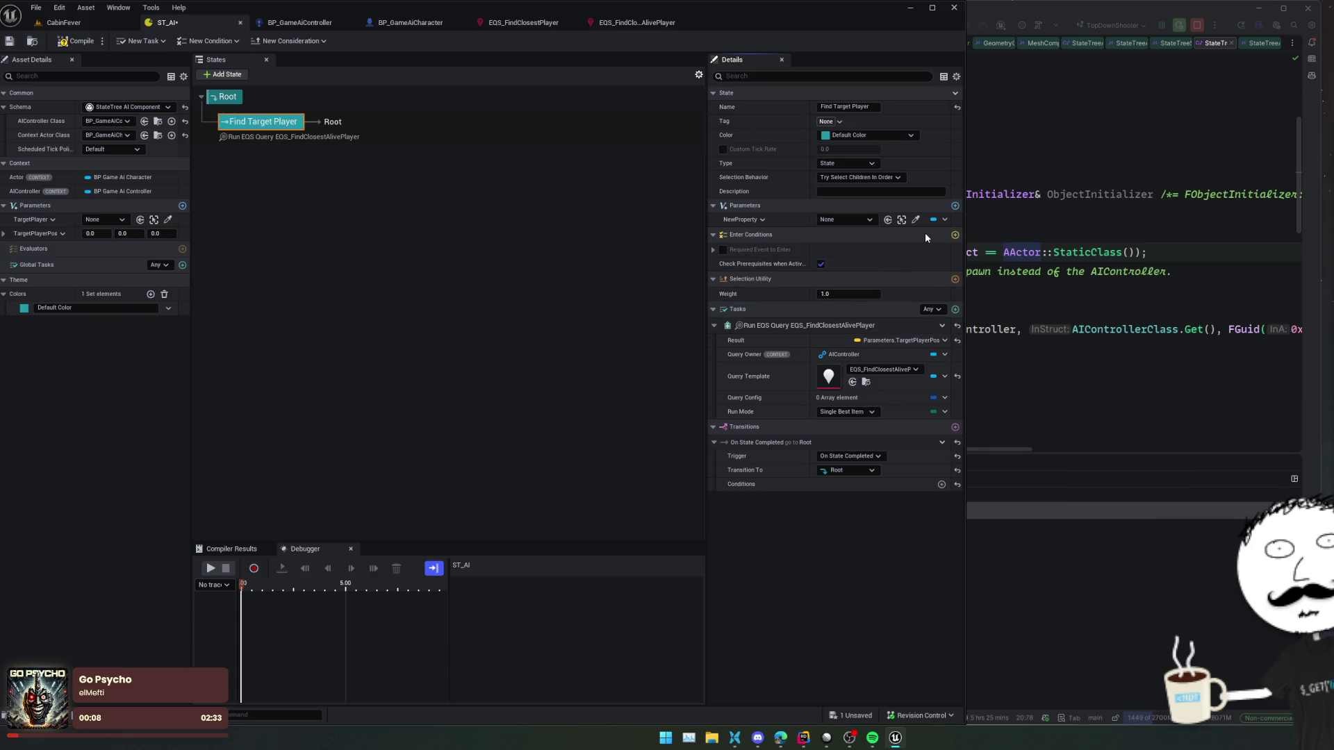
click(944, 218)
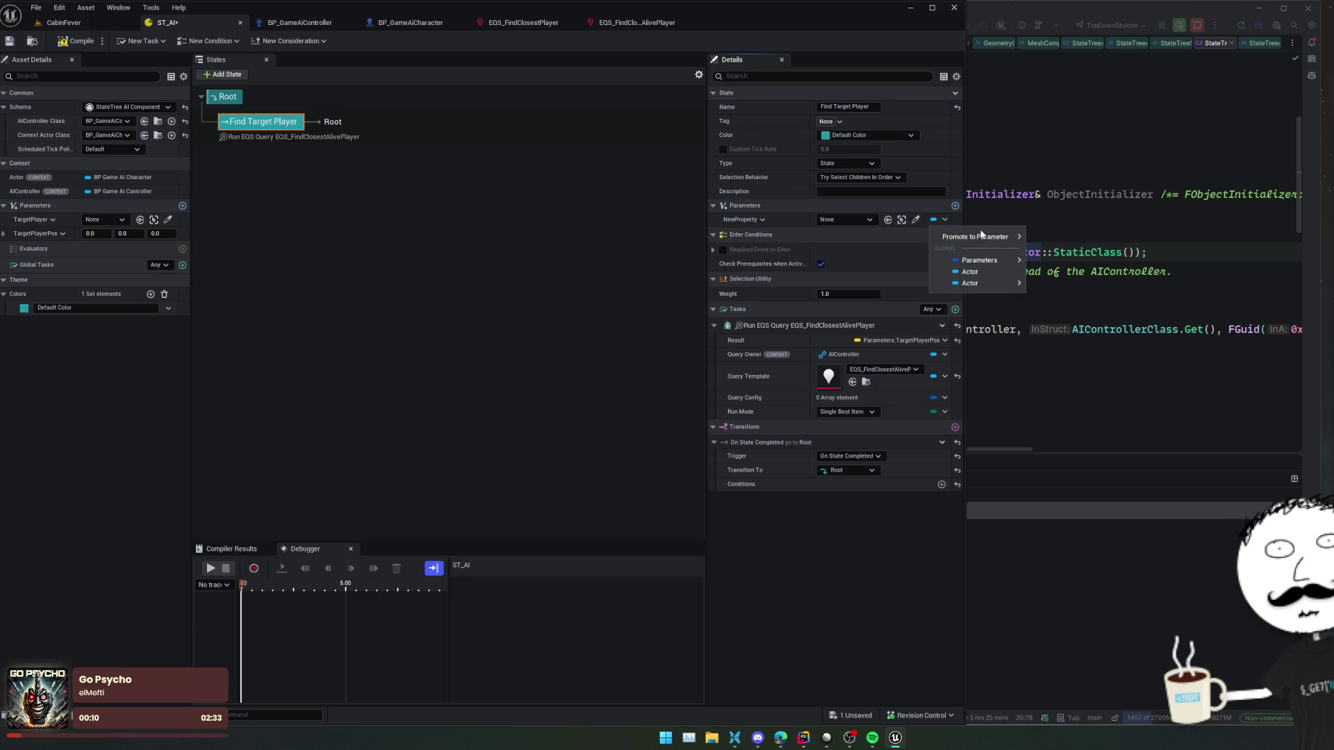
mouse_move(986, 262)
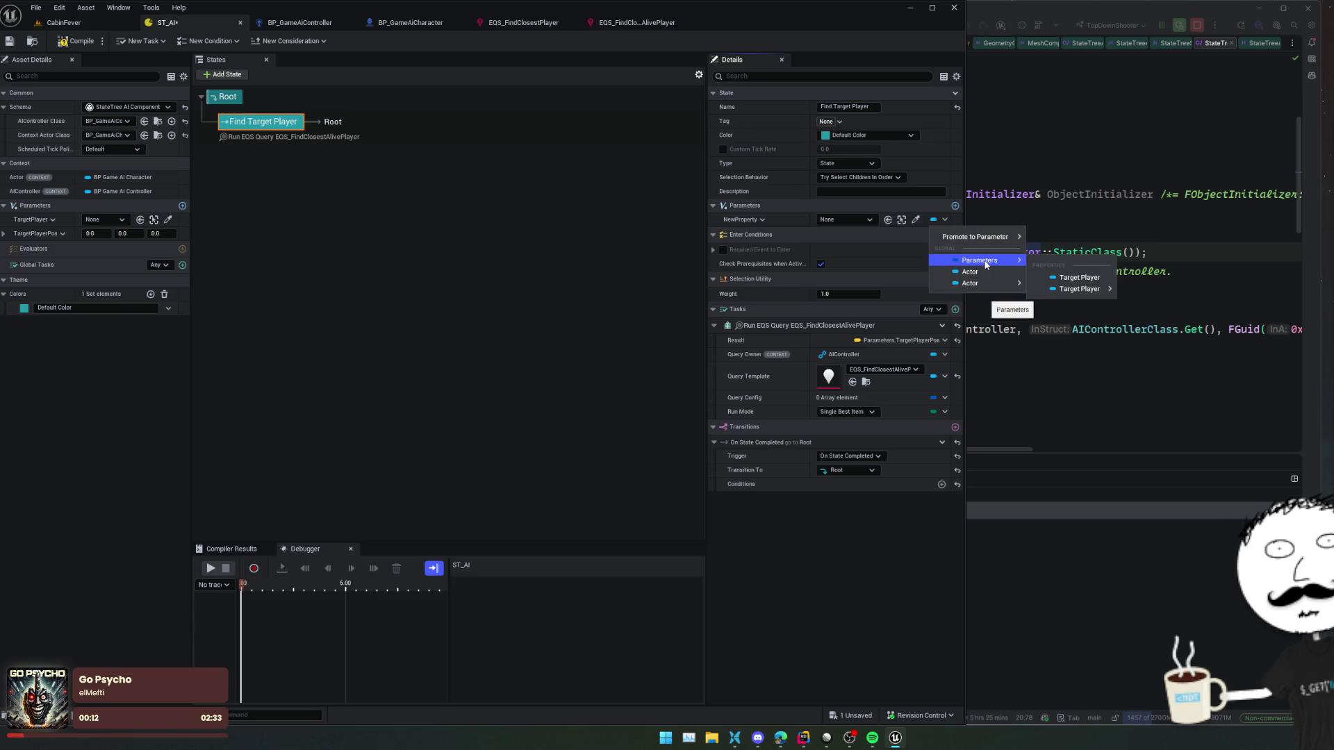
- Delete NewProperty from the Find Target Player state and save ST_AI
click(753, 220)
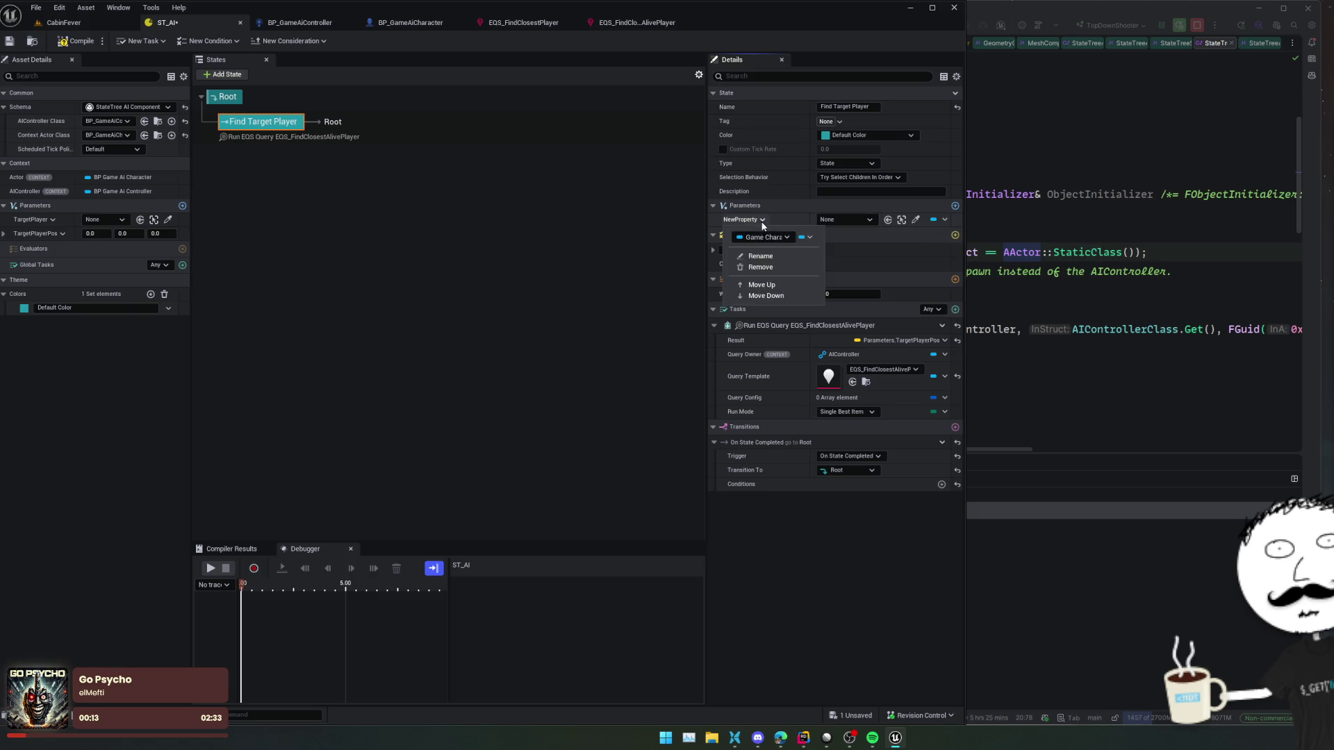
click(760, 268)
key(ctrl+s)
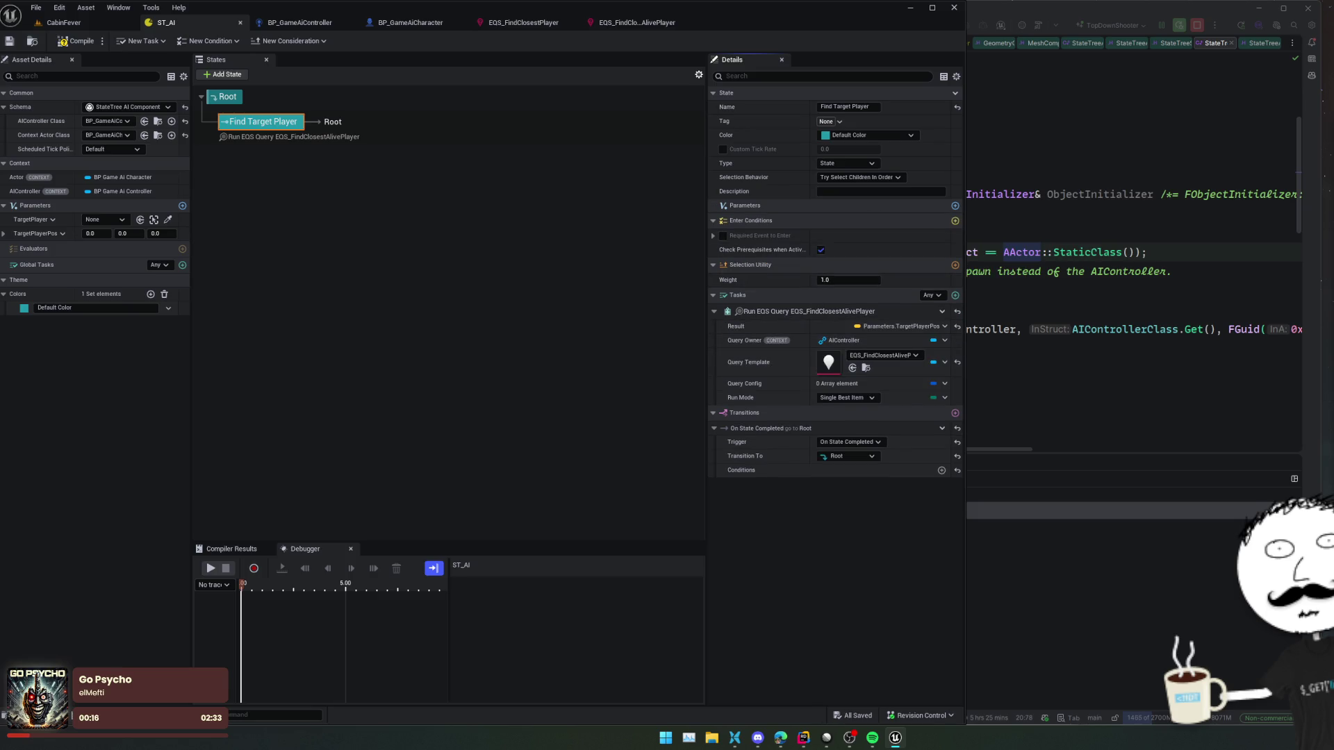
click(780, 737)
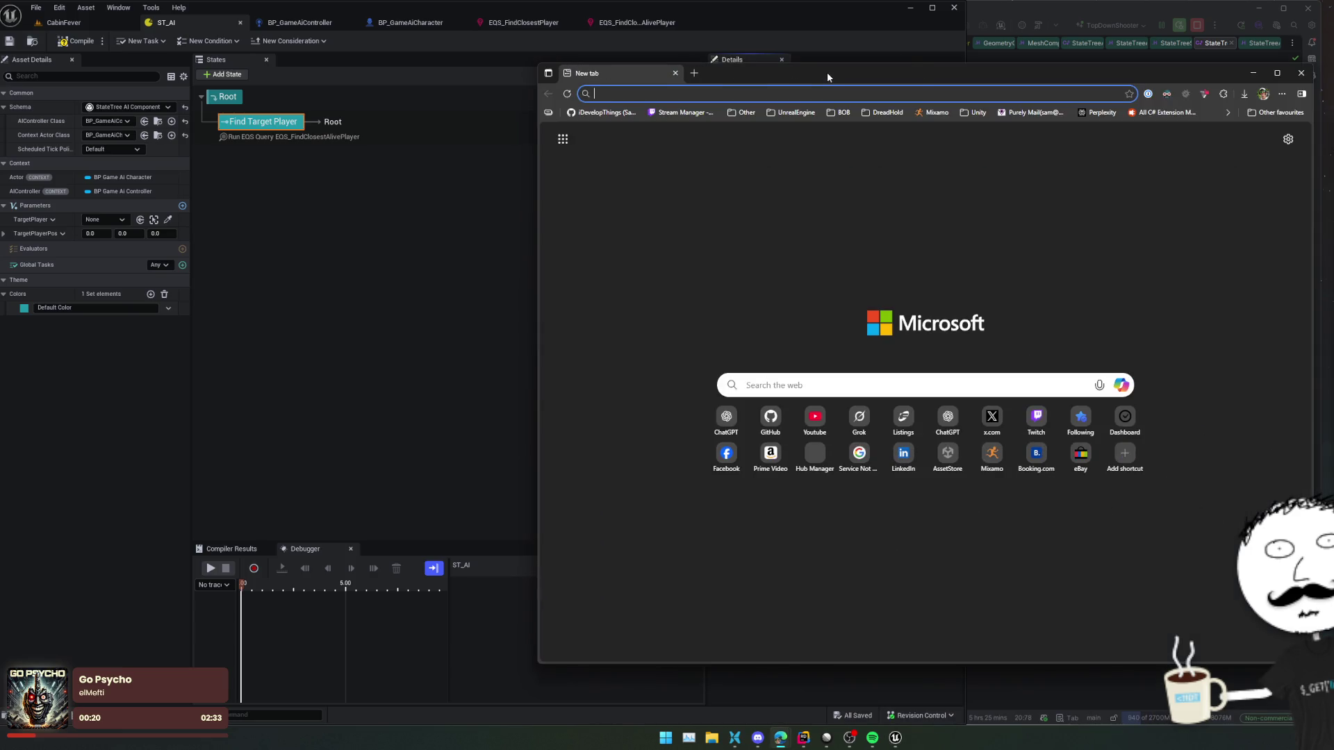
- Search the web for 'ue state tree eqs query' and browse the results
text(ue state tr)
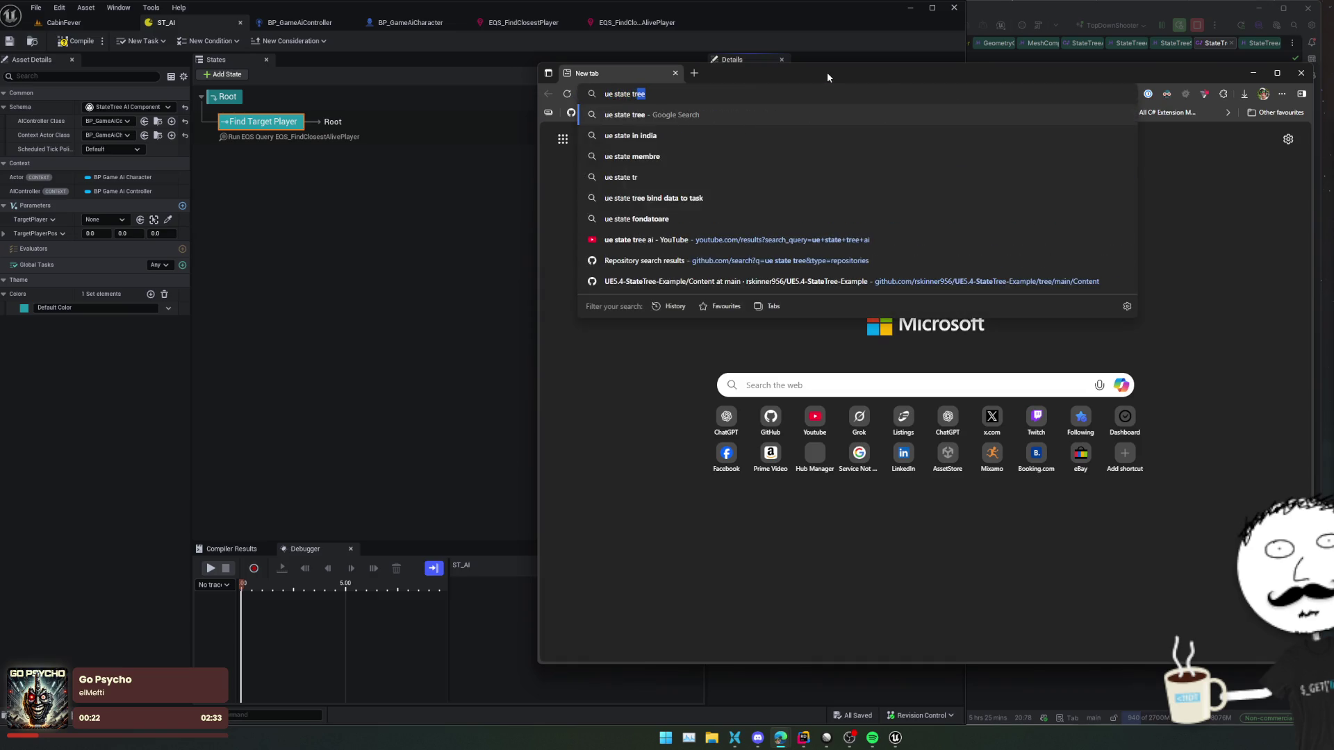
text(ee eqs query)
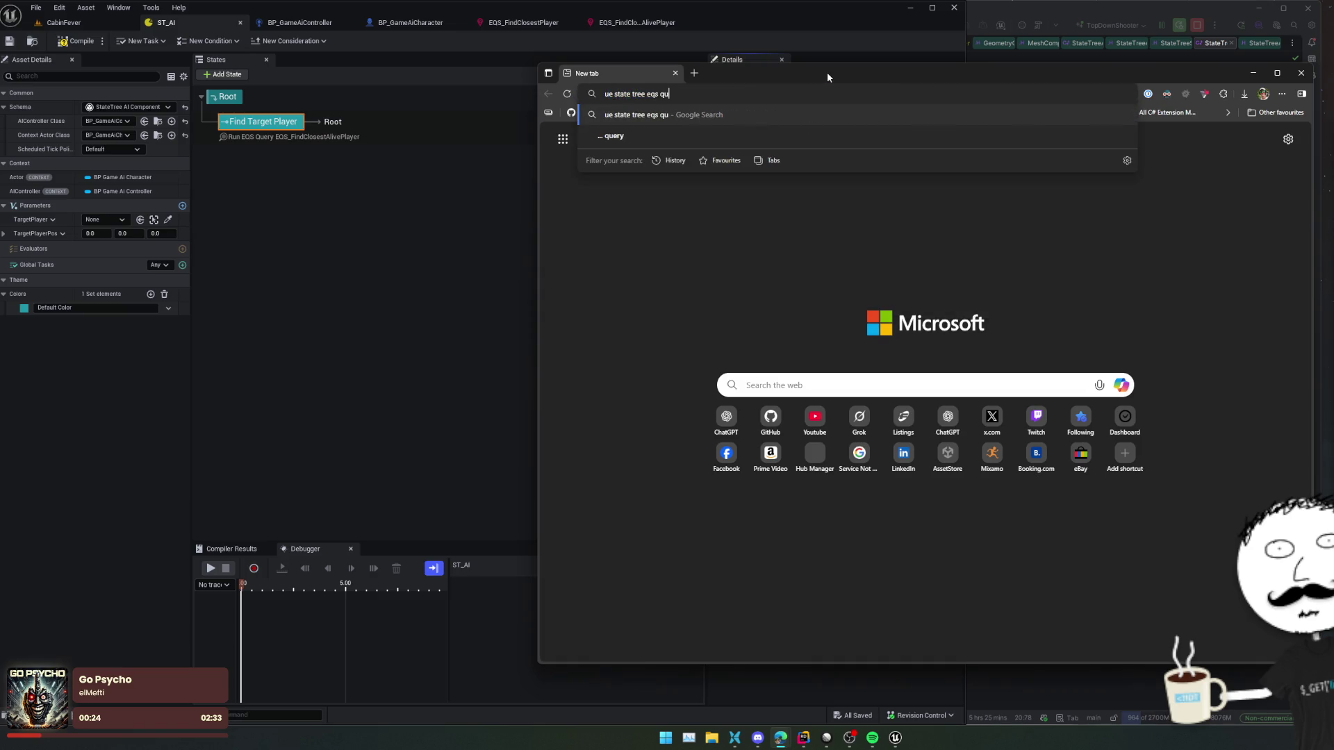
key(Return)
scroll(978, 273, down, 1)
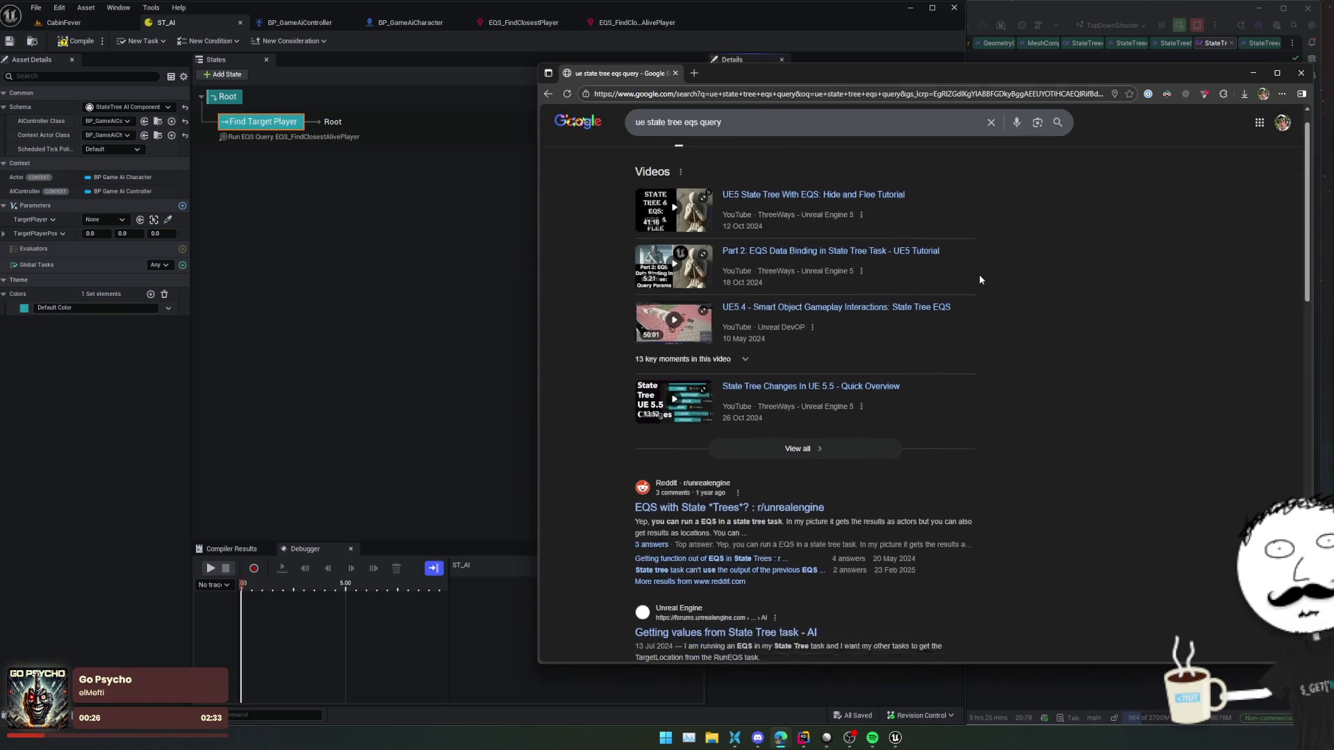
scroll(1188, 314, down, 1)
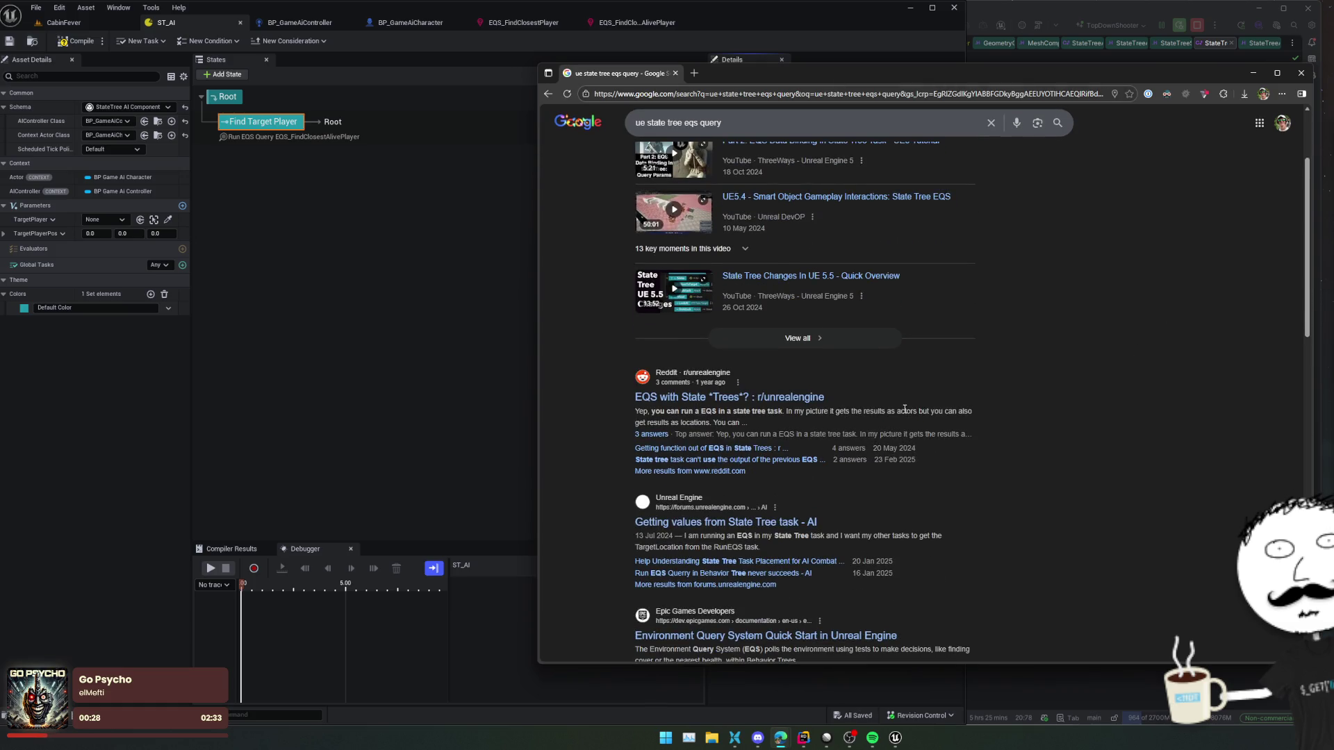
scroll(1042, 448, down, 1)
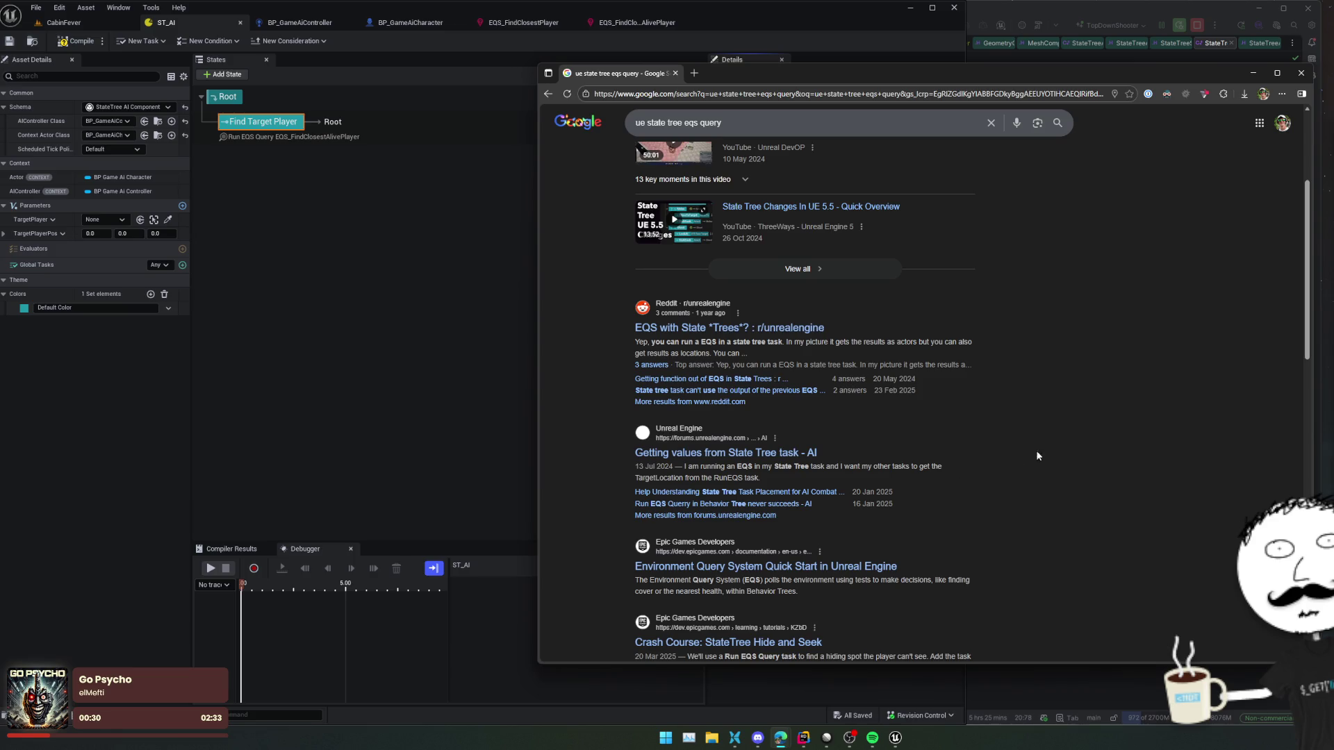
scroll(1023, 435, down, 1)
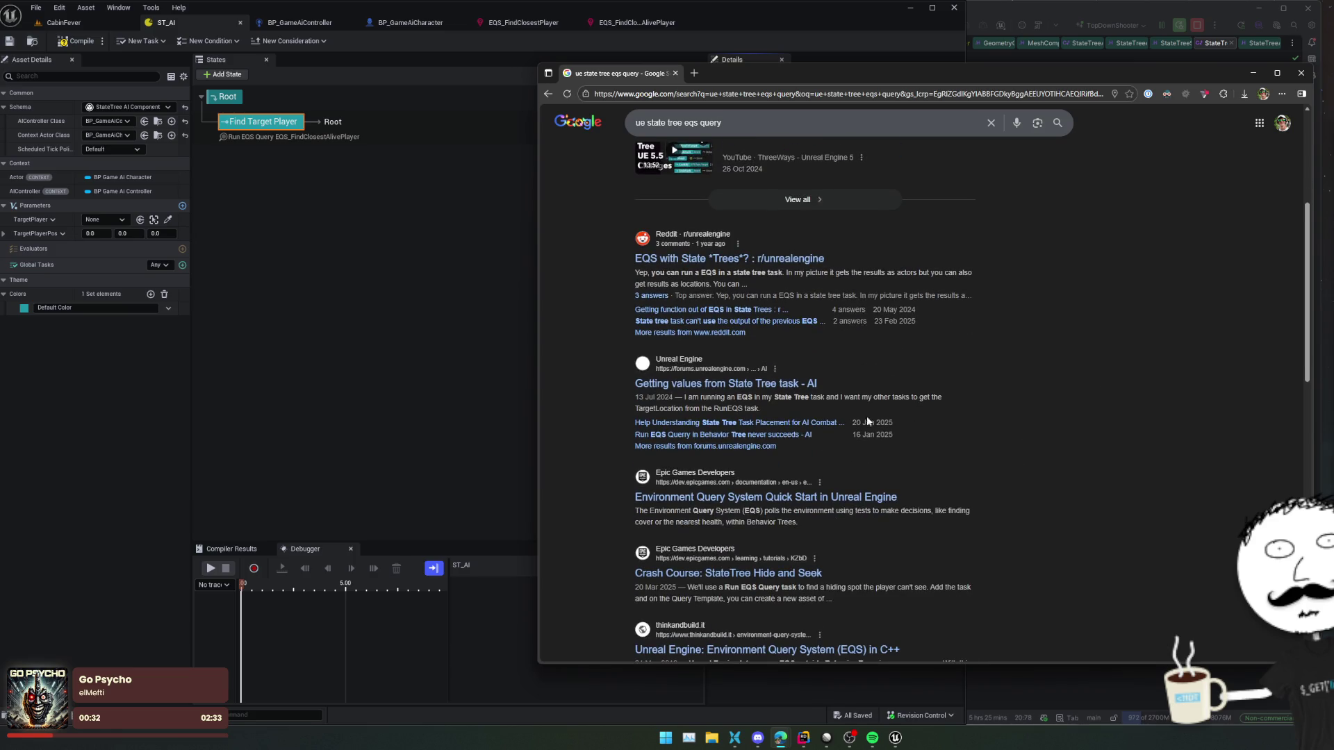
- Read the 'Getting values from State Tree task' thread, then go back to the results
click(809, 386)
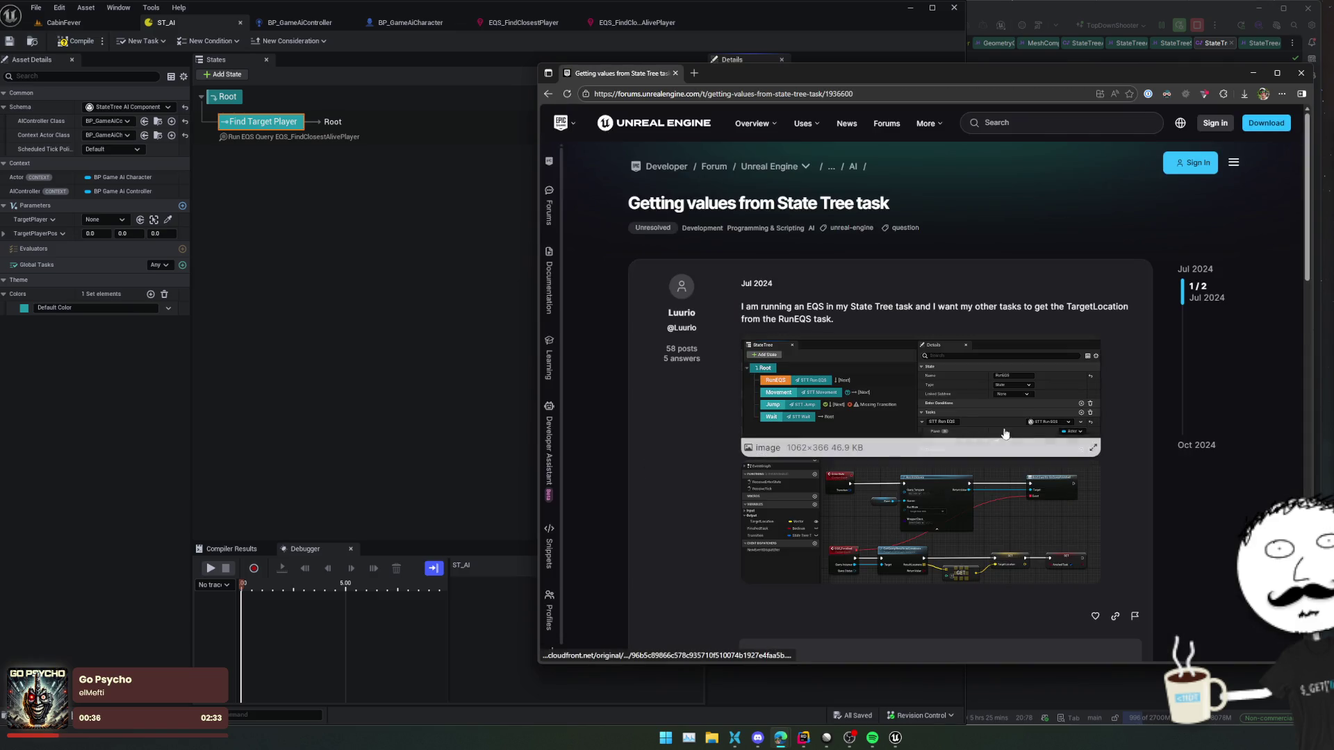
scroll(1145, 440, down, 2)
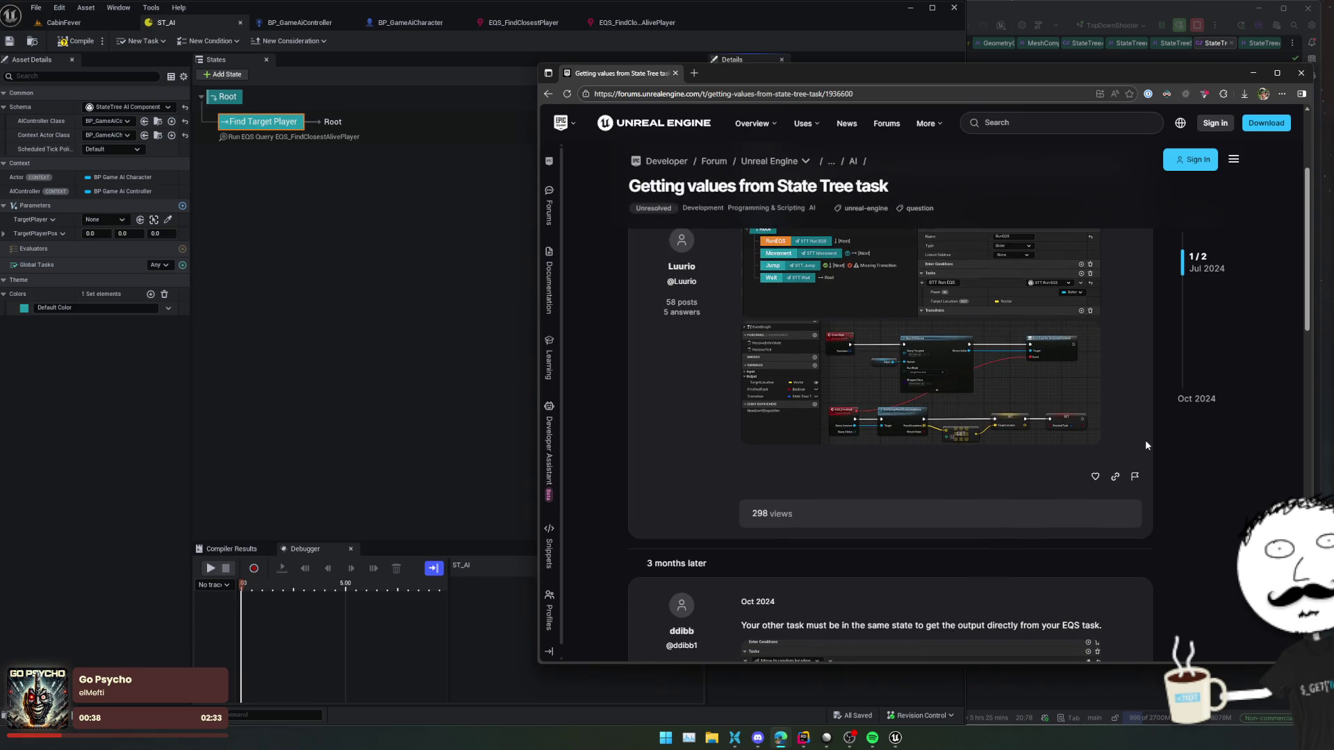
scroll(1146, 445, down, 4)
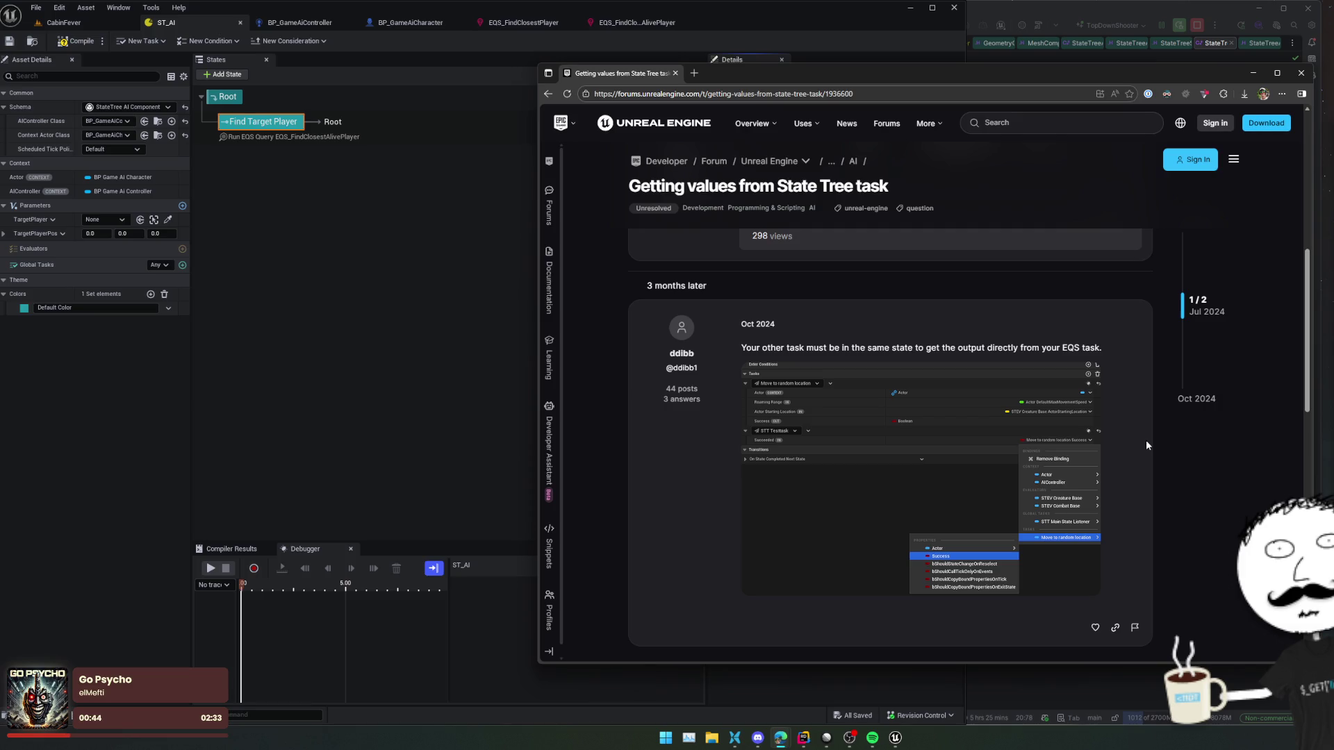
scroll(1144, 439, down, 5)
scroll(1145, 439, up, 8)
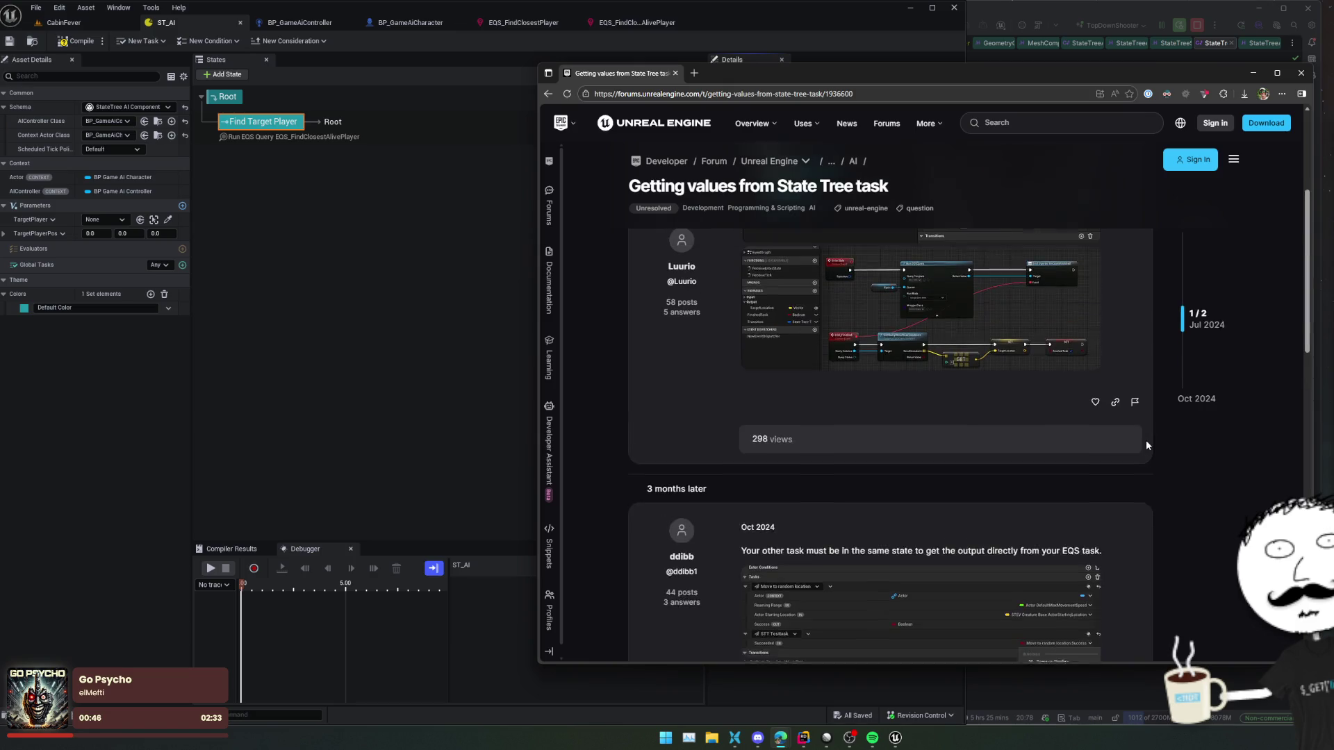
key(alt+Left)
- Open the Reddit thread about previous EQS output and read its replies
scroll(998, 417, down, 1)
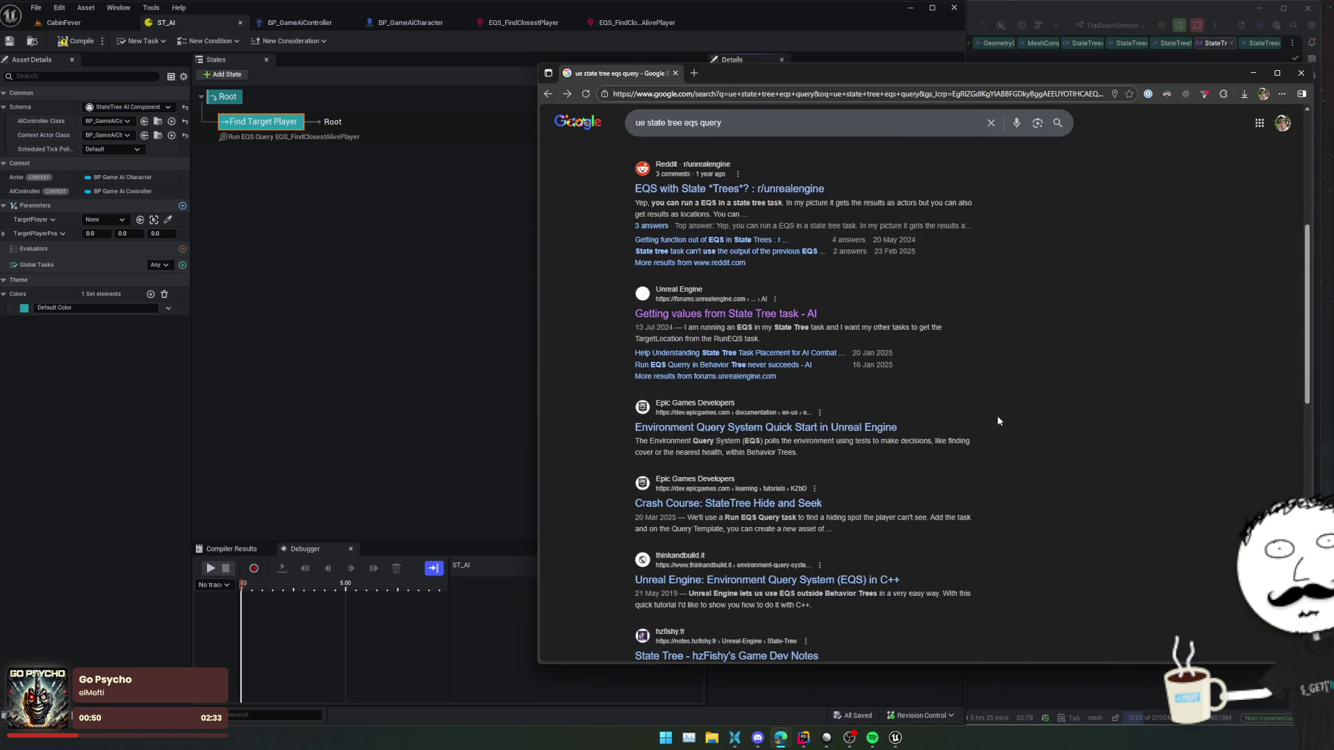
scroll(997, 418, down, 3)
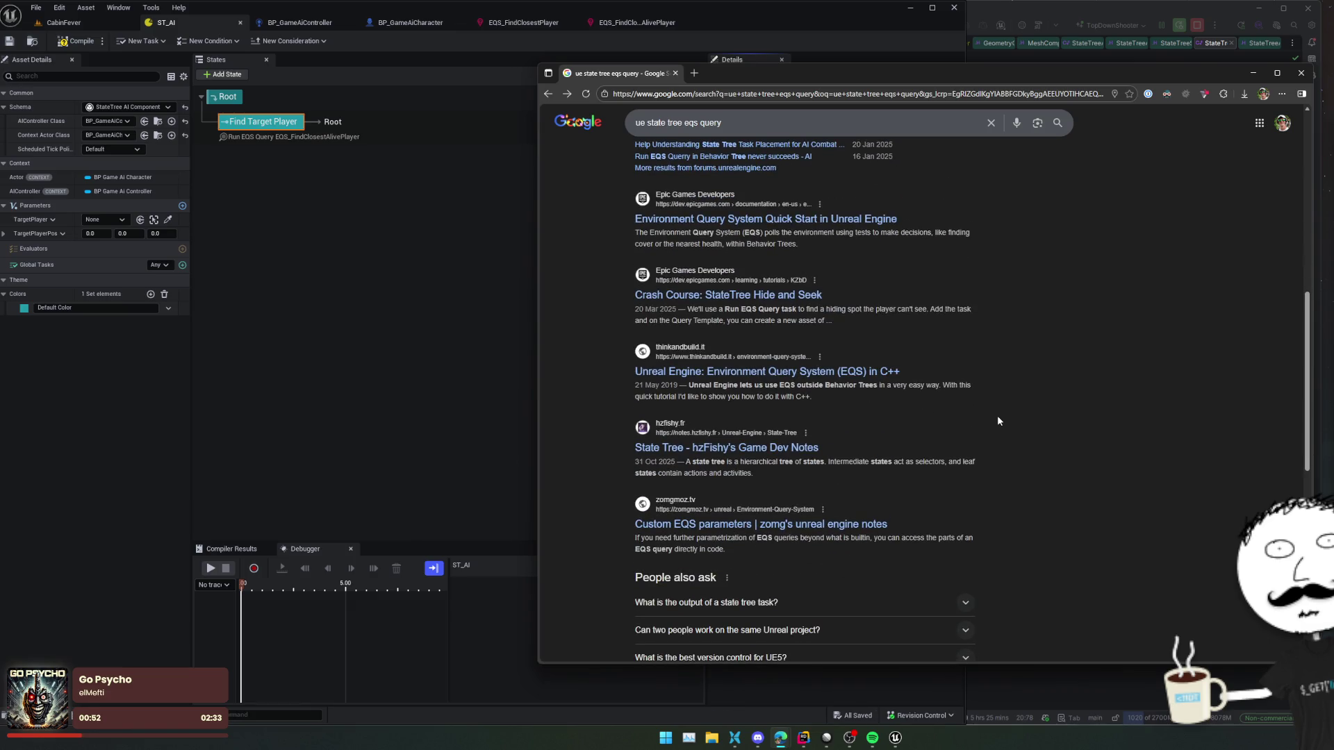
scroll(998, 421, up, 5)
scroll(997, 420, down, 3)
scroll(997, 421, up, 4)
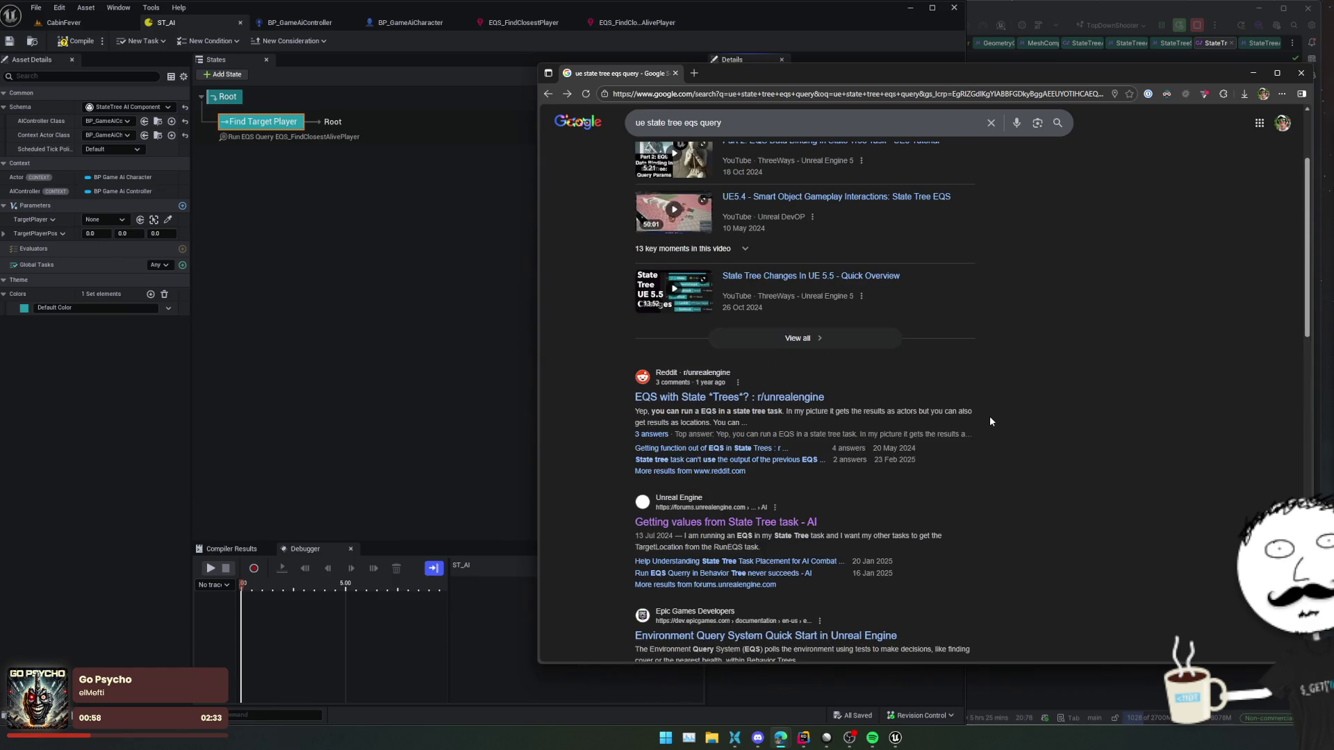
click(794, 460)
scroll(633, 401, down, 5)
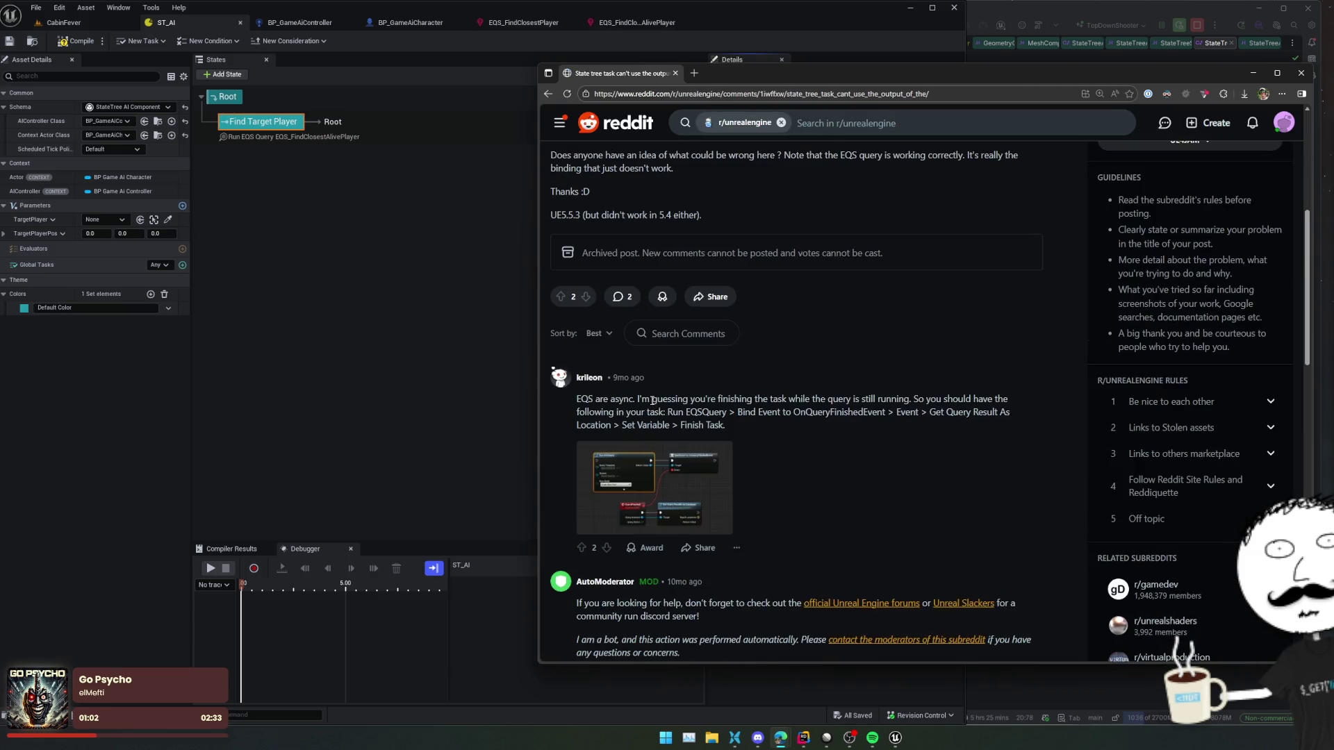
scroll(837, 411, down, 5)
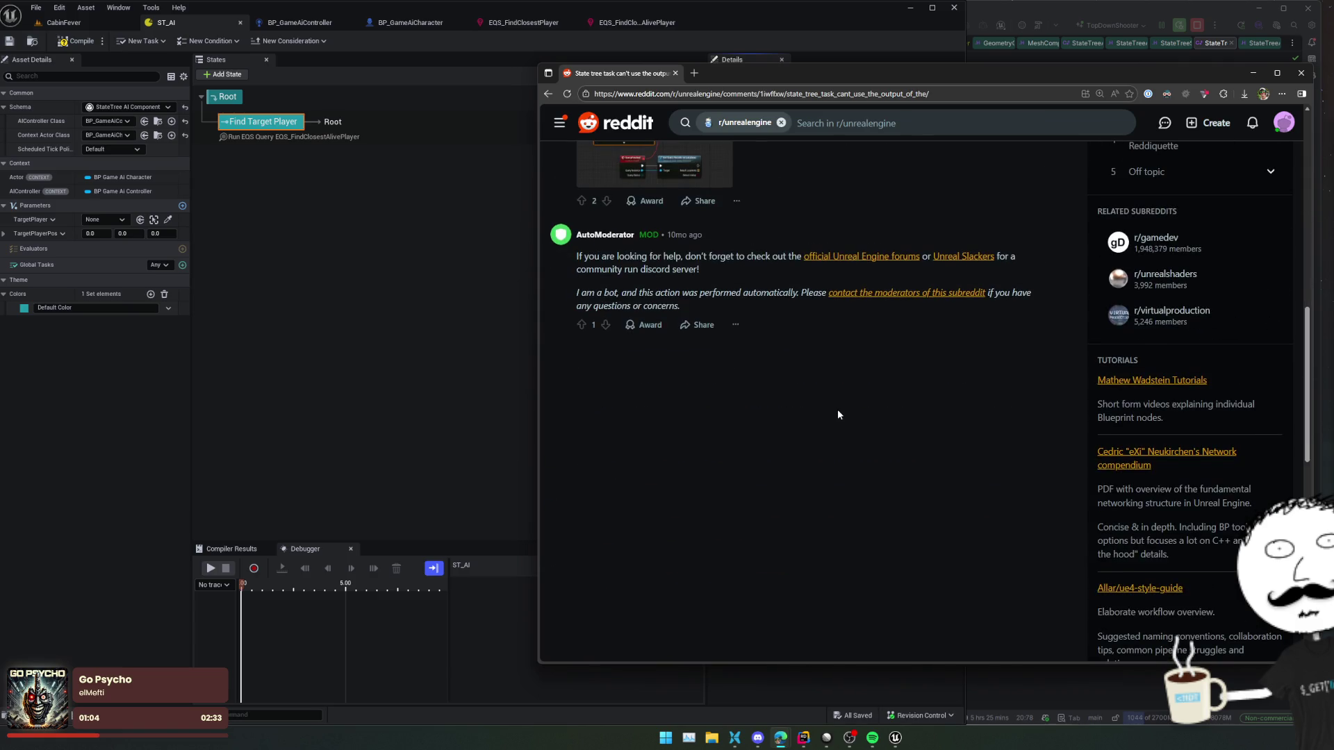
scroll(837, 412, up, 2)
click(381, 407)
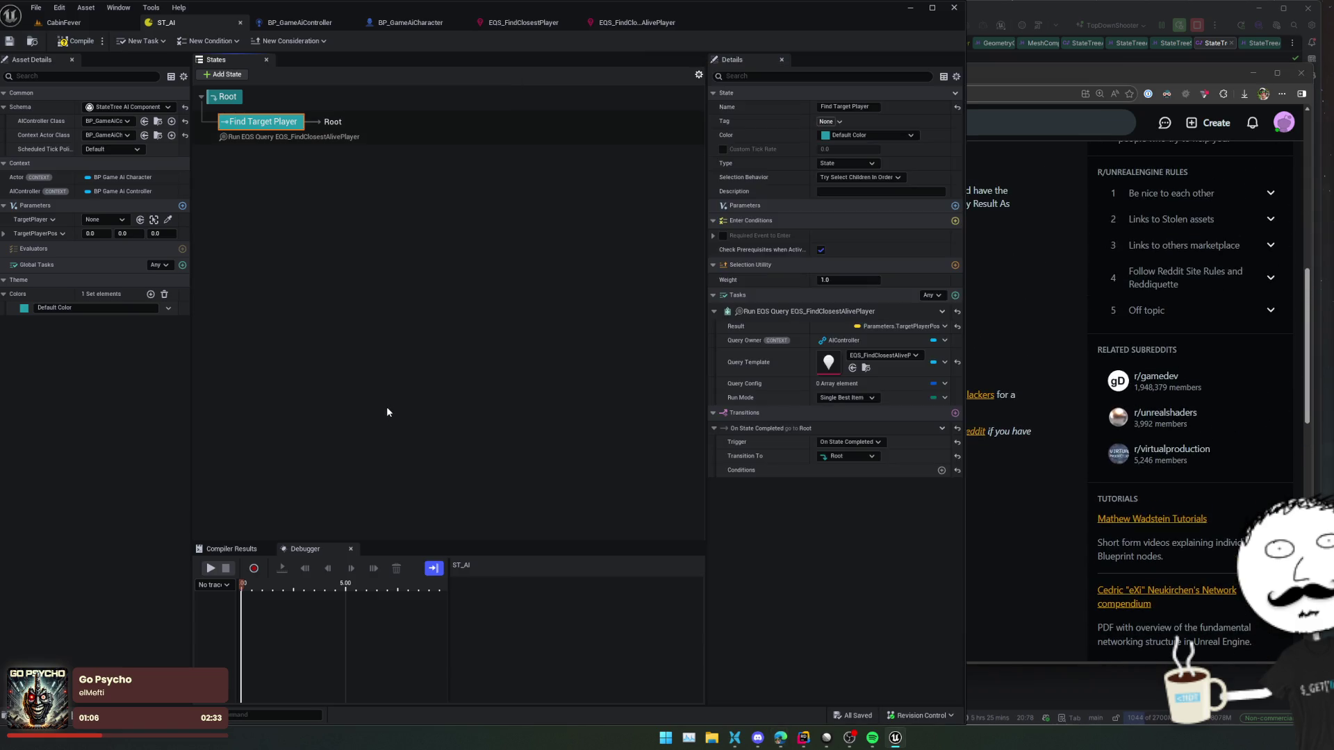
- Create a new State Tree Task Blueprint
right_click(387, 410)
click(498, 336)
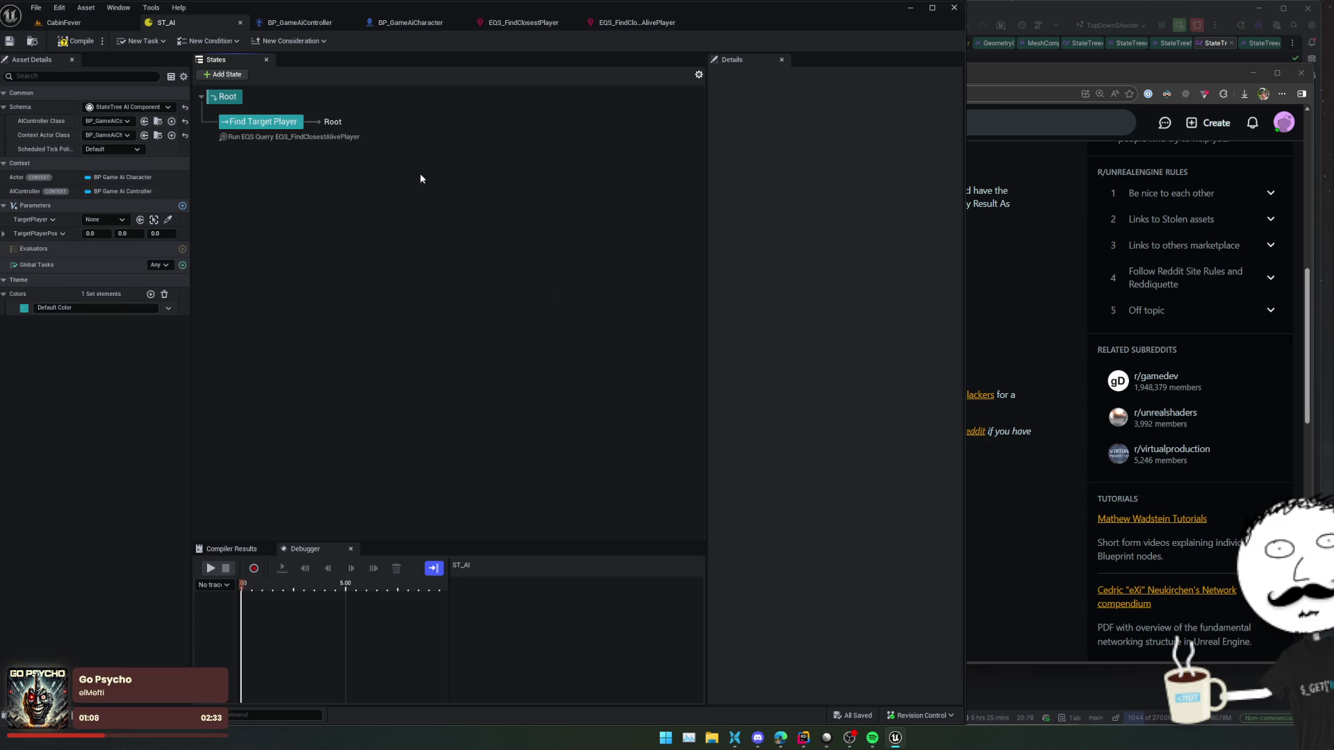
click(142, 41)
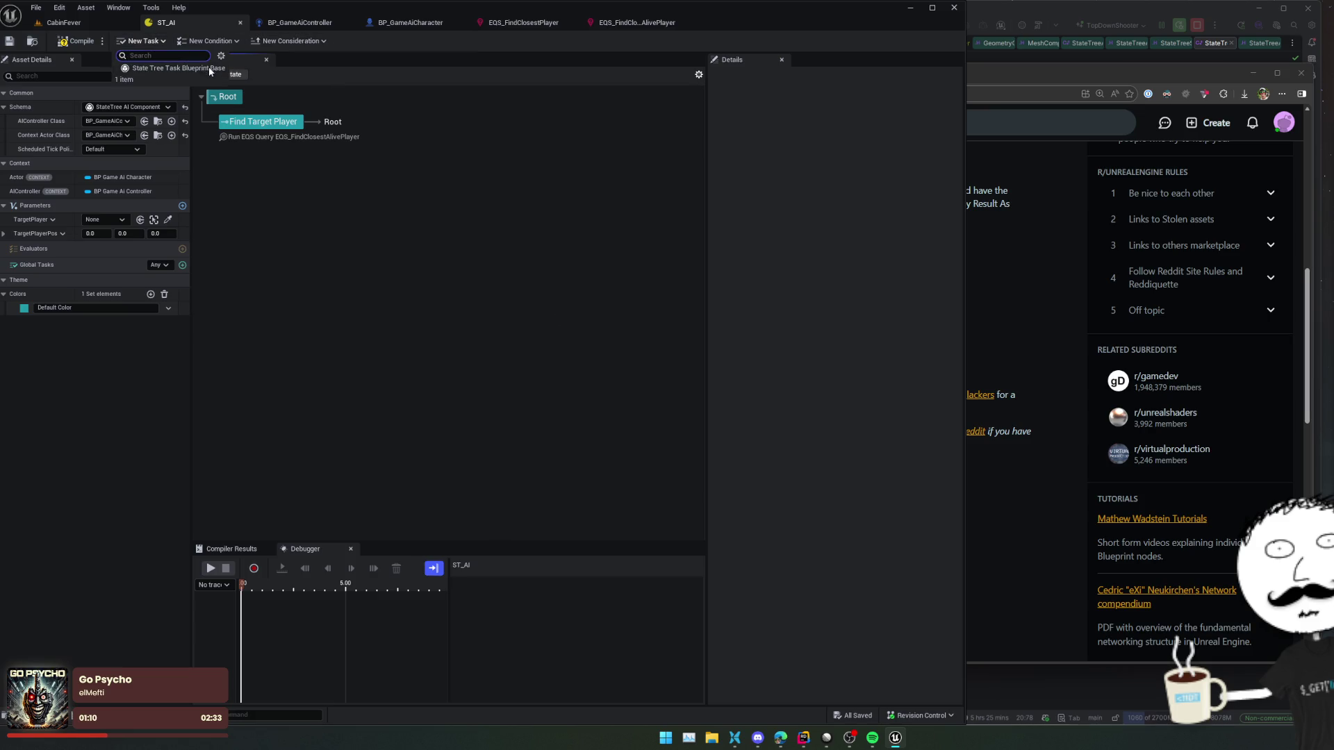
click(174, 63)
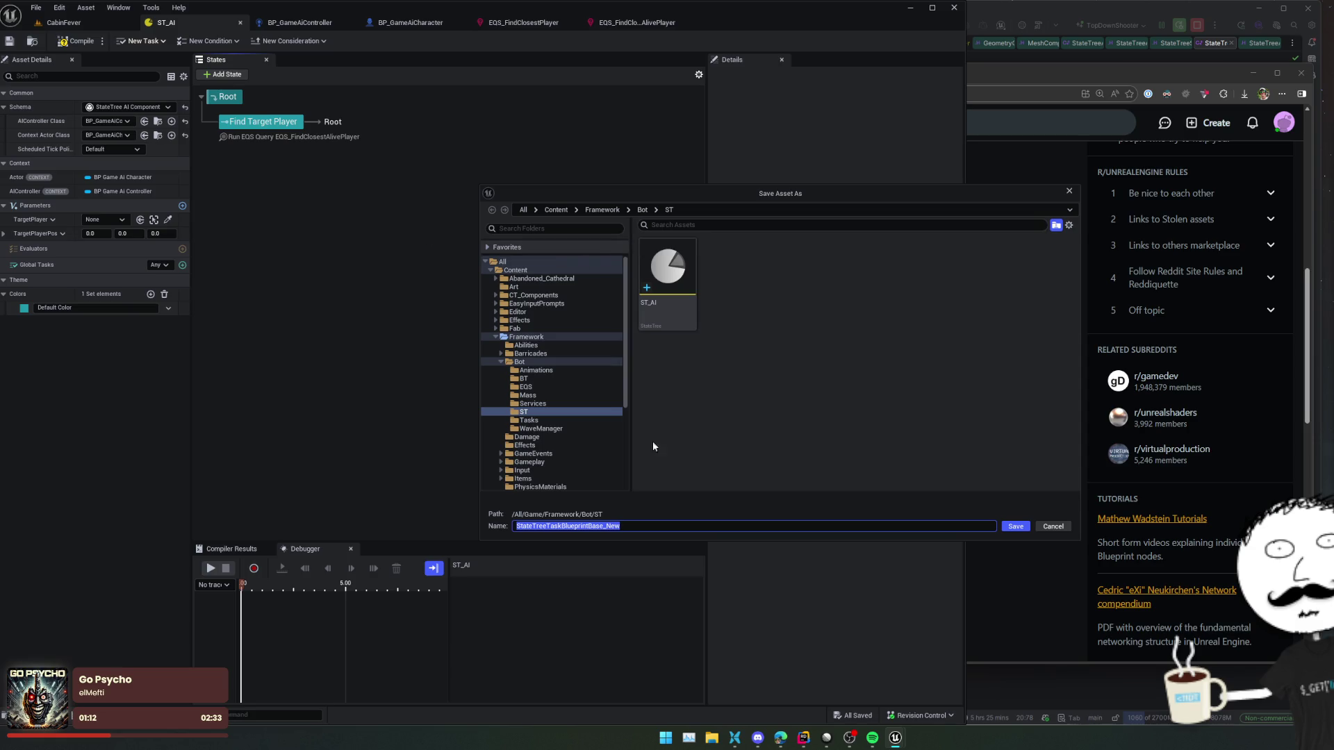
- Make a new Tasks folder inside ST as the save location
right_click(794, 364)
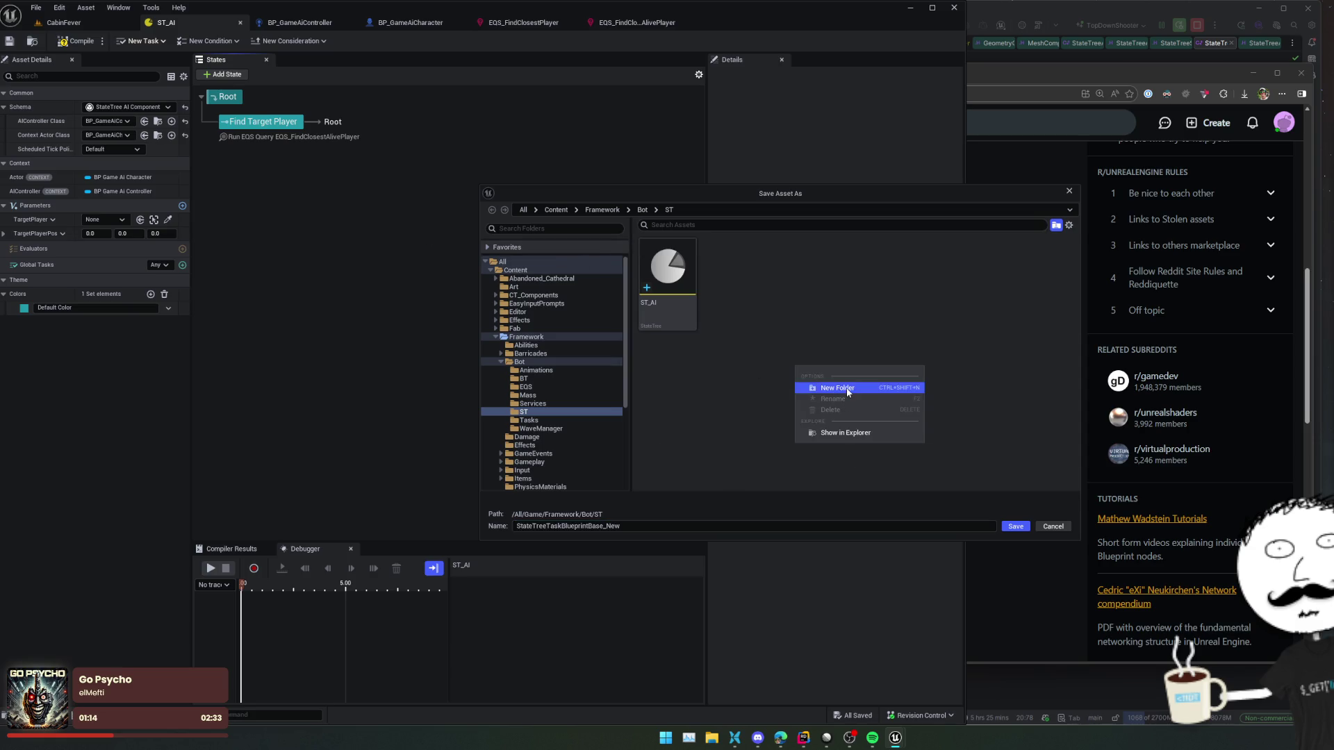
click(844, 388)
text(Tasks)
key(Return)
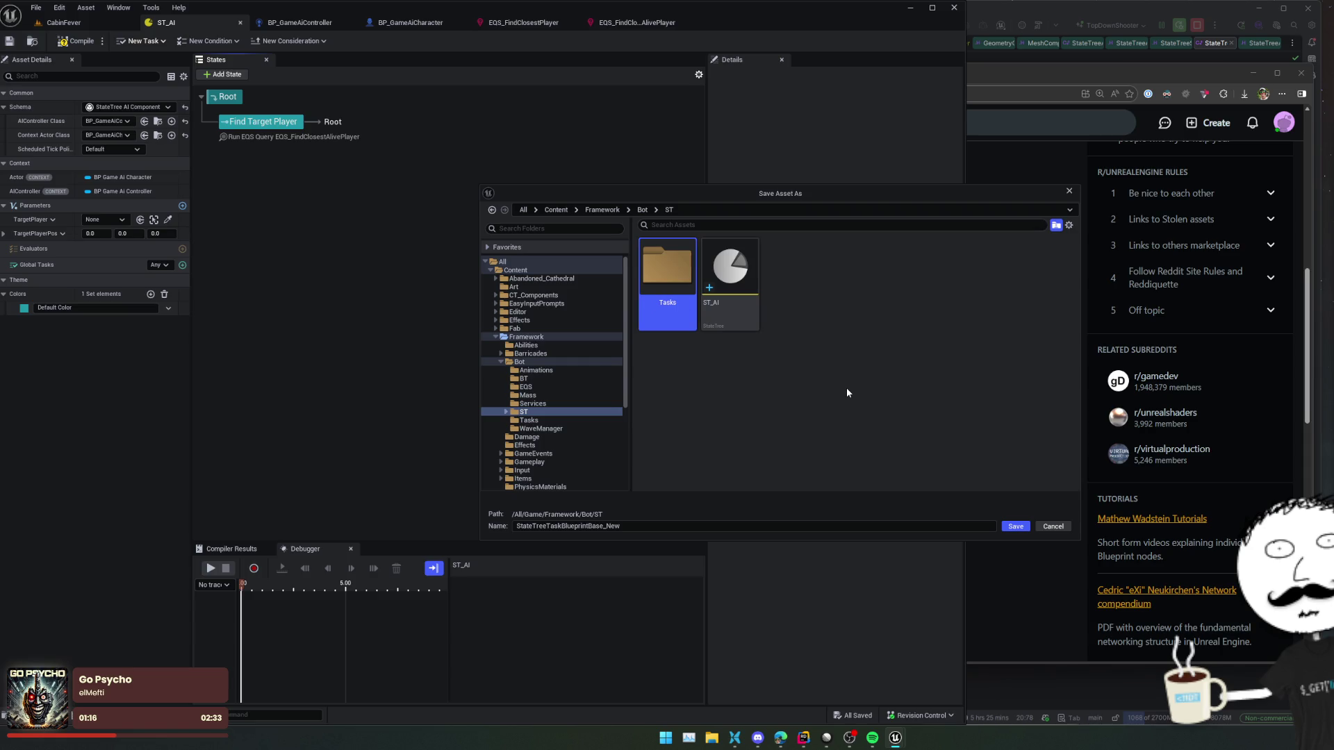
- Name the new task asset STT_GetTargetPlayer and save it
click(749, 525)
text(STT_)
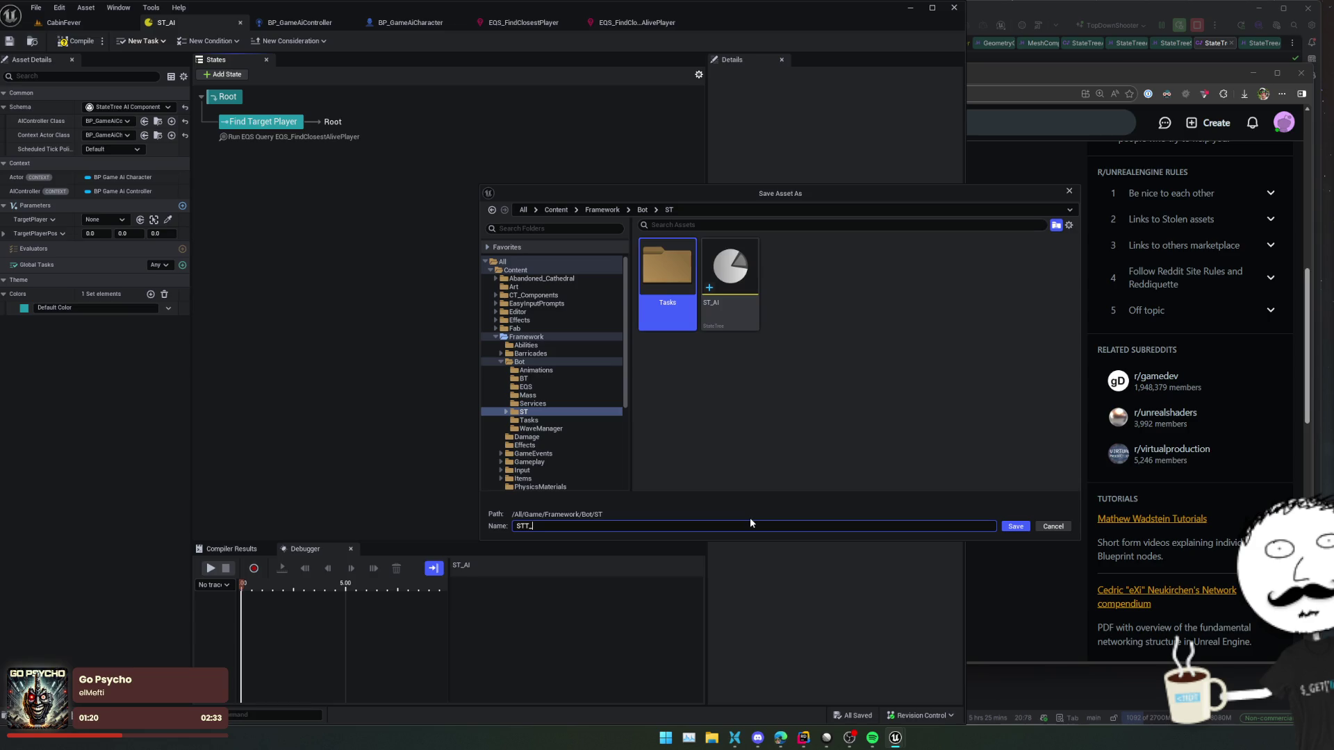
text(GetTargetPlay)
text(er)
key(Return)
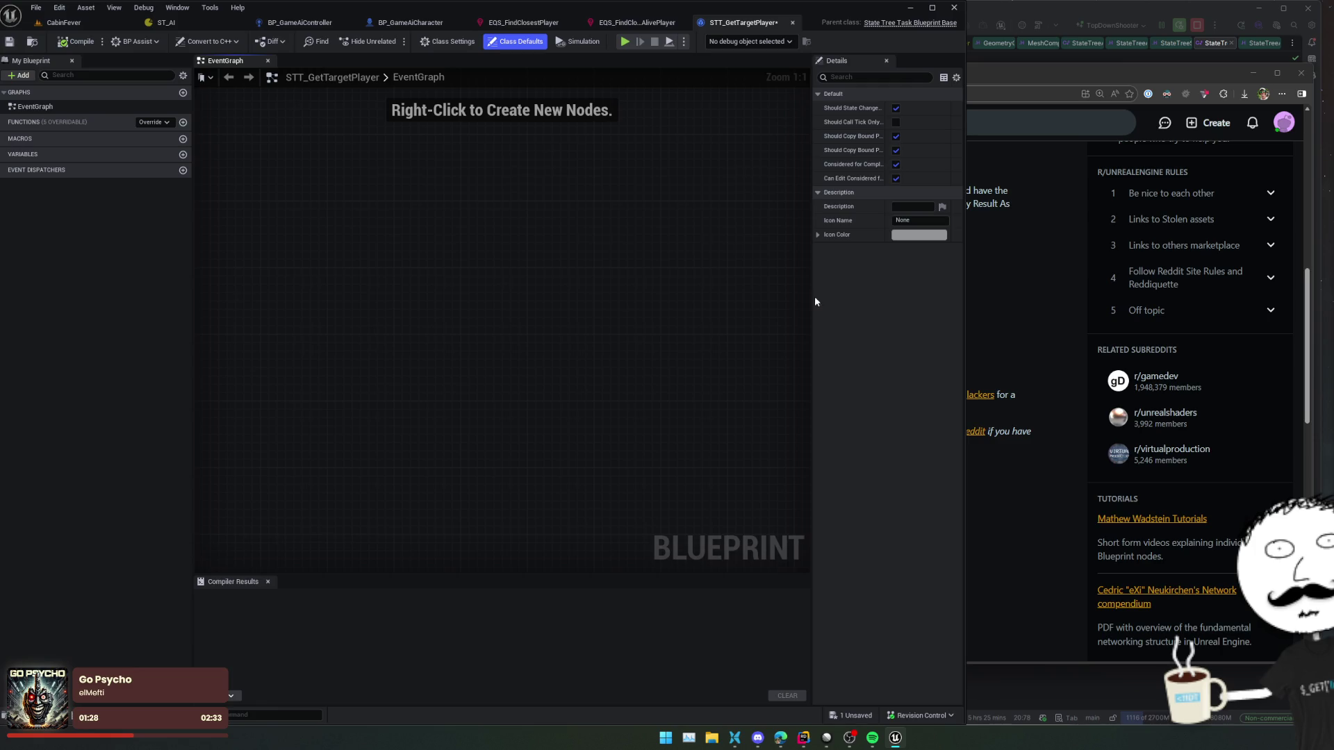
- Add an EnterState event override to the task graph
drag(810, 295, 736, 297)
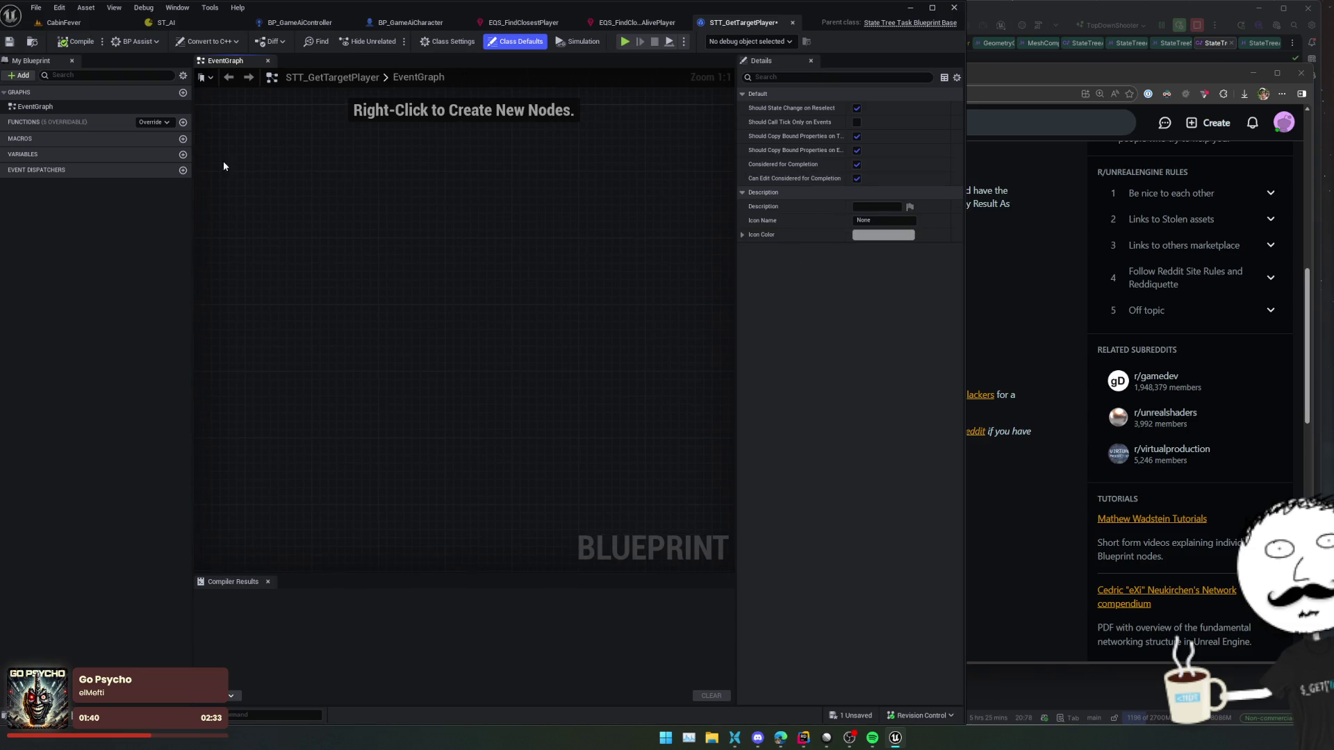
click(156, 121)
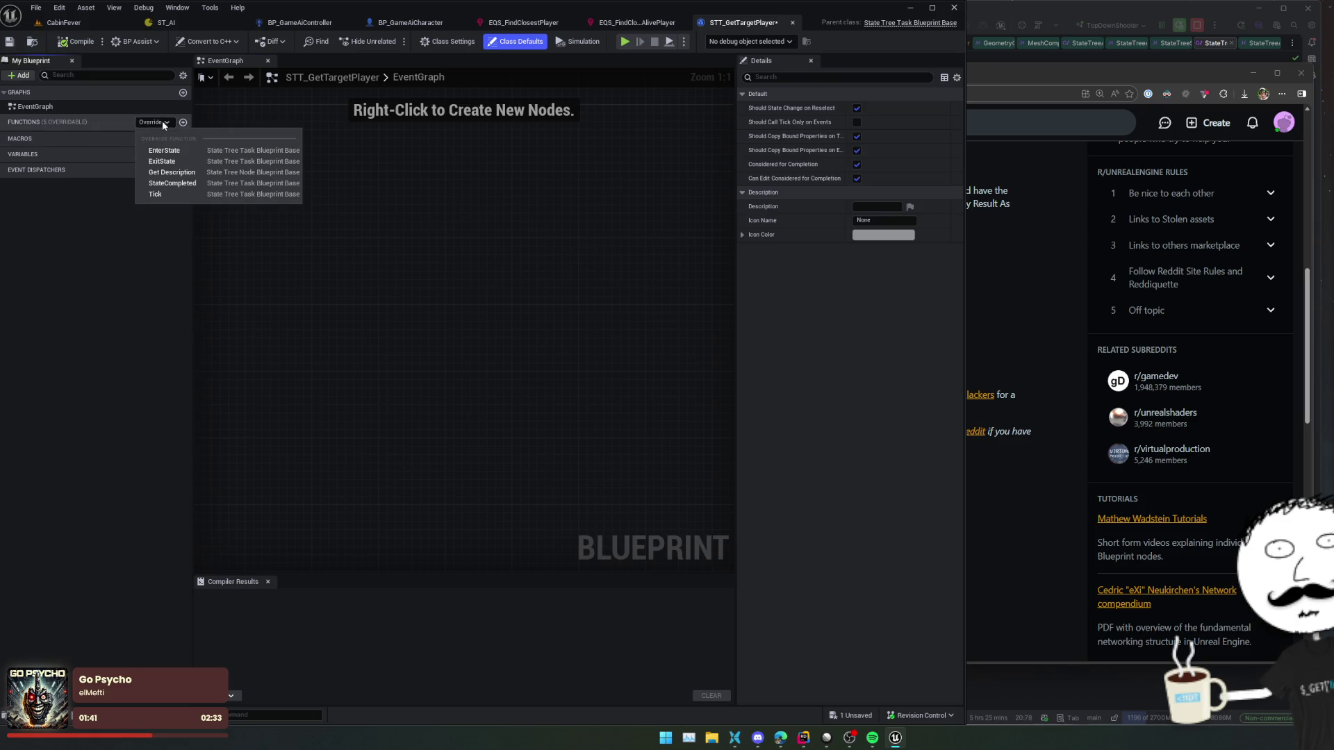
click(295, 152)
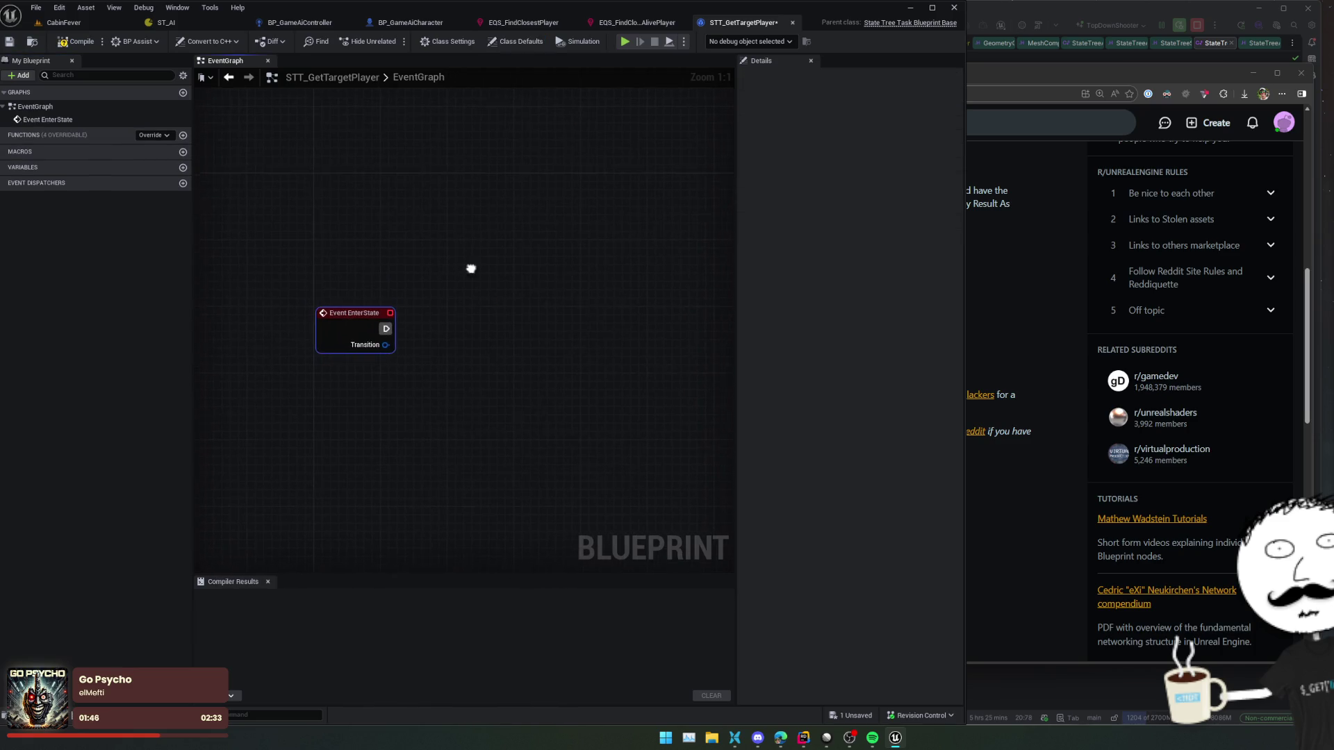
- Add a Run EQSQuery node and wire EnterState's execution into it
right_click(453, 336)
text(eqs)
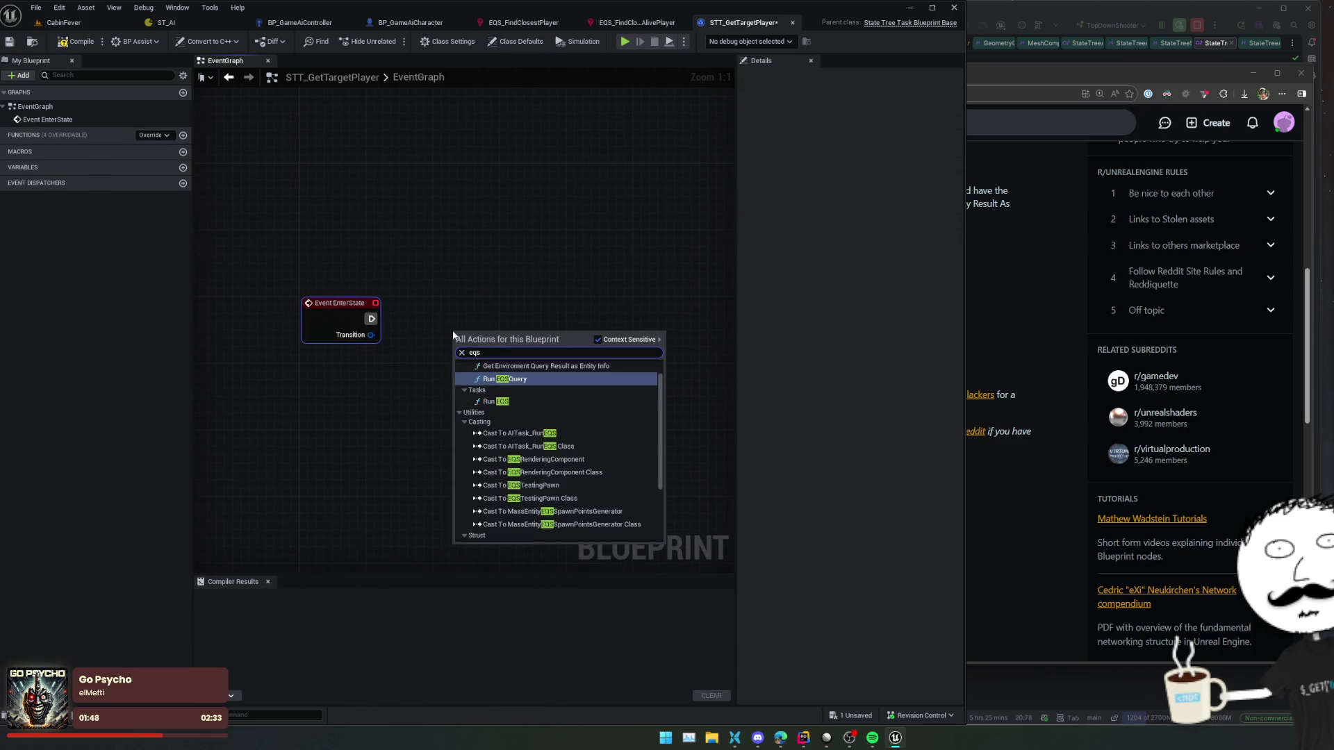
key(Escape)
mouse_move(452, 331)
mouse_down()
mouse_move(444, 314)
mouse_move(450, 335)
mouse_move(421, 367)
mouse_up()
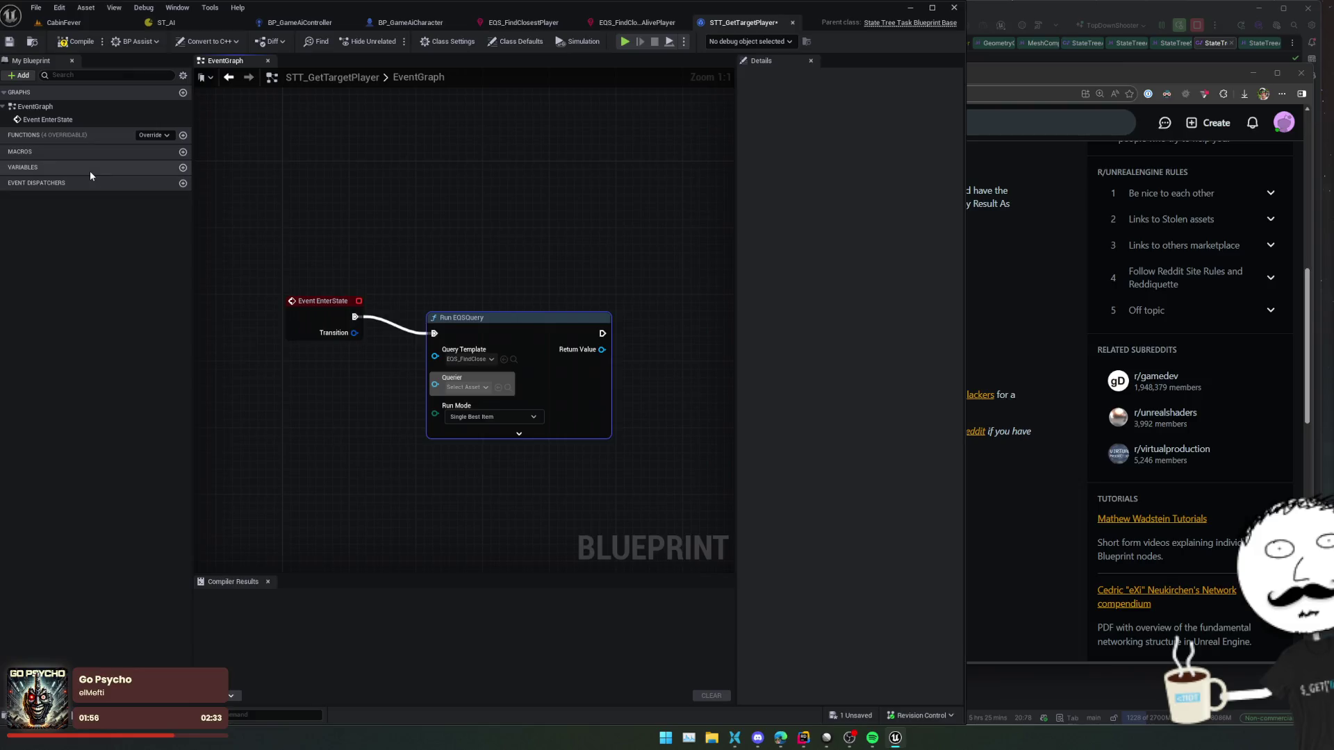
- Add a new Boolean variable, NewVar, to the task
click(183, 76)
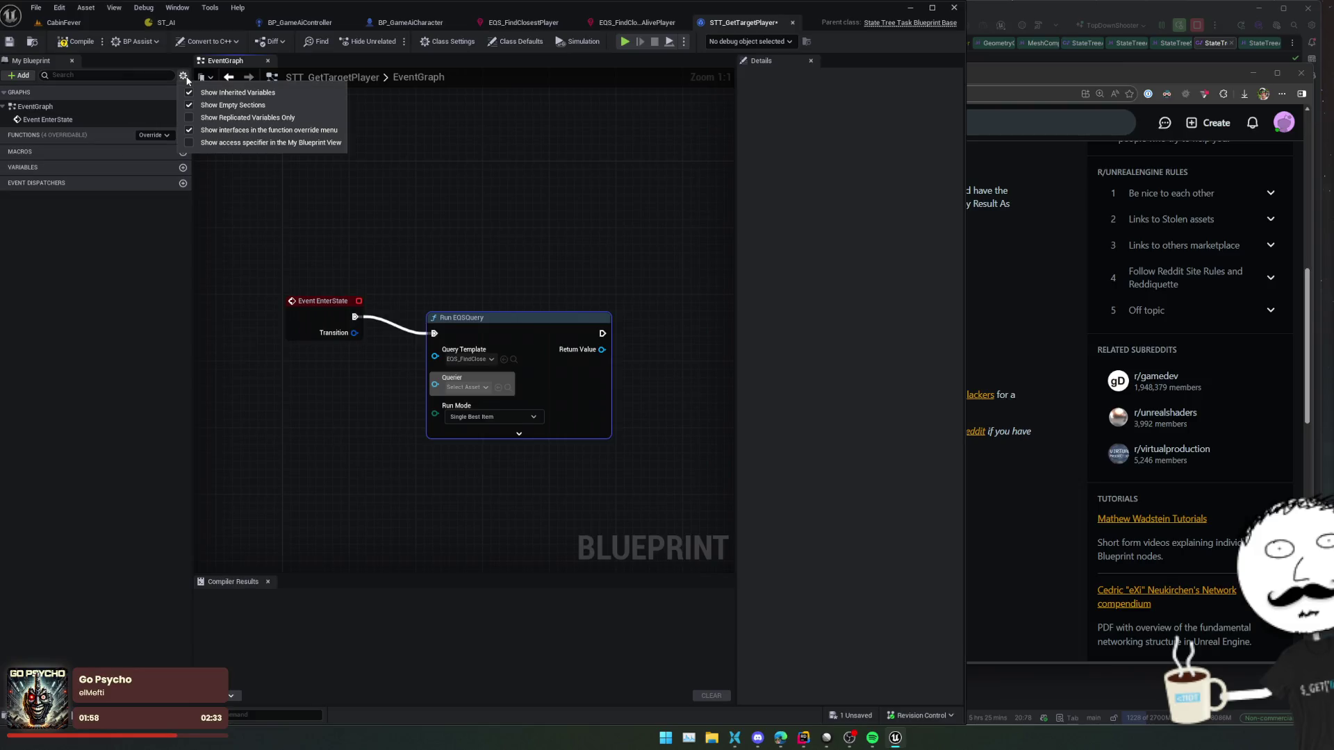
click(186, 79)
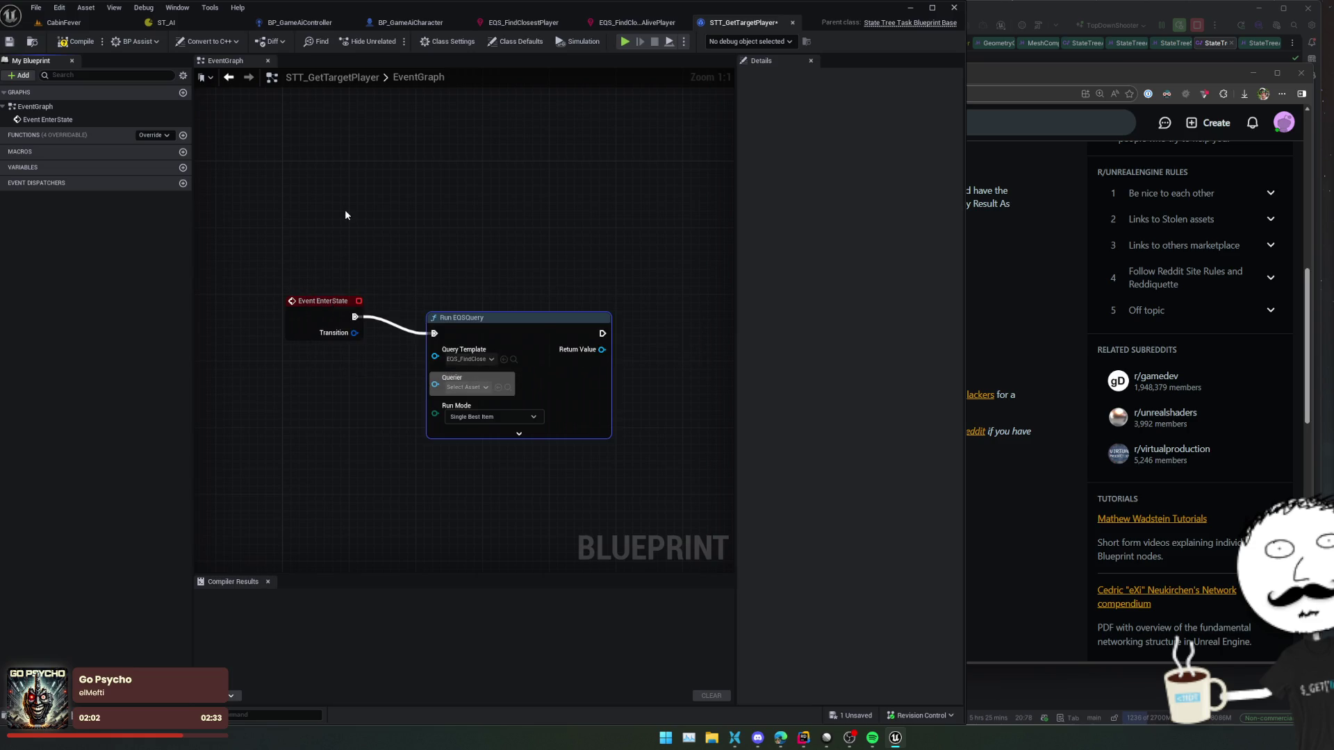
click(182, 167)
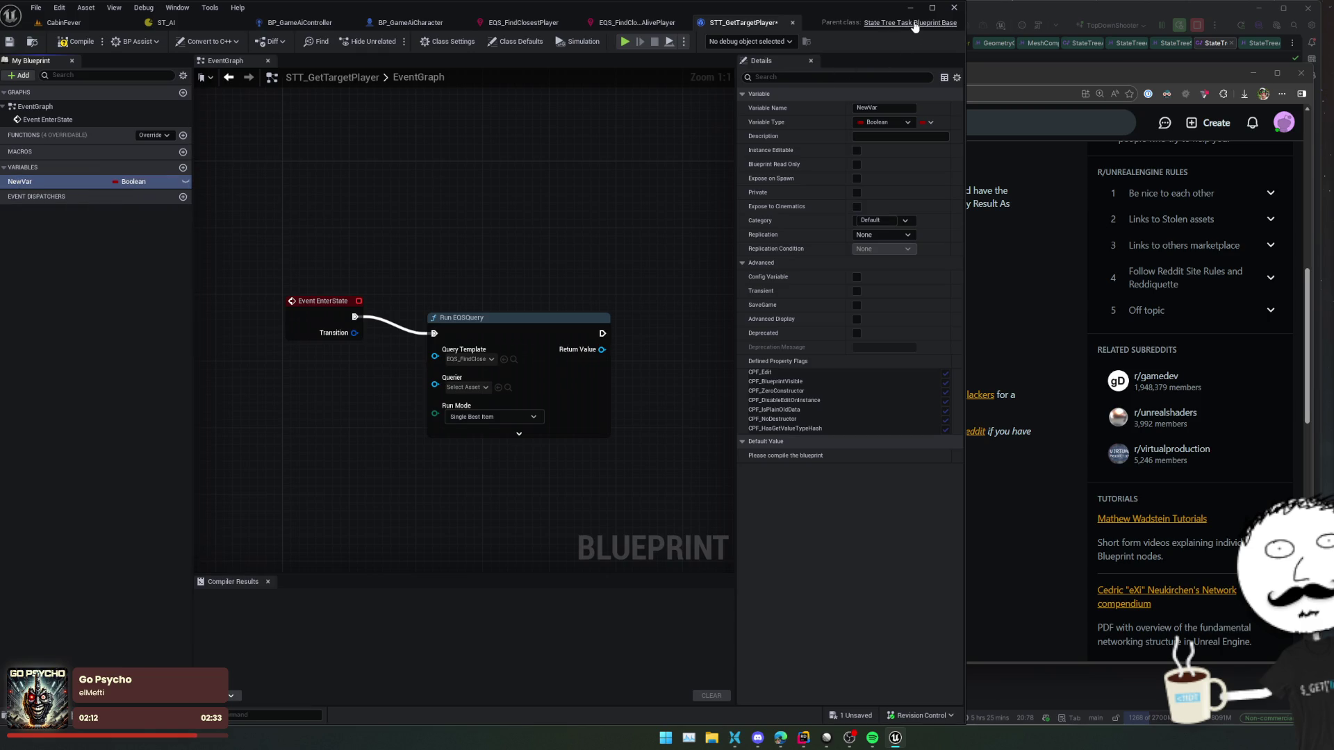
key(alt+Tab)
- Read through StateTreeTaskBlueprintBase.h in Rider, examining the bShouldCopyBoundPropertiesOnTick flag
scroll(794, 330, down, 5)
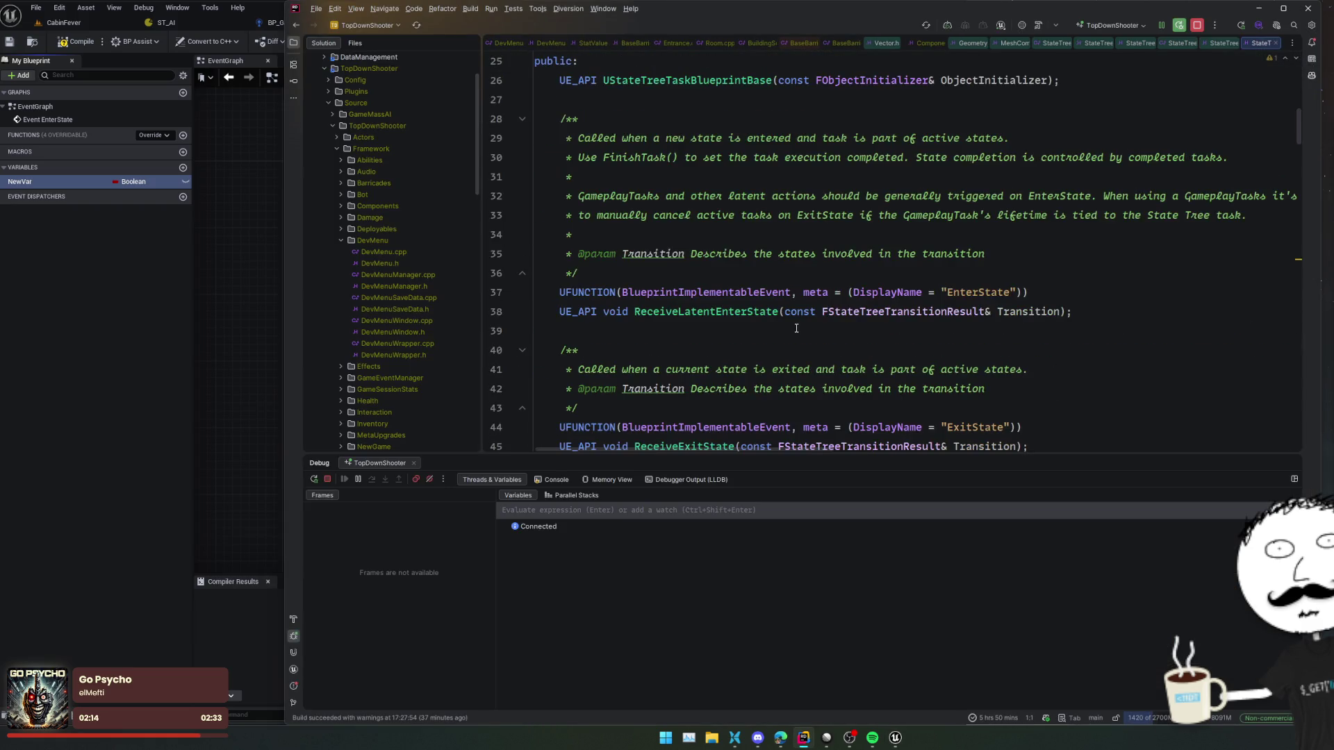
scroll(797, 327, down, 20)
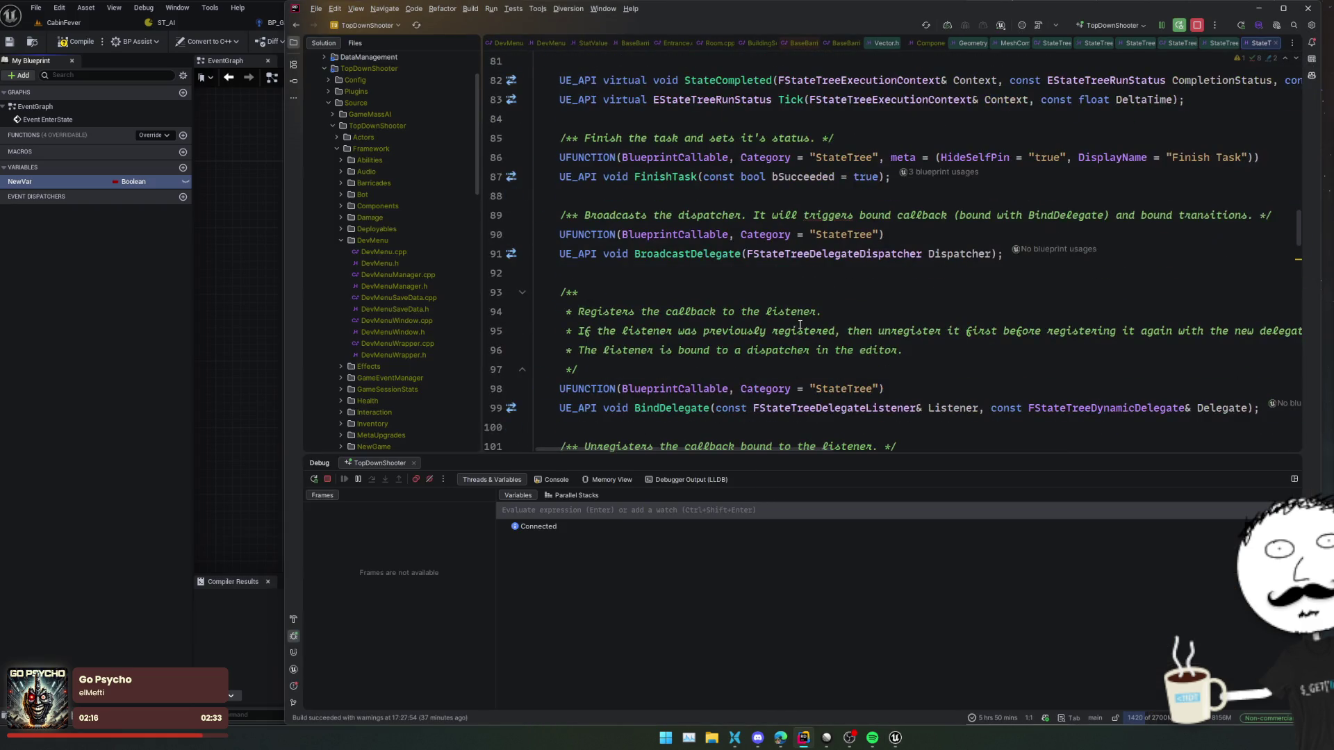
scroll(799, 325, down, 8)
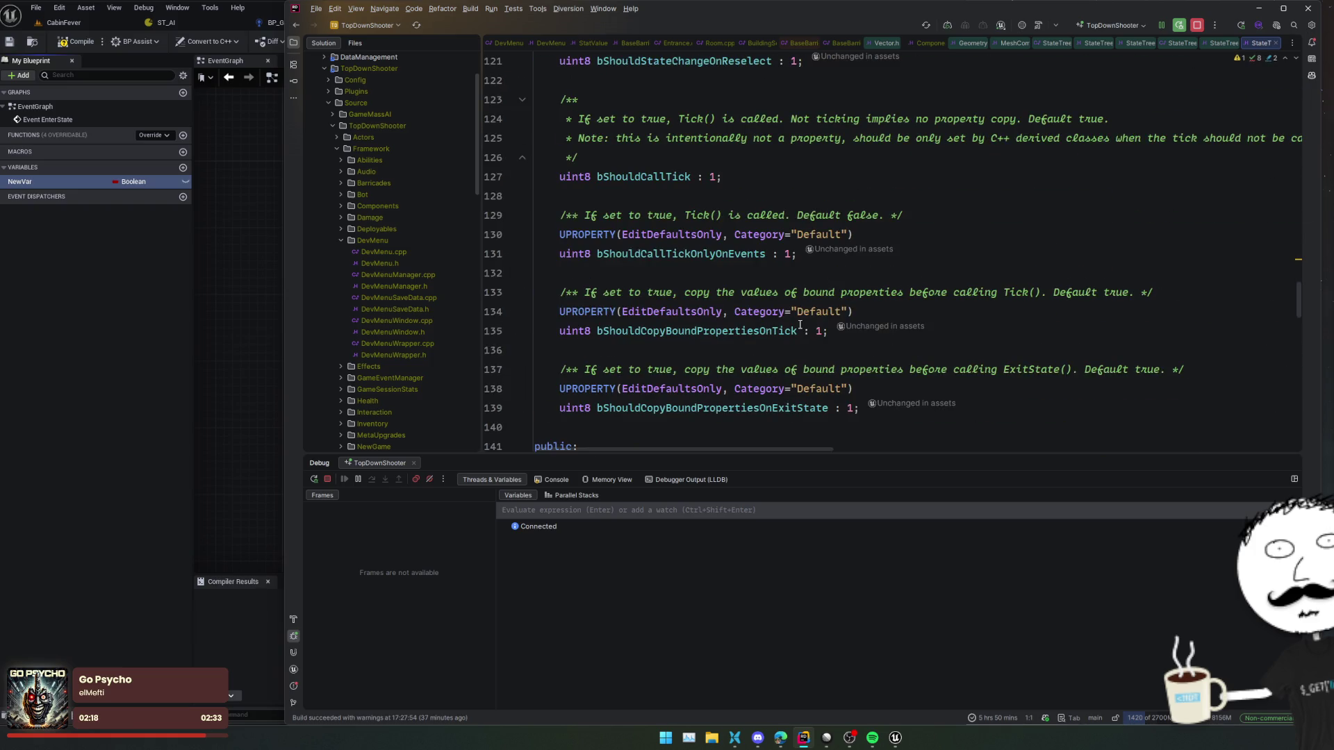
click(771, 331)
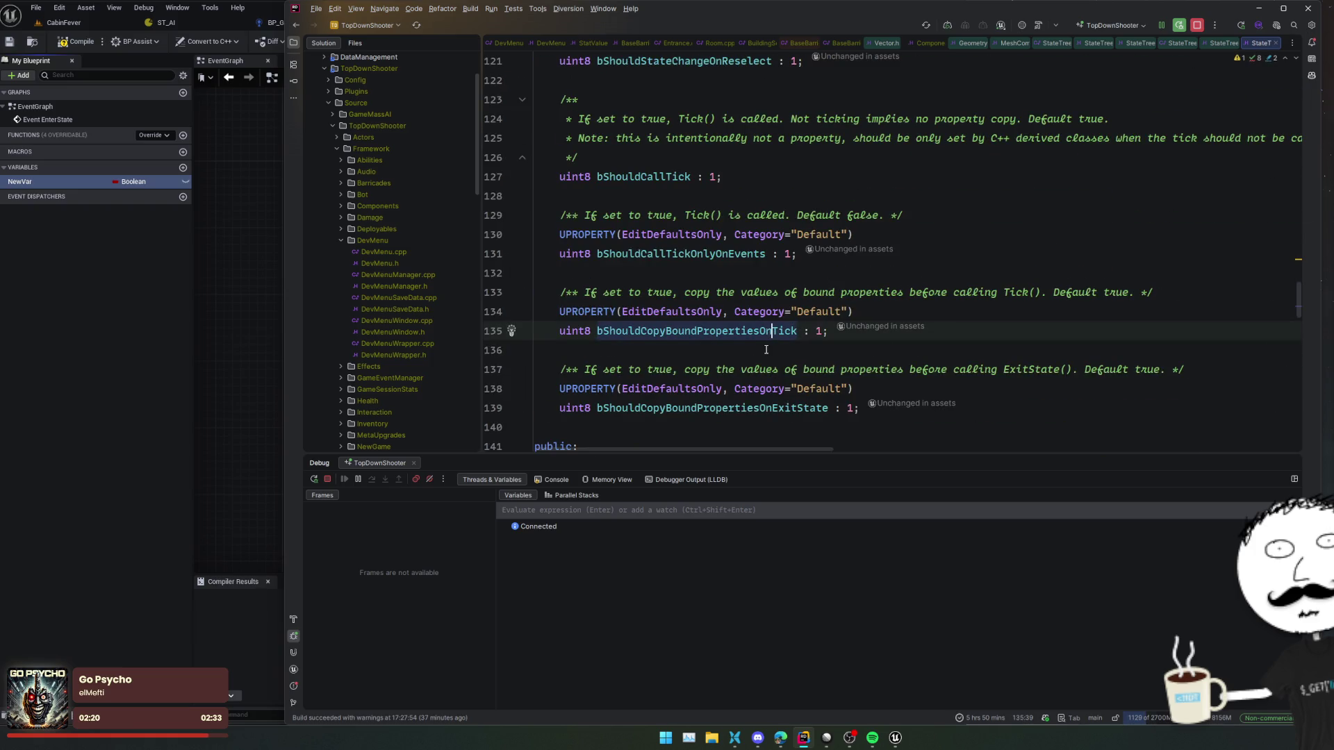
scroll(737, 338, down, 1)
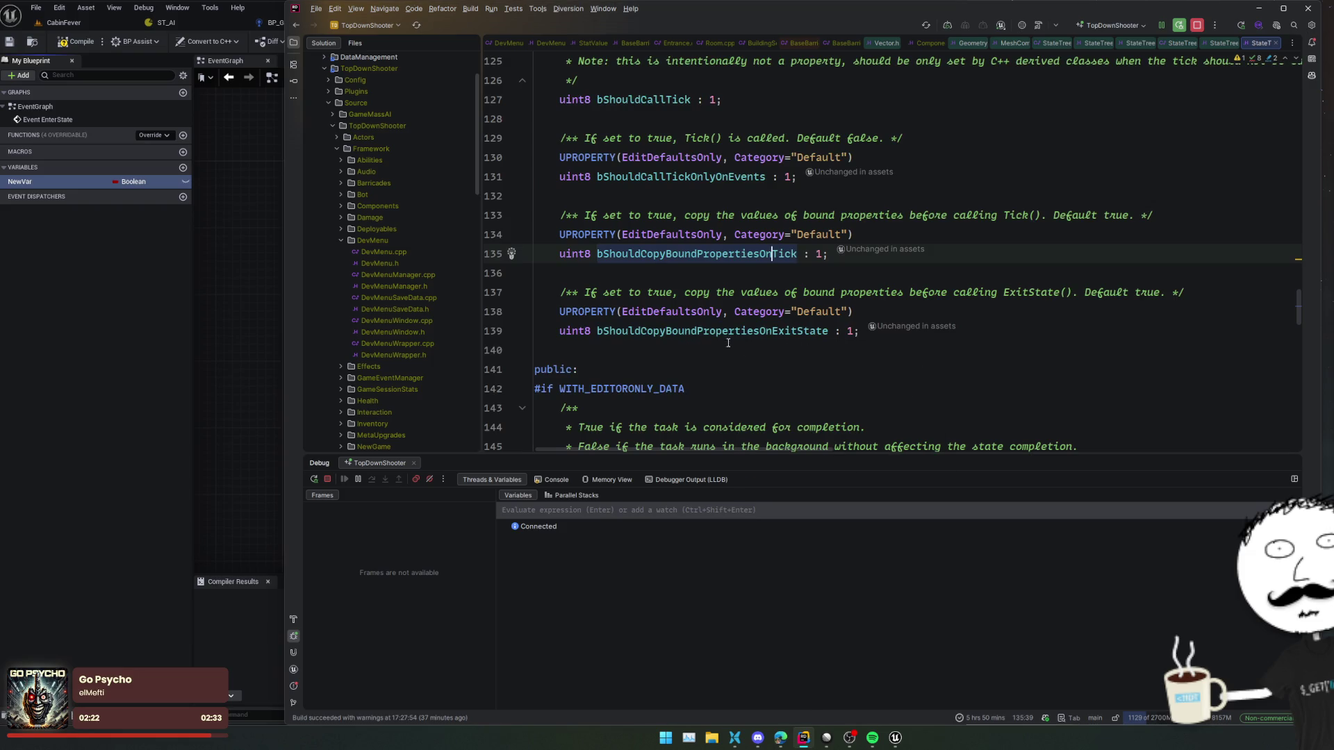
scroll(728, 343, up, 1)
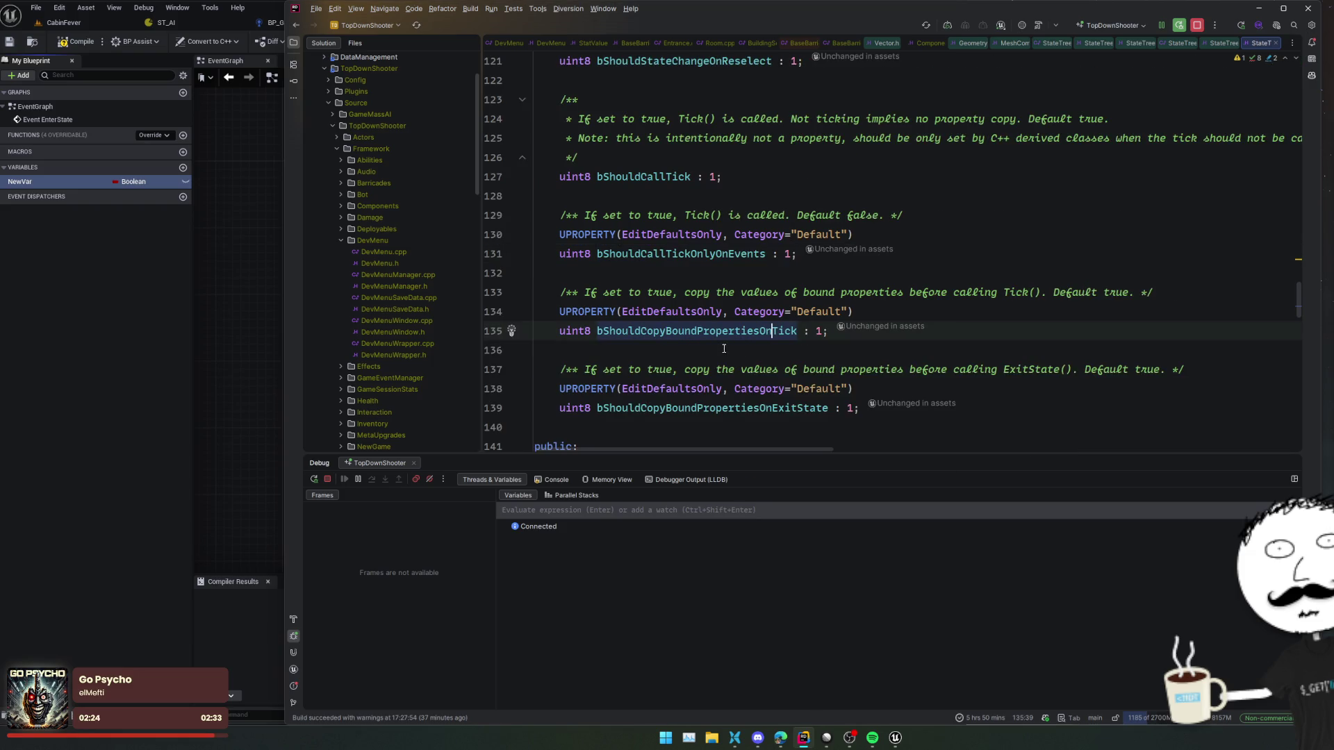
scroll(723, 349, up, 2)
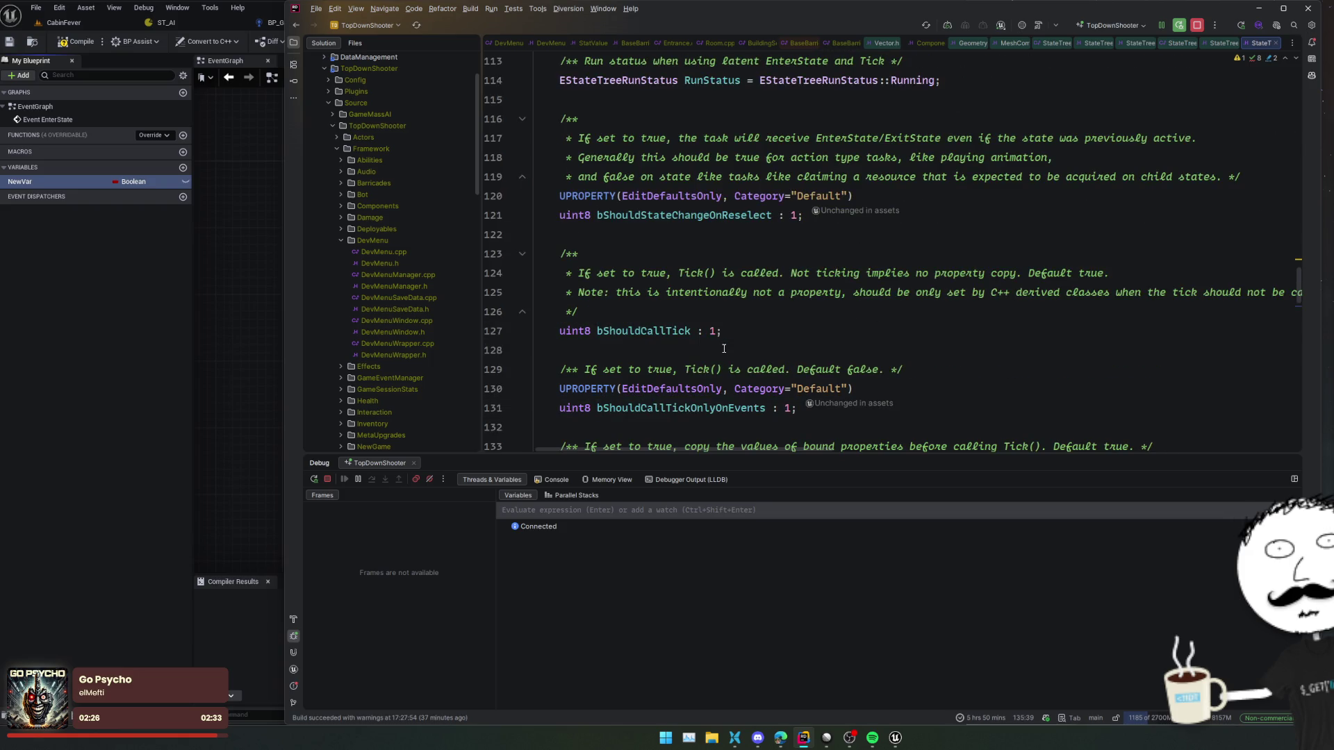
scroll(723, 348, up, 1)
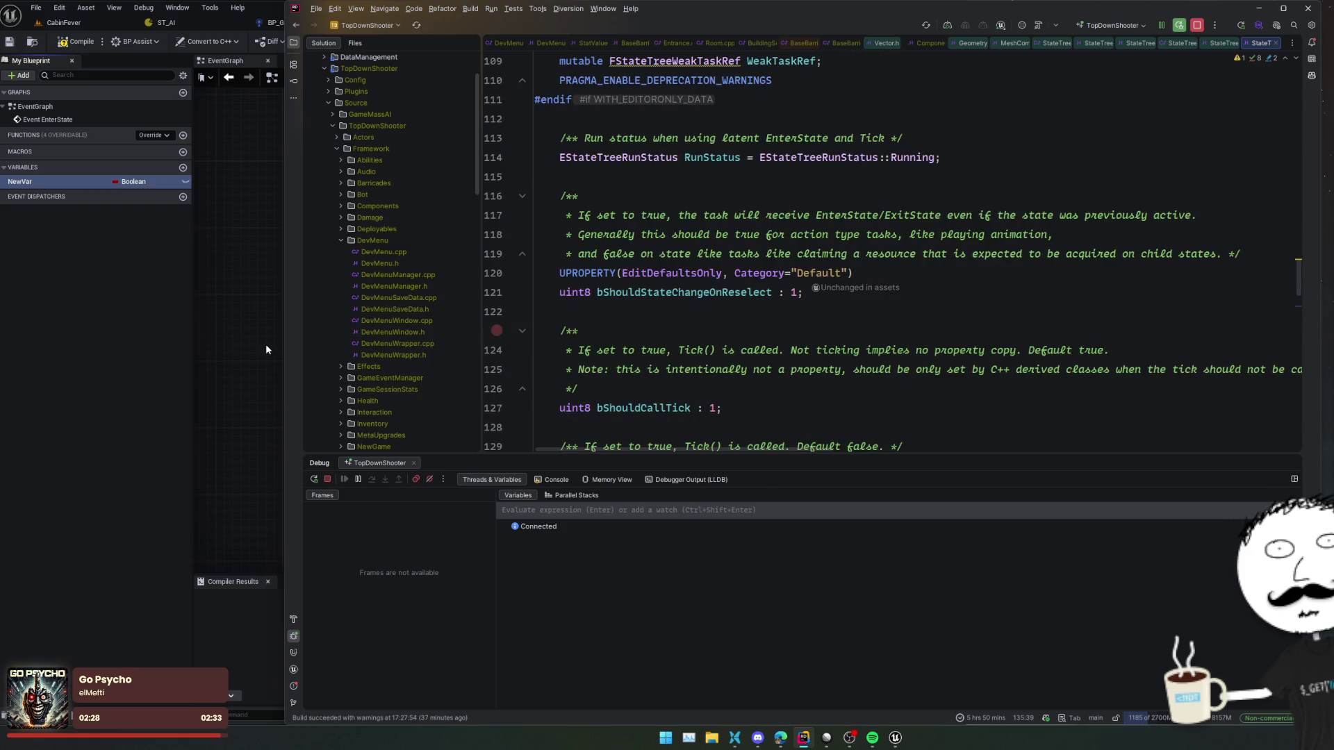
click(77, 181)
- Rename the new variable to AI and make it a BP Game AI Character reference
click(77, 179)
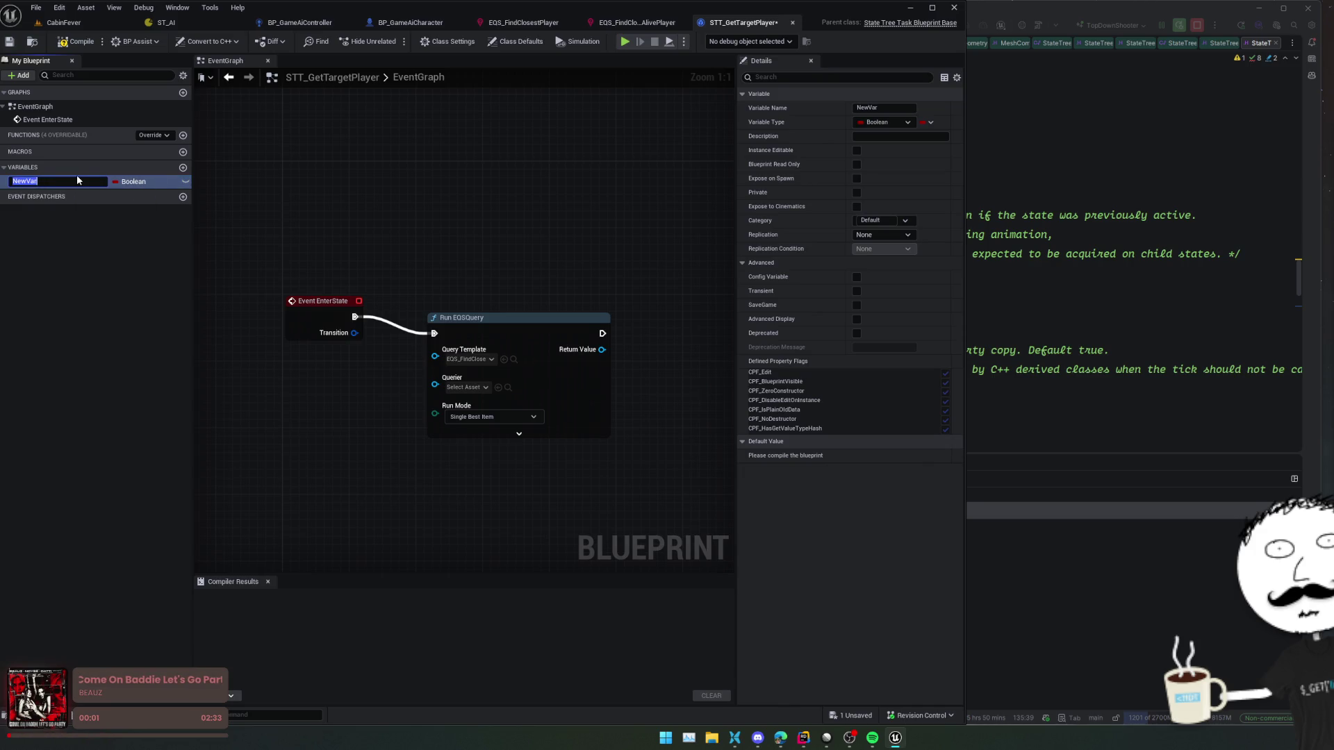
key(BackSpace)
text(AI)
key(Return)
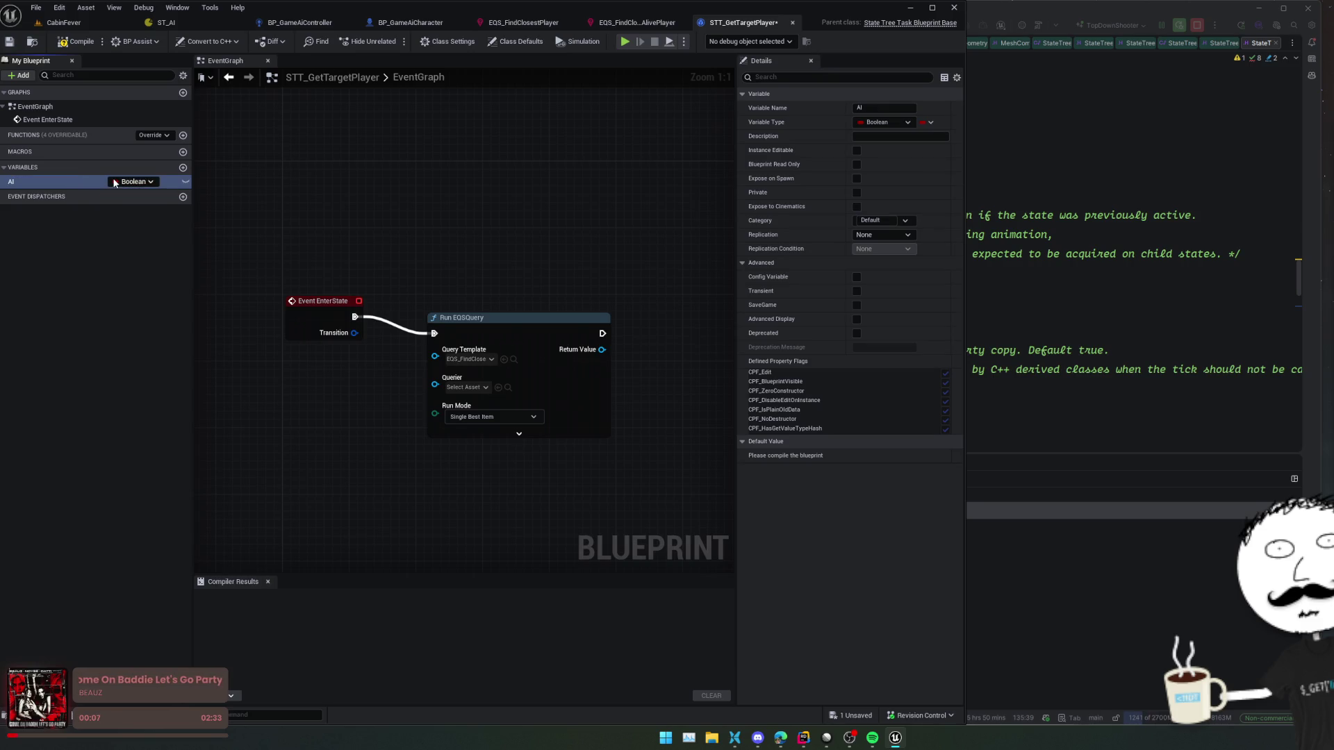
click(125, 182)
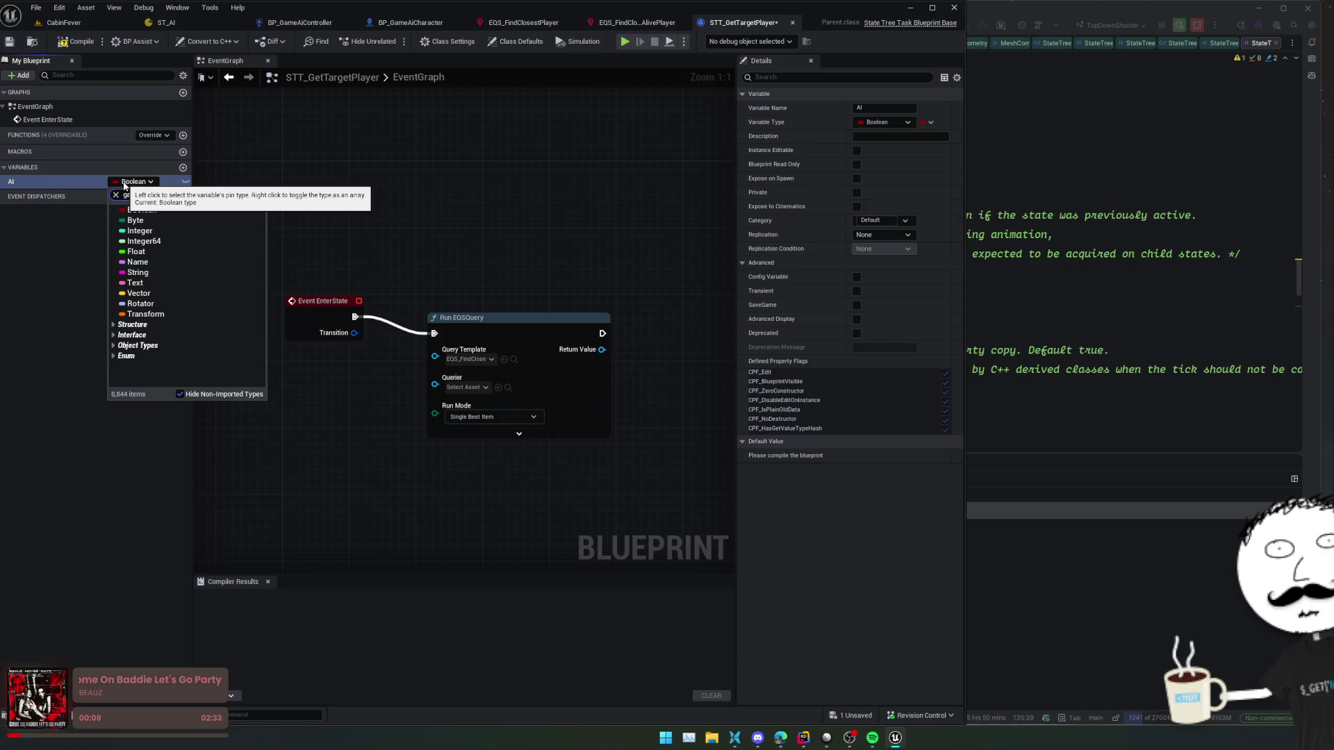
mouse_move(159, 203)
click(187, 220)
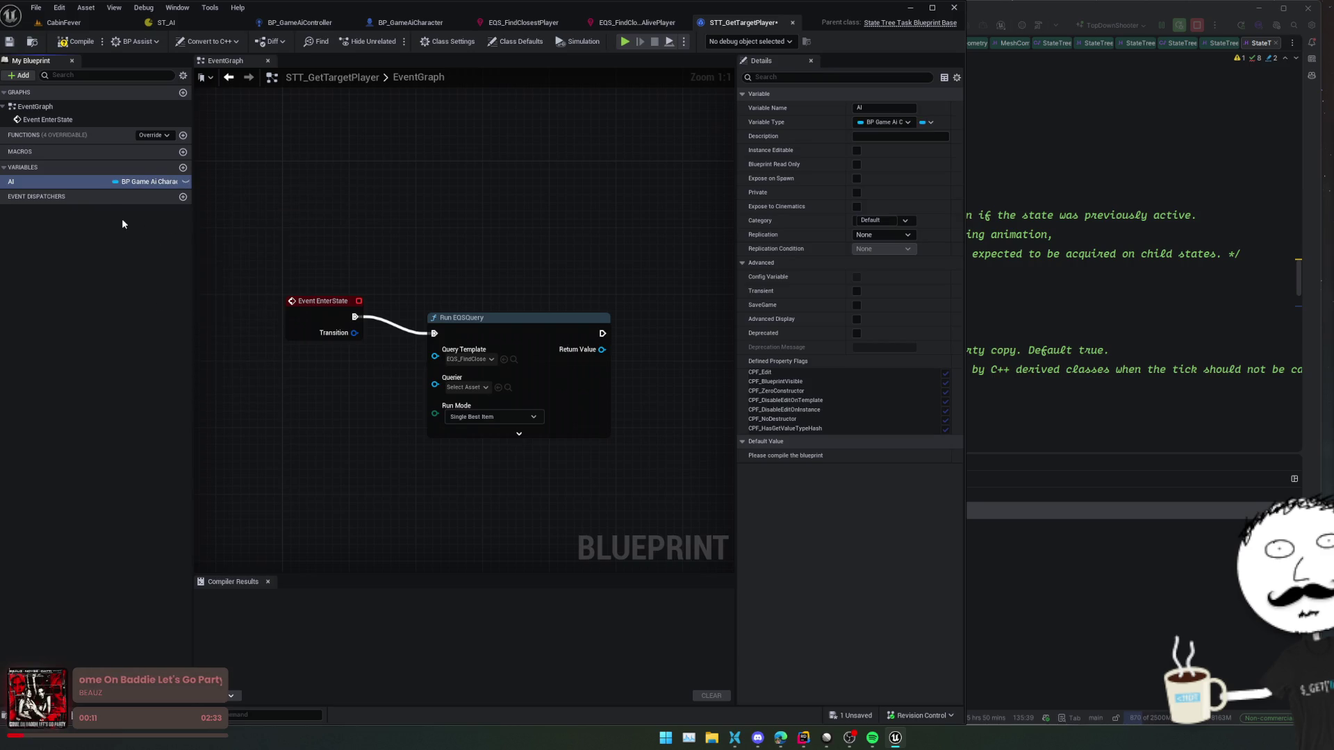
- Put the AI variable in the Input category and save the blueprint
right_click(37, 181)
click(151, 207)
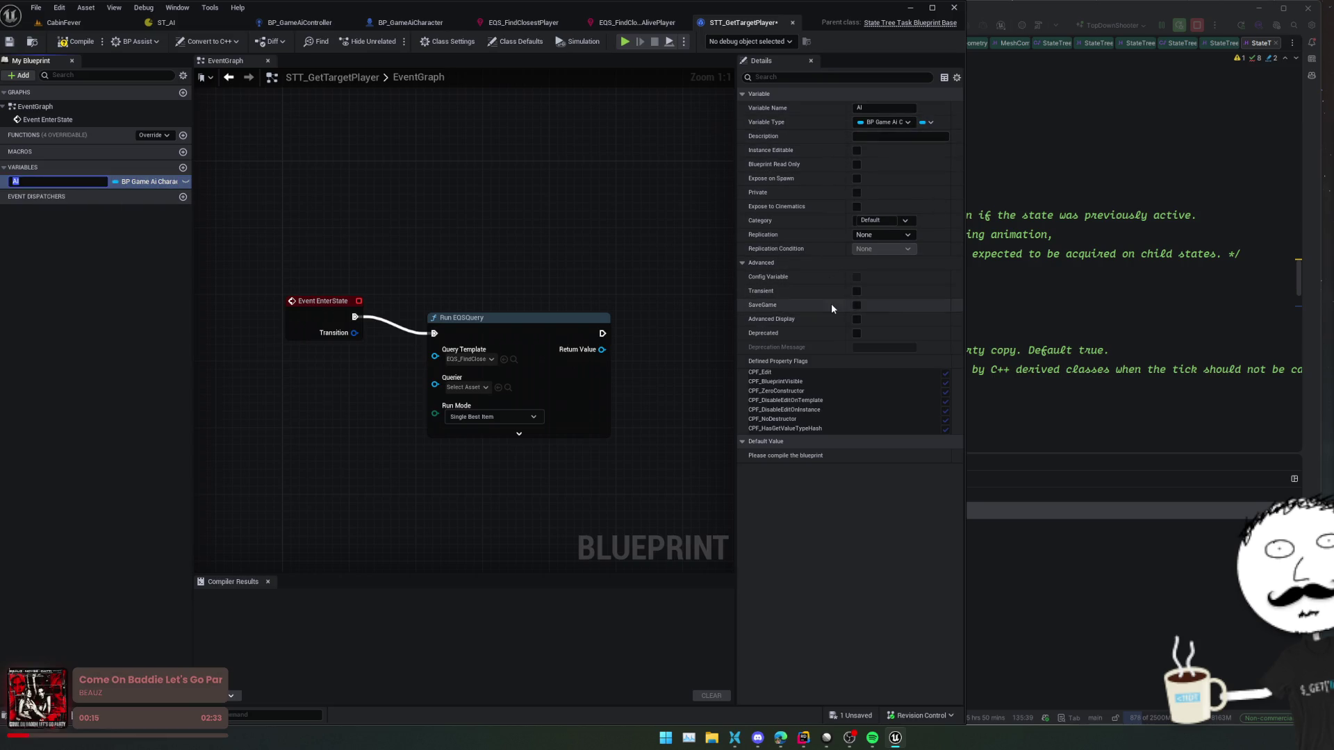
click(887, 223)
text(Inp)
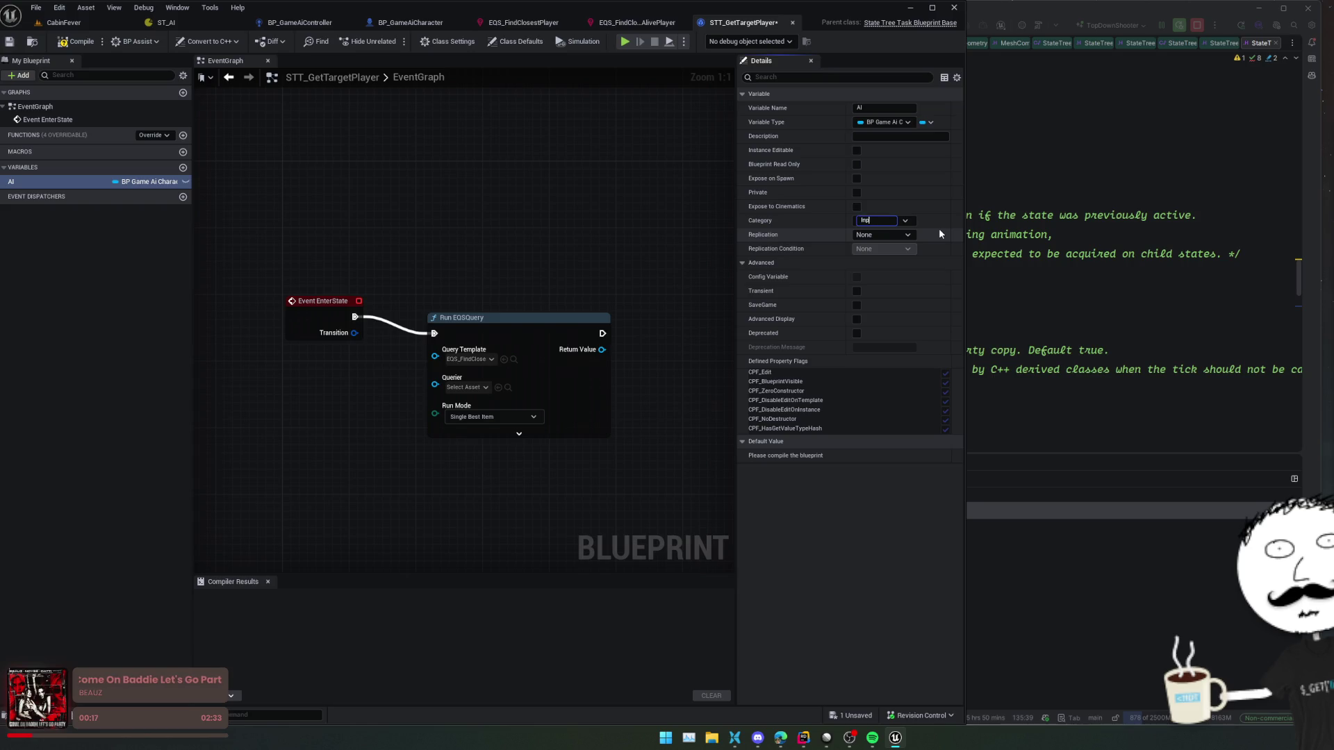
text(ut)
key(Return)
key(ctrl+s)
- Wire a Get AI node into Run EQSQuery's Querier and collapse the advanced pins
mouse_move(36, 200)
mouse_down()
mouse_move(313, 372)
mouse_move(415, 364)
mouse_move(435, 384)
mouse_up()
click(330, 393)
click(462, 410)
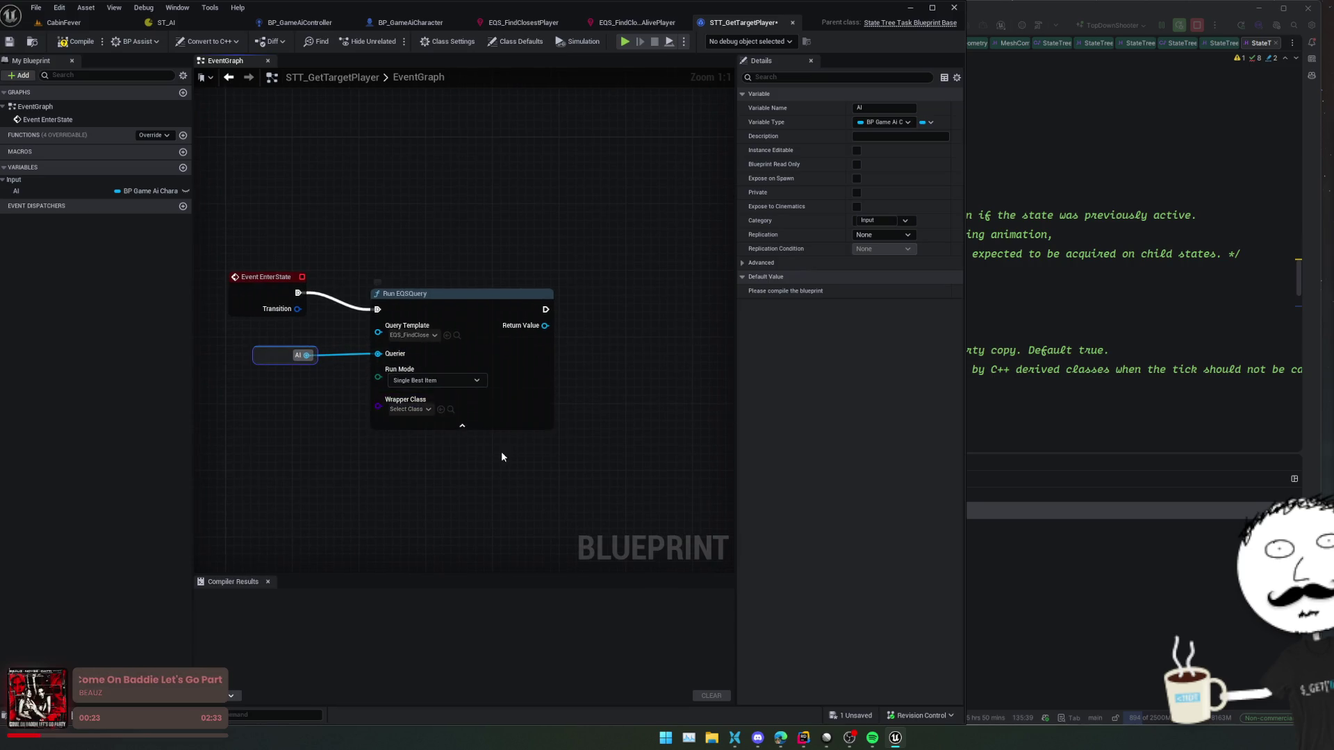
click(404, 395)
click(345, 419)
click(441, 410)
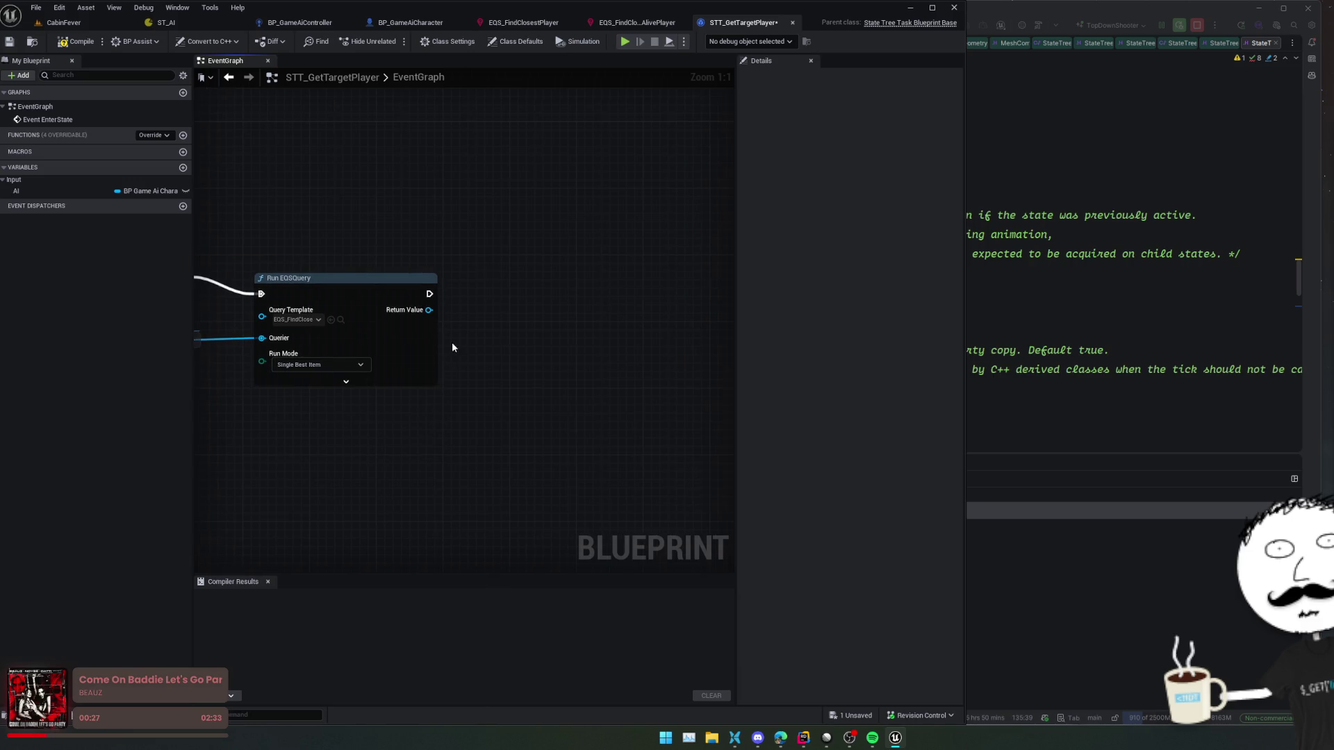
- Bind the query's OnQueryFinished to a new custom event named OnResults and save
drag(403, 318, 460, 319)
text(bind)
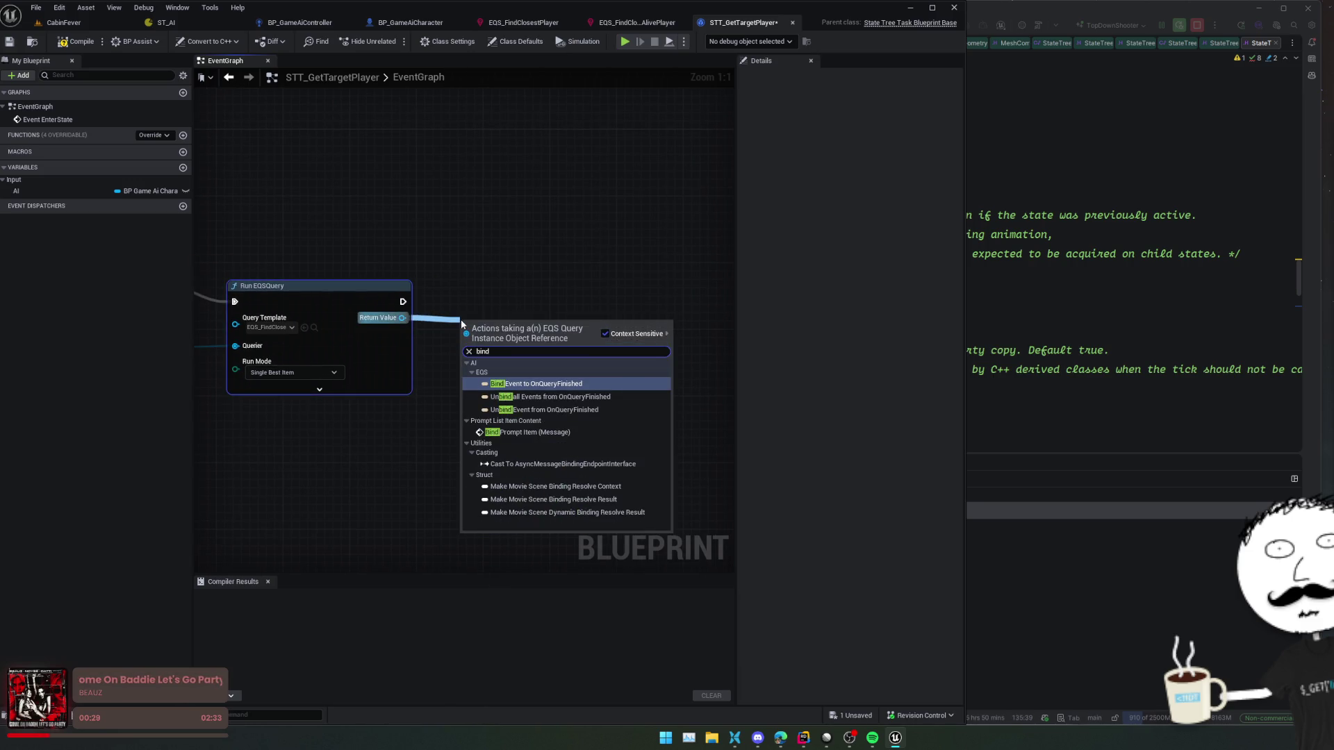
key(Return)
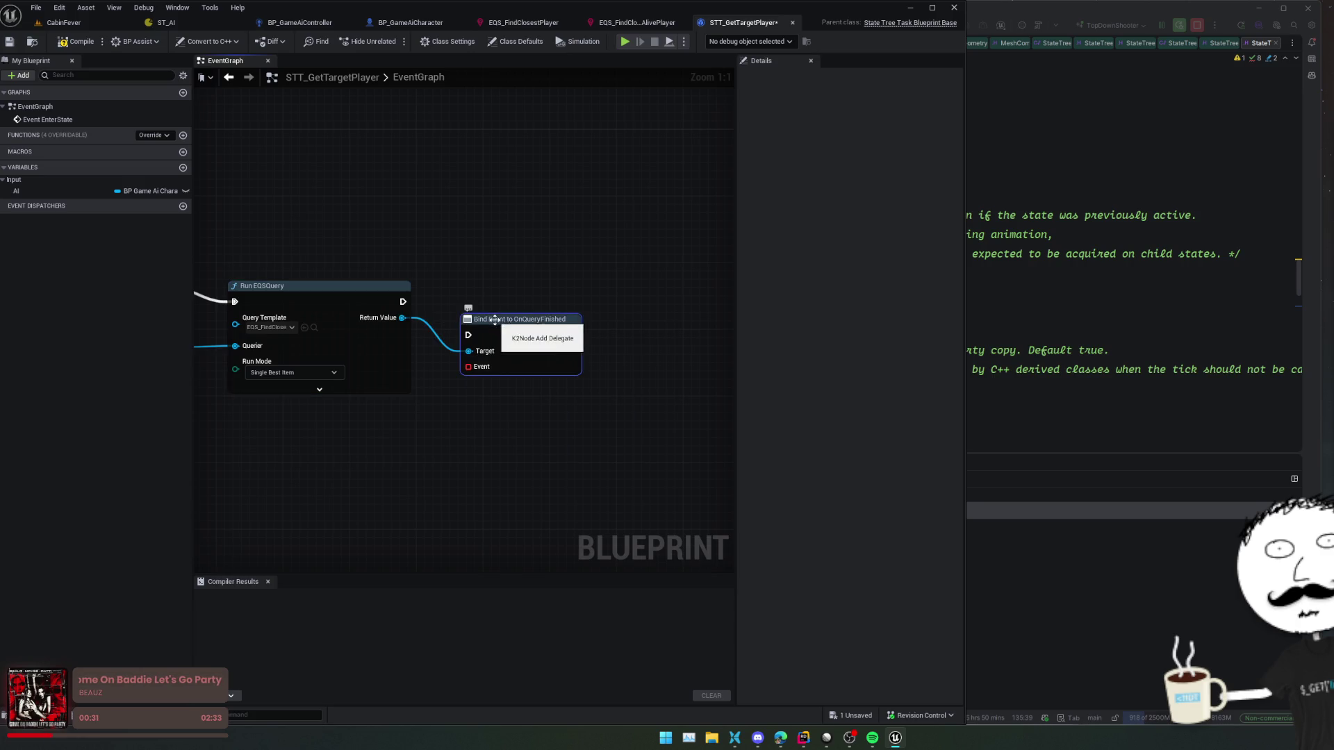
drag(503, 329, 510, 370)
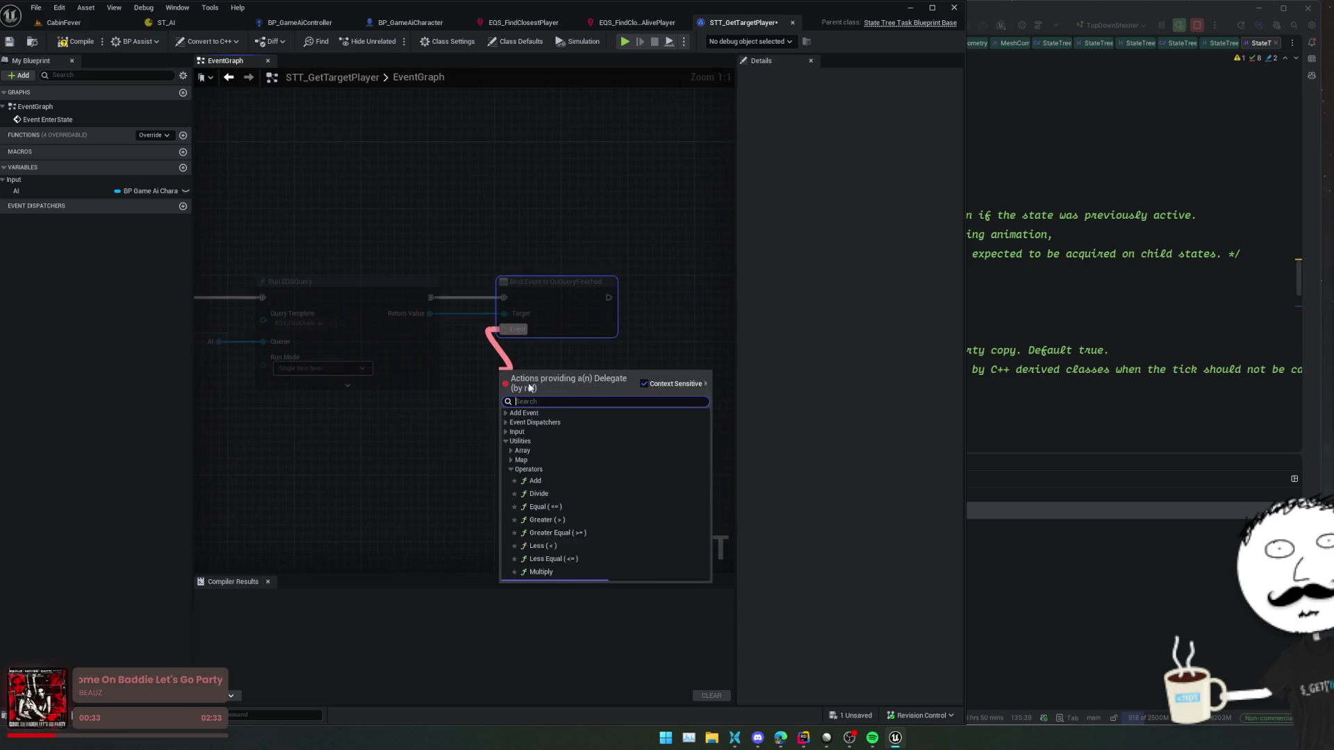
click(541, 415)
click(540, 430)
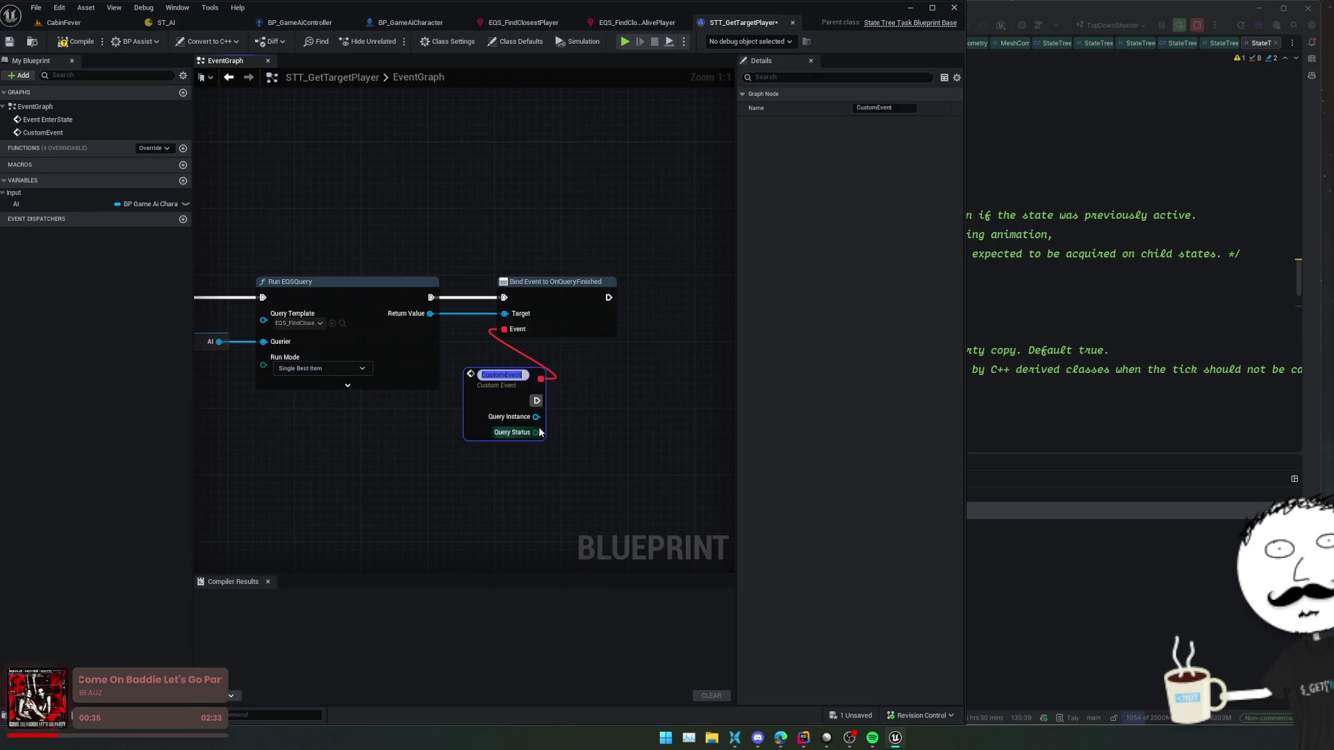
text(On)
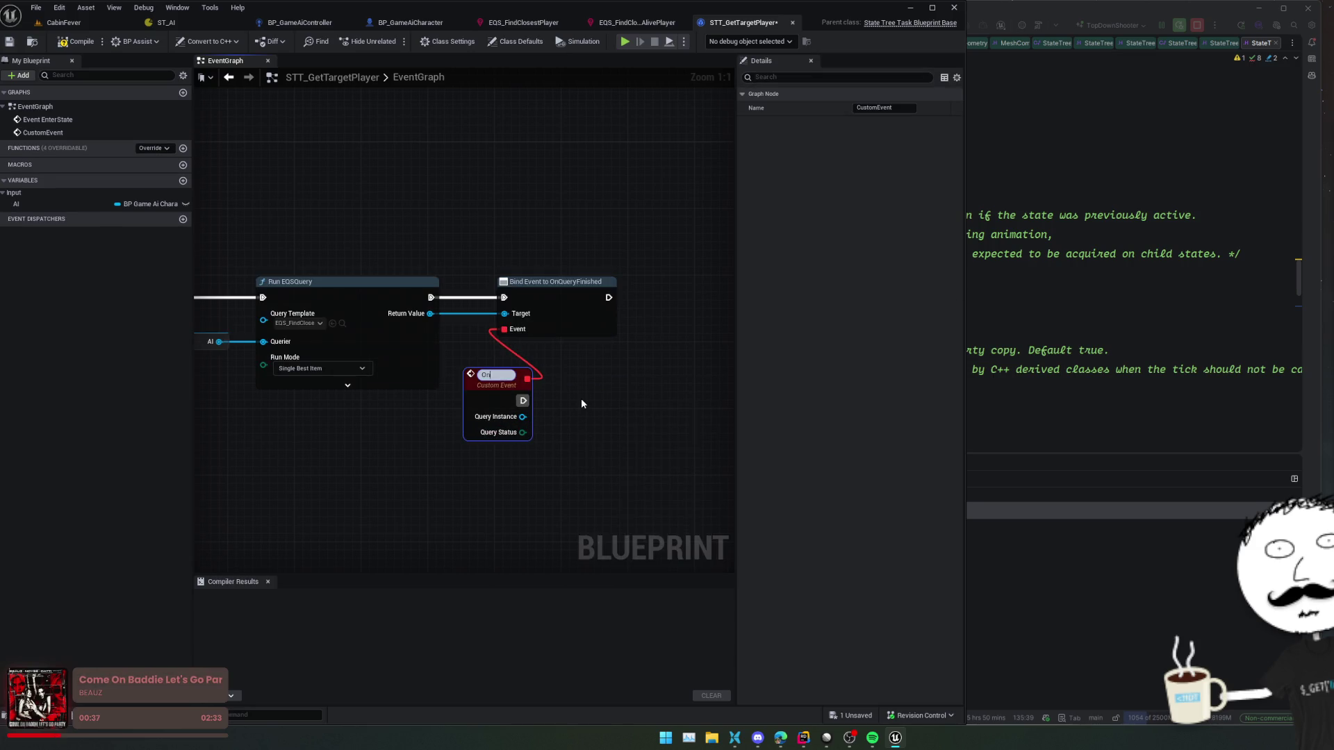
text(Results)
key(Return)
key(ctrl+s)
- Call Get Query Results as Actors from OnResults, save, and open BT_Bot for reference
mouse_move(590, 384)
mouse_down()
mouse_move(518, 358)
mouse_move(460, 372)
mouse_move(500, 379)
mouse_up()
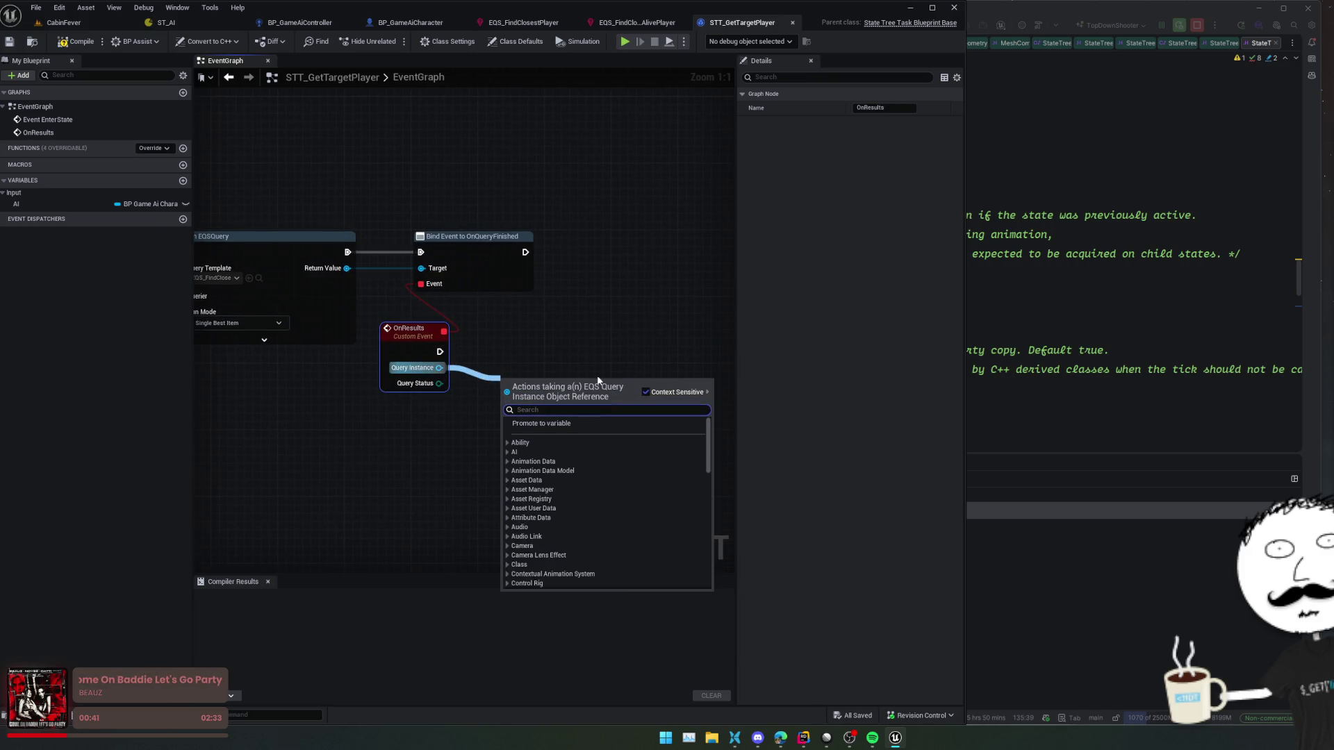
text(get)
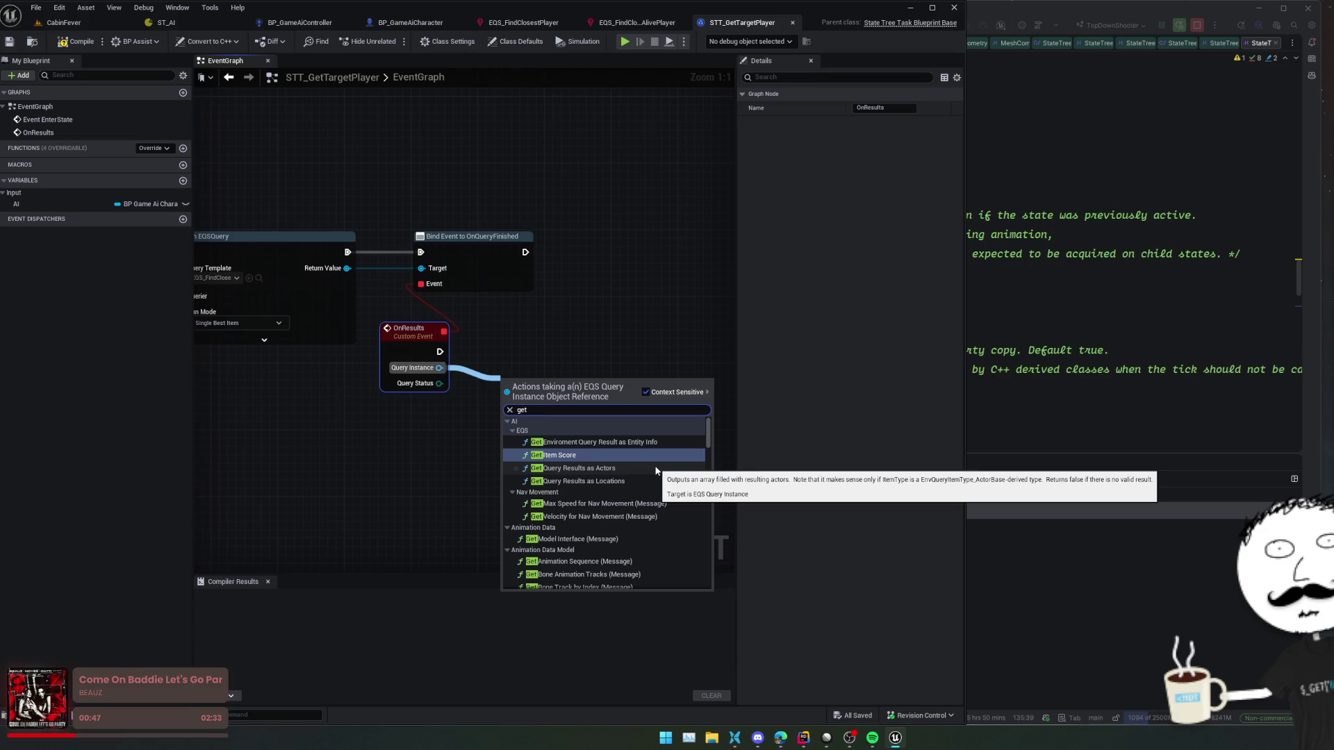
click(656, 471)
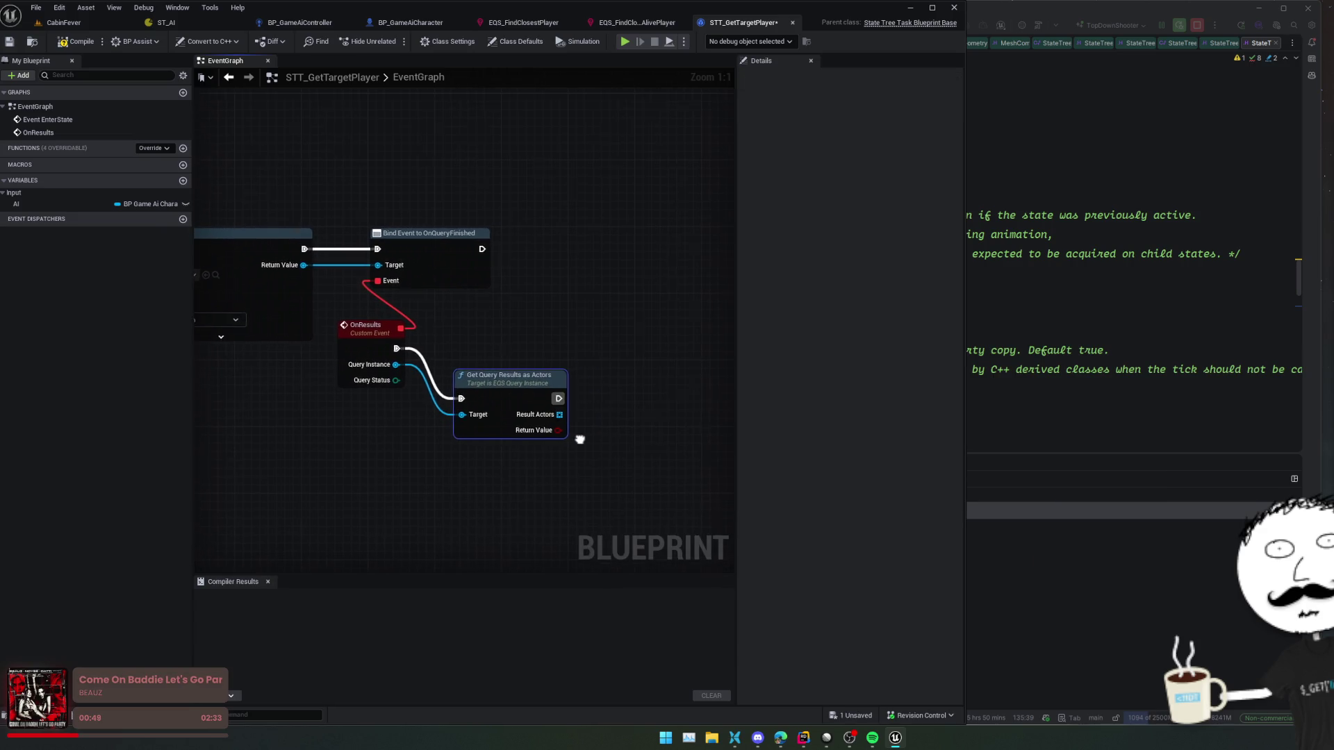
key(ctrl+s)
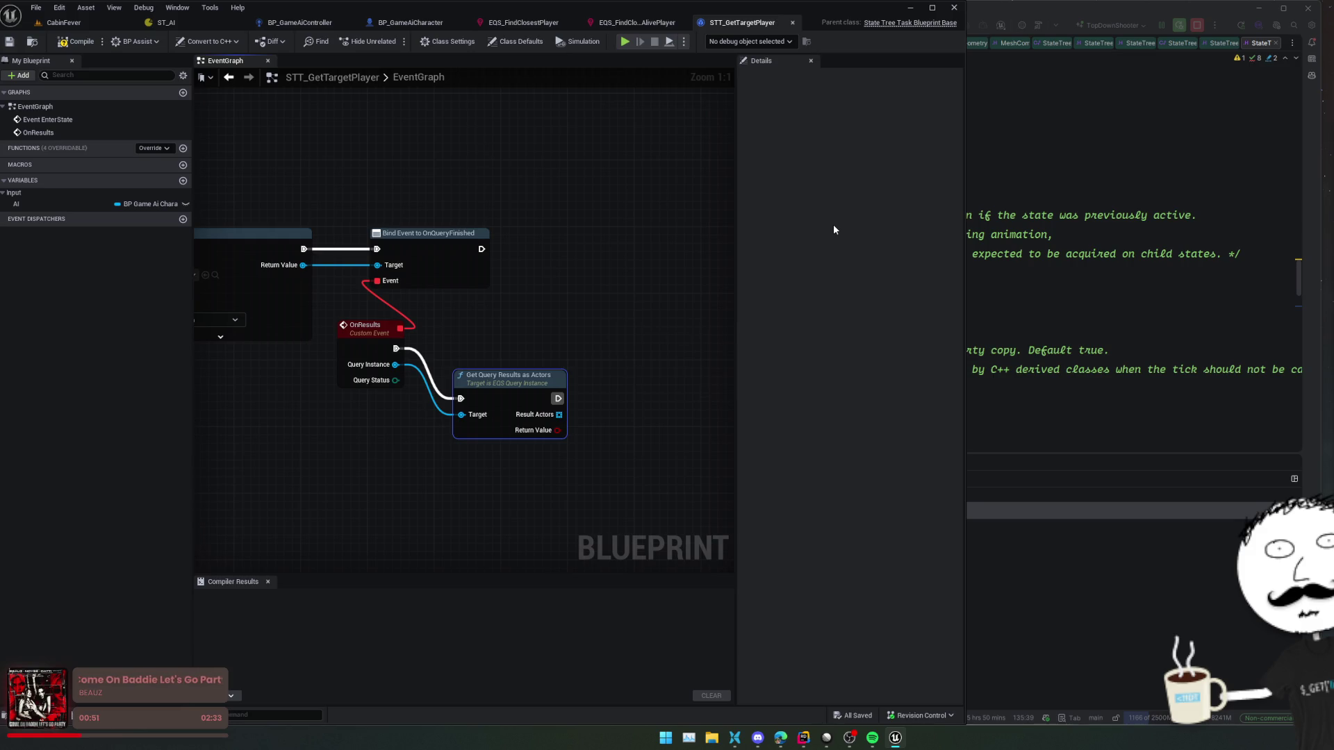
key(ctrl+p)
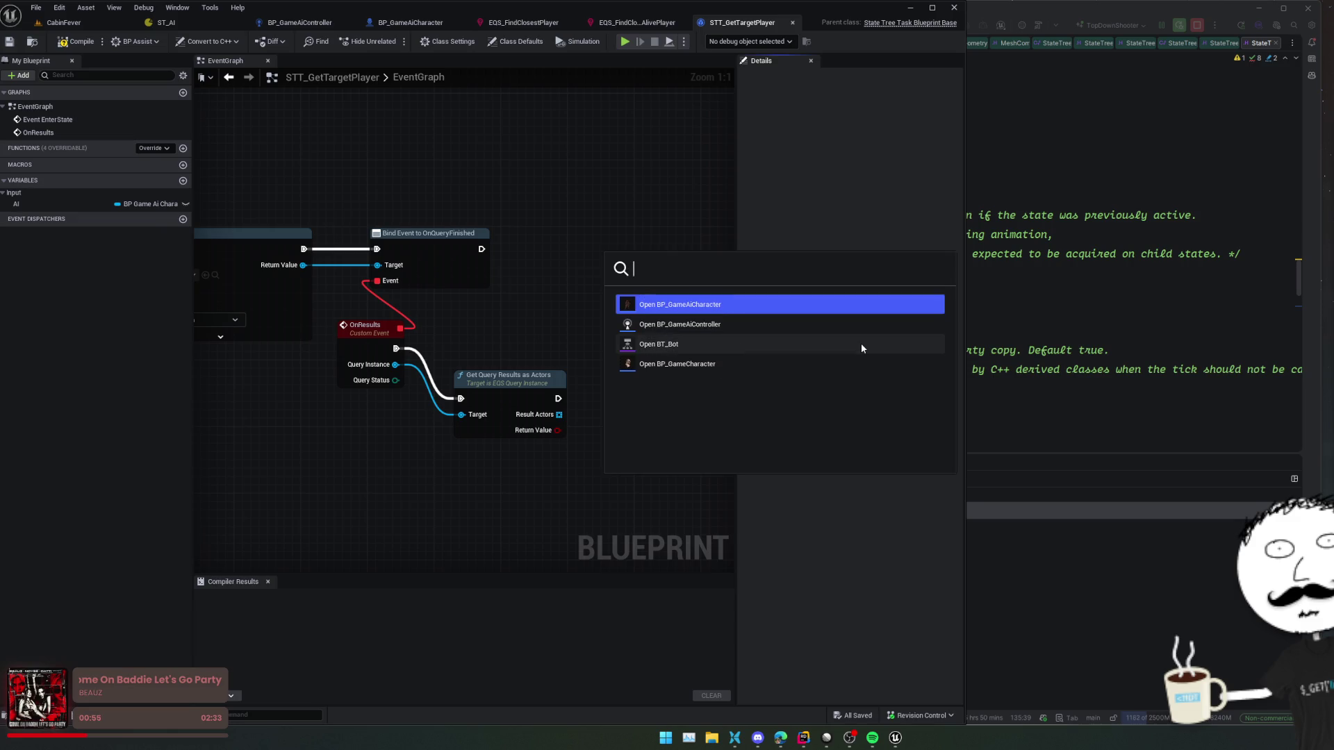
click(862, 345)
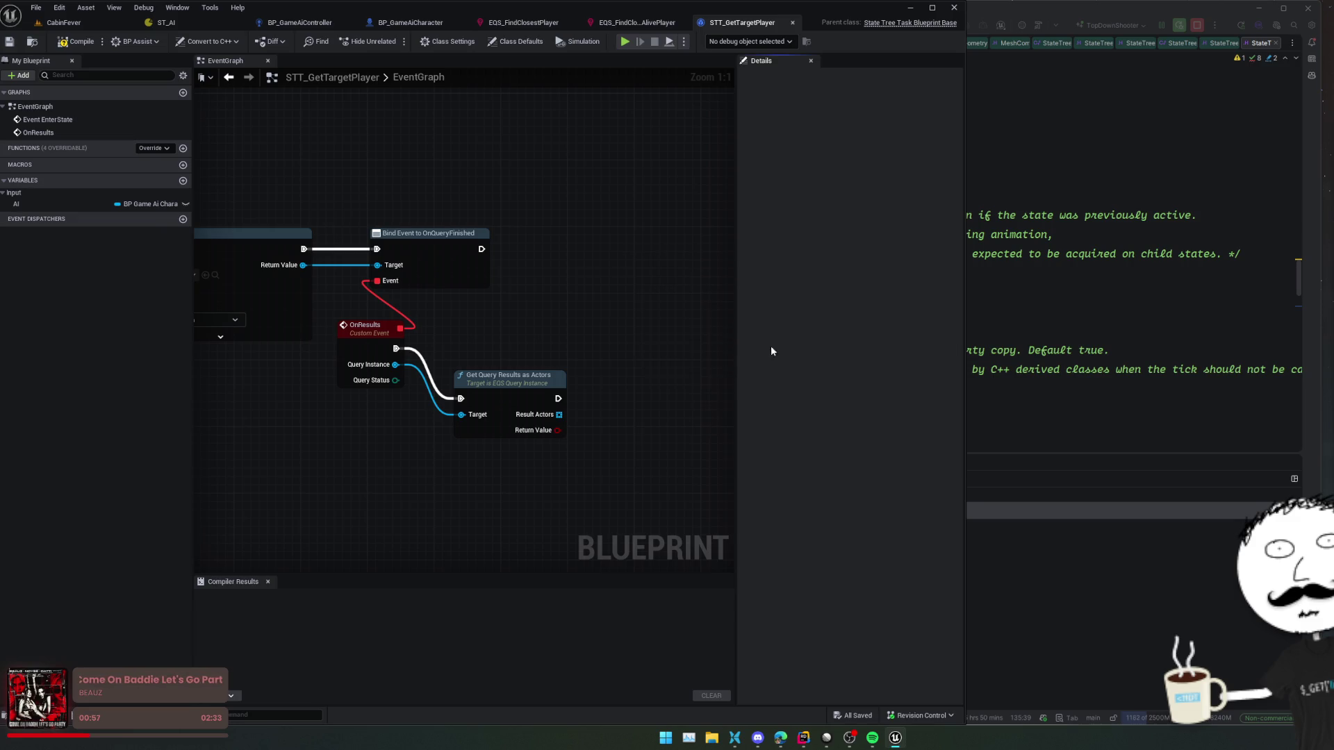
- Review the blackboard set and clear logic in BTS_DetectPlayer, then close it
drag(390, 184, 417, 309)
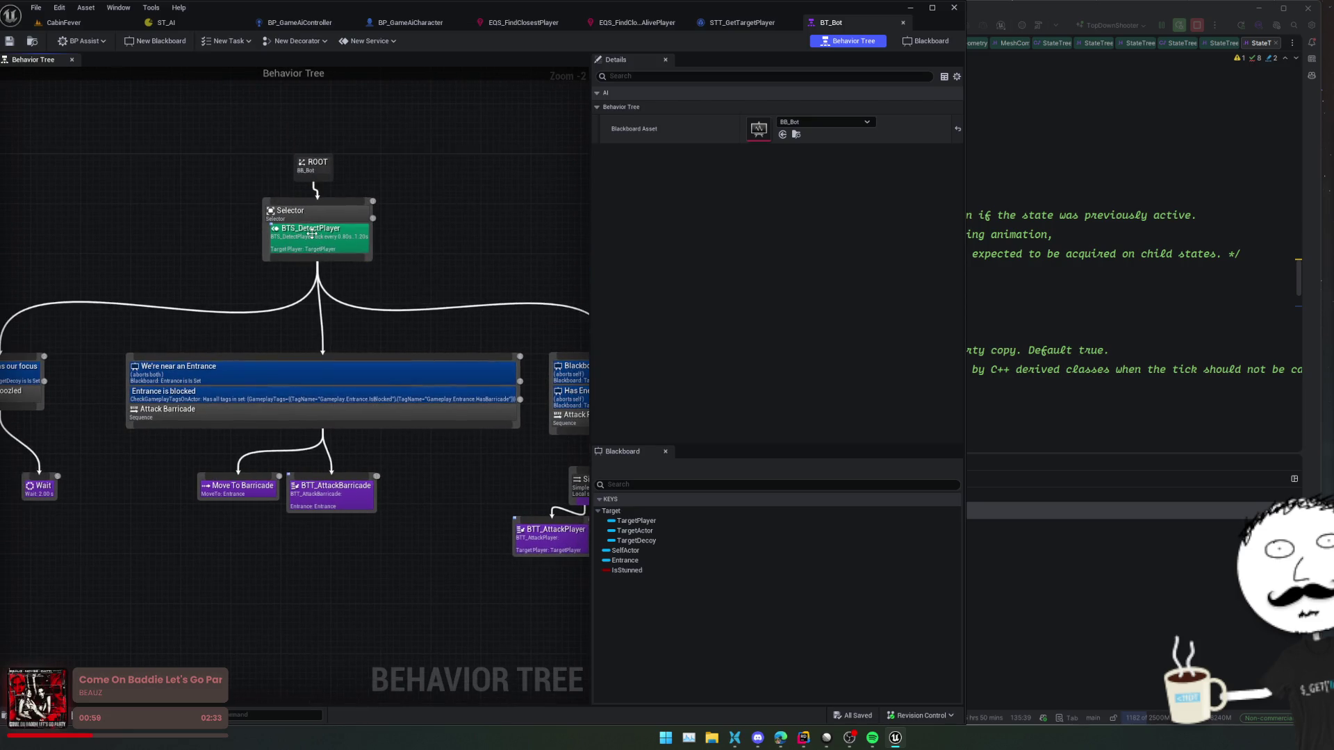
click(312, 234)
double_click(313, 238)
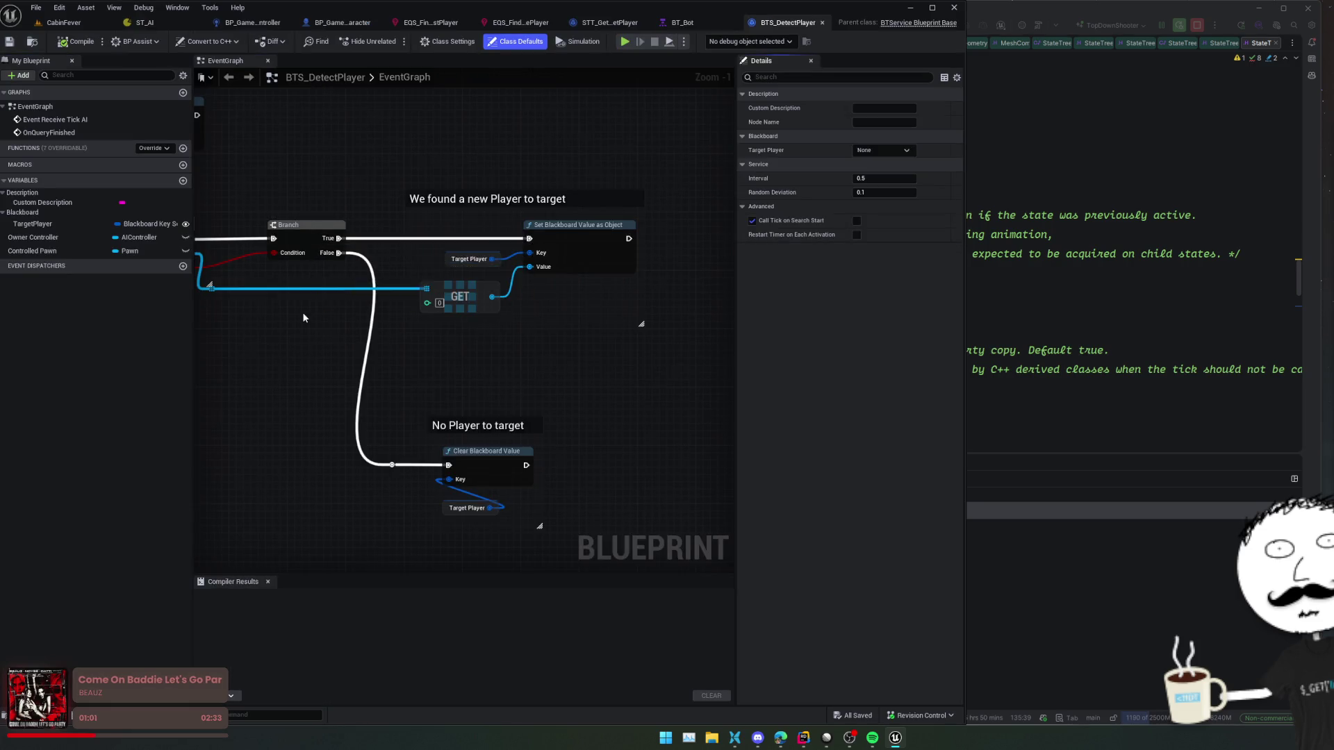
scroll(664, 355, up, 2)
drag(664, 355, 369, 350)
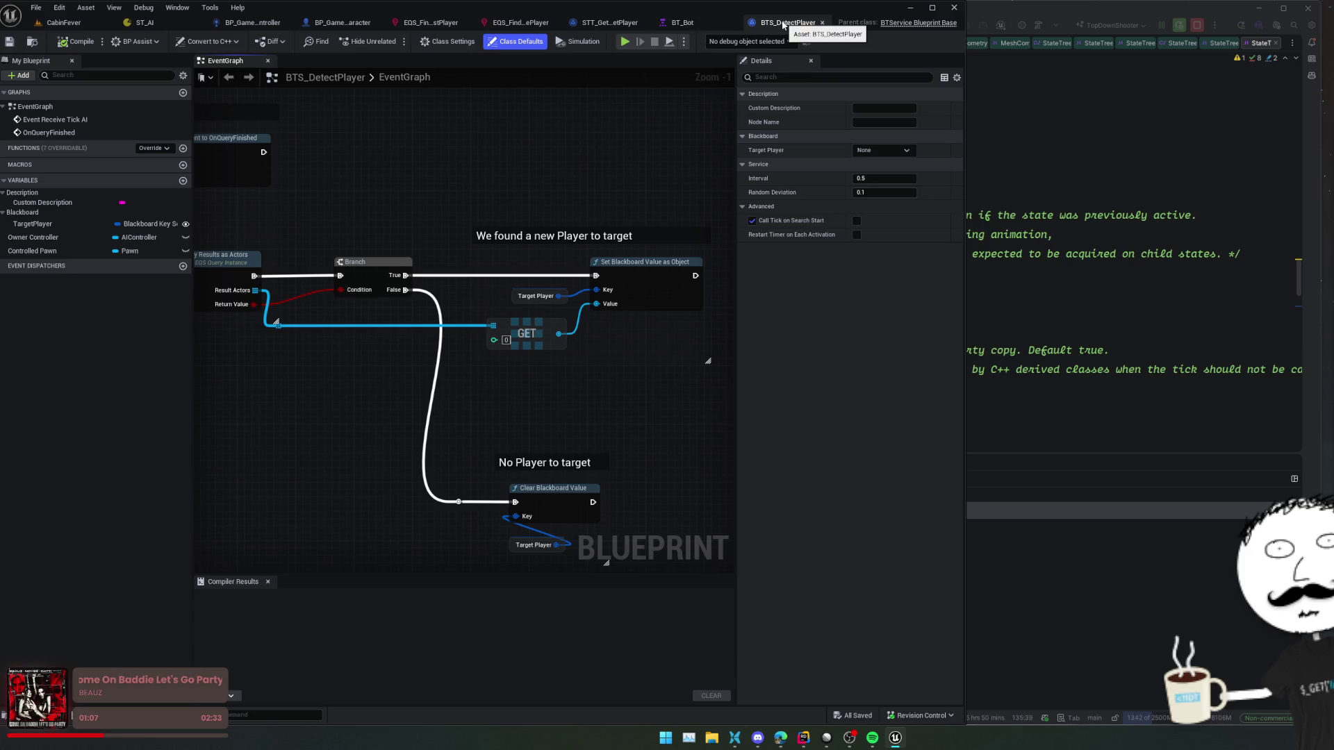
click(822, 23)
click(669, 22)
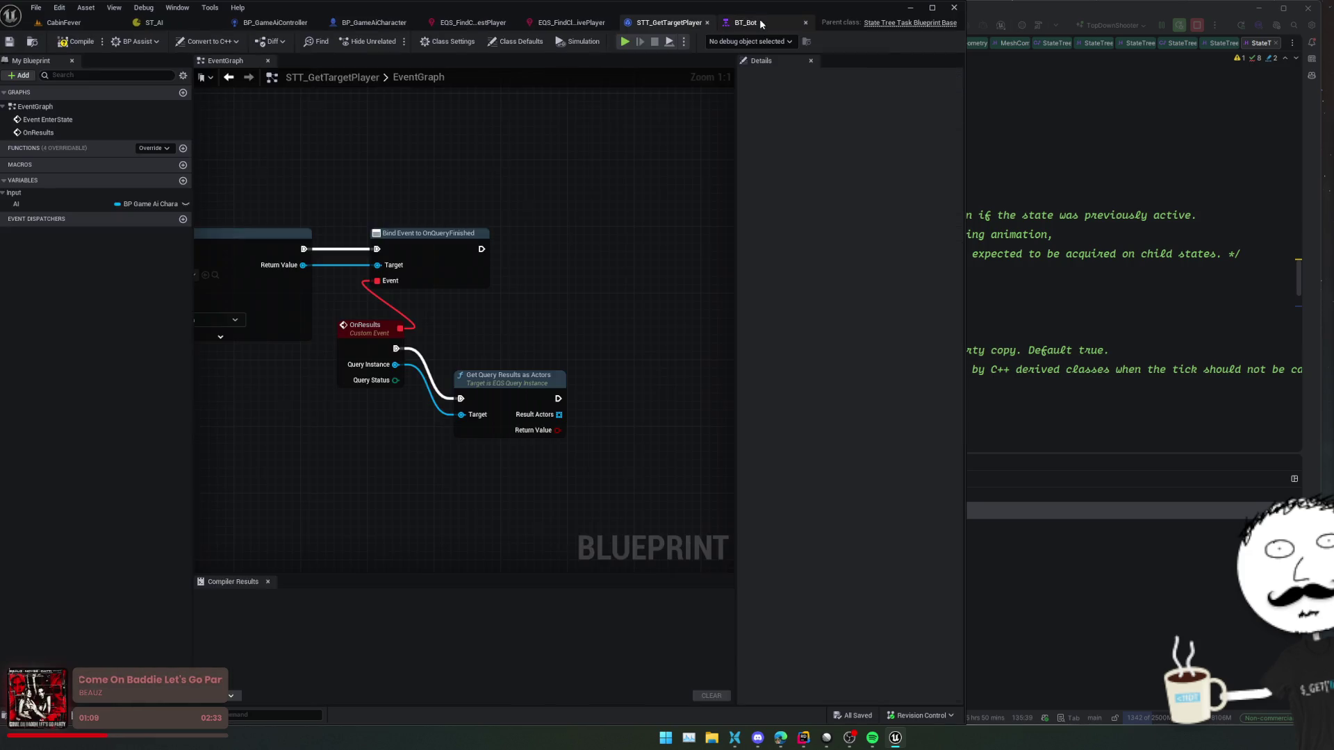
- Add a Branch after Get Query Results driven by its Return Value
drag(570, 416, 488, 357)
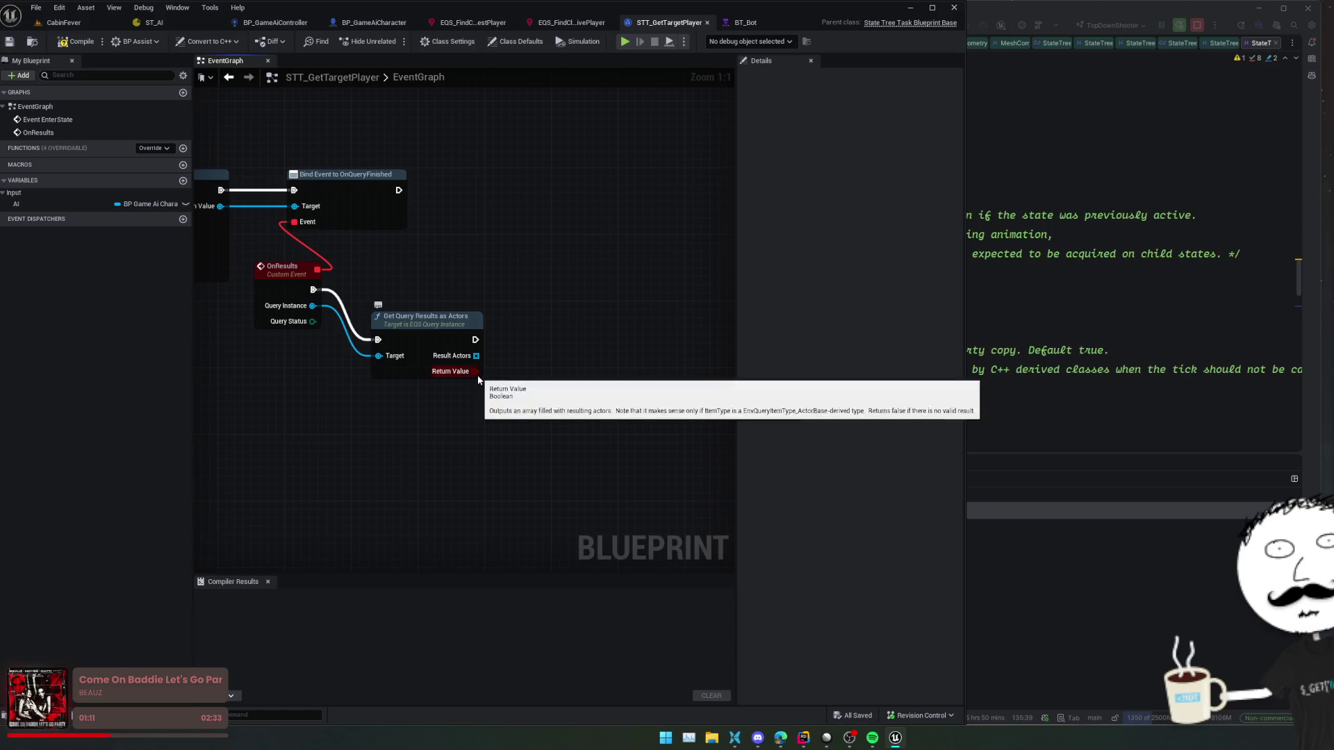
click(553, 373)
key(q)
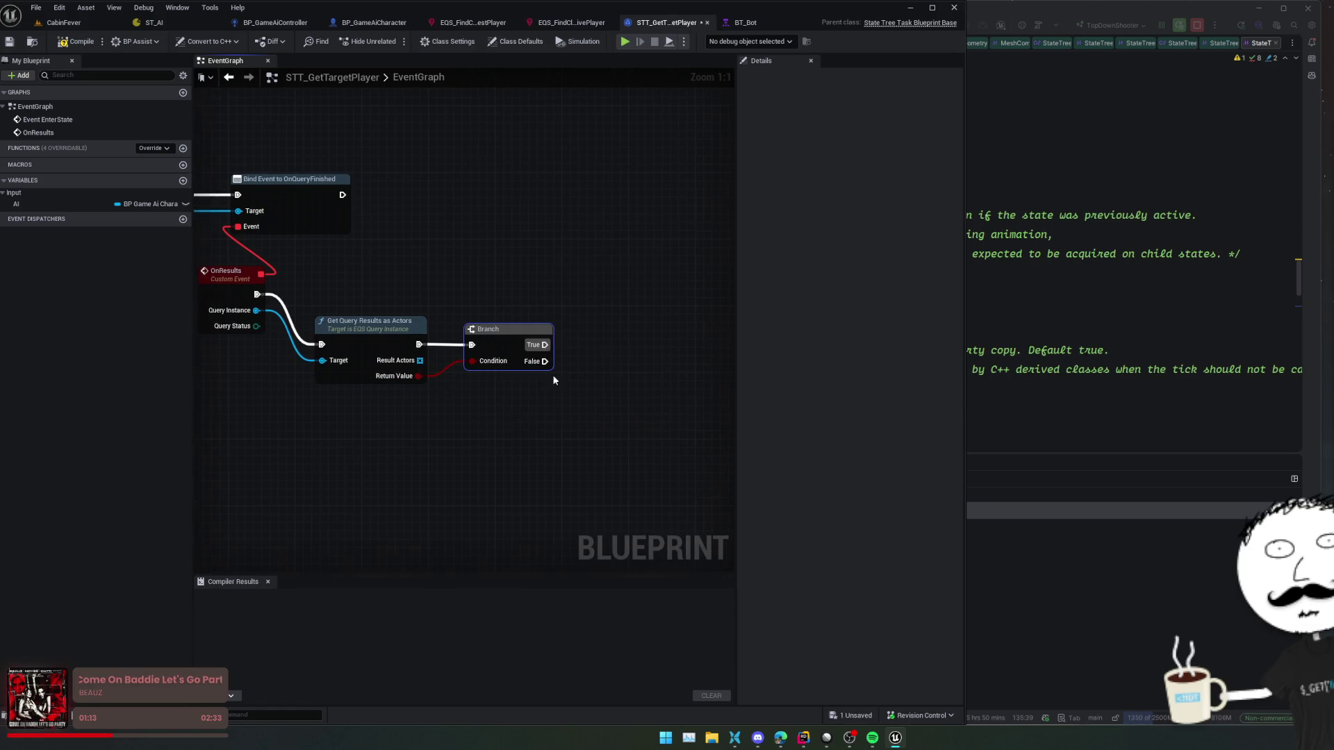
- Add a Get (a copy) node reading an element from the Result Actors array
mouse_move(386, 357)
mouse_down()
mouse_move(633, 337)
mouse_move(587, 393)
mouse_up()
text(get)
key(Return)
scroll(587, 393, down, 1)
mouse_move(479, 264)
mouse_down()
mouse_move(732, 296)
mouse_move(536, 289)
mouse_move(556, 294)
mouse_up()
scroll(550, 277, down, 1)
right_click(556, 294)
text(get)
key(Return)
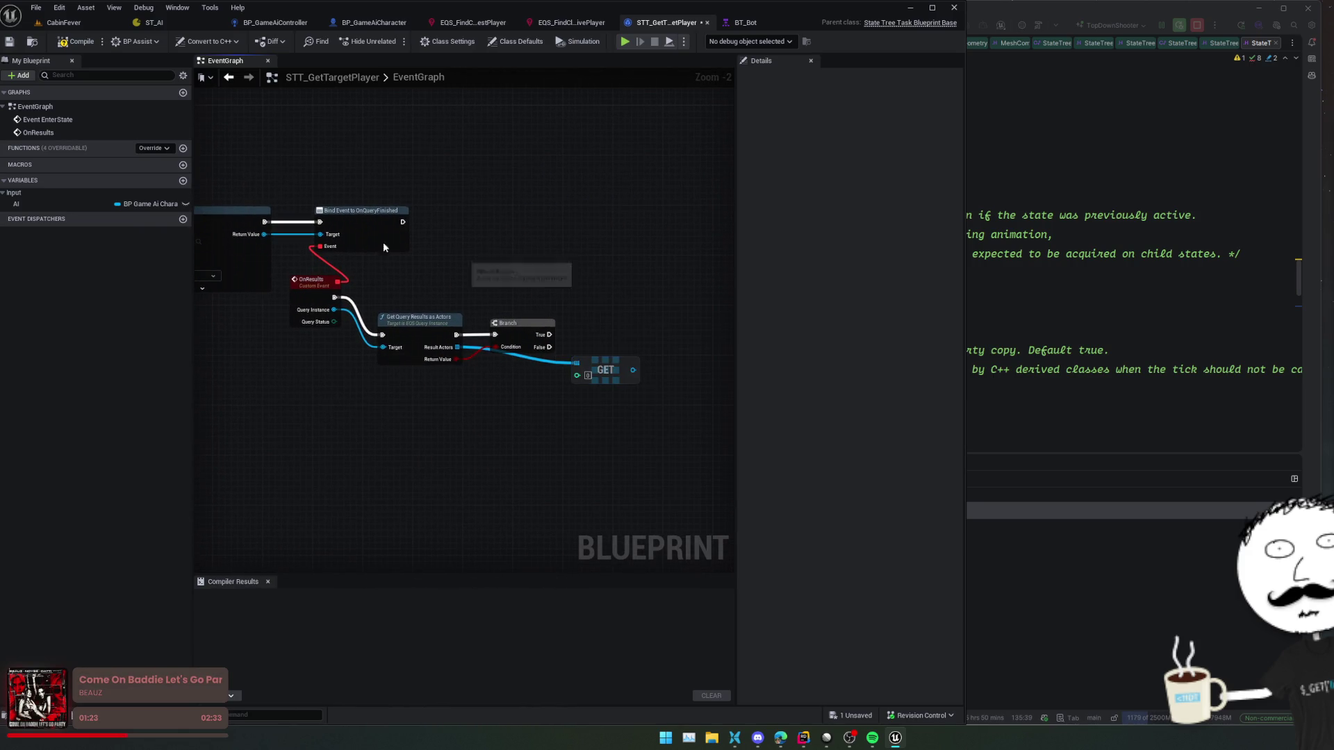
click(154, 147)
- In Rider, browse the StateTree task source and inspect the property reference declaration
click(1019, 296)
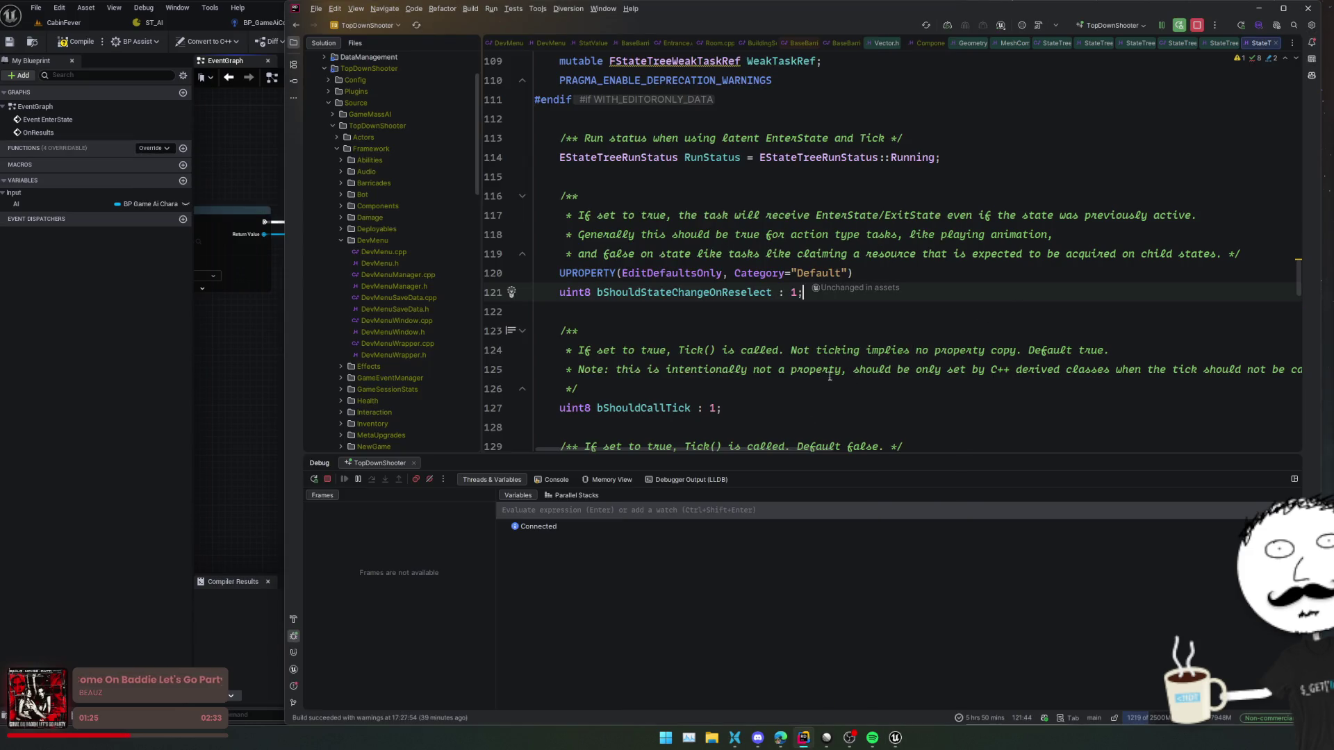
scroll(834, 370, up, 10)
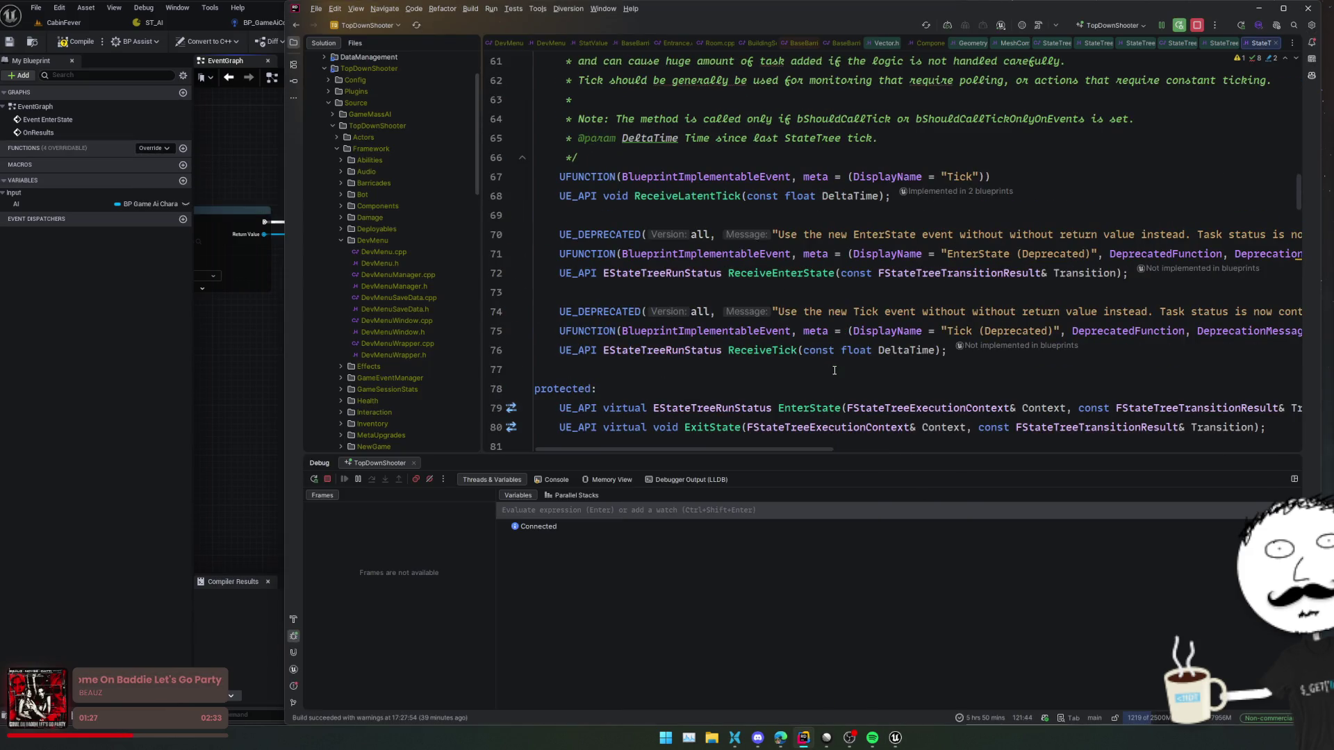
scroll(837, 371, up, 10)
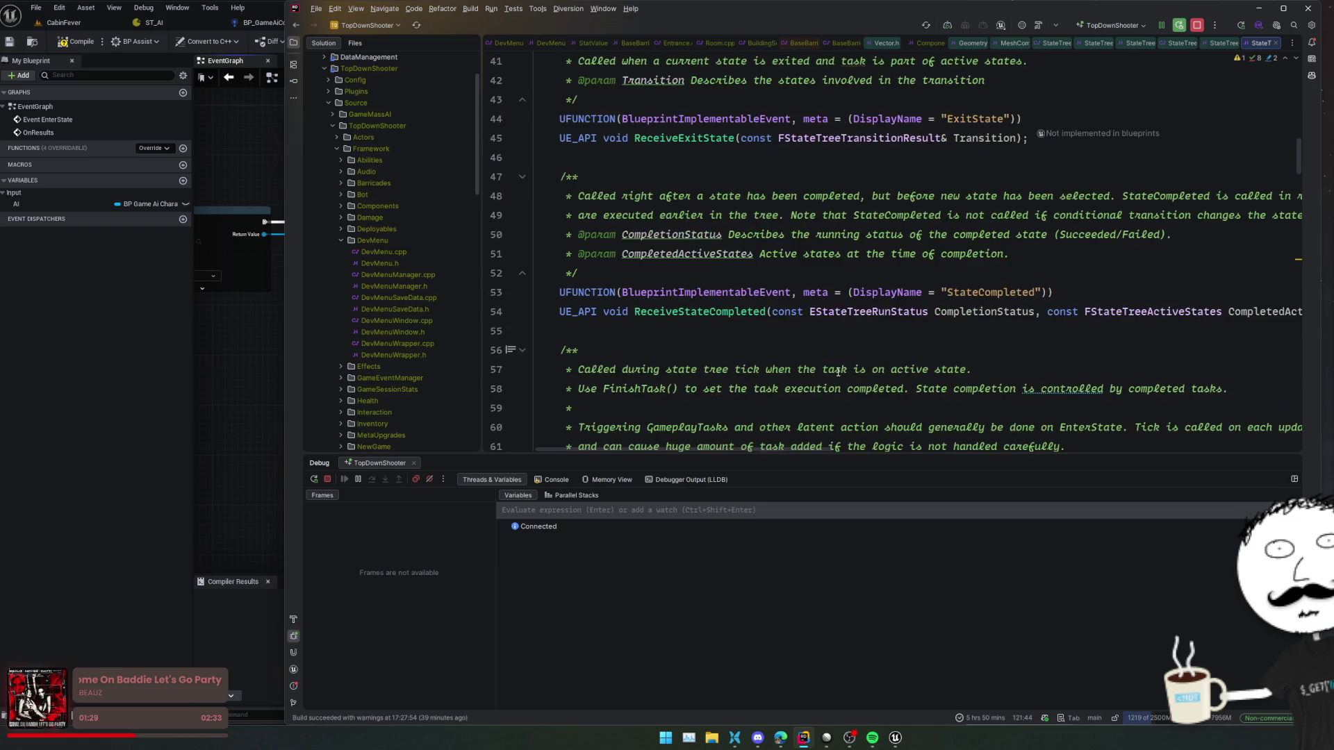
scroll(839, 372, up, 5)
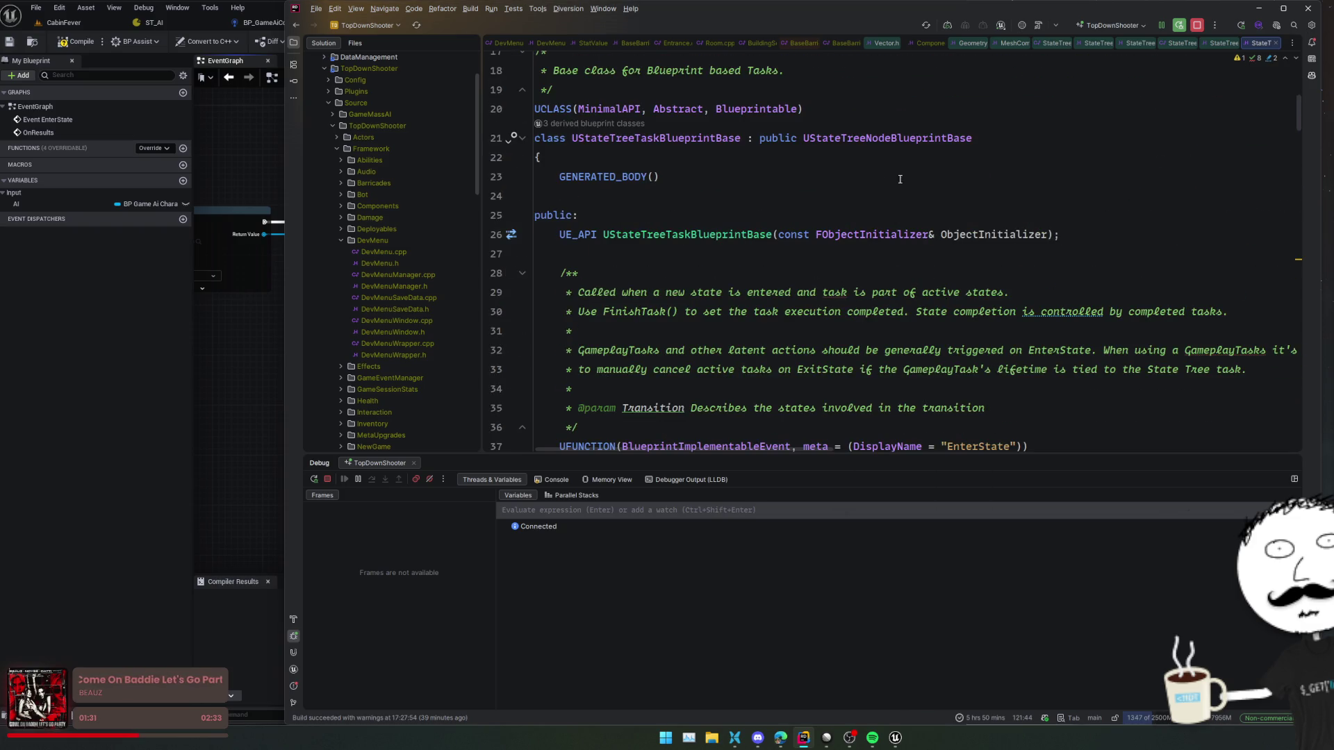
scroll(814, 292, down, 3)
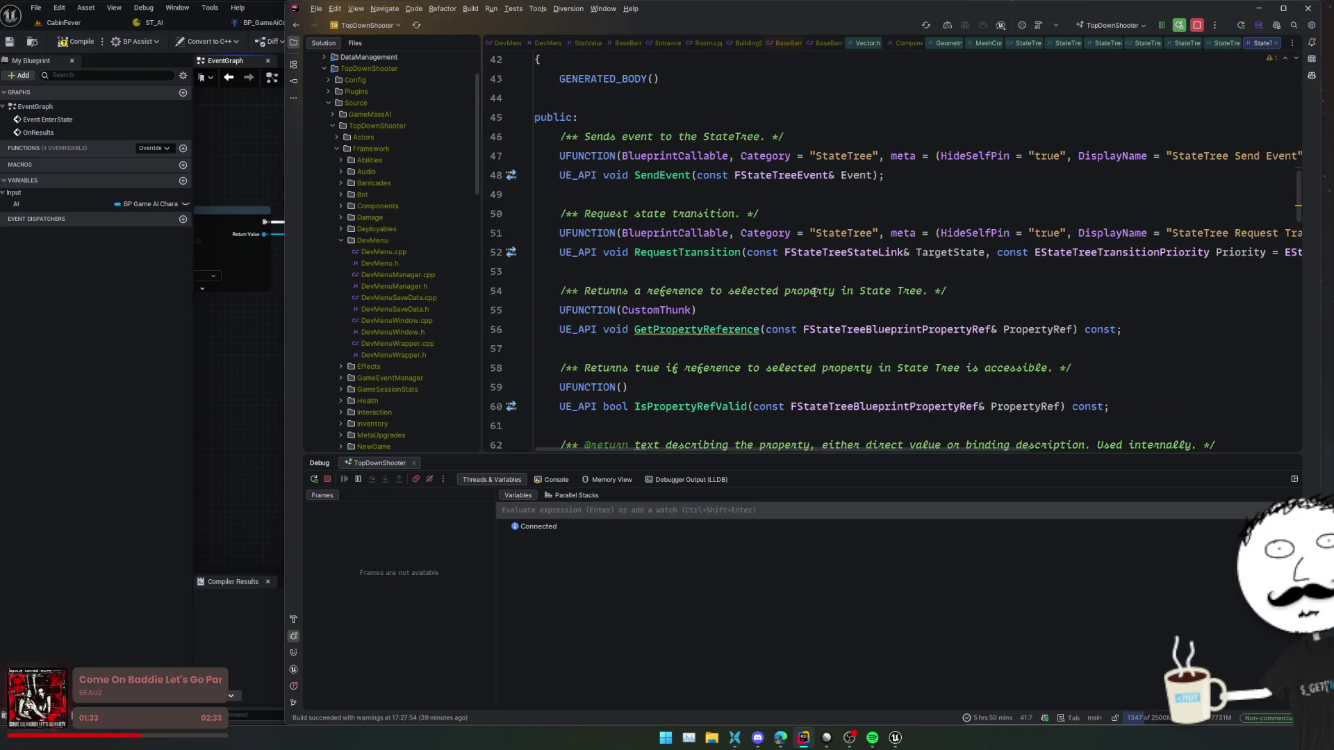
click(796, 290)
scroll(761, 340, down, 3)
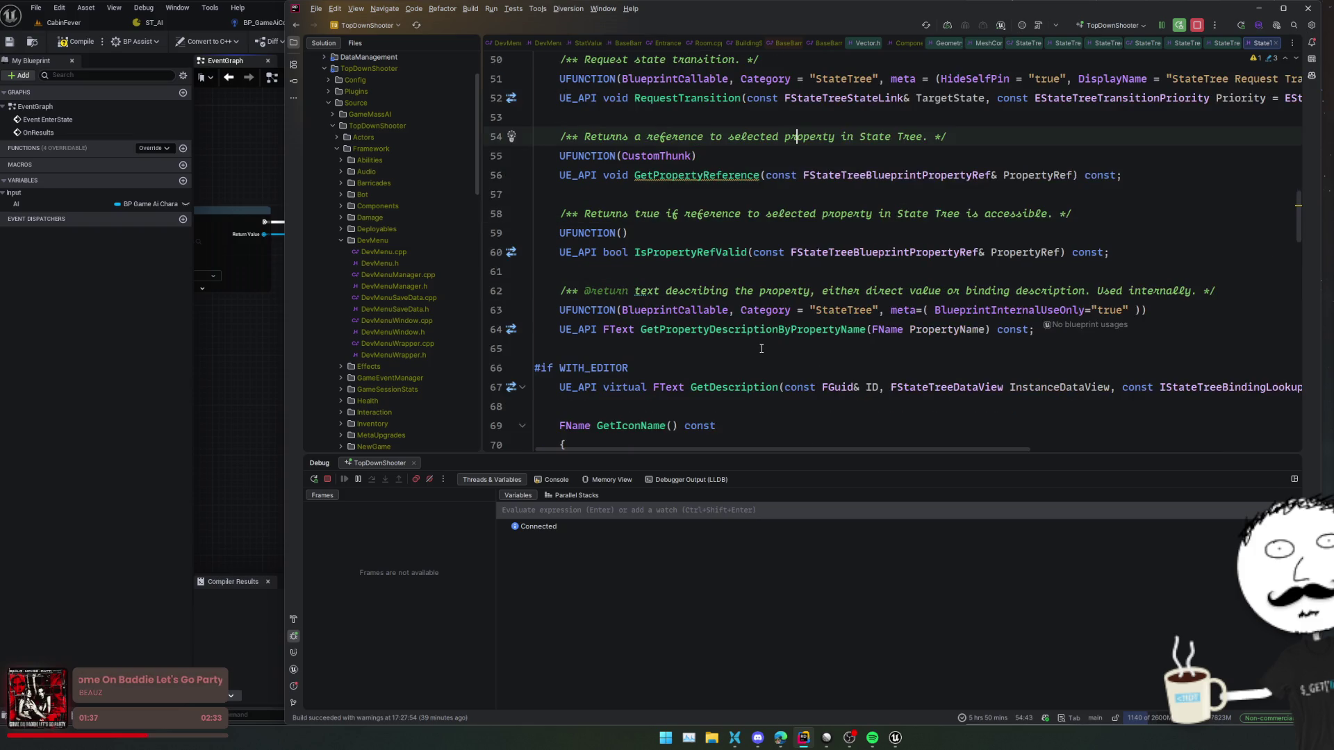
scroll(761, 348, down, 7)
scroll(762, 348, down, 10)
scroll(764, 348, up, 15)
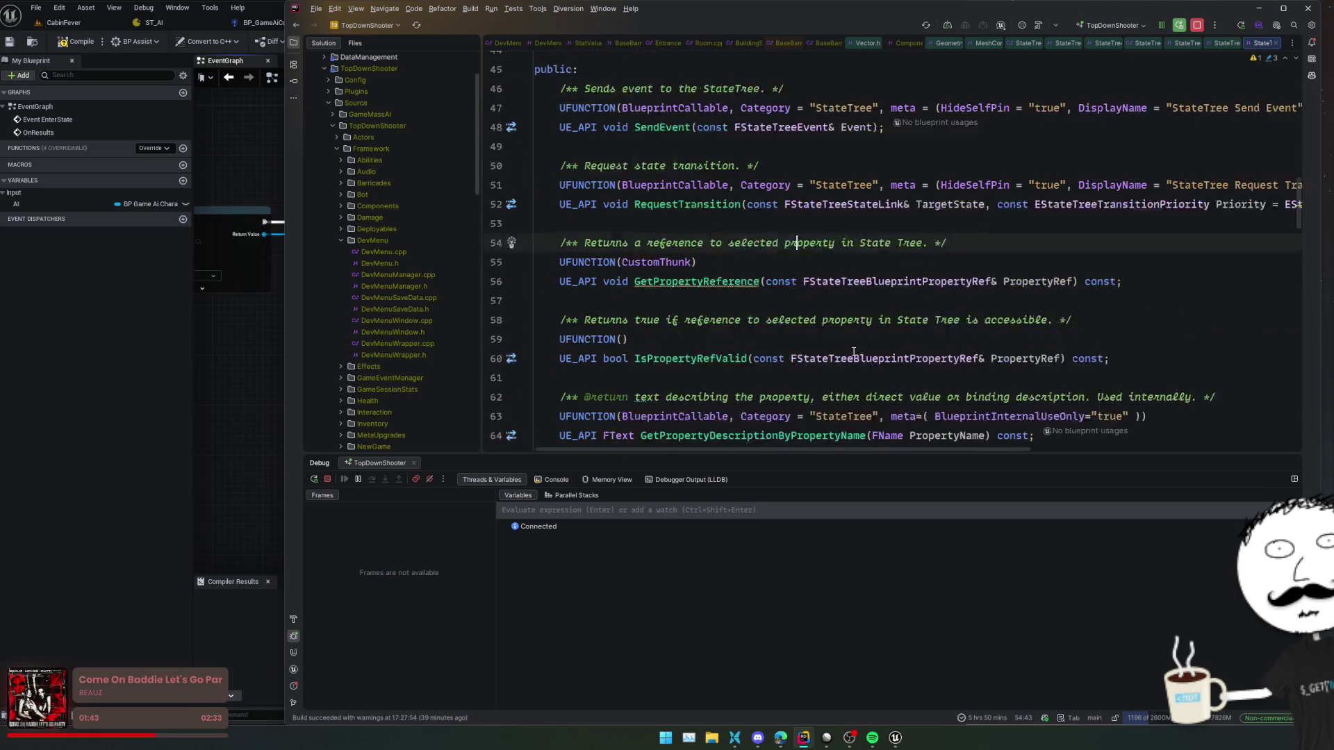
scroll(853, 352, up, 2)
click(900, 308)
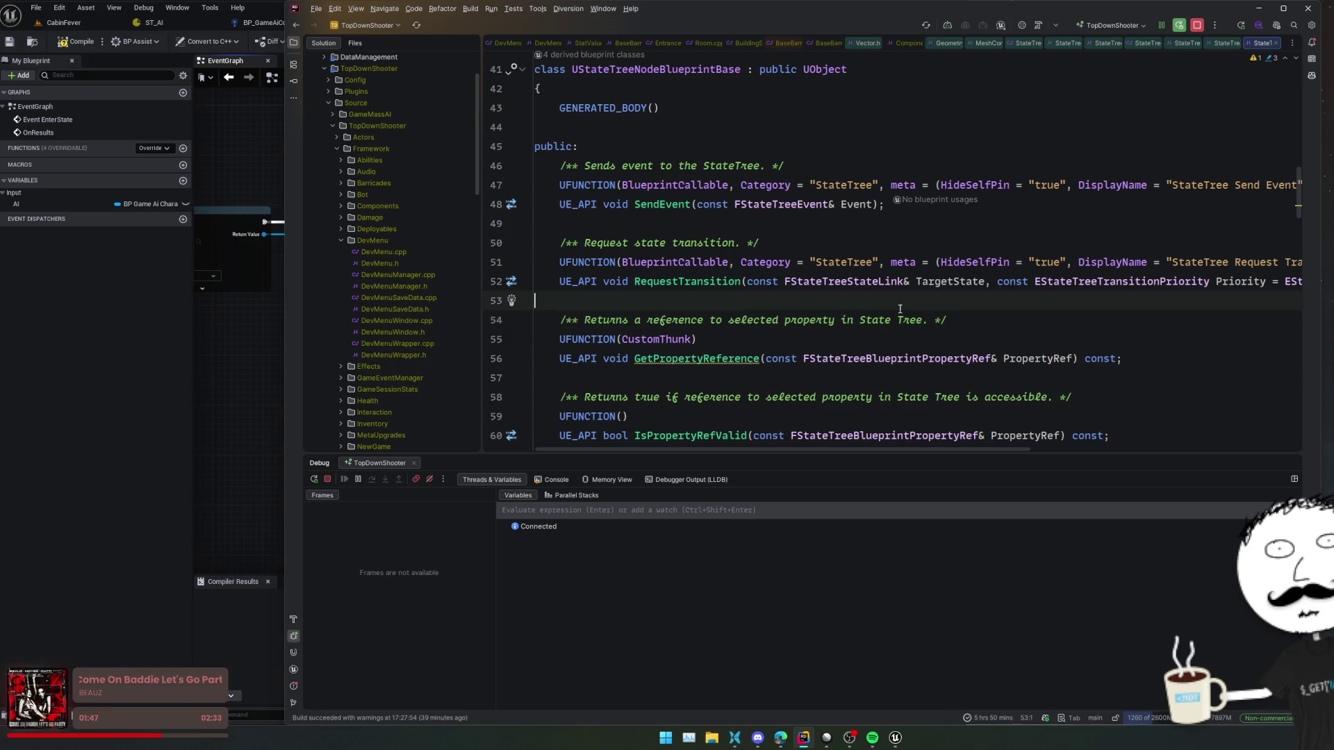
- Inspect FStateTreeStateLink and jump to the class deriving from UStateTreeNodeBlueprintBase
click(867, 281)
scroll(855, 319, up, 3)
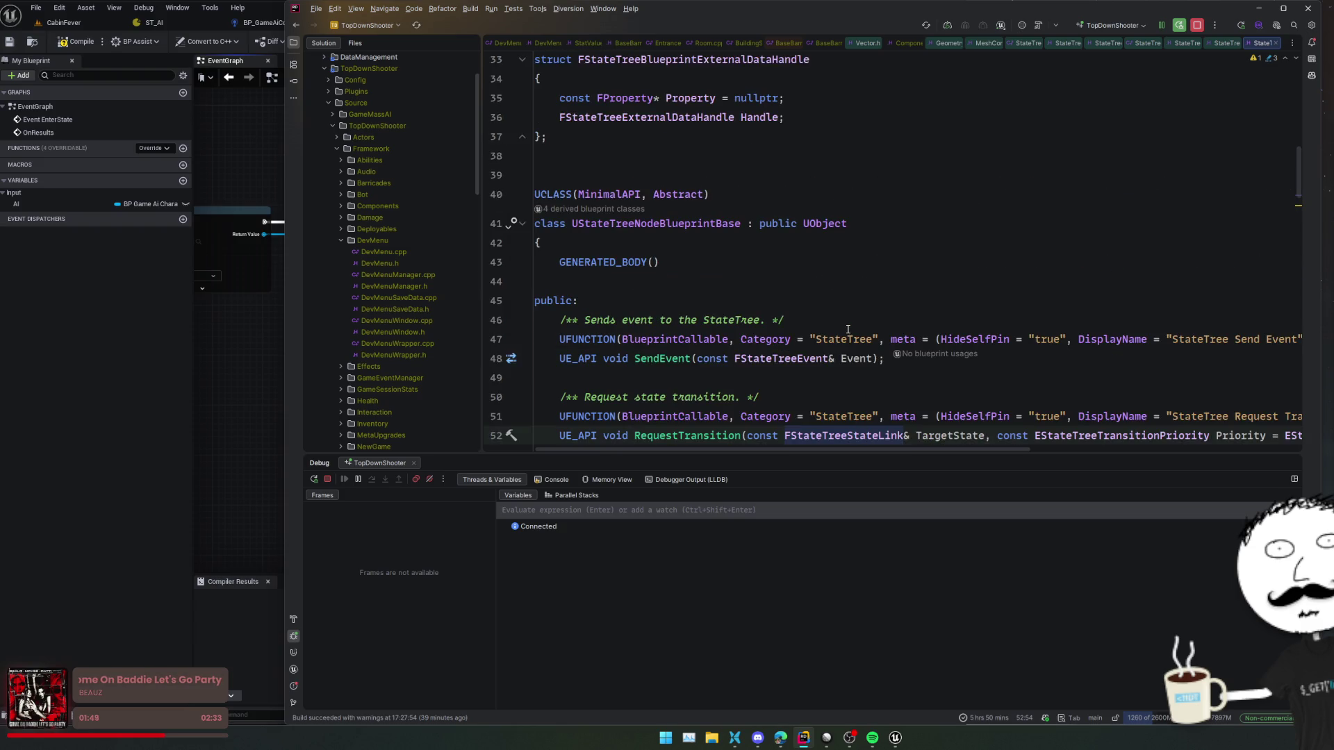
scroll(847, 329, up, 4)
scroll(848, 328, down, 6)
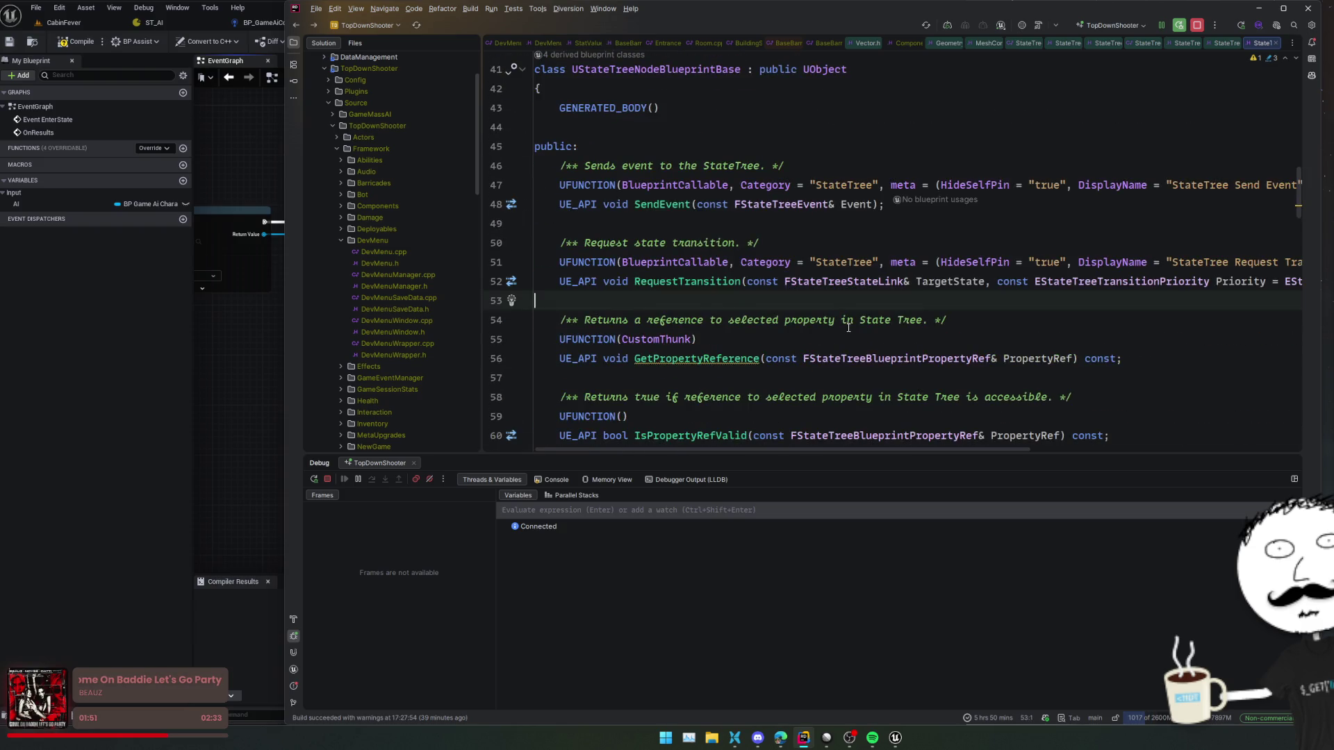
key(ctrl+b)
scroll(848, 328, down, 4)
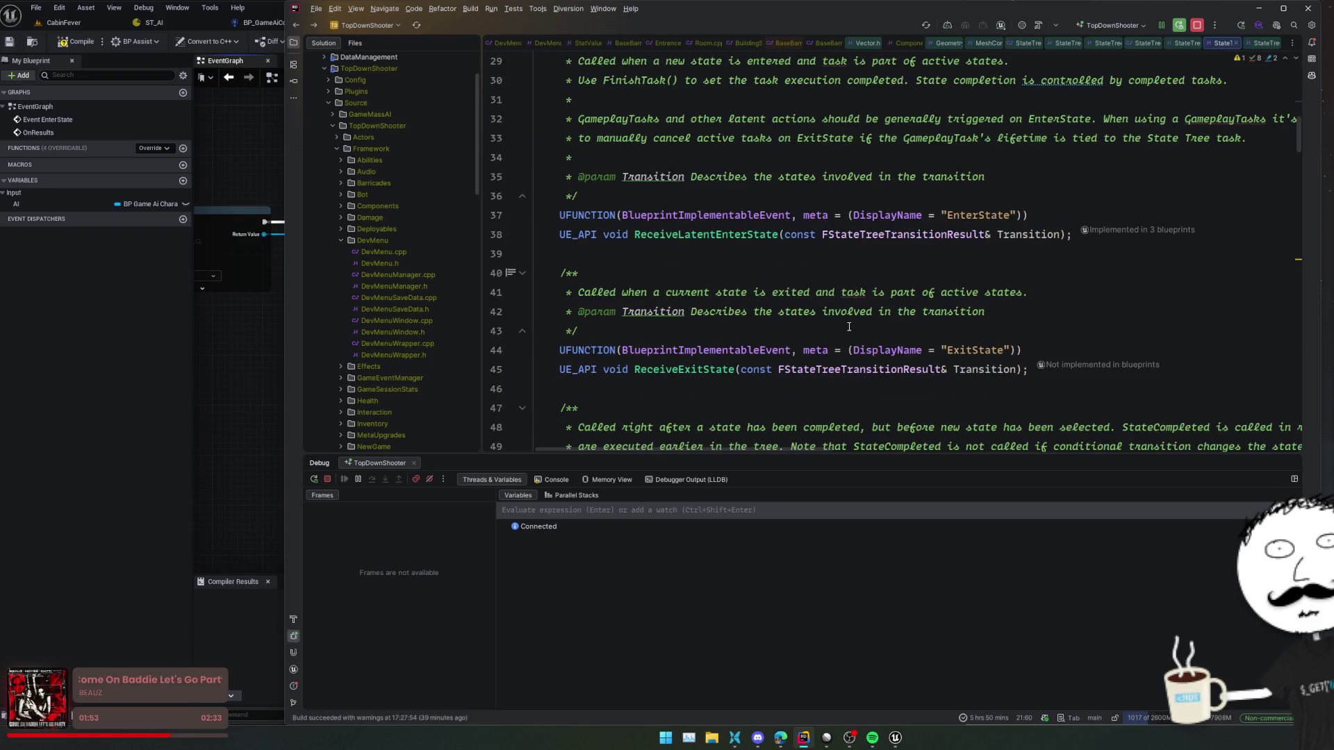
scroll(863, 292, up, 5)
scroll(863, 292, down, 8)
scroll(863, 292, down, 8)
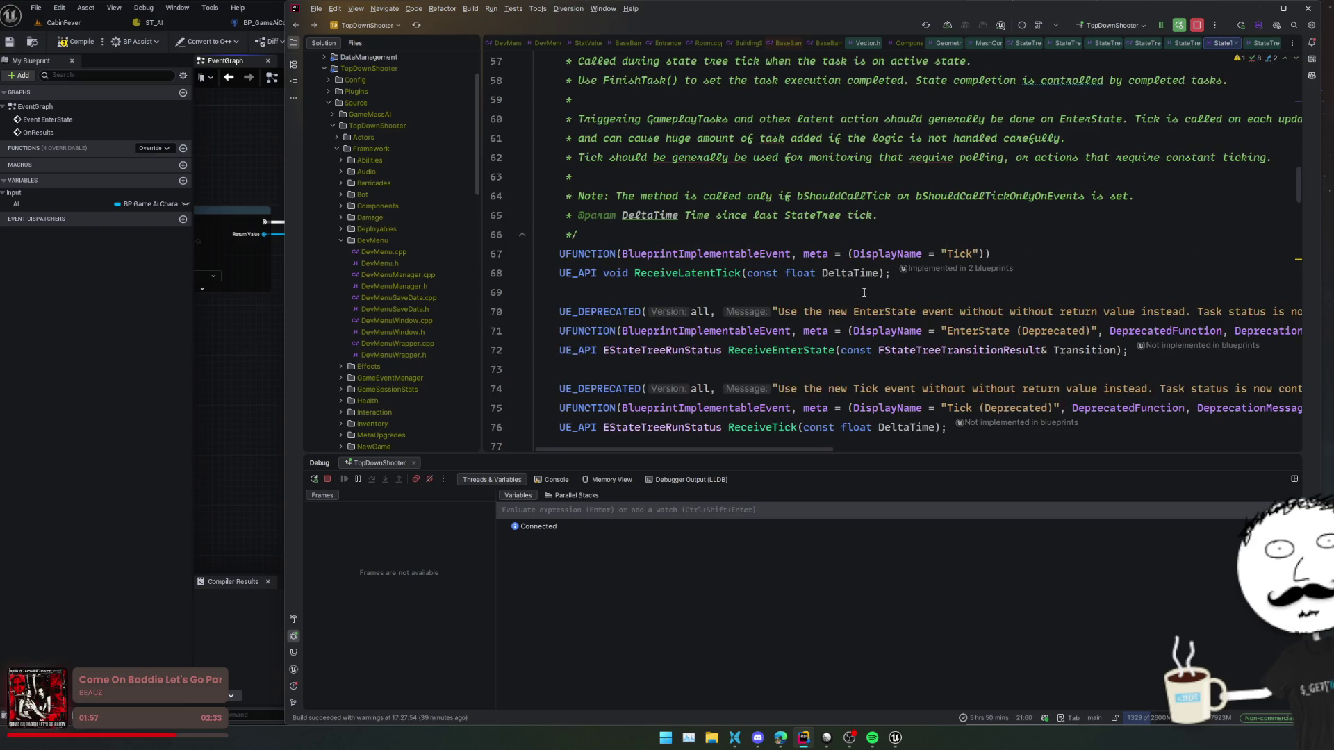
scroll(864, 293, down, 5)
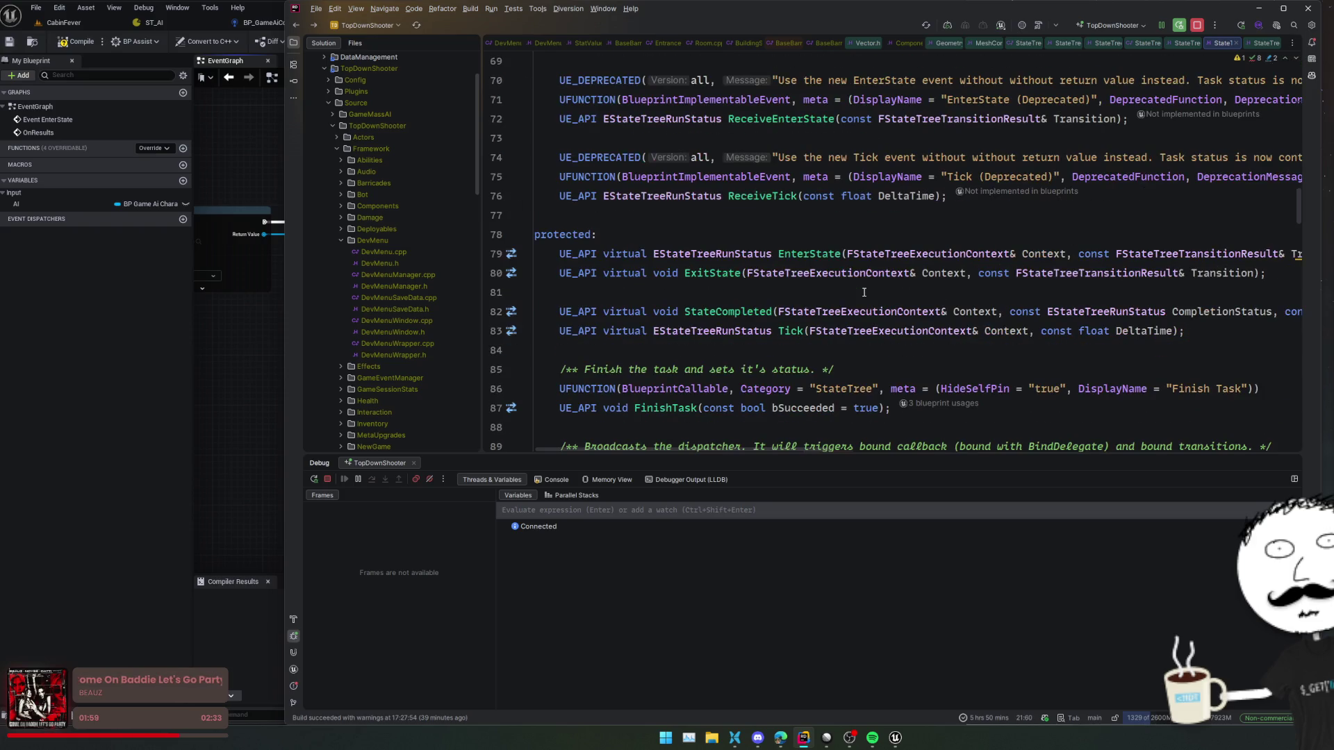
- Select the FinishTask declaration and review the delegate functions below it
double_click(679, 253)
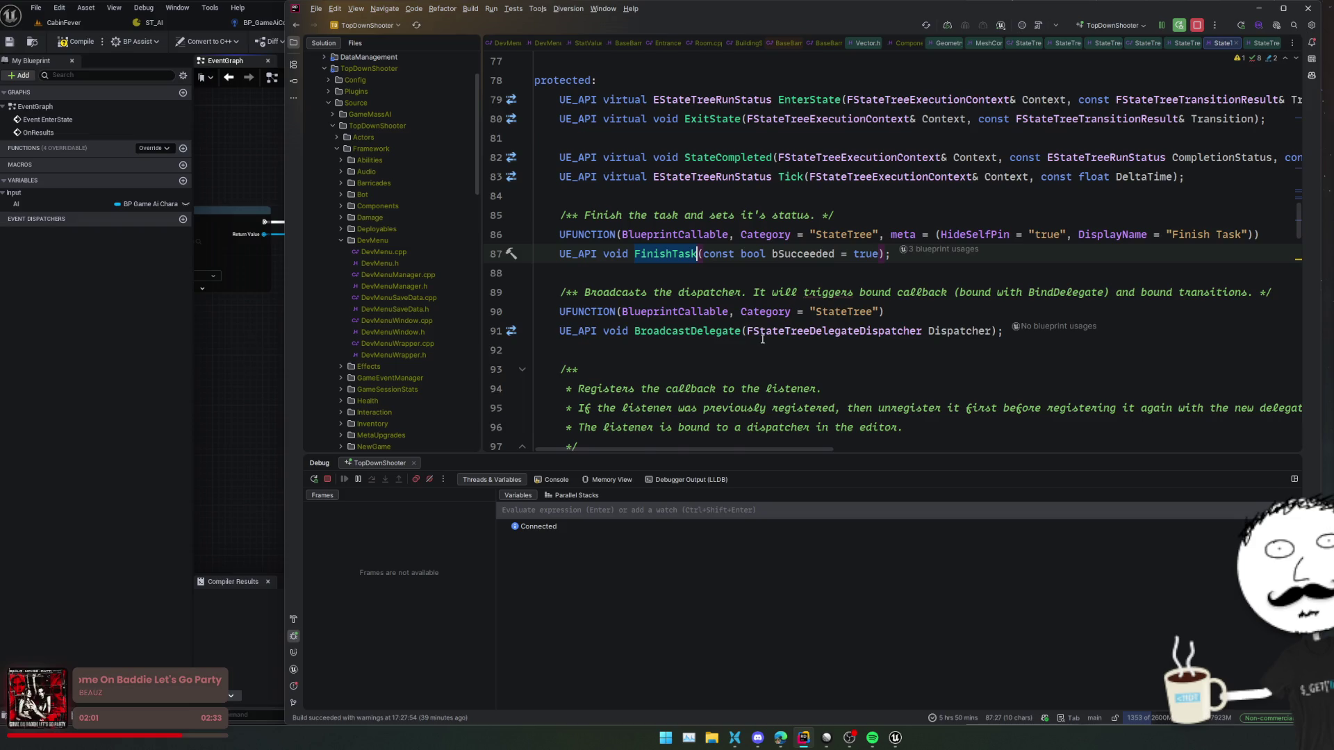
scroll(679, 328, down, 1)
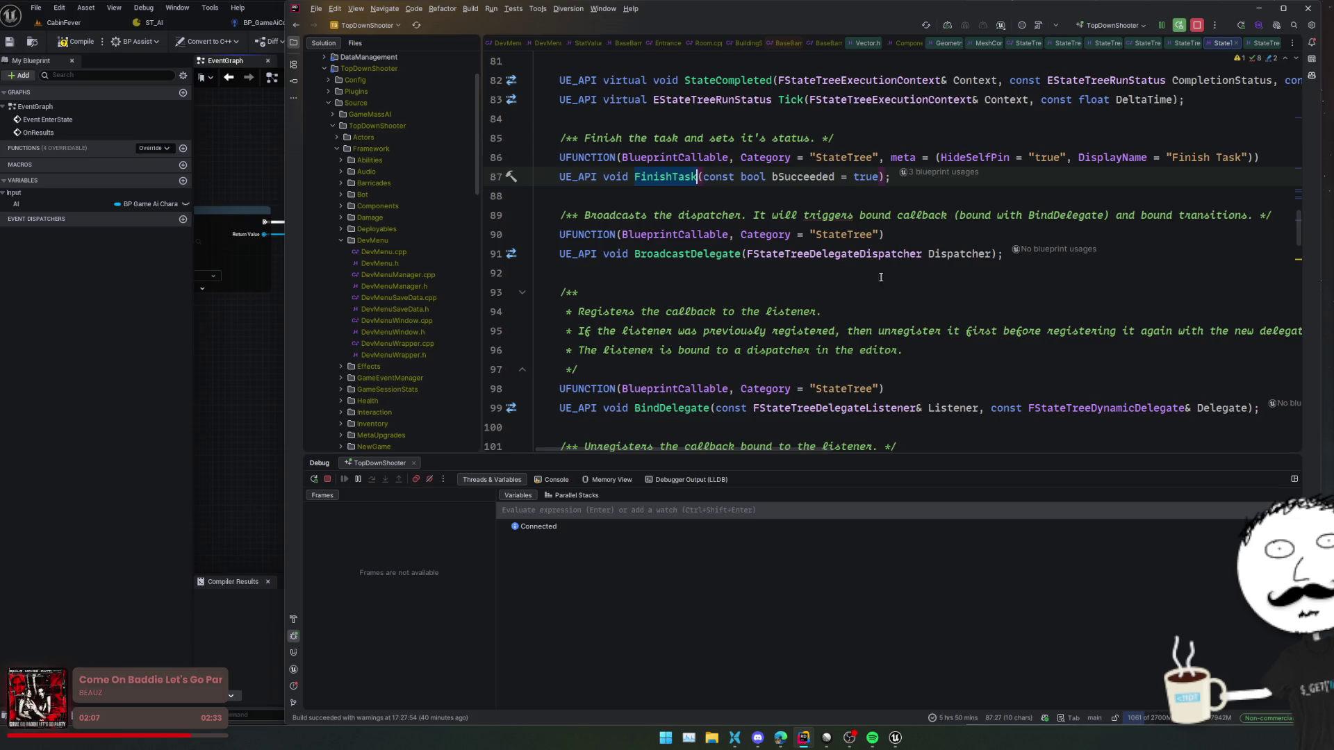
scroll(799, 308, down, 3)
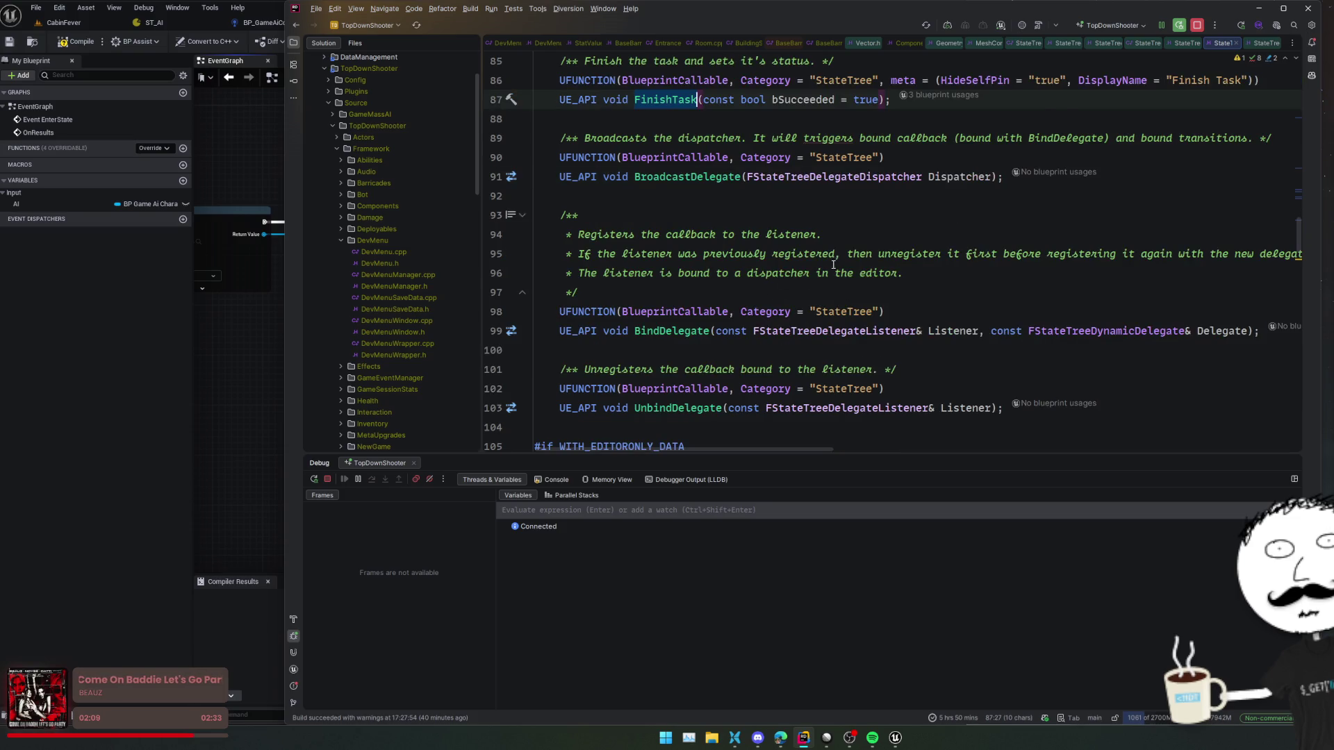
click(243, 313)
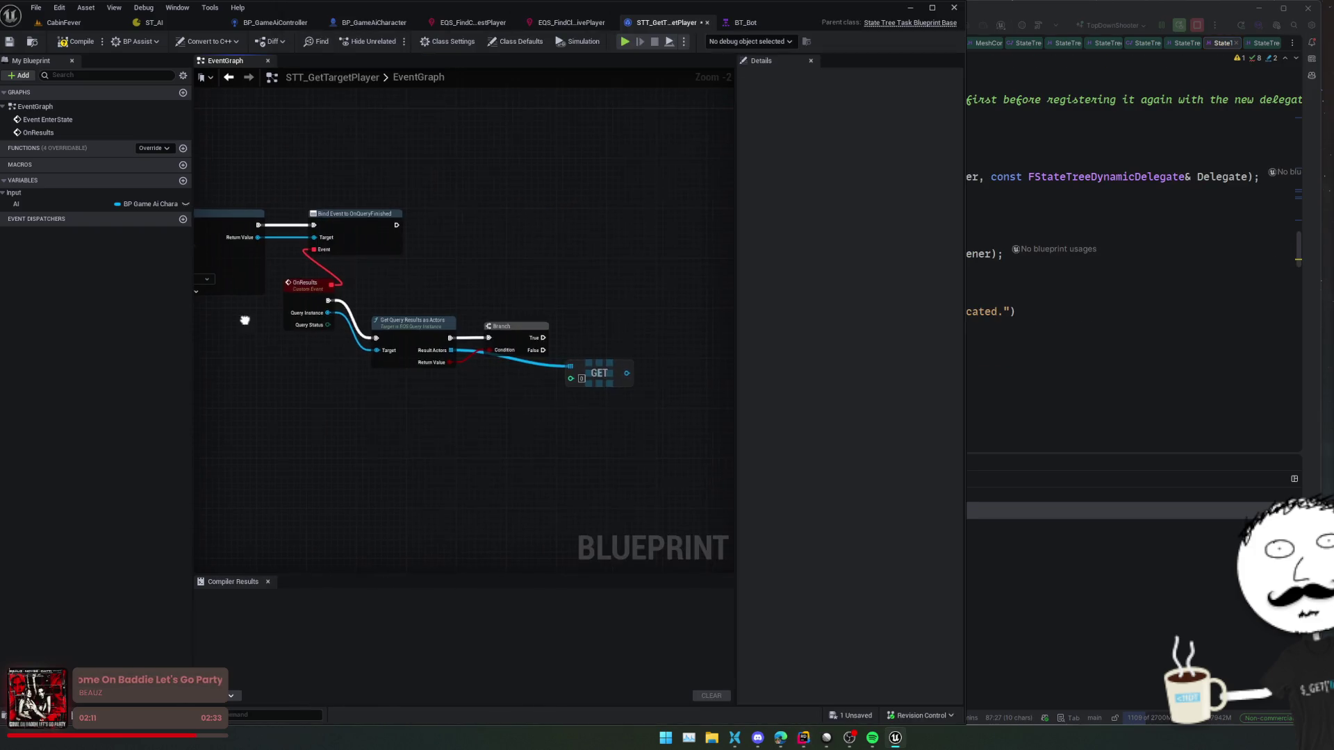
- Add a Finish Task node beside the Branch and wire it to the Branch's True output
scroll(461, 393, down, 1)
right_click(517, 410)
text(finish)
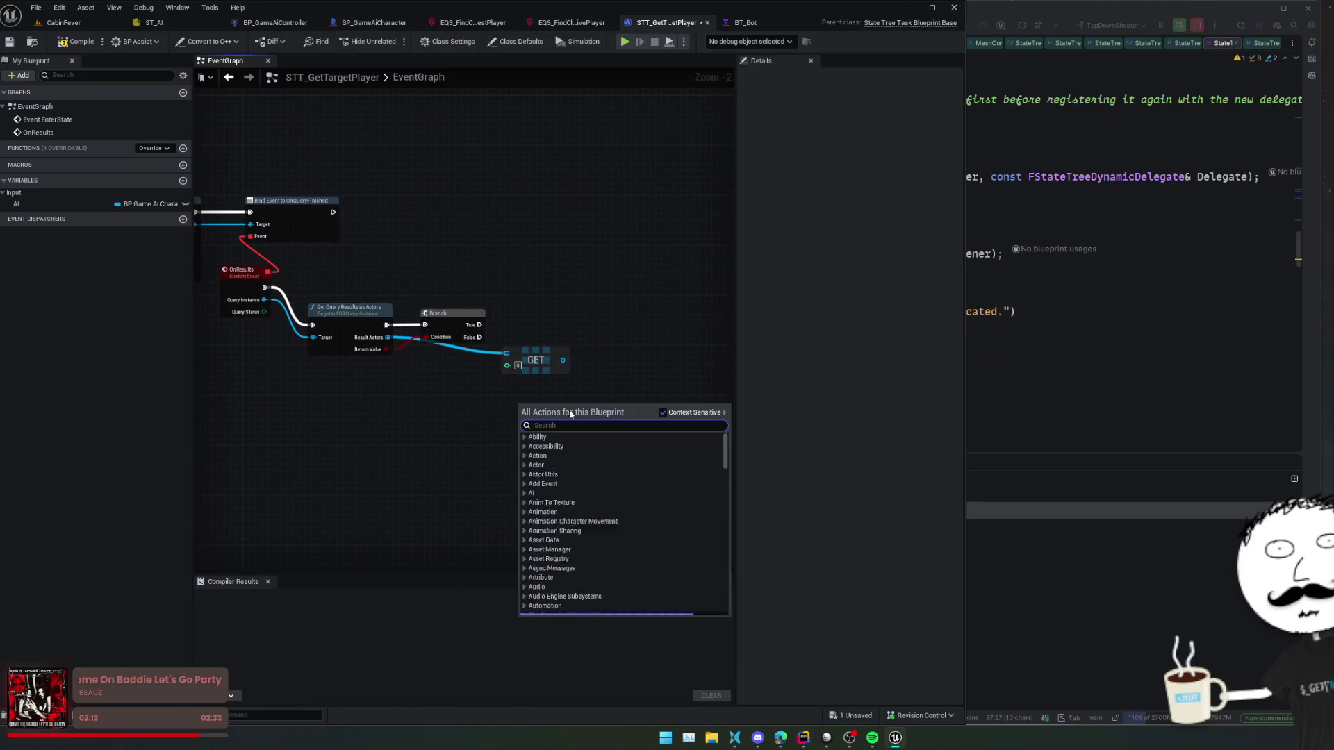
click(596, 442)
mouse_move(538, 407)
mouse_down()
mouse_move(619, 382)
mouse_move(593, 326)
mouse_up()
mouse_move(479, 325)
mouse_down()
mouse_move(575, 337)
mouse_move(507, 368)
mouse_up()
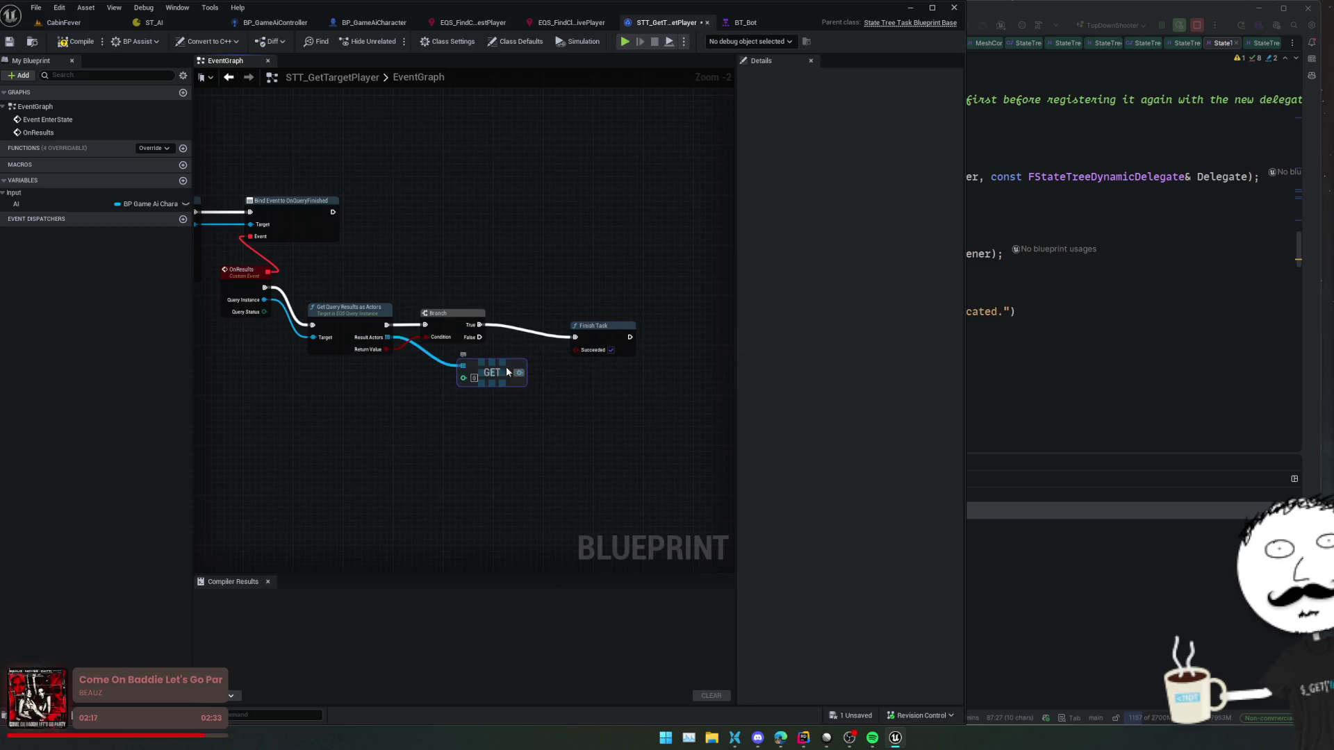
- Create an instance-editable TargetPlayer variable of type Game Character in the Output category
click(182, 180)
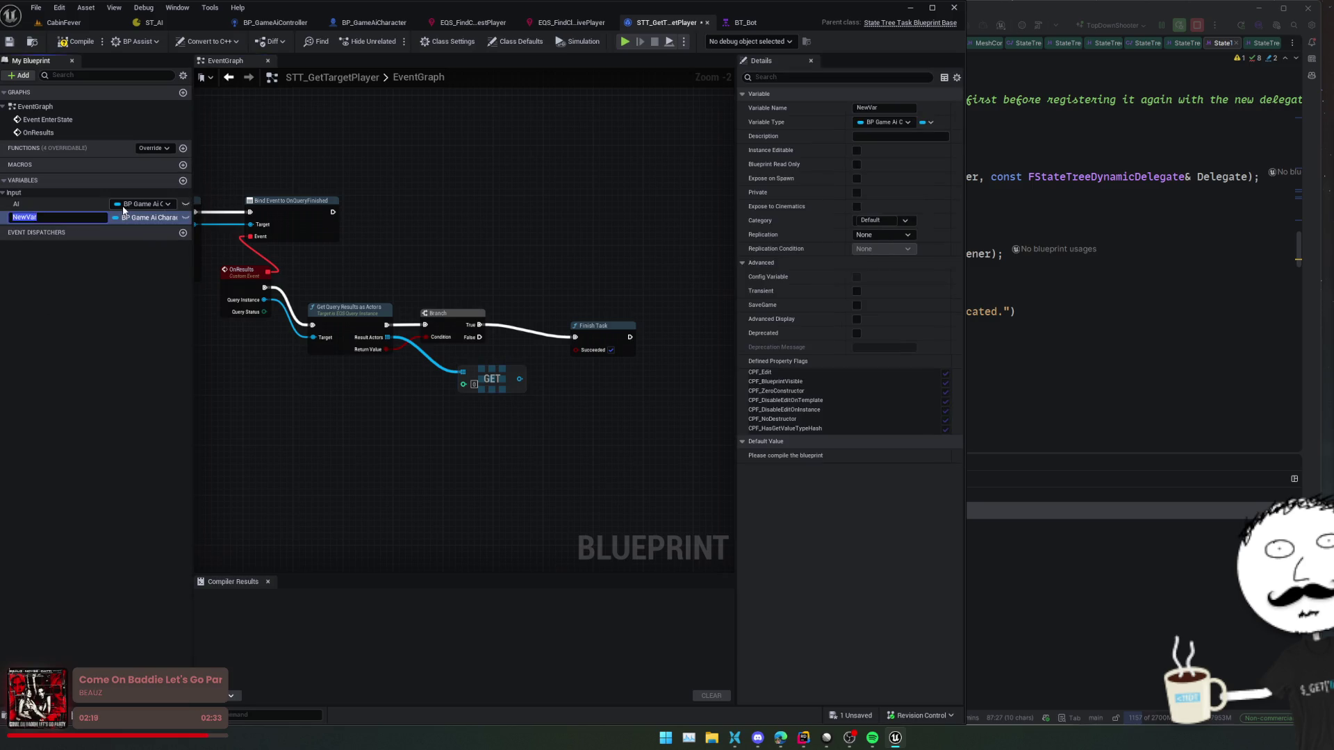
text(Targ)
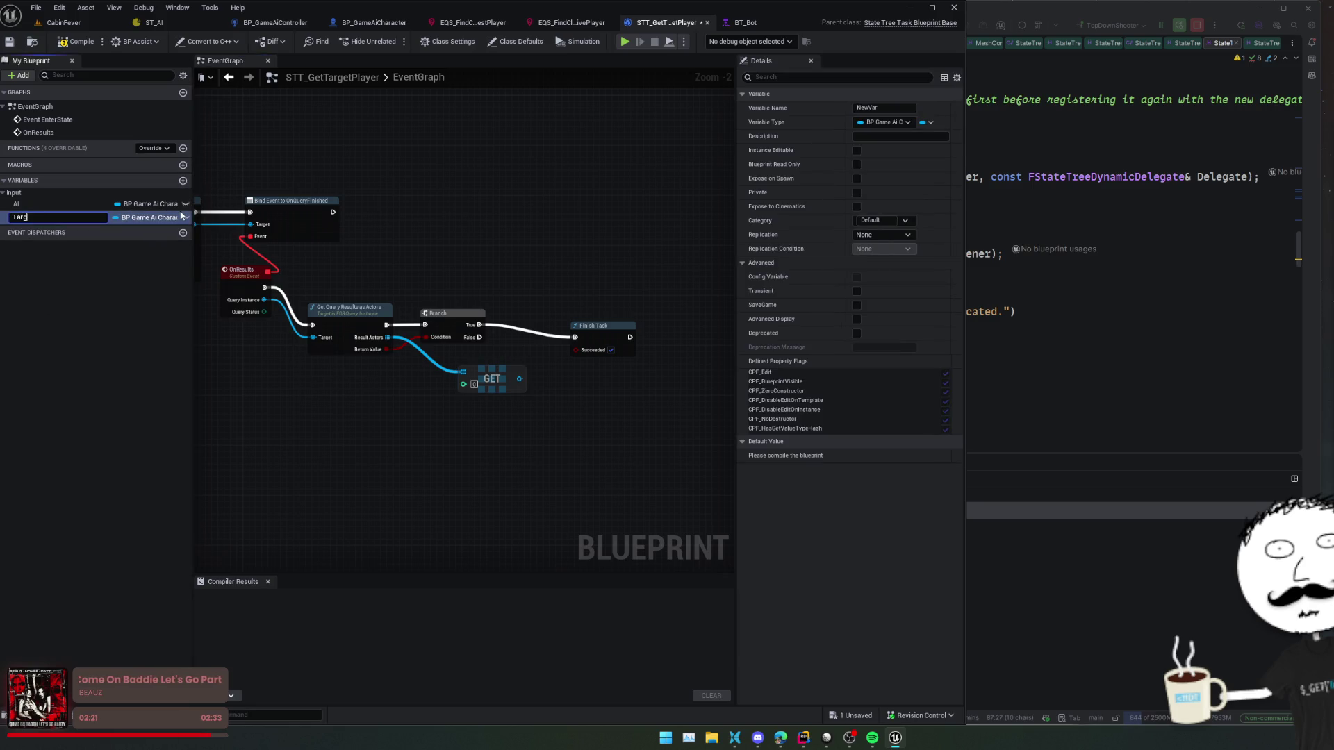
text(etPlayer)
key(Return)
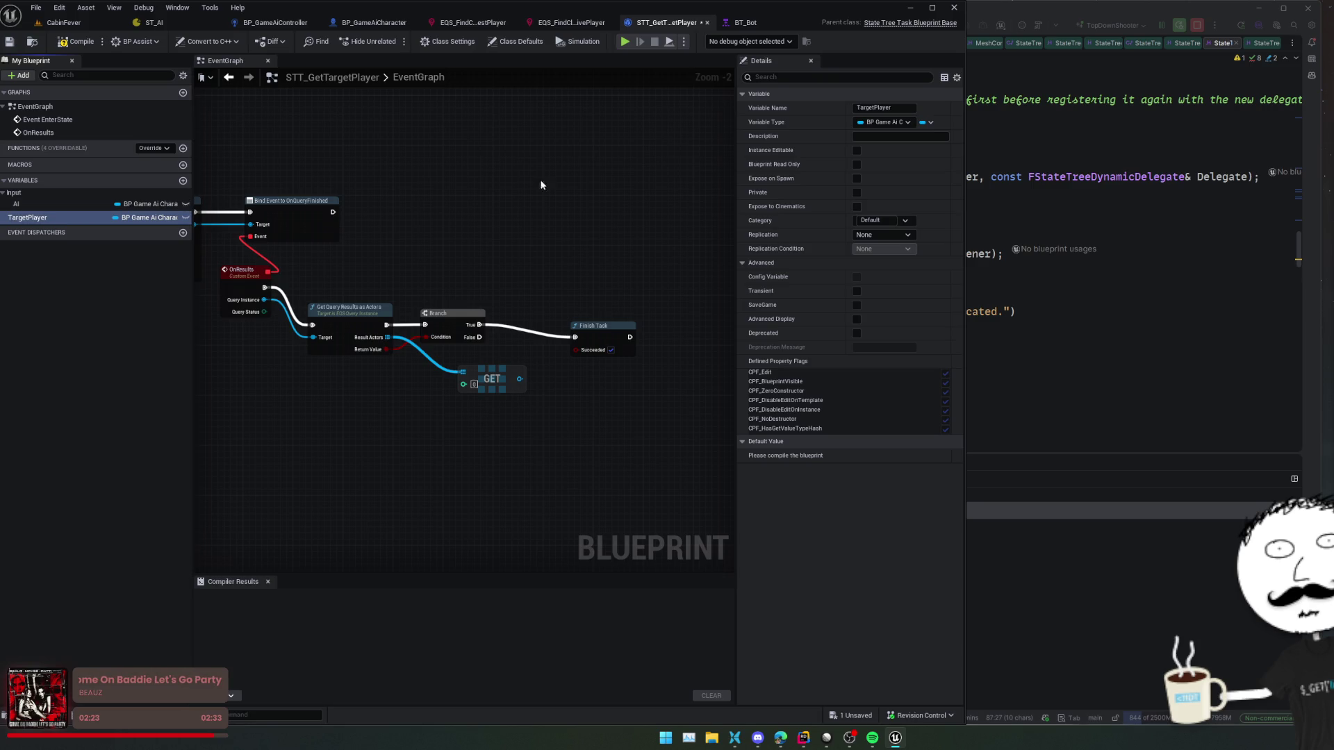
click(874, 221)
text(O)
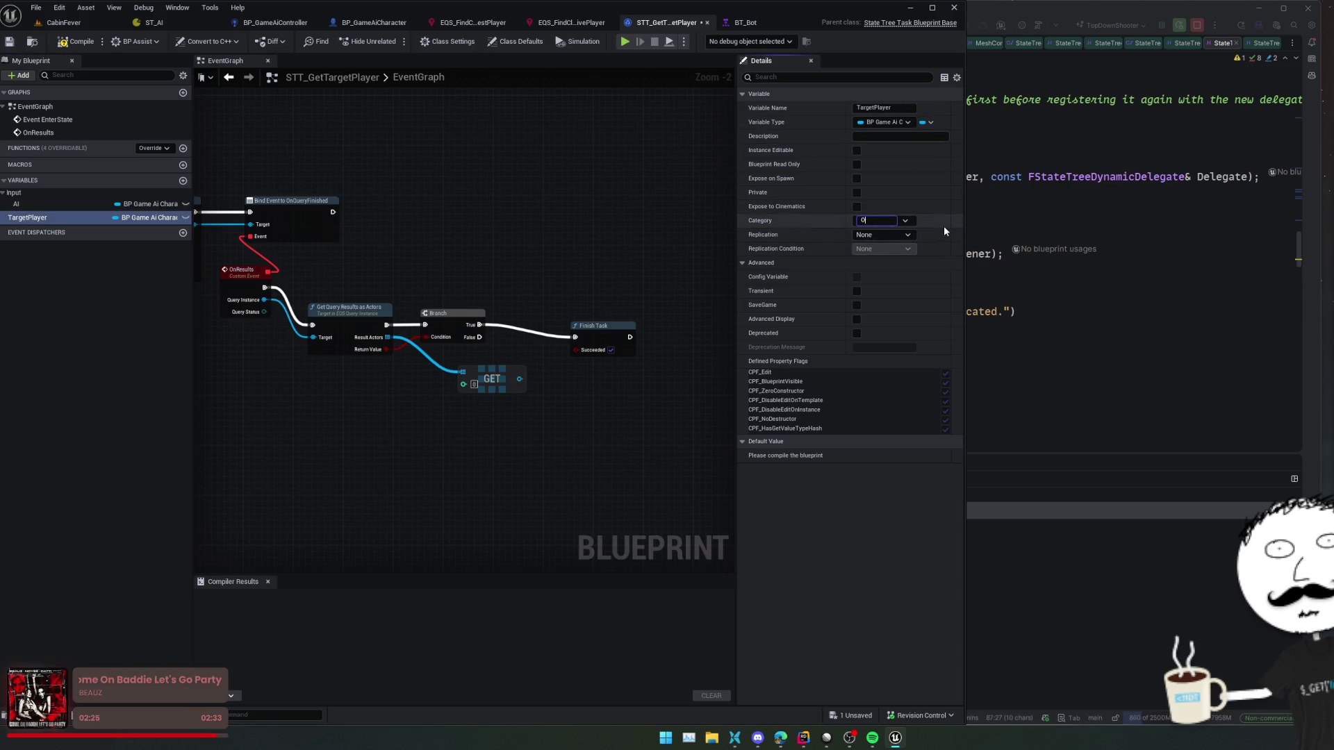
text(utput)
key(Return)
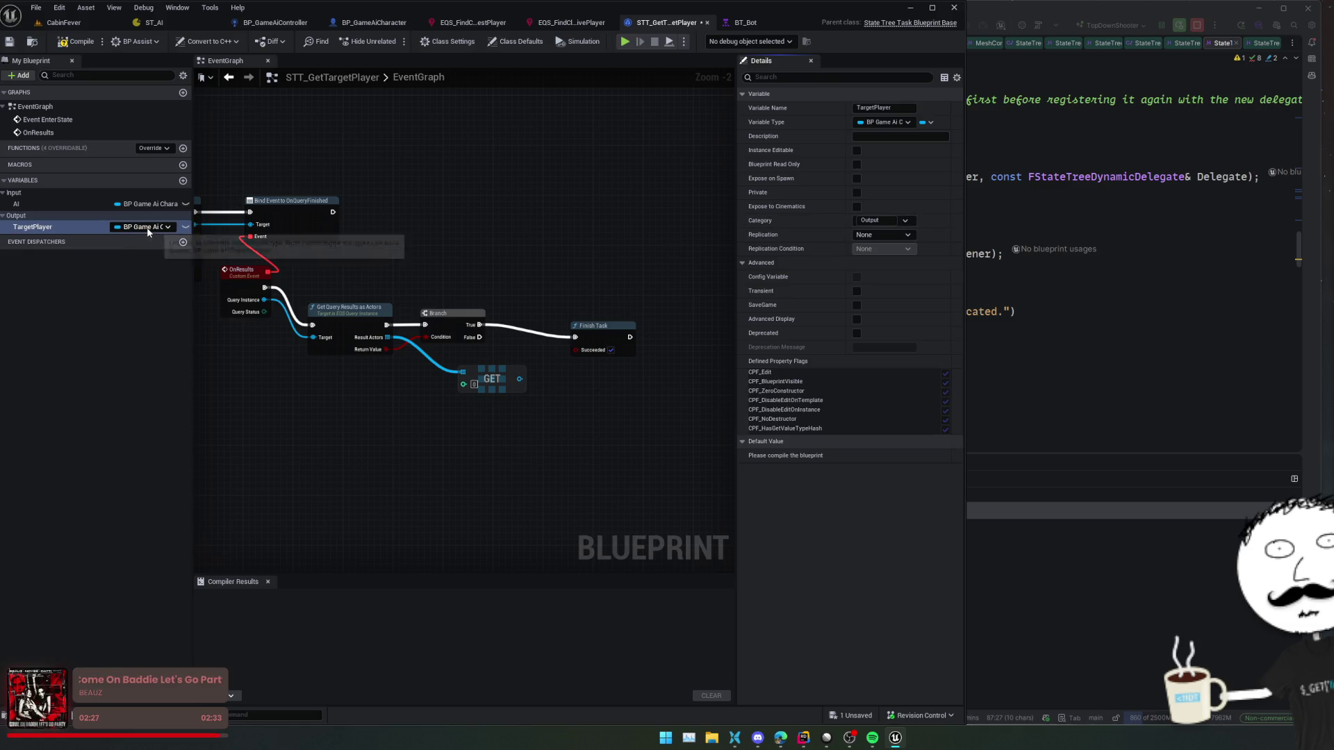
click(147, 230)
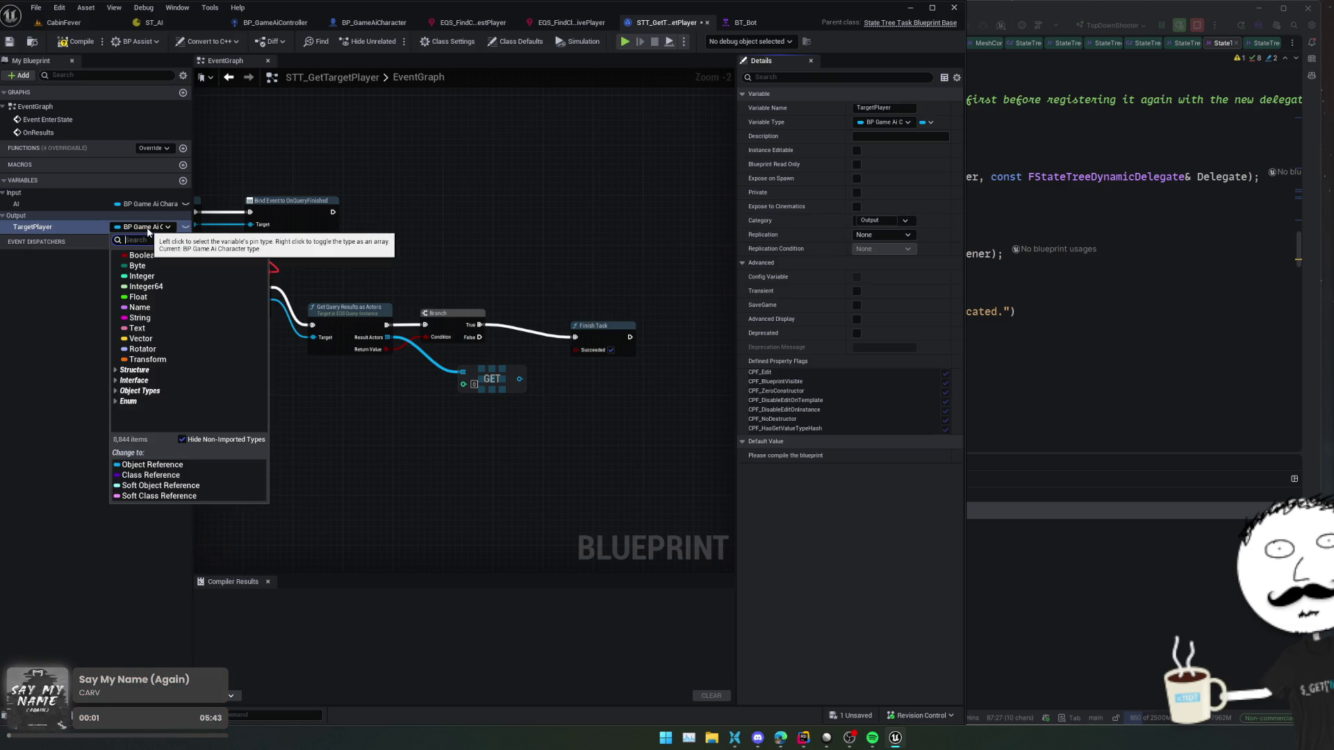
text(gamechar)
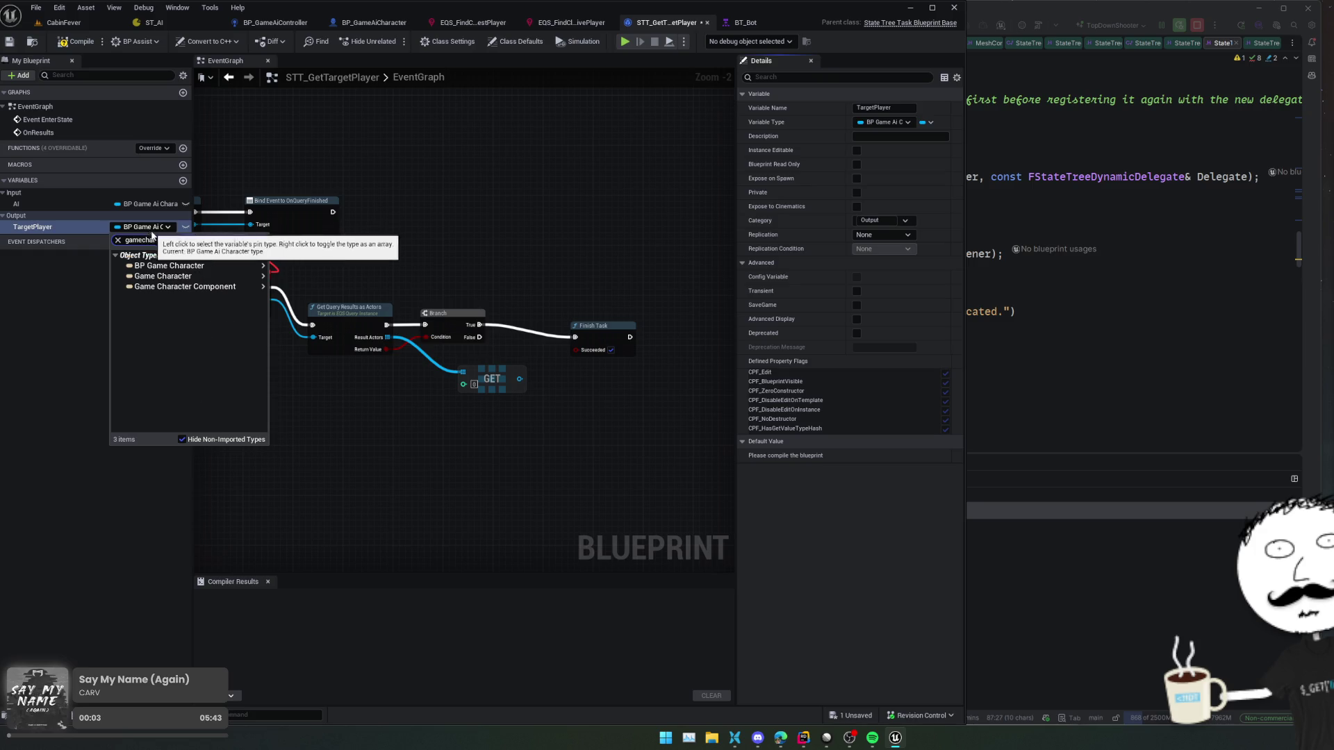
click(181, 287)
click(182, 277)
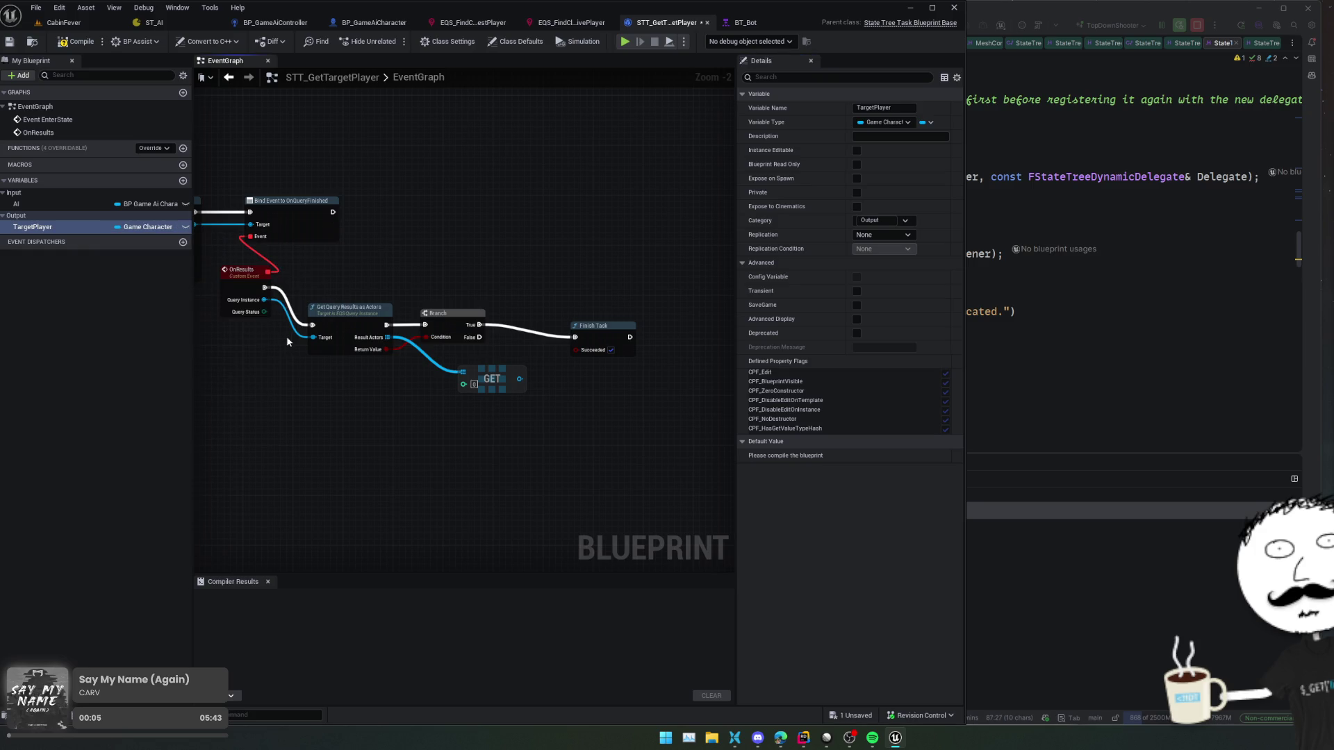
click(185, 227)
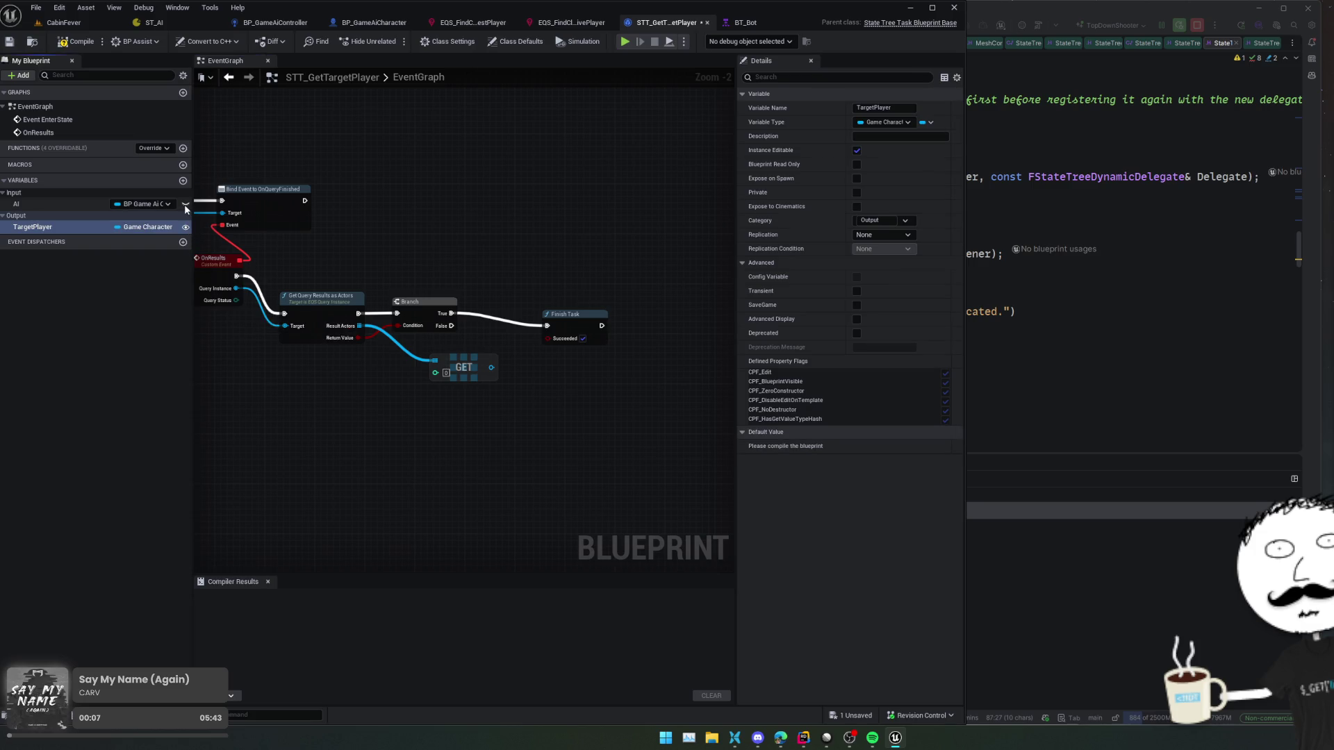
- Add a Set TargetPlayer node and connect it to the Branch's True path
mouse_move(83, 228)
mouse_down()
mouse_move(80, 240)
mouse_move(478, 404)
mouse_up()
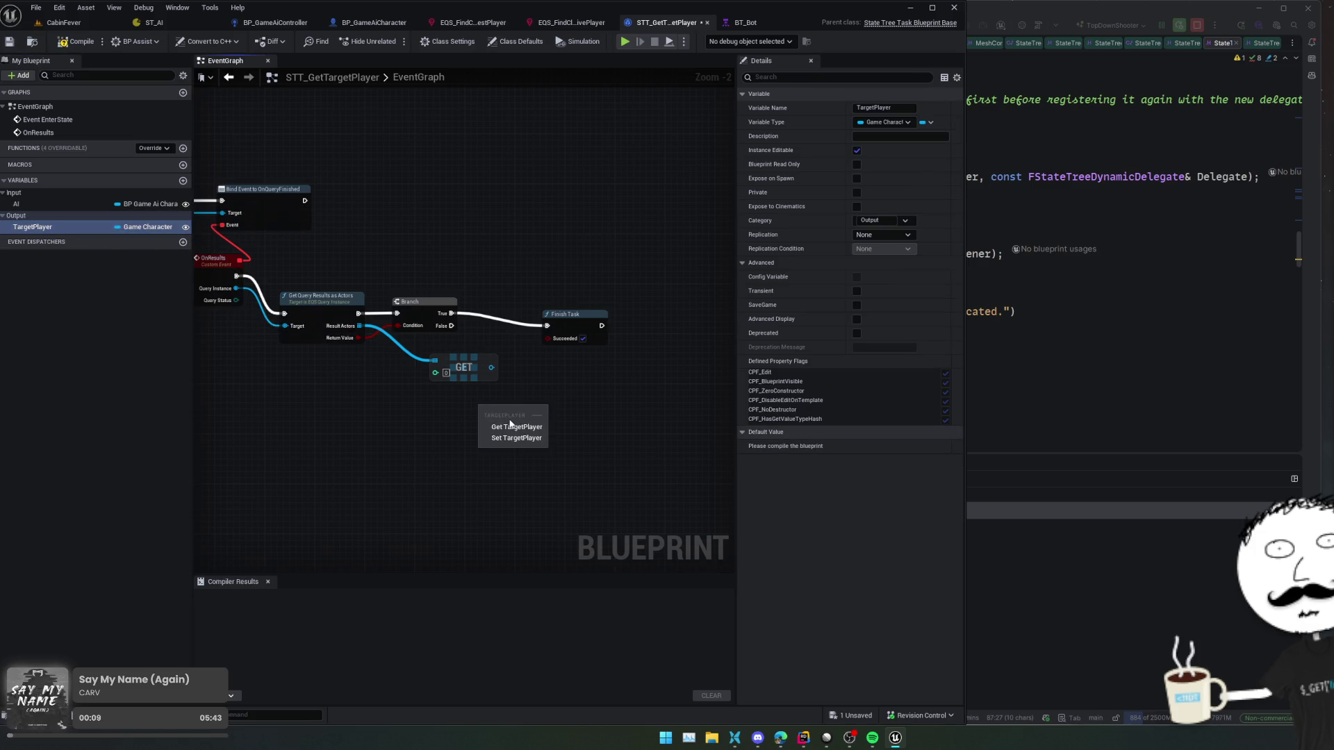
click(516, 438)
scroll(532, 394, up, 2)
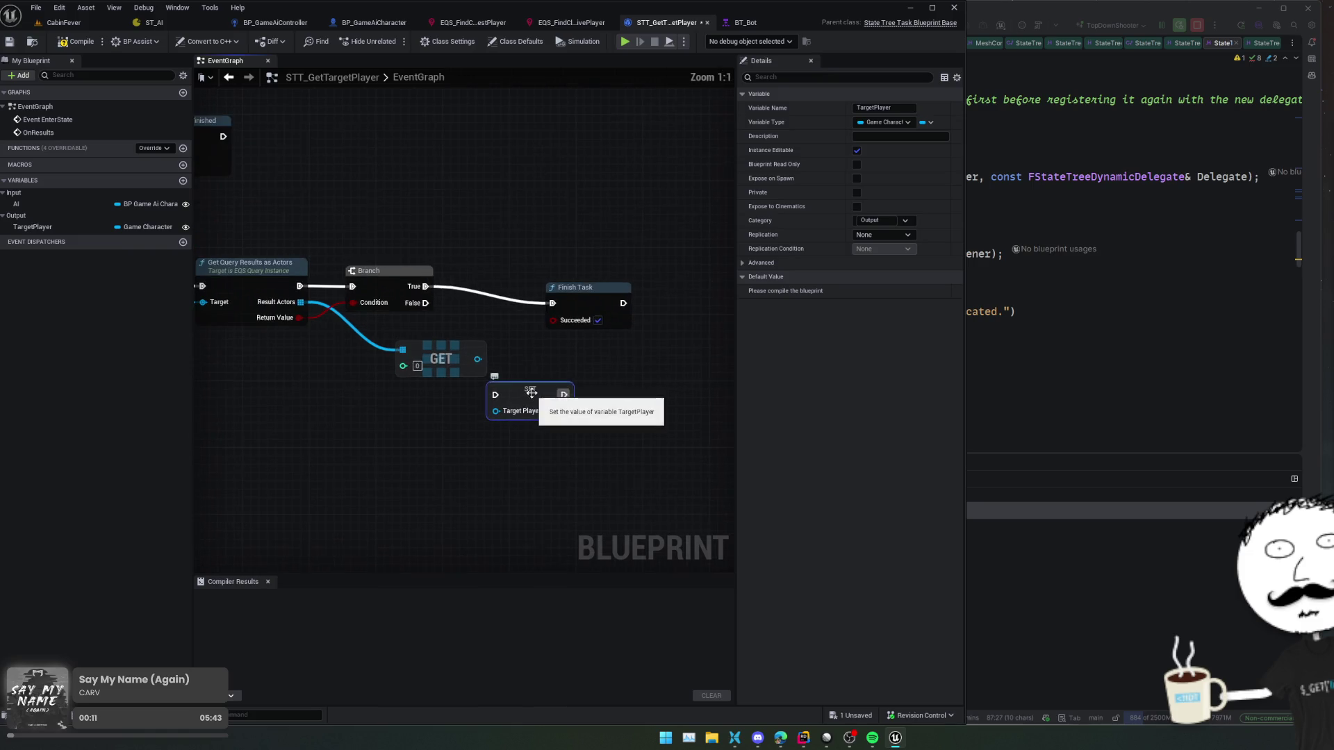
mouse_move(423, 286)
mouse_down()
mouse_move(494, 401)
mouse_move(480, 362)
mouse_move(546, 345)
mouse_move(523, 346)
mouse_up()
key(Escape)
- Cast the GET result to GameCharacter and chain cast, SET TargetPlayer and Finish Task, then save
mouse_move(455, 362)
mouse_down()
mouse_move(389, 363)
mouse_move(417, 362)
mouse_move(457, 416)
mouse_up()
text(cast to gamechar)
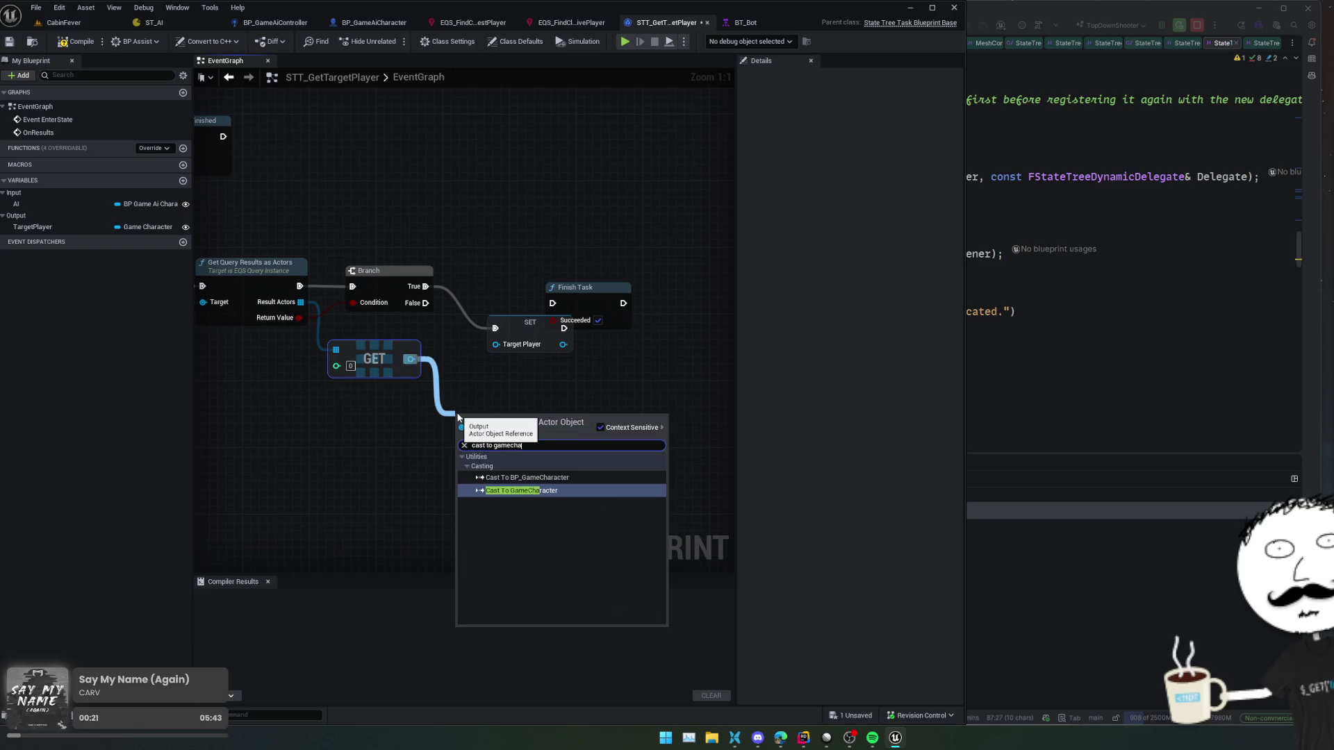
key(Return)
drag(459, 428, 425, 286)
drag(563, 428, 552, 303)
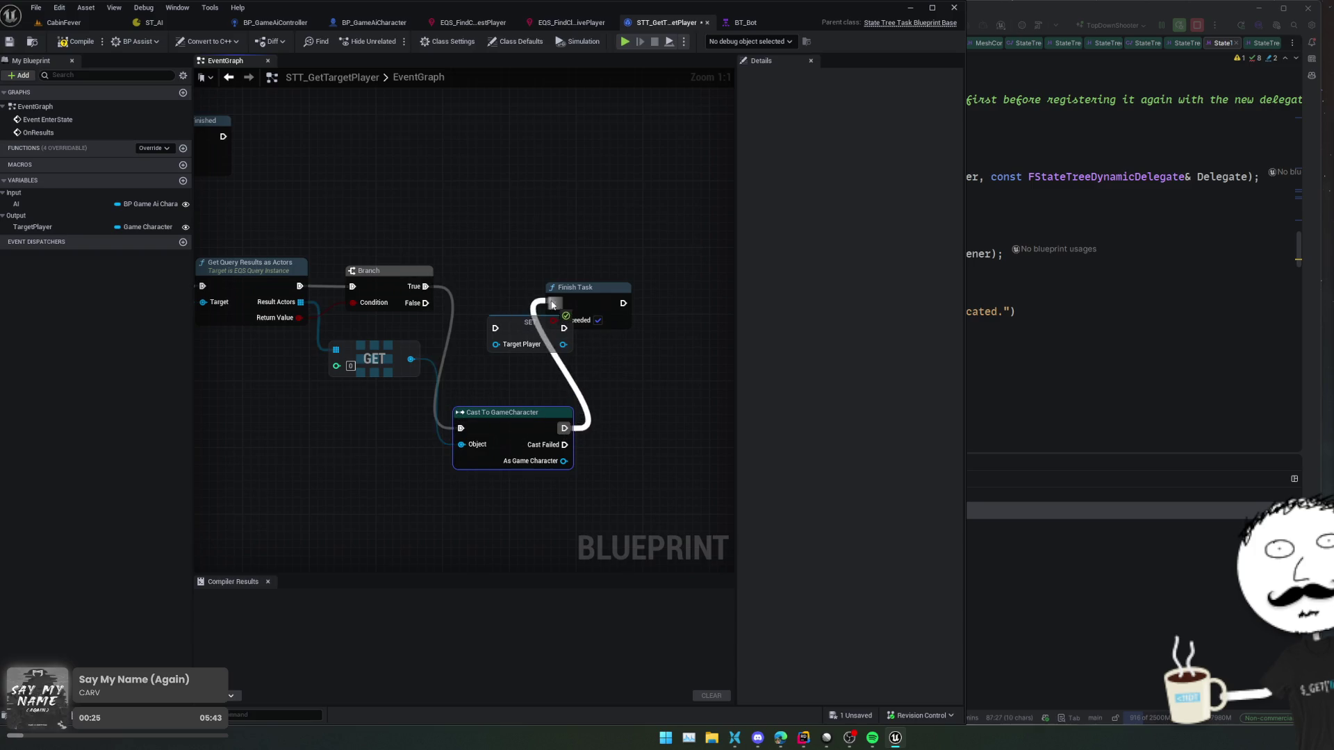
mouse_move(571, 436)
mouse_down()
mouse_move(529, 347)
mouse_move(495, 345)
mouse_move(556, 338)
mouse_move(646, 368)
mouse_move(660, 388)
mouse_up()
drag(629, 395, 571, 405)
mouse_move(697, 395)
mouse_down()
mouse_move(584, 305)
mouse_move(606, 291)
mouse_up()
key(f)
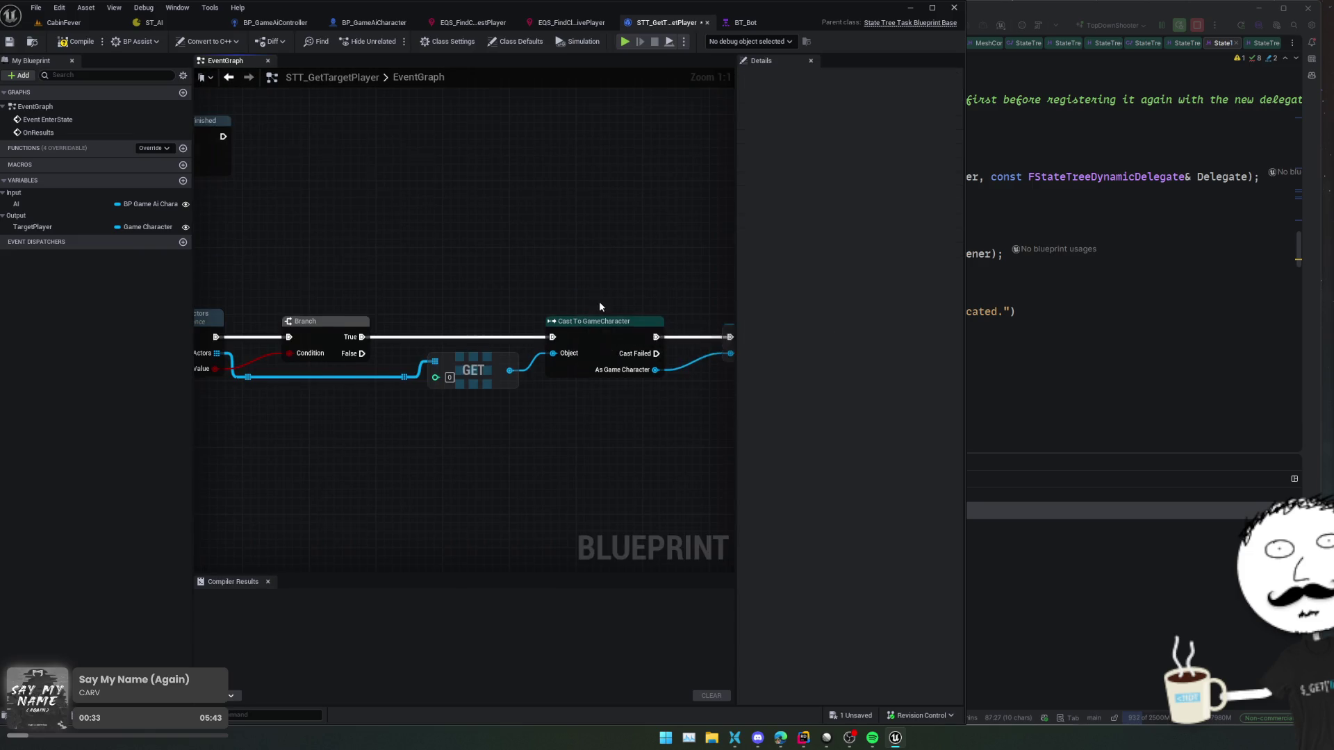
key(ctrl+s)
- Add a failing Finish Task copy on Branch False, then save and compile the blueprint
scroll(426, 371, down, 1)
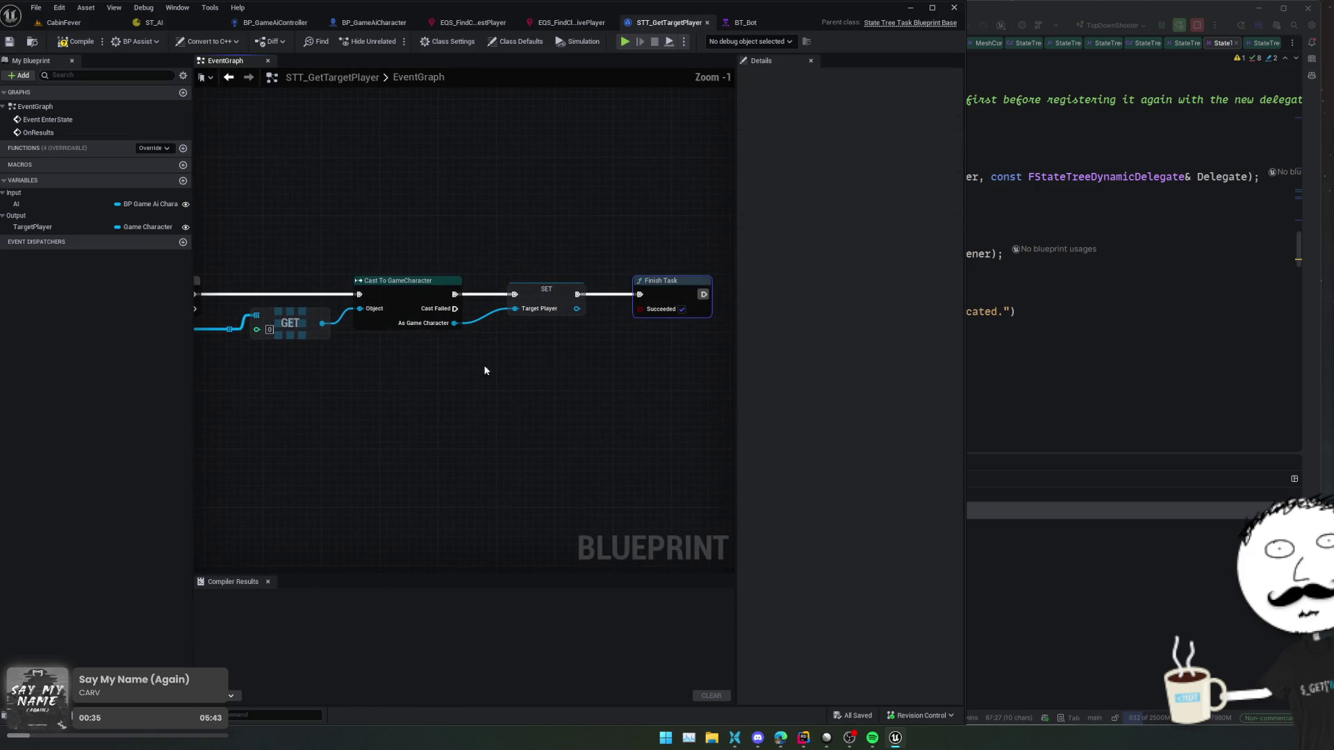
key(ctrl+d)
click(636, 390)
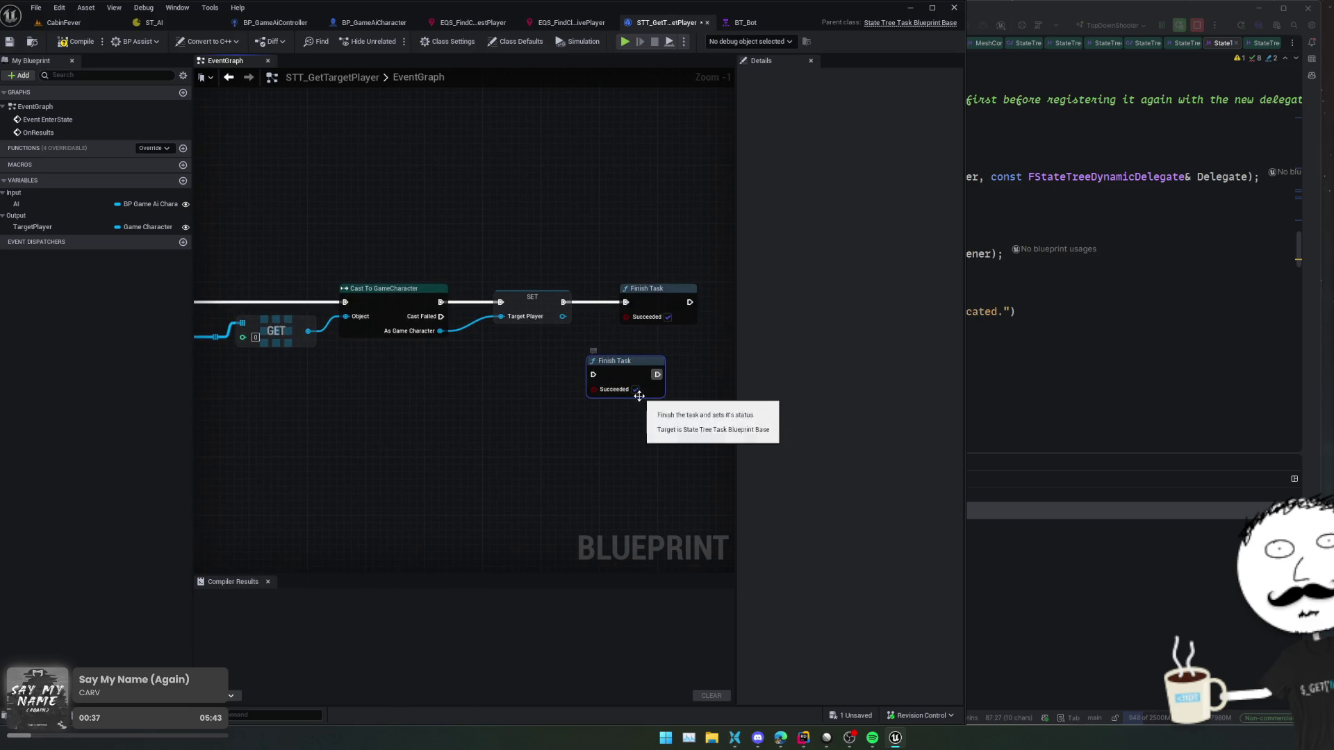
mouse_move(620, 397)
mouse_down()
mouse_move(511, 391)
mouse_move(630, 392)
mouse_move(625, 410)
mouse_move(544, 408)
mouse_move(330, 380)
mouse_up()
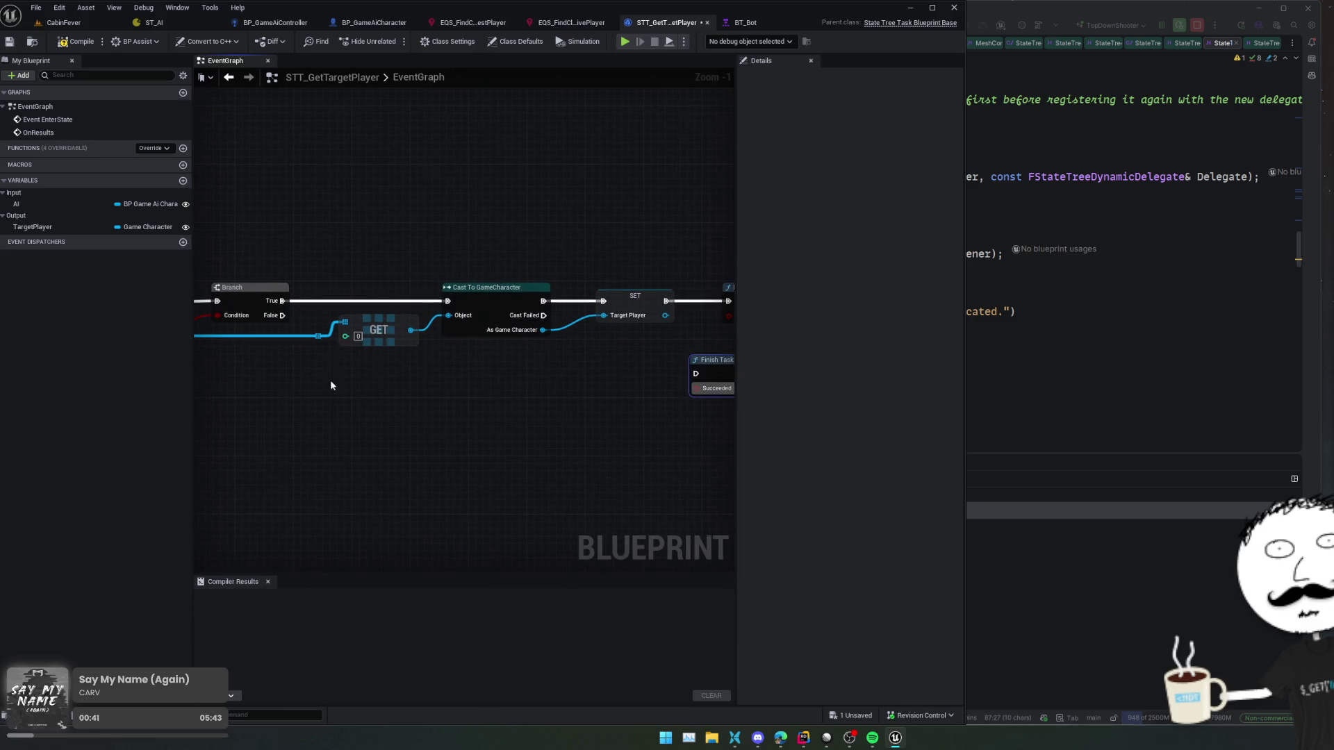
mouse_move(283, 317)
mouse_down()
mouse_move(698, 381)
mouse_move(580, 374)
mouse_move(406, 305)
mouse_move(425, 315)
mouse_up()
scroll(402, 373, down, 1)
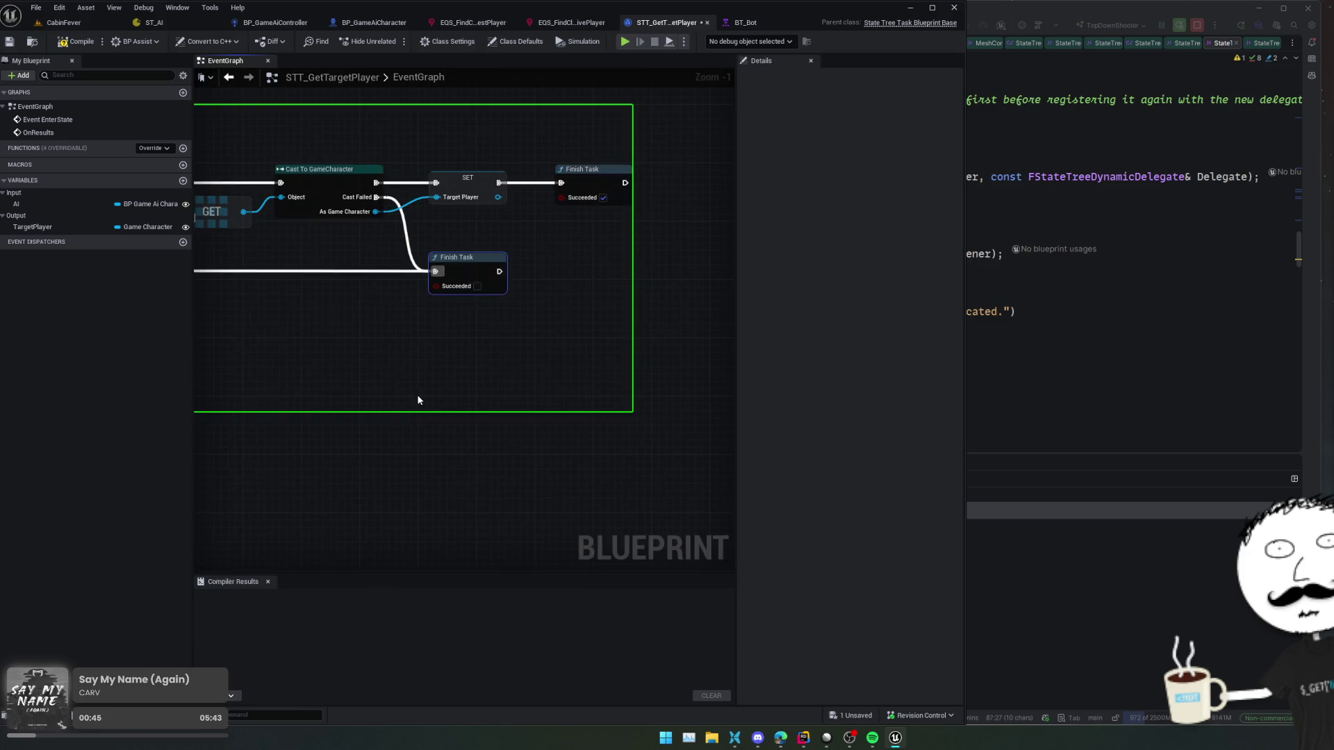
key(ctrl+s)
mouse_move(414, 366)
mouse_down()
mouse_move(523, 403)
mouse_move(553, 461)
mouse_move(660, 468)
mouse_move(625, 473)
mouse_move(555, 415)
mouse_up()
click(76, 41)
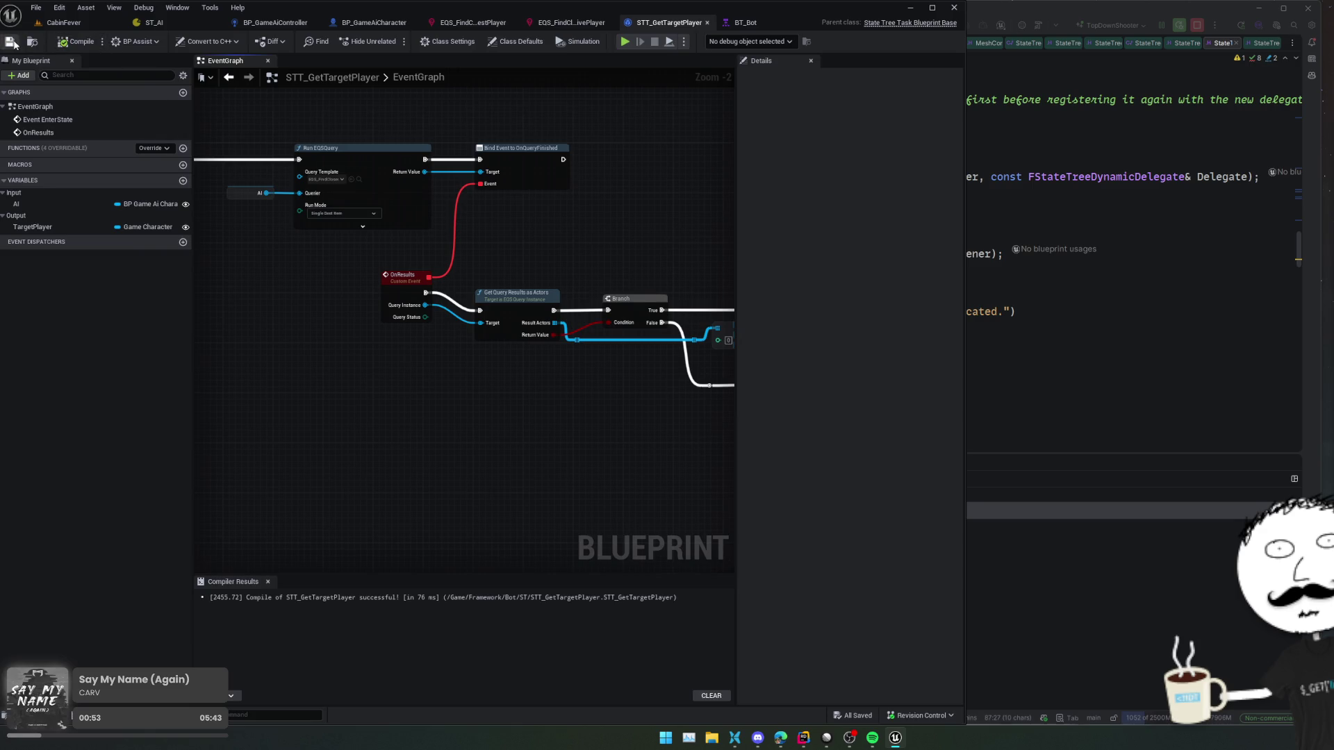
- Close the EQS query, BP_GameAiCharacter and BT_Bot documents and return to ST_AI
drag(397, 357, 383, 376)
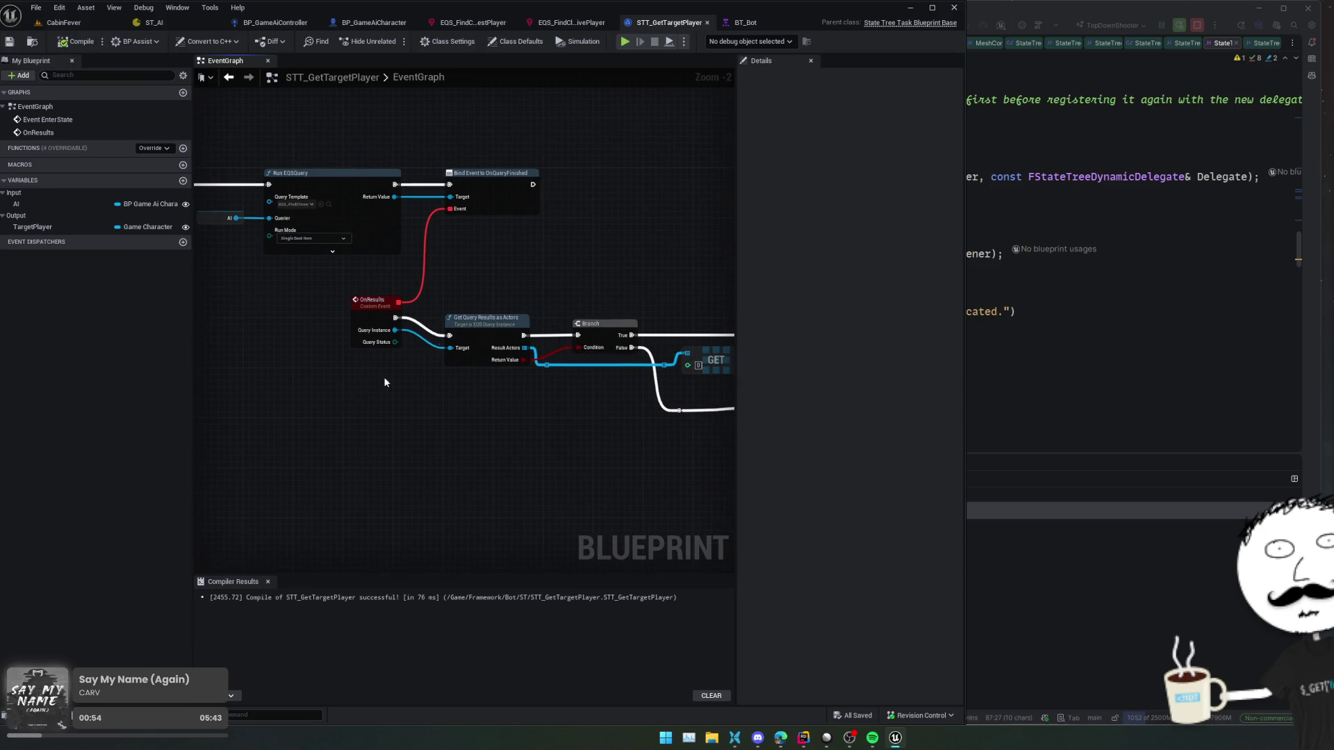
middle_click(559, 23)
middle_click(453, 25)
middle_click(542, 22)
middle_click(542, 23)
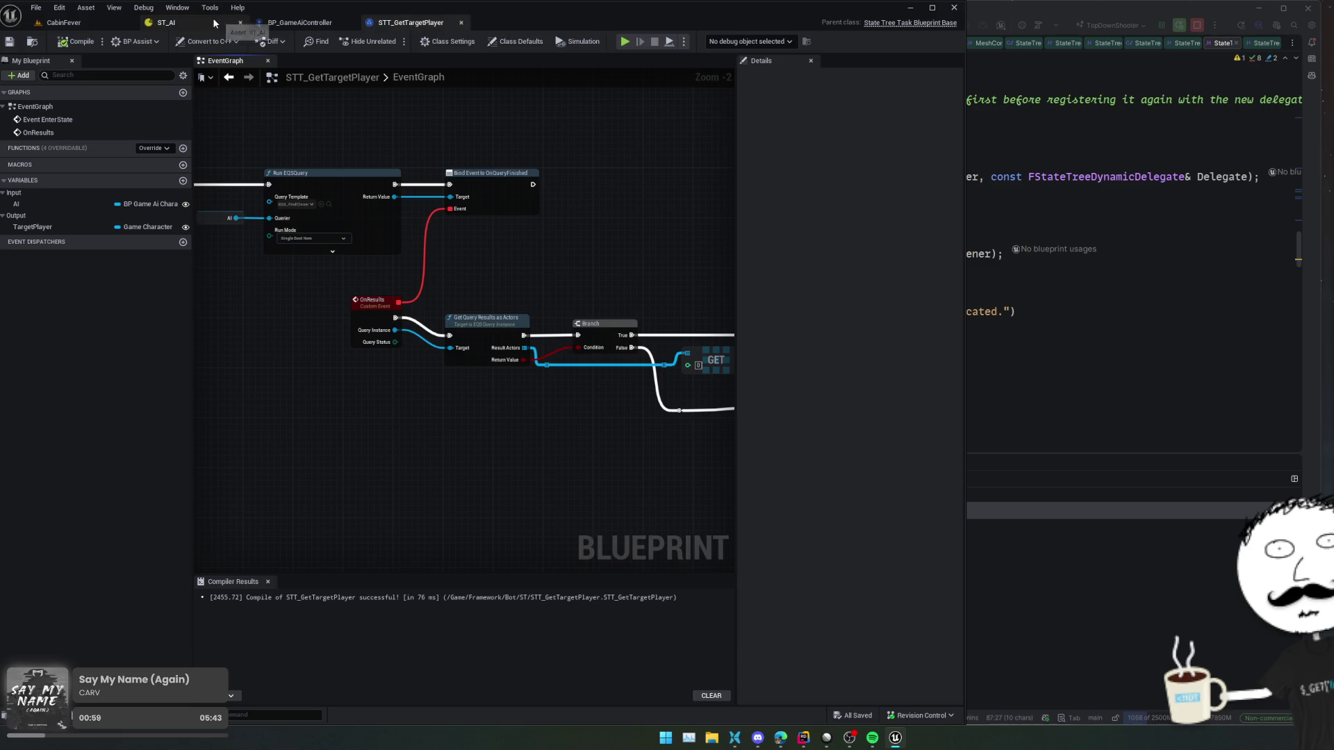
click(216, 23)
- Replace Find Target Player's query task with STT Get Target Player and check the TargetPlayer parameter
click(412, 134)
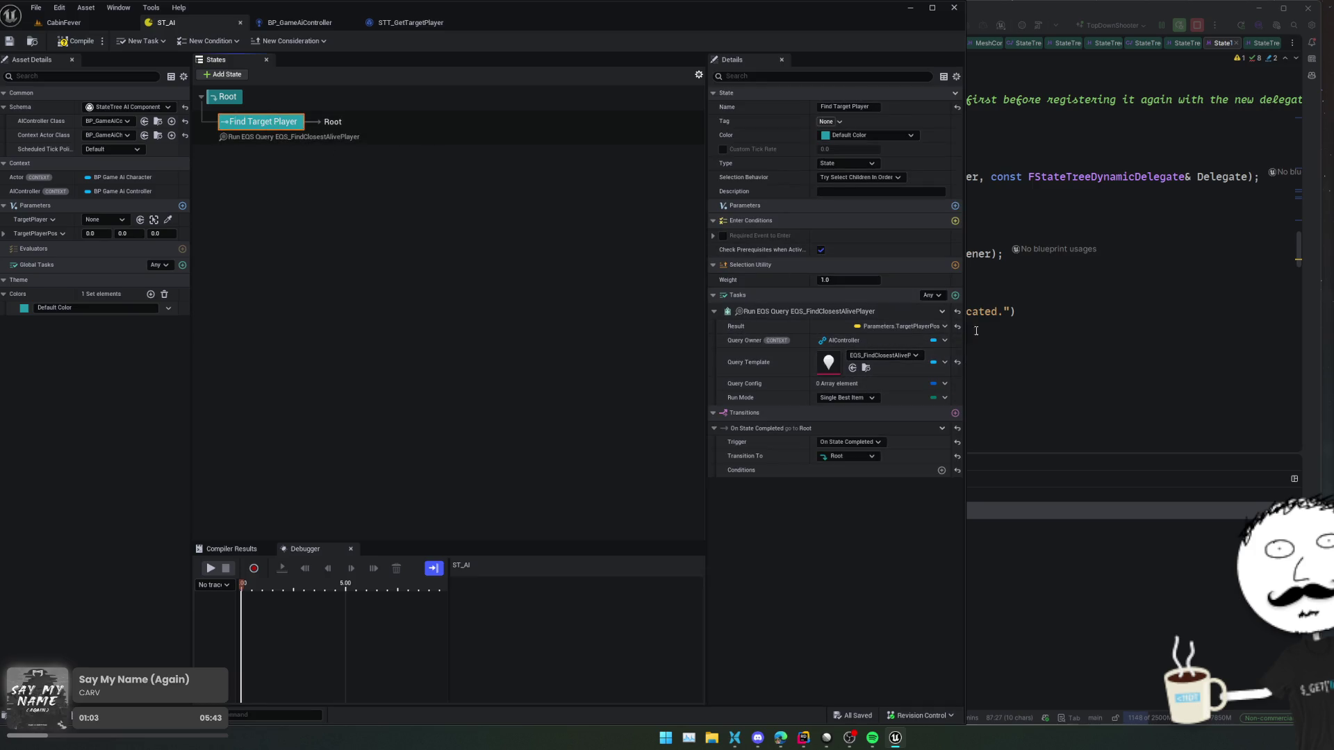
click(942, 312)
mouse_move(979, 351)
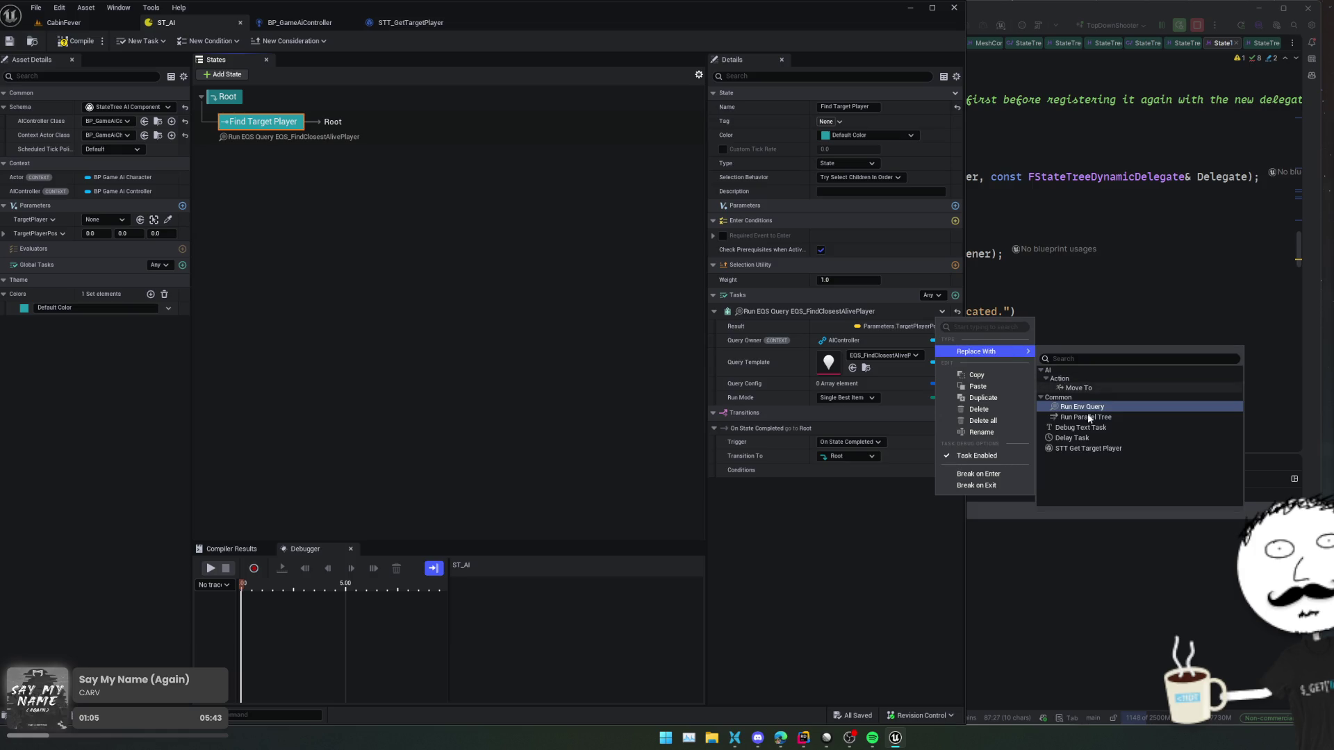
click(1153, 447)
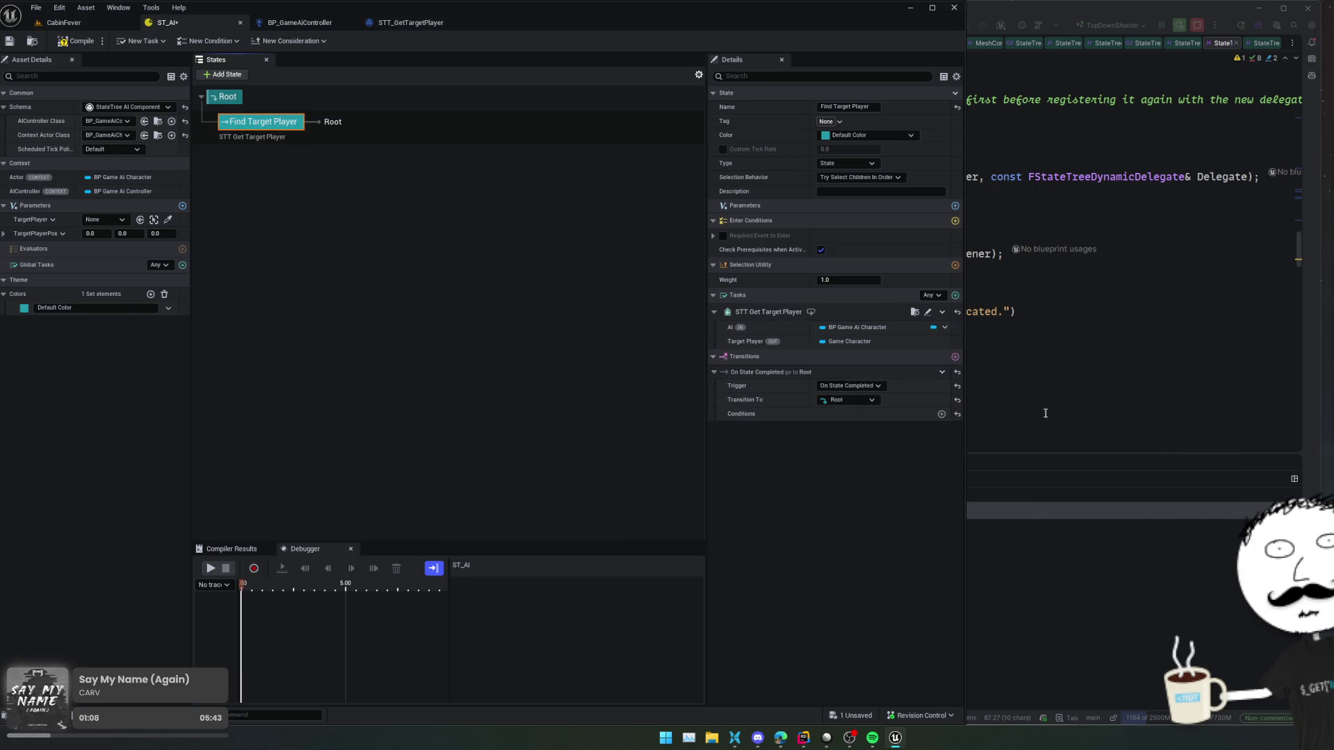
click(934, 331)
click(889, 326)
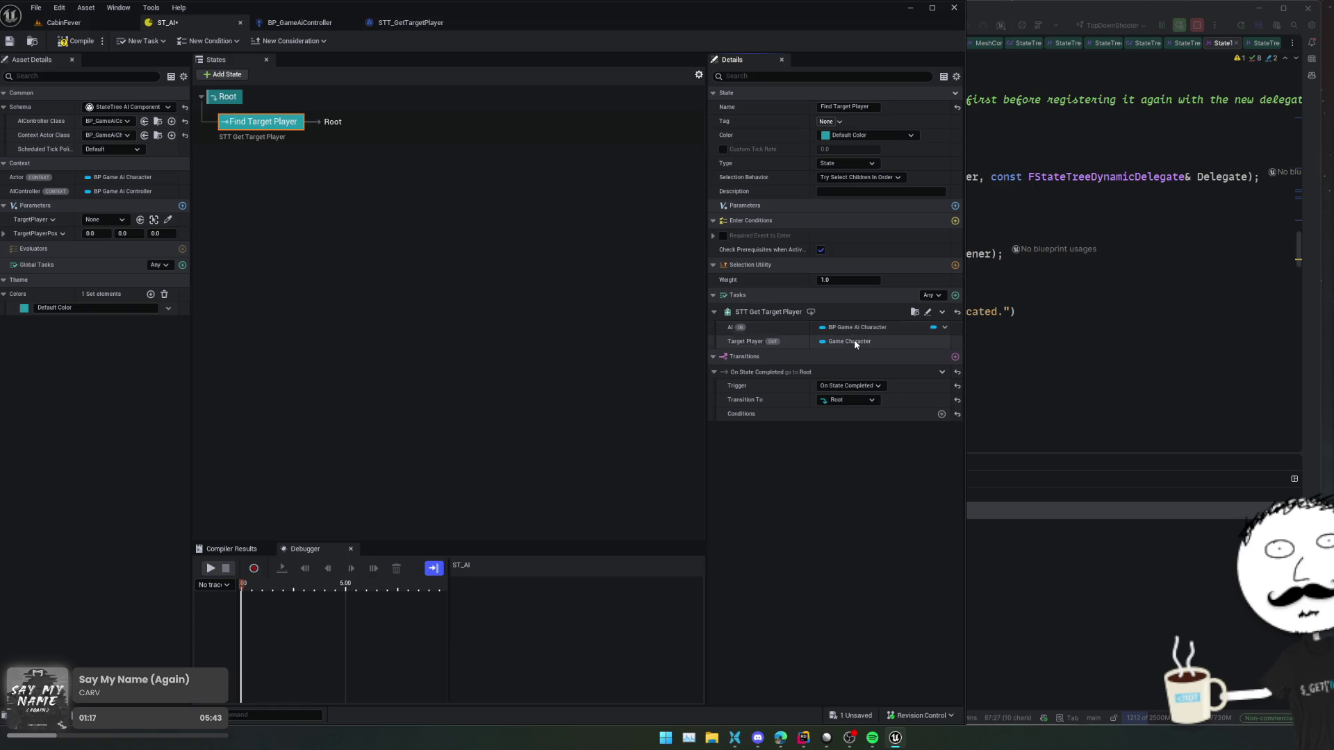
mouse_move(776, 341)
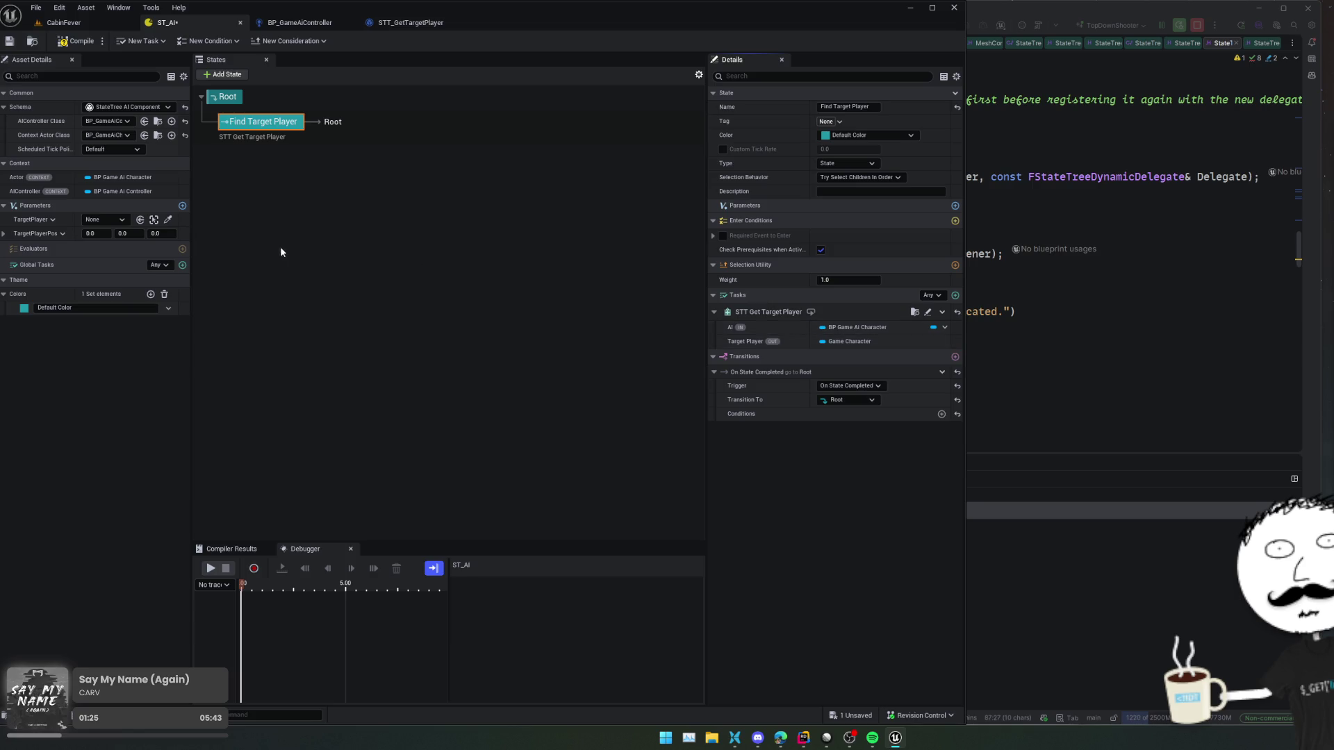
click(53, 220)
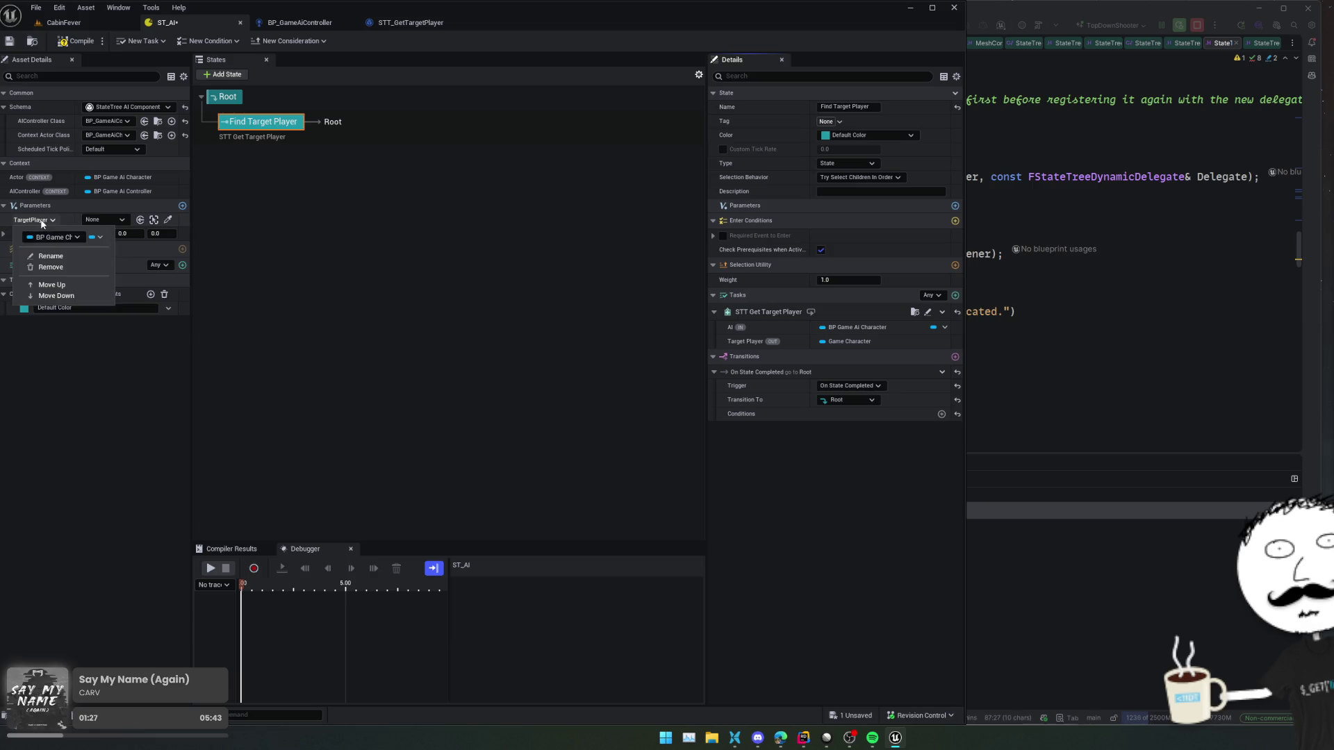
- In STT_GetTargetPlayer, change TargetPlayer's type to a BP Game Character reference
click(431, 24)
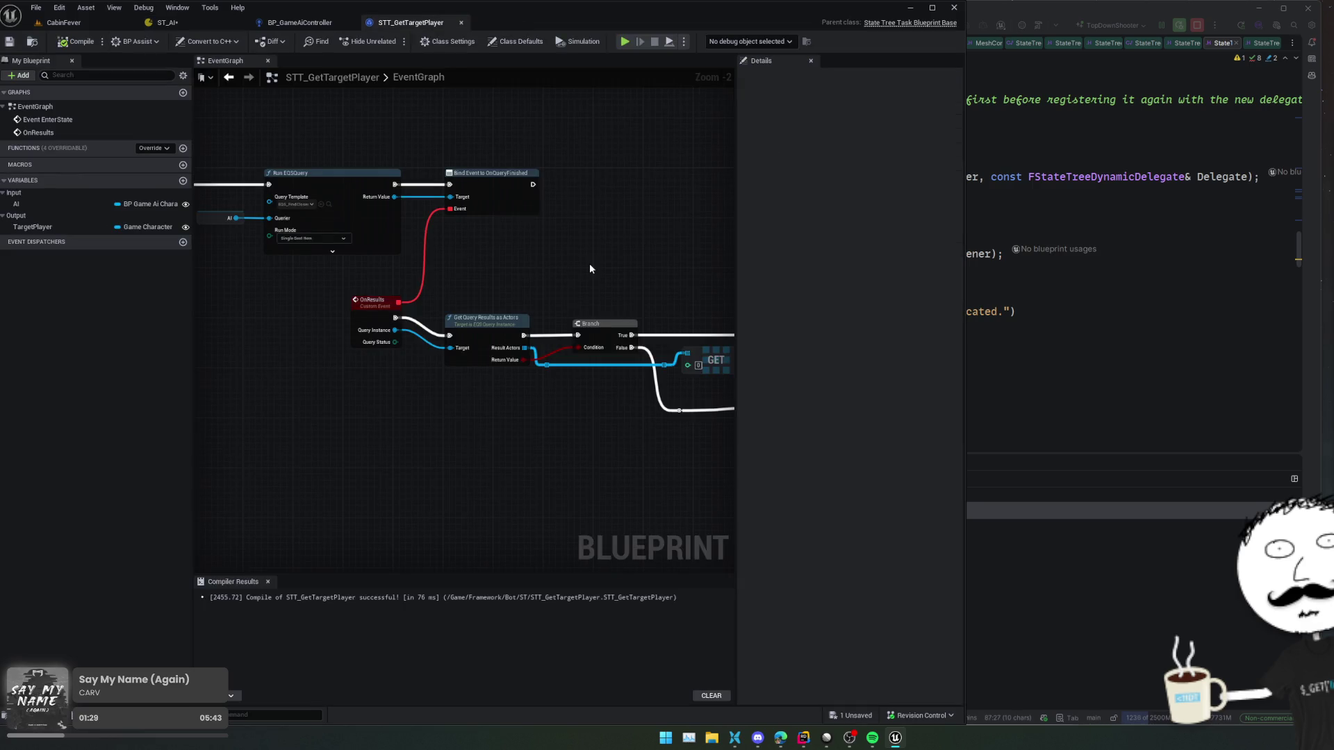
click(150, 229)
text(bp)
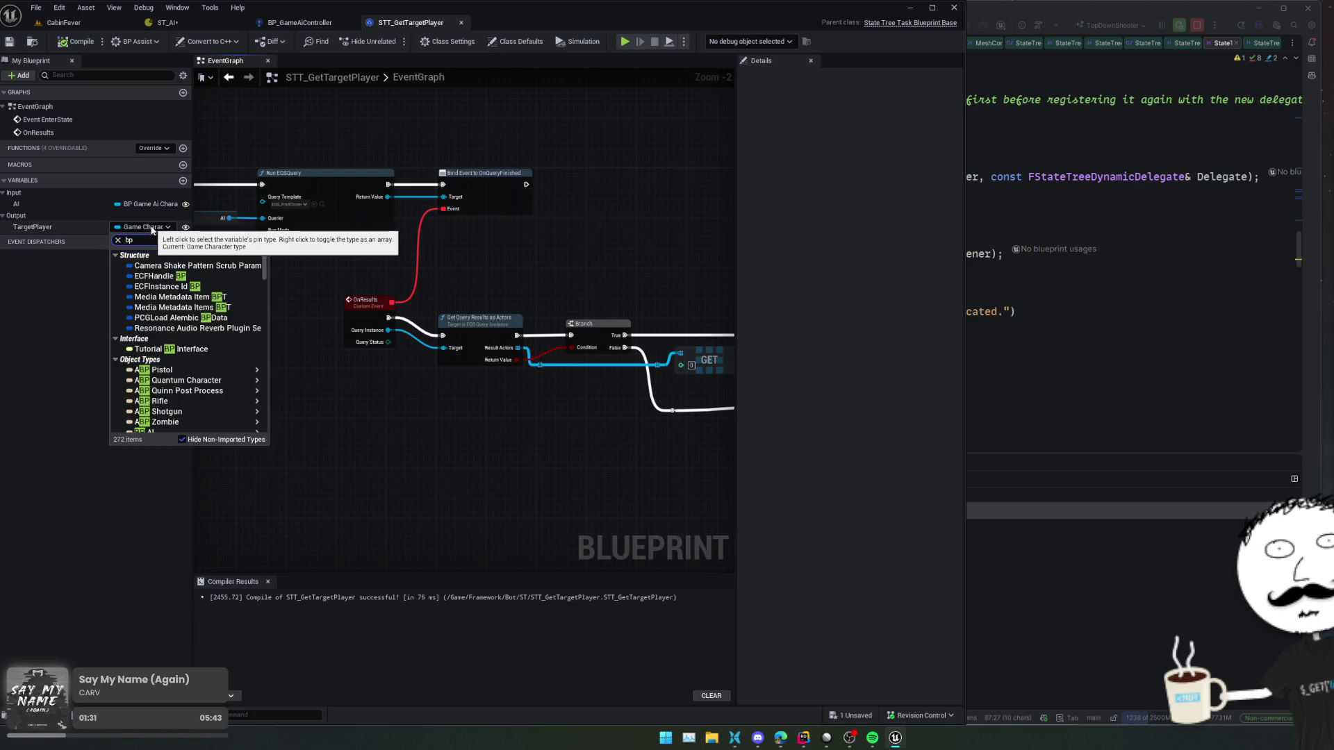
text(char)
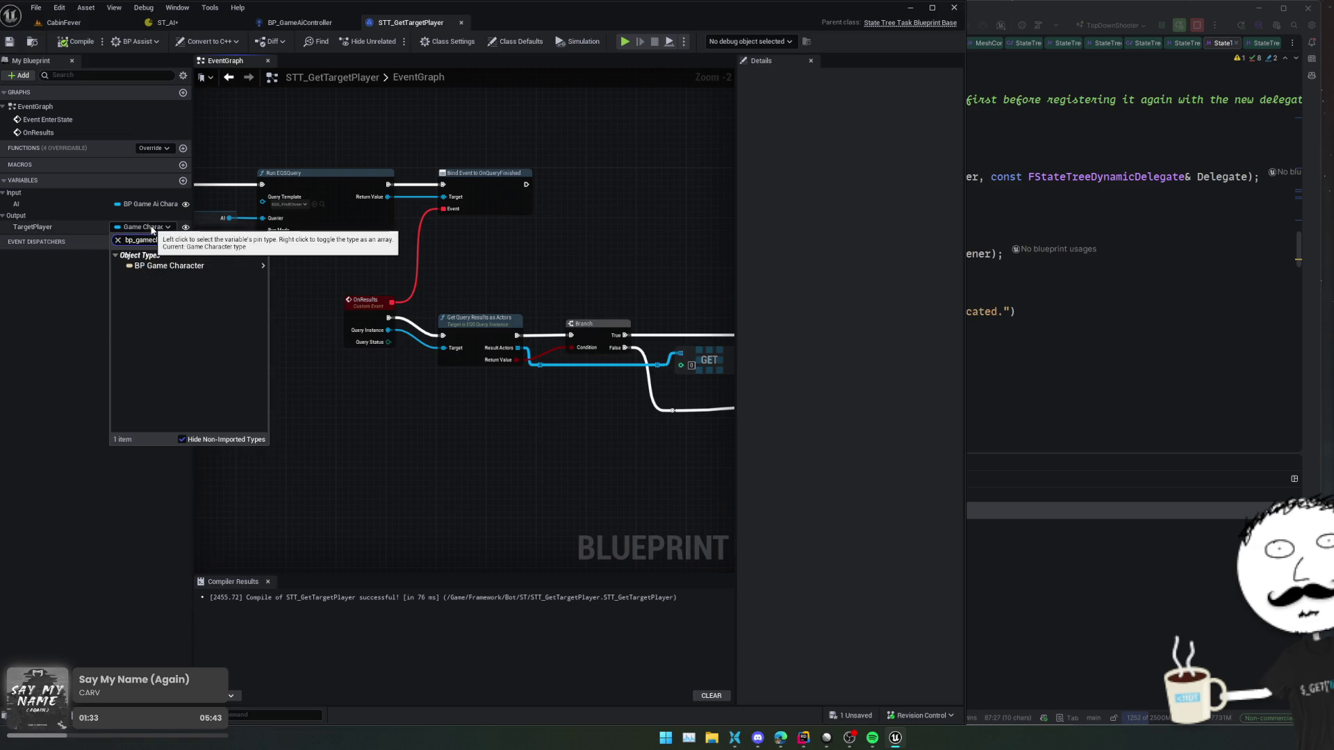
mouse_move(179, 275)
click(299, 263)
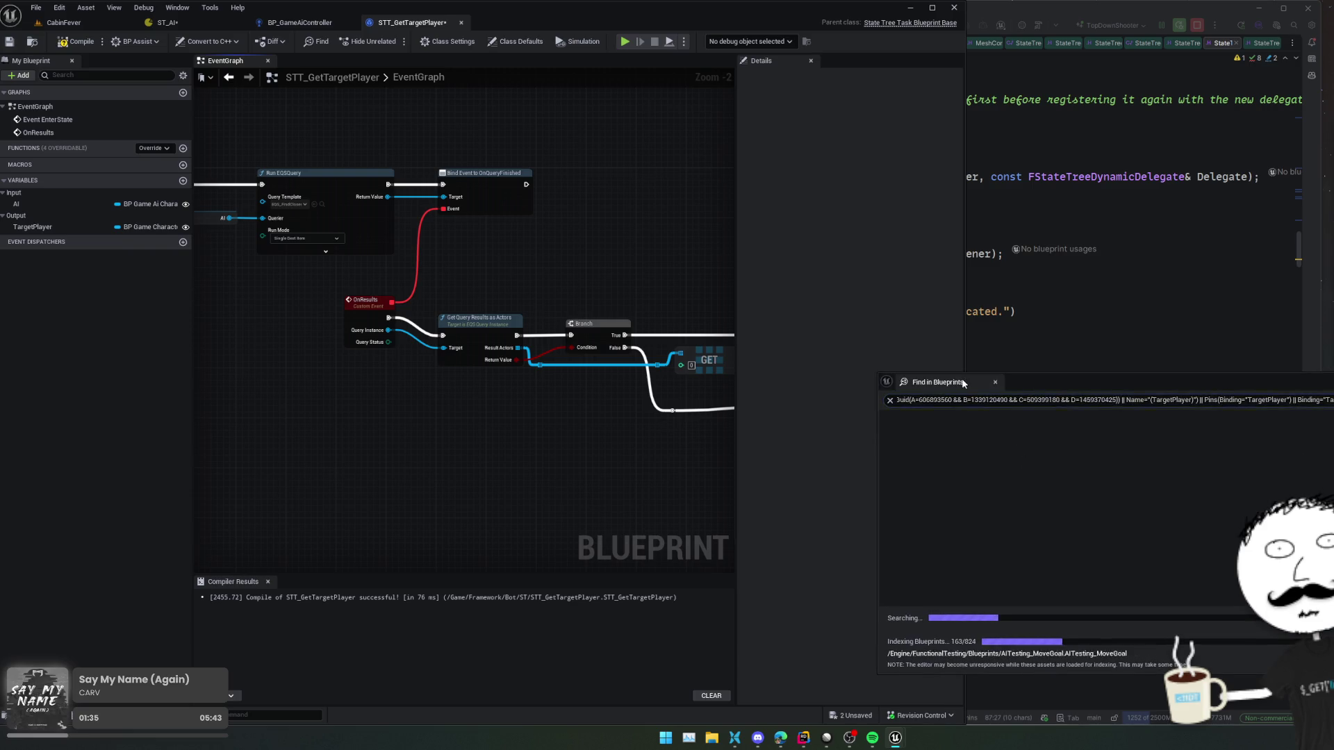
- Find TargetPlayer's usage in the graph and delete the old Cast To GameCharacter node
double_click(924, 415)
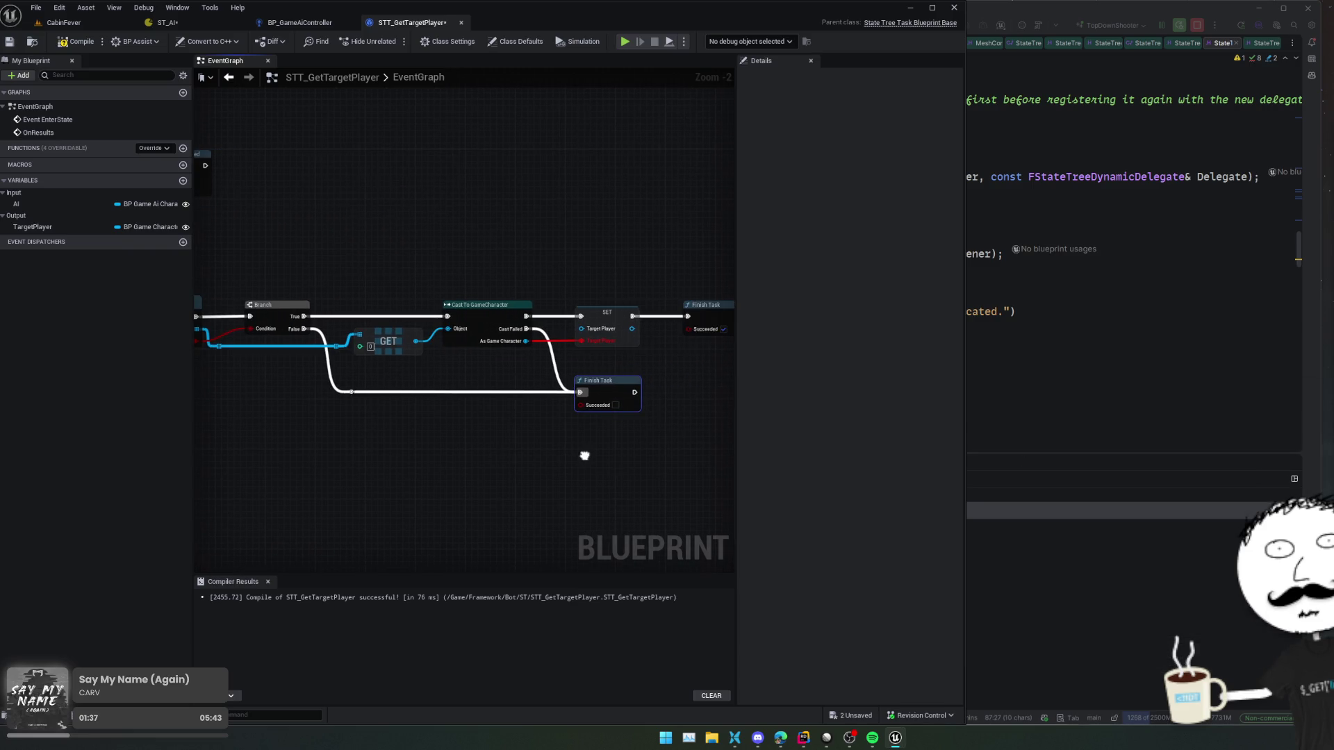
drag(585, 456, 470, 454)
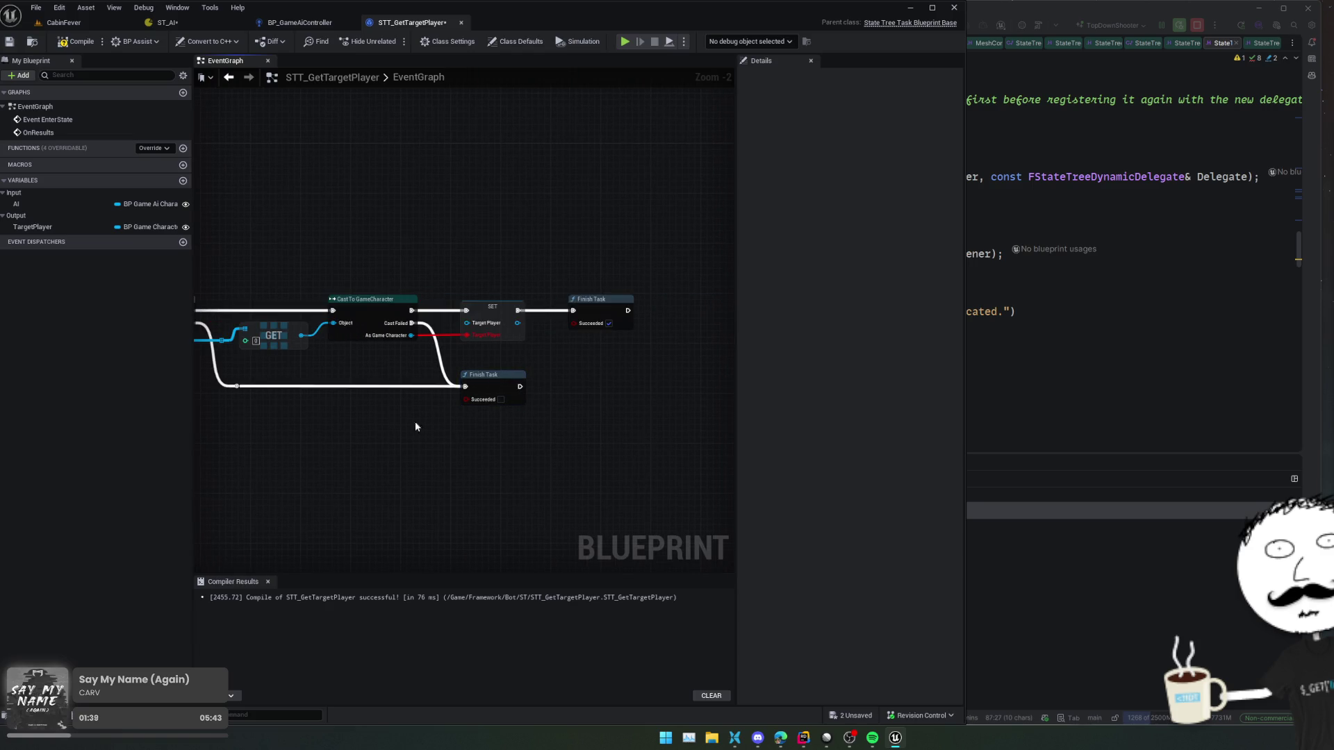
right_click(448, 441)
drag(423, 235, 521, 243)
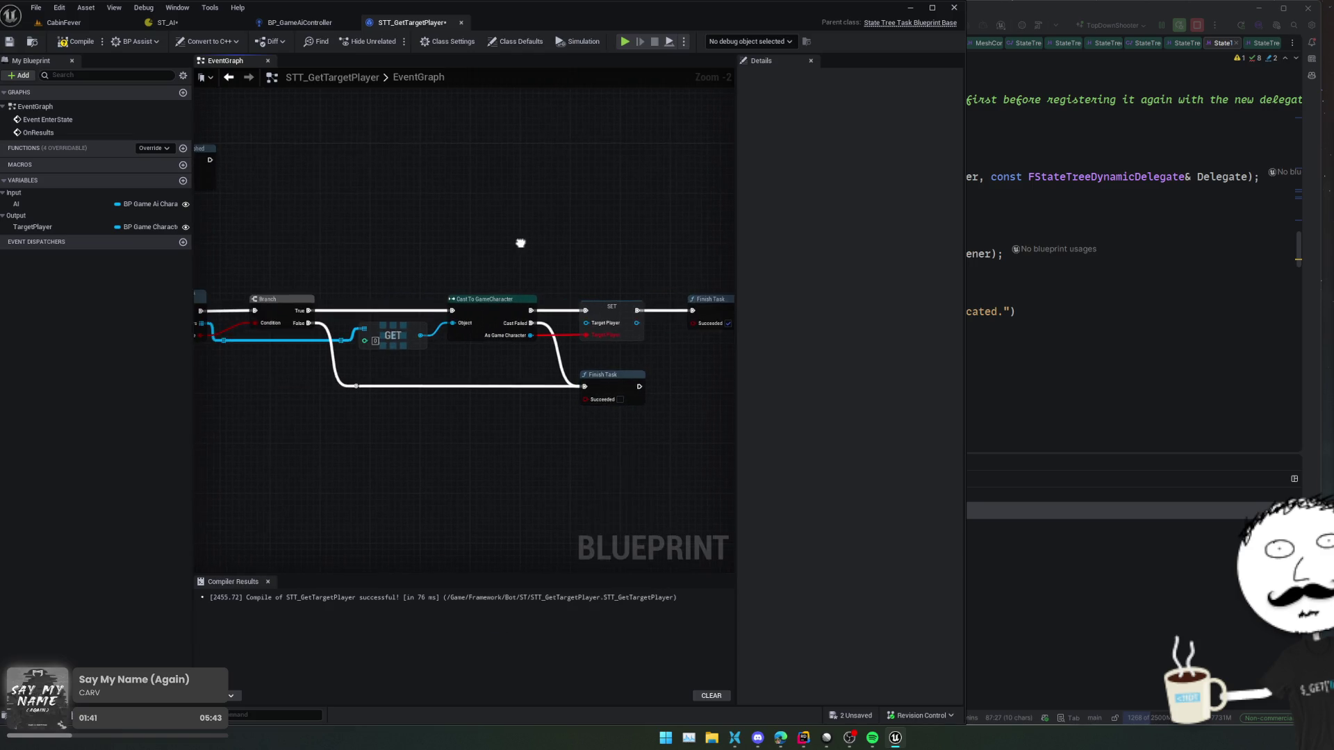
scroll(488, 336, up, 2)
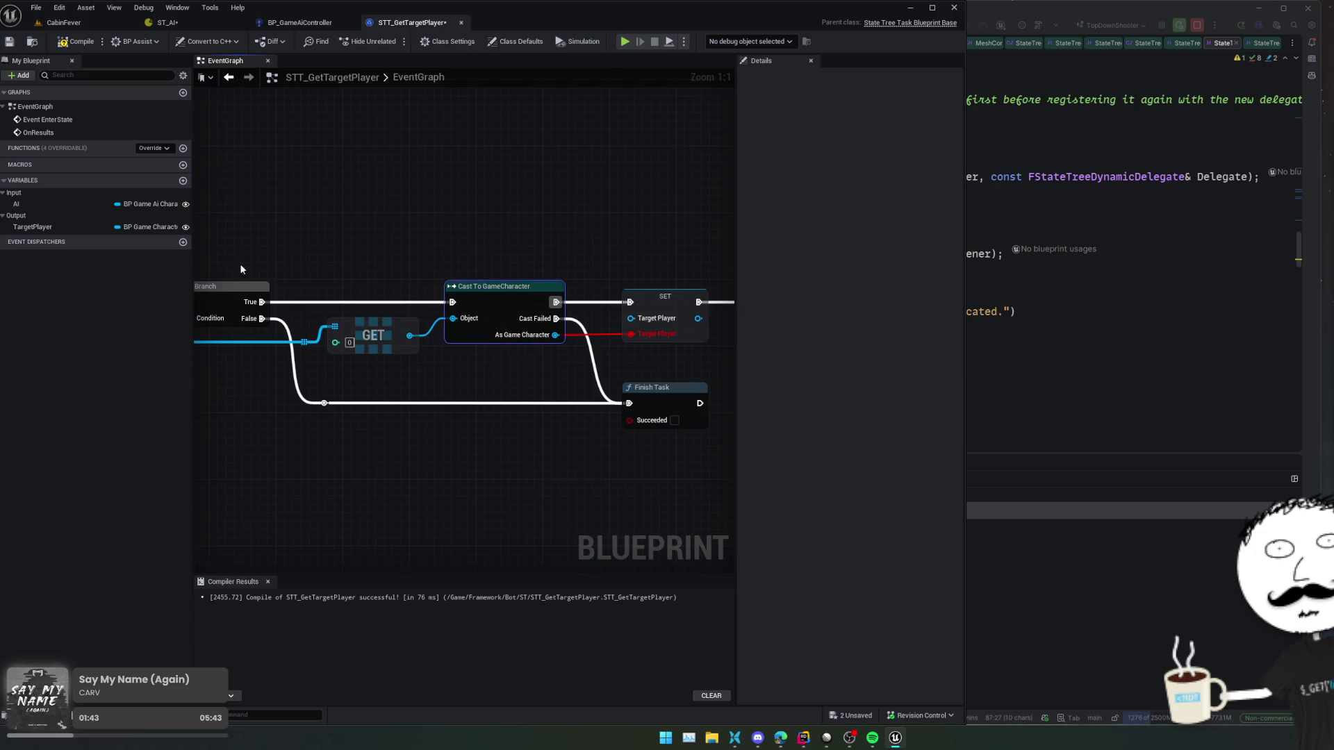
key(Delete)
click(31, 228)
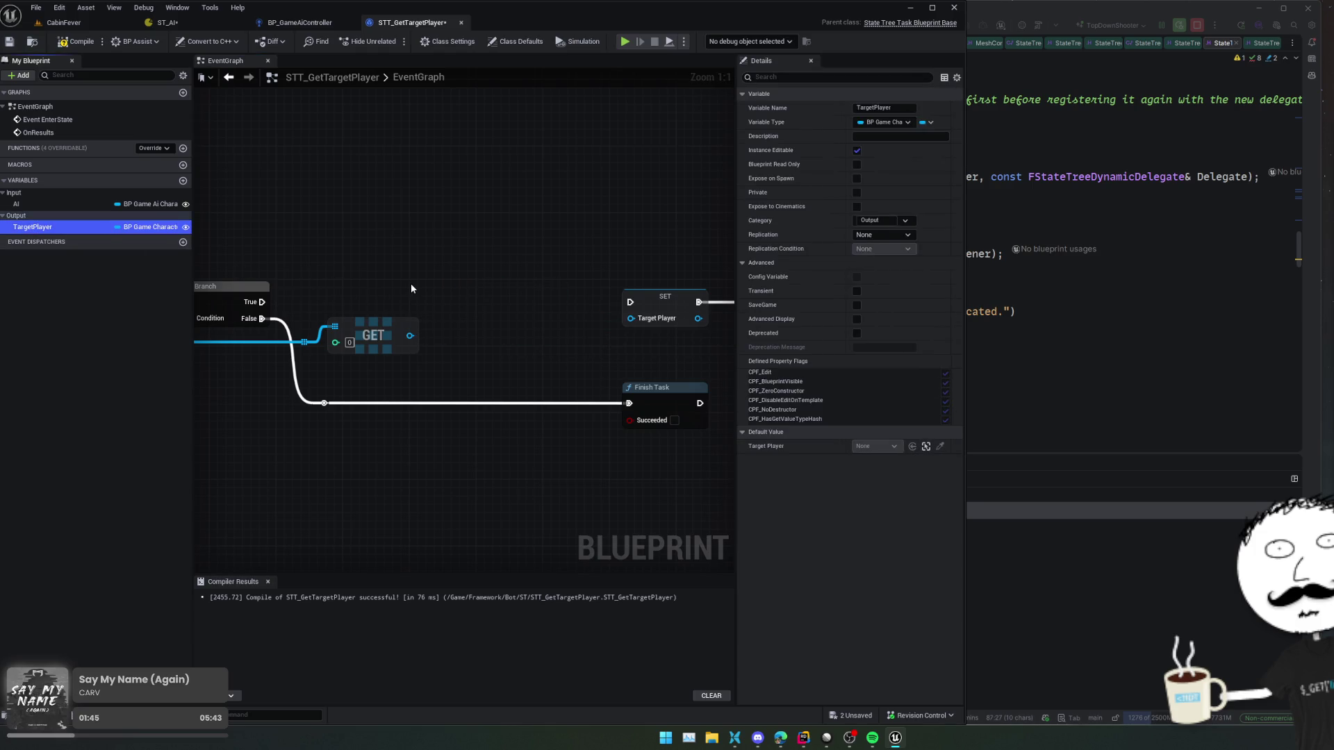
- Add a Cast To BP_GameCharacter from GET, run it on Branch True and feed SET Target Player
drag(411, 338, 467, 314)
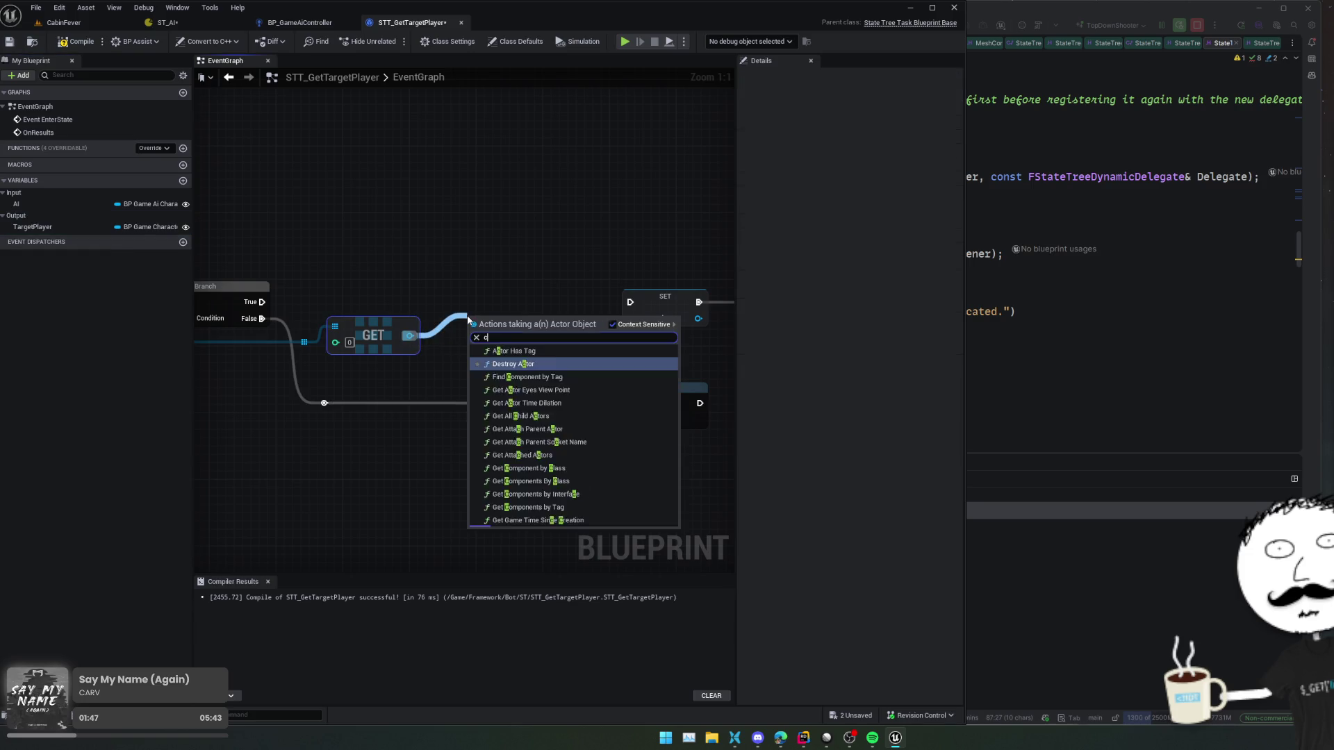
text(cast to bp)
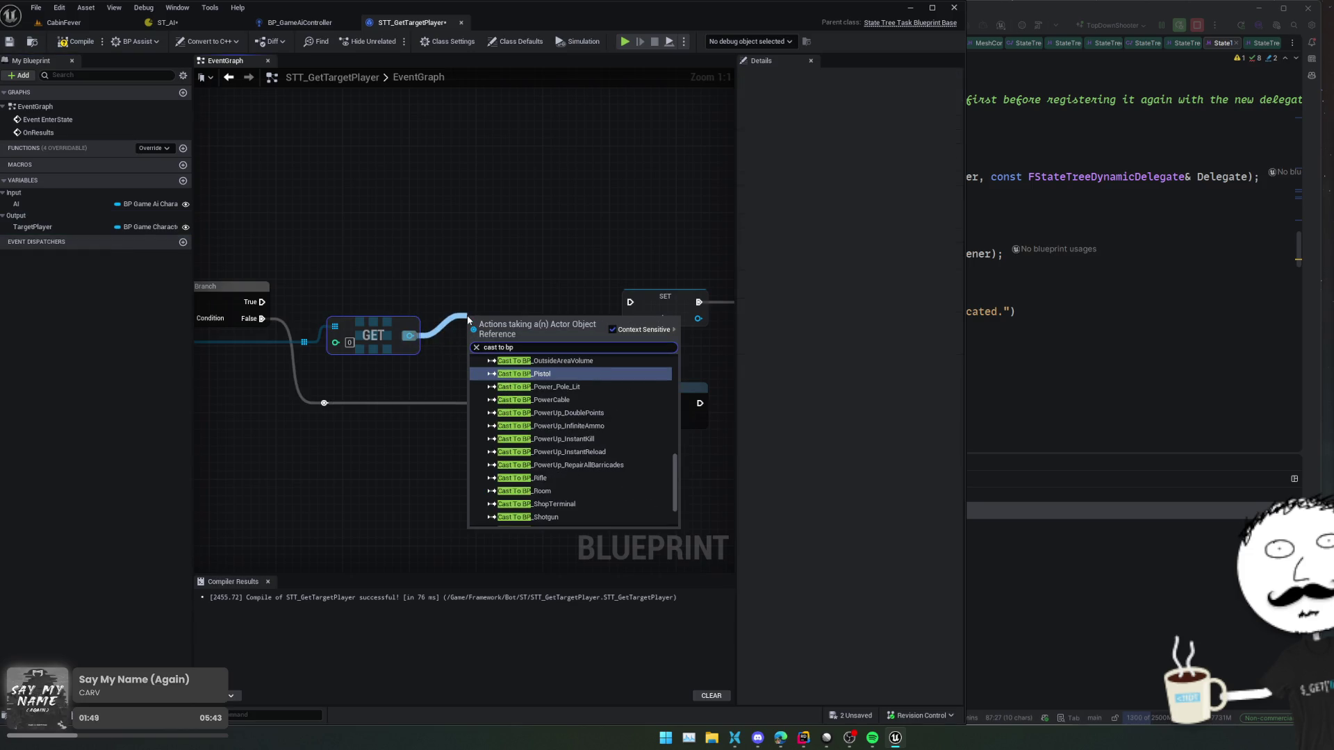
text(gamemechar)
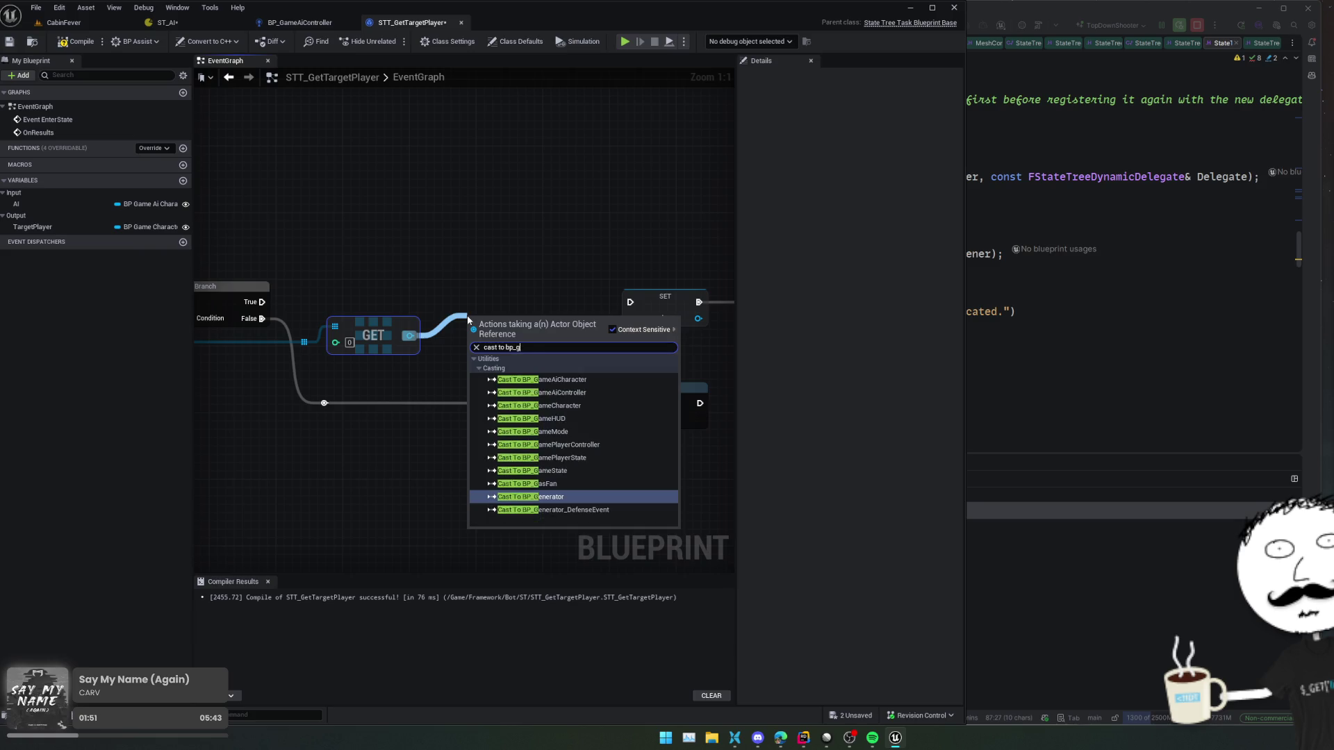
key(Return)
mouse_move(469, 334)
mouse_down()
mouse_move(327, 295)
mouse_move(262, 301)
mouse_up()
drag(551, 334, 544, 317)
mouse_move(630, 318)
mouse_down()
mouse_move(568, 352)
mouse_move(624, 353)
mouse_move(535, 340)
mouse_up()
- Save and compile the task blueprint, then go back to the ST_AI StateTree
scroll(487, 327, down, 1)
scroll(510, 388, down, 1)
key(ctrl+s)
click(71, 46)
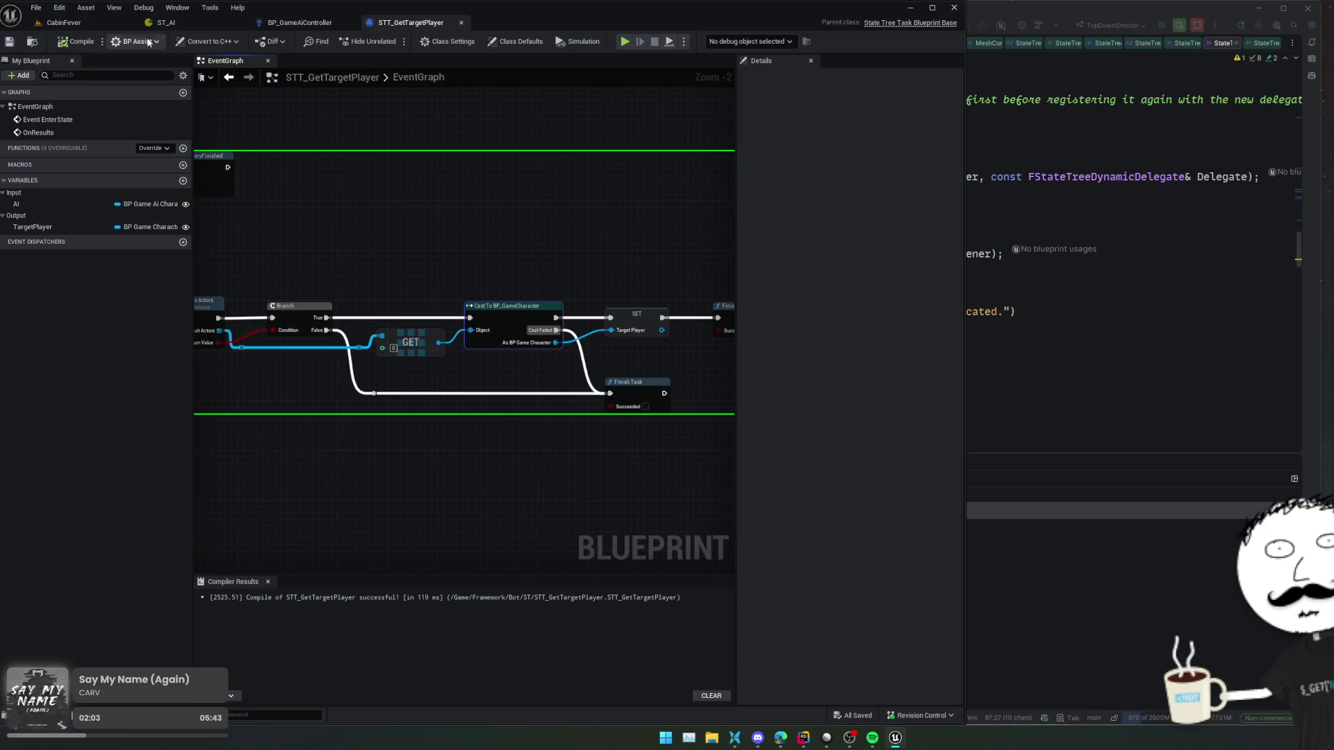
click(227, 26)
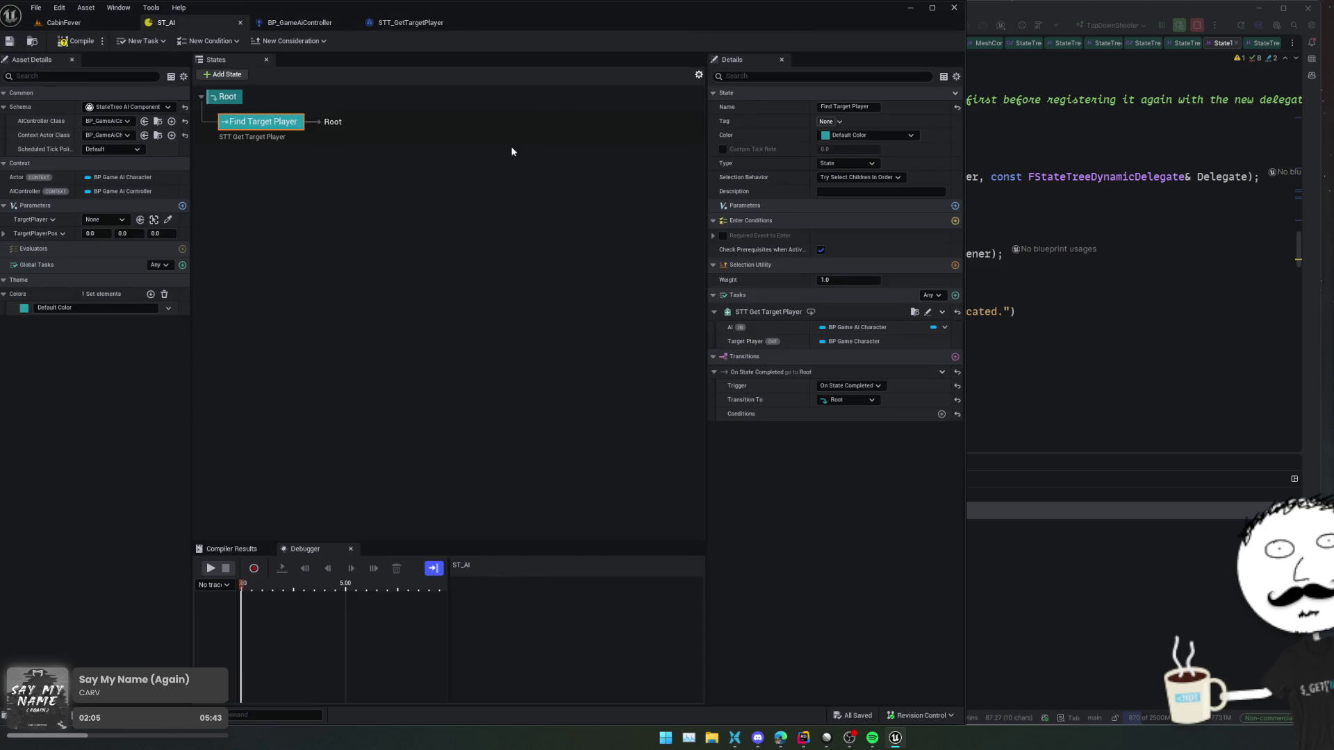
- Add a new BP Game Character parameter to the Find Target Player state
right_click(870, 340)
click(848, 345)
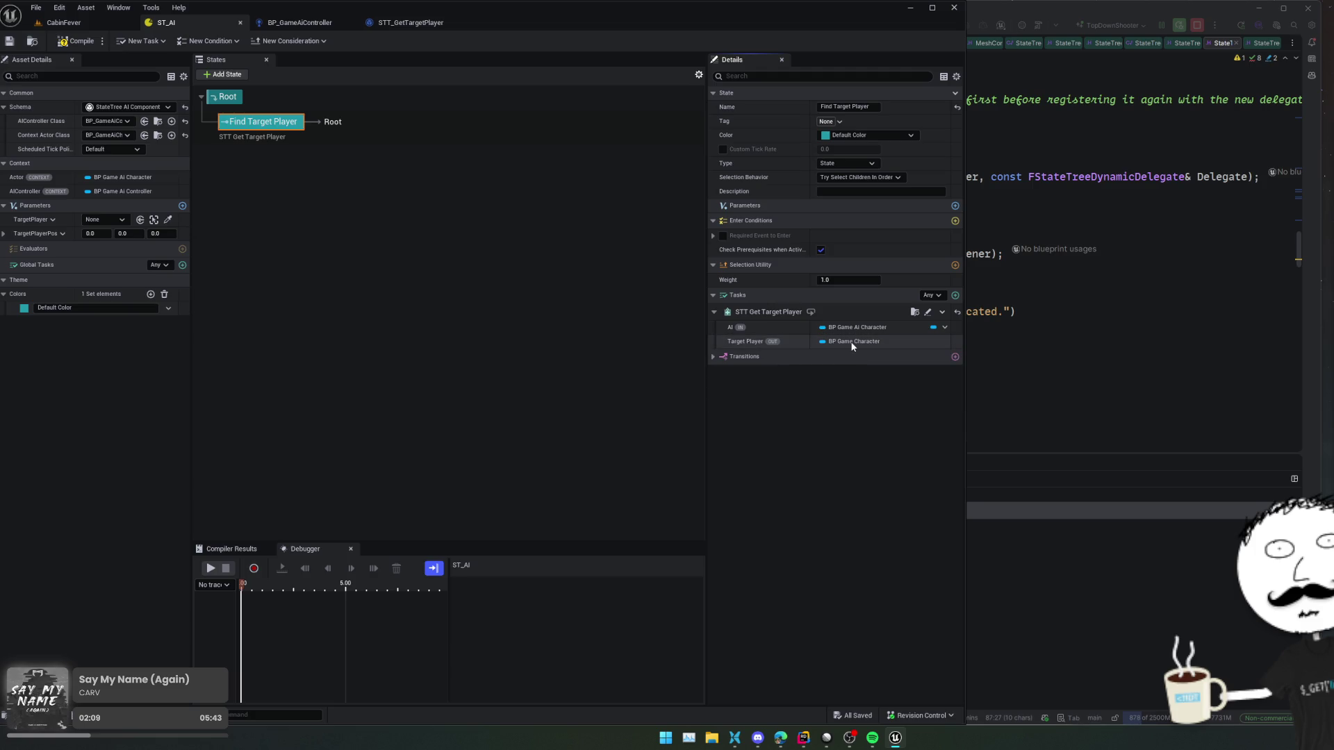
click(849, 357)
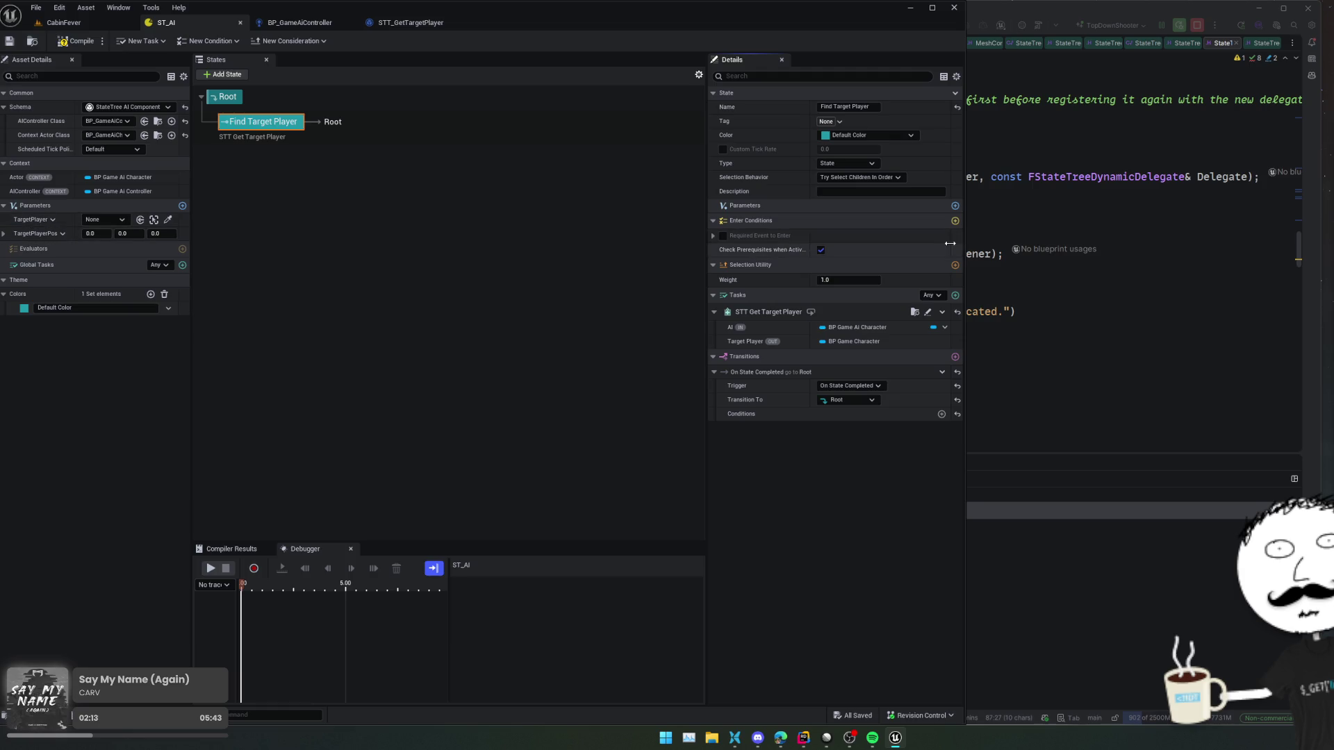
click(955, 205)
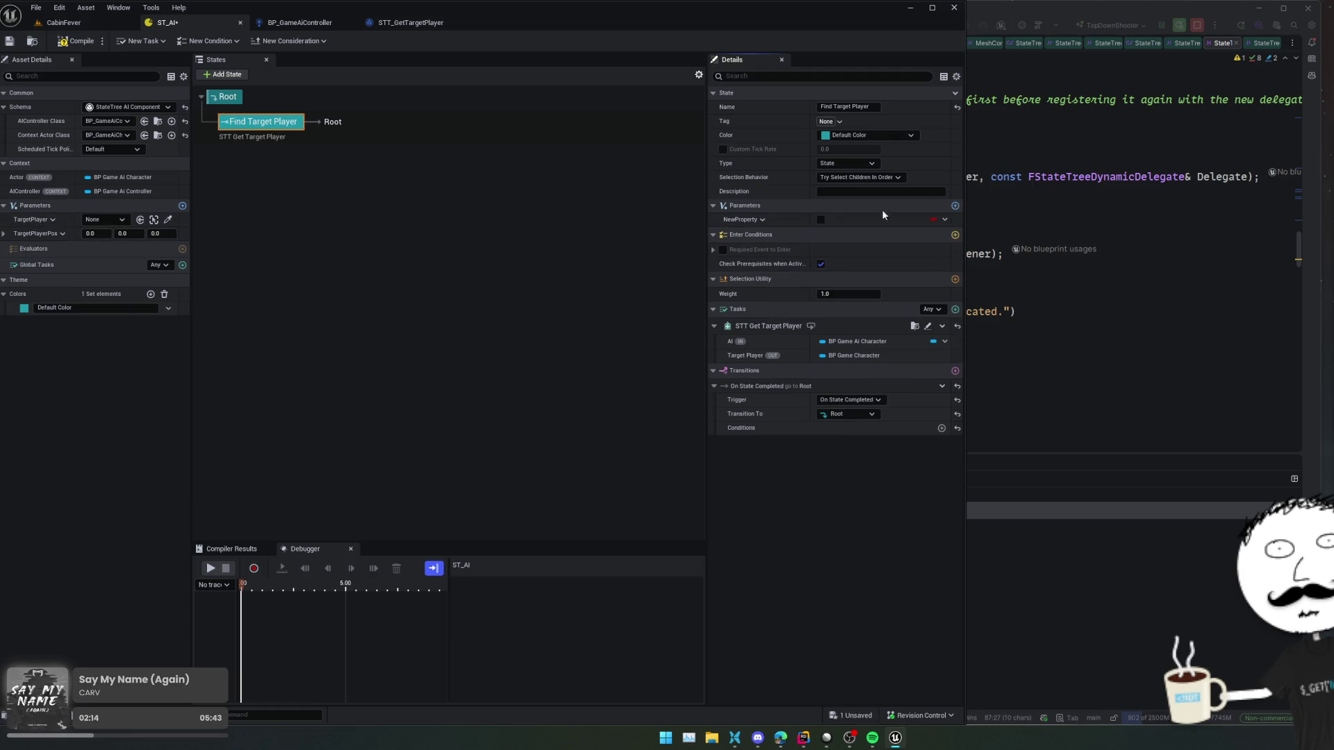
click(759, 220)
click(764, 237)
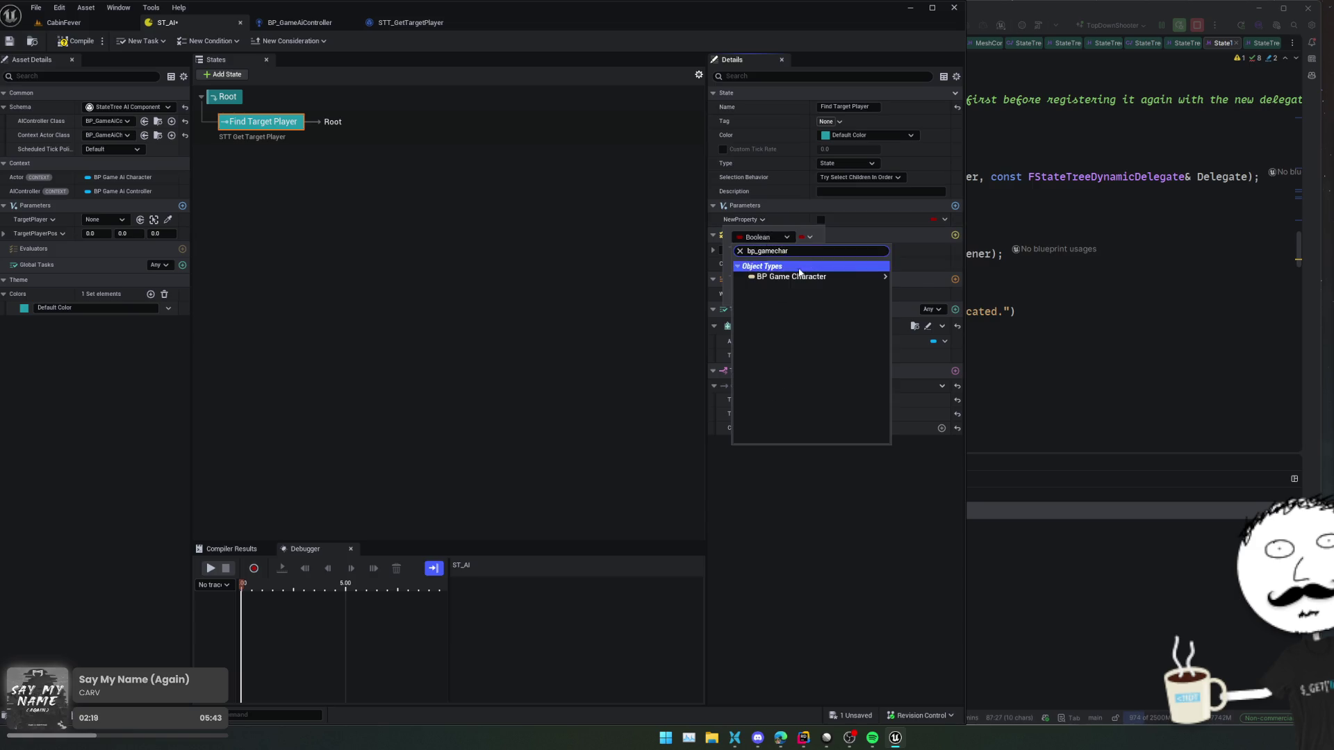
click(778, 271)
click(793, 274)
- Bind the new parameter to the tree's TargetPlayer and rename it LocalTarget
click(944, 219)
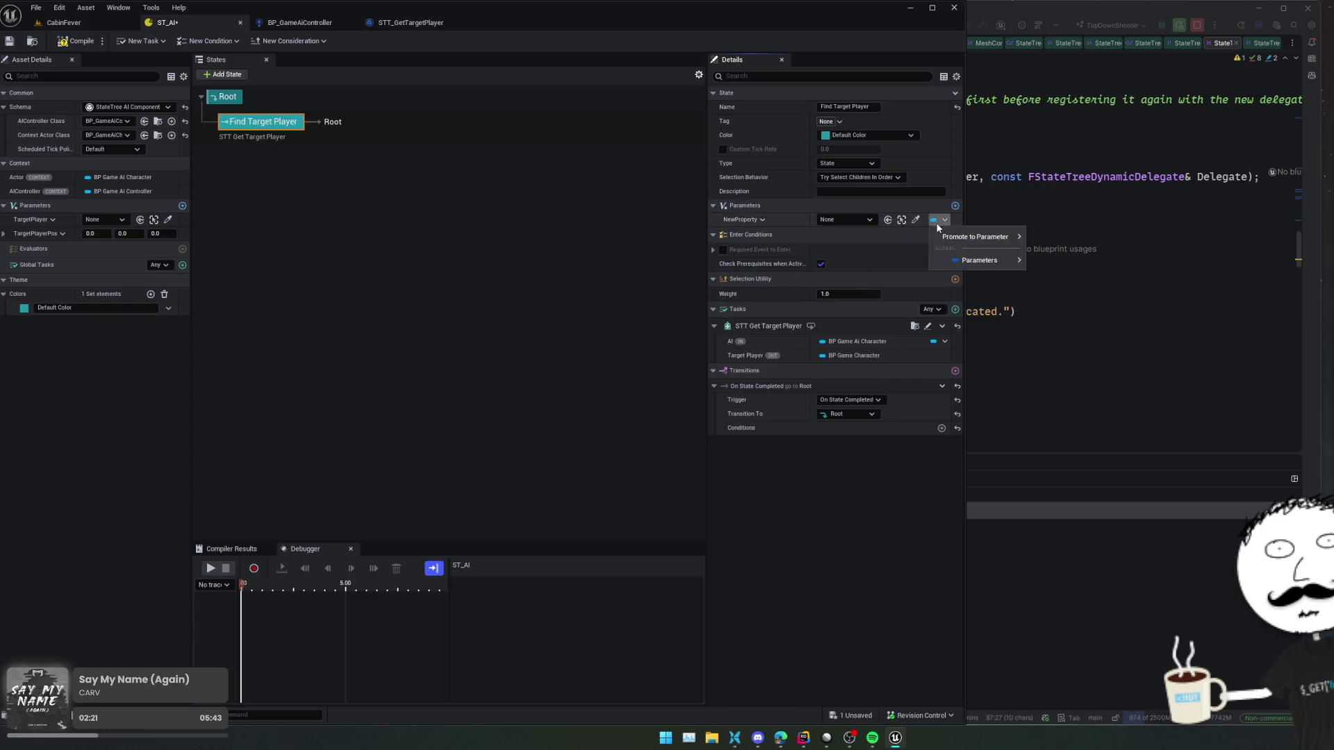
mouse_move(986, 240)
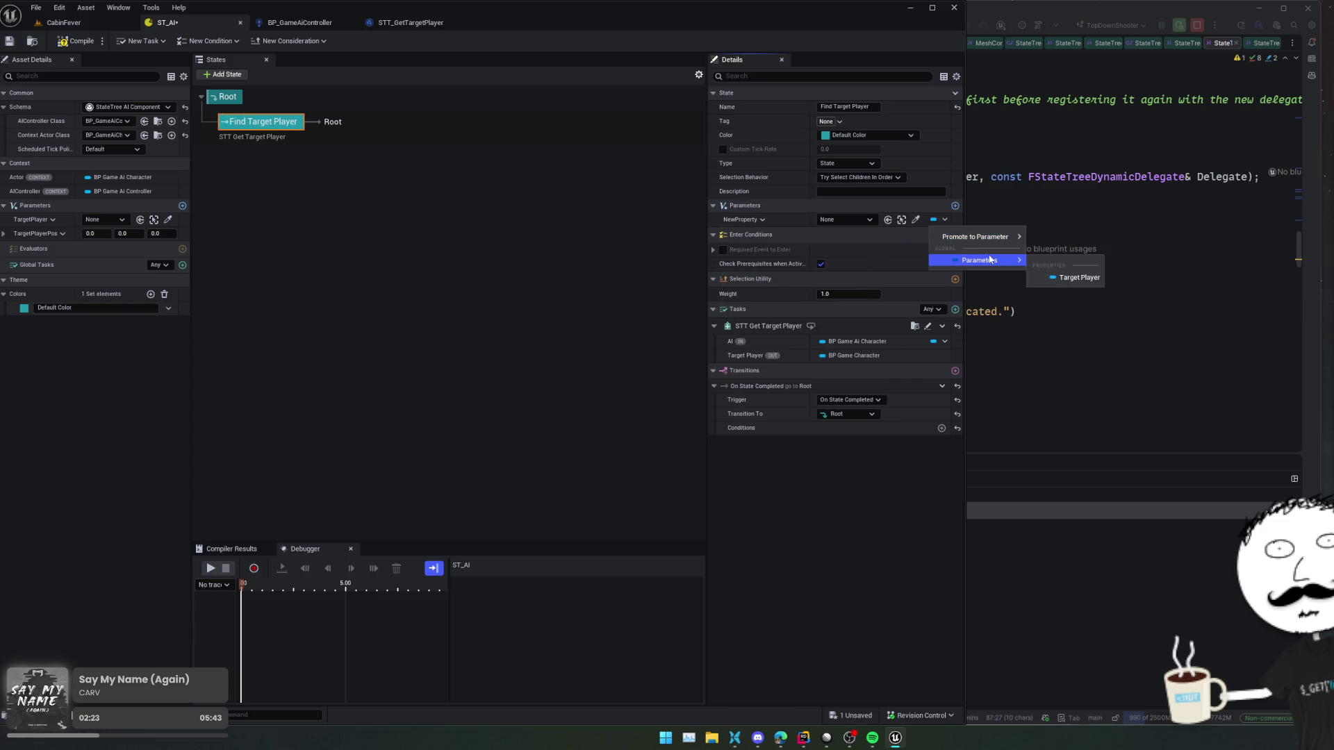
click(1033, 274)
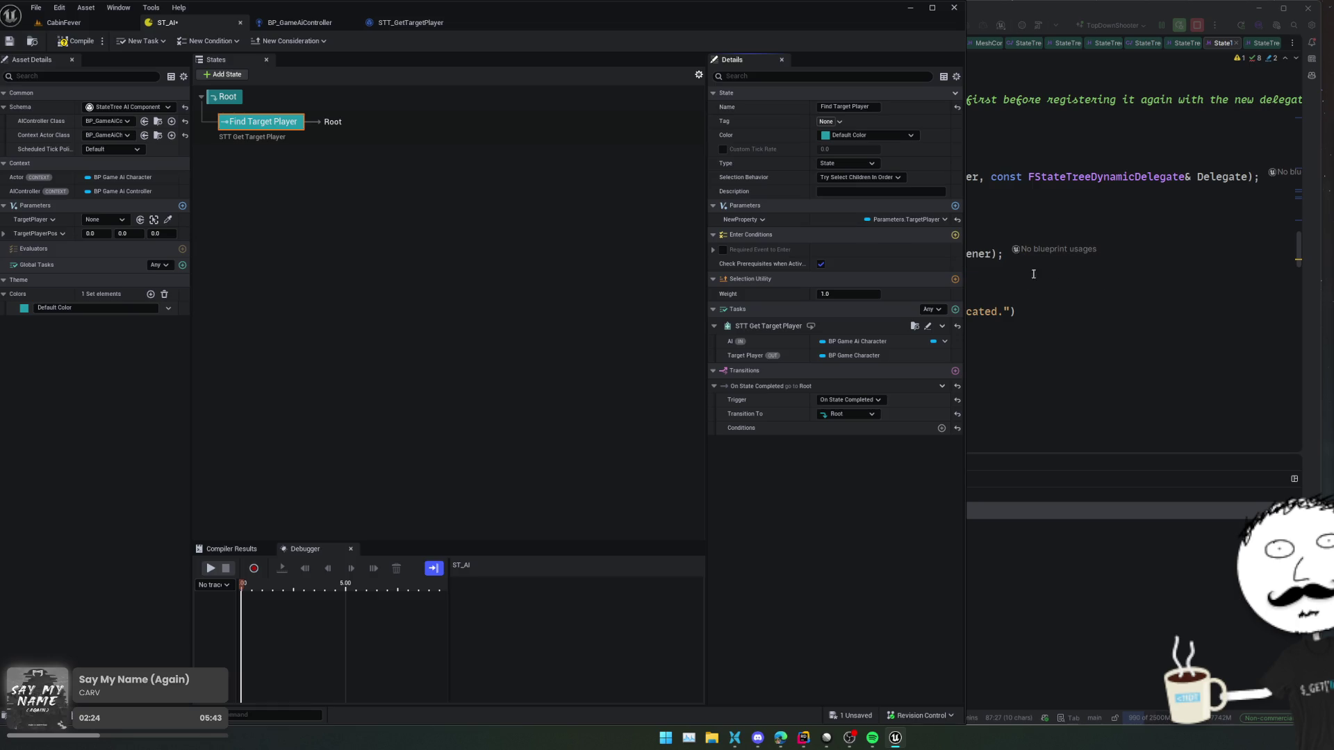
click(742, 222)
click(760, 257)
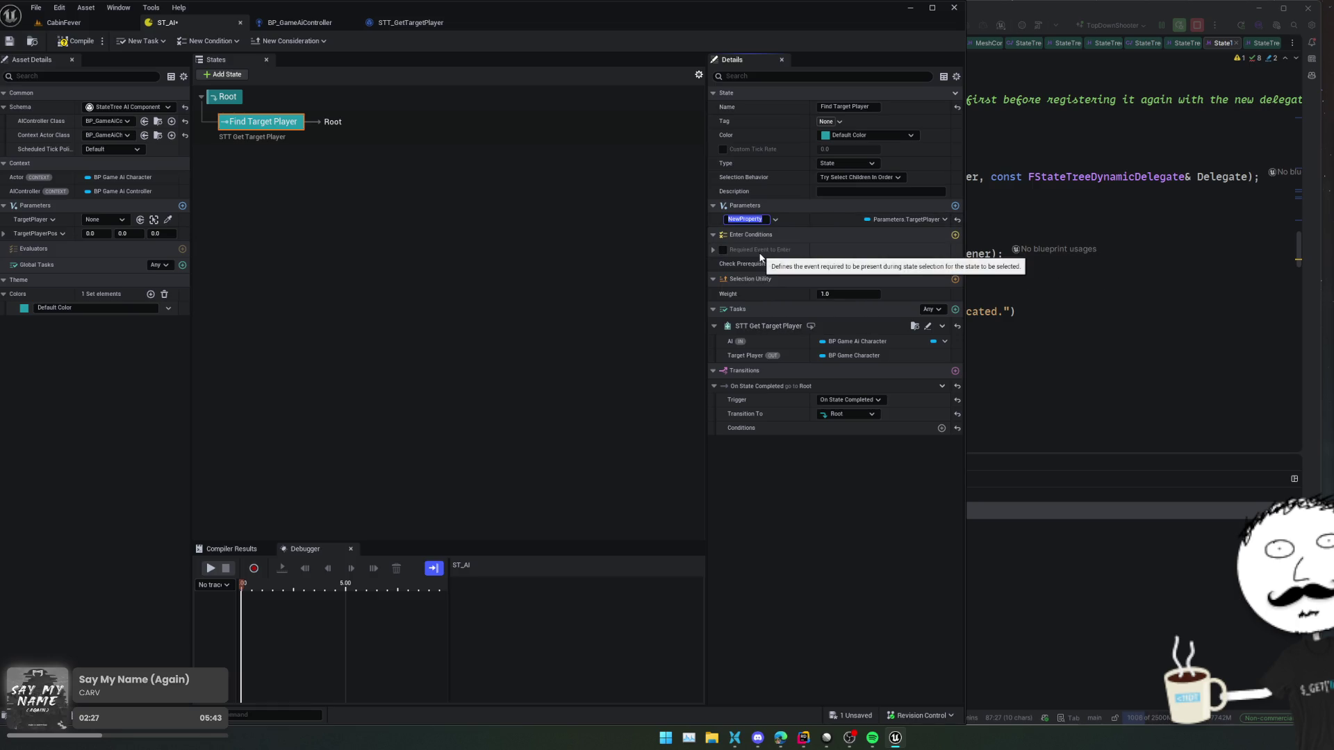
text(LocalTaget)
key(Return)
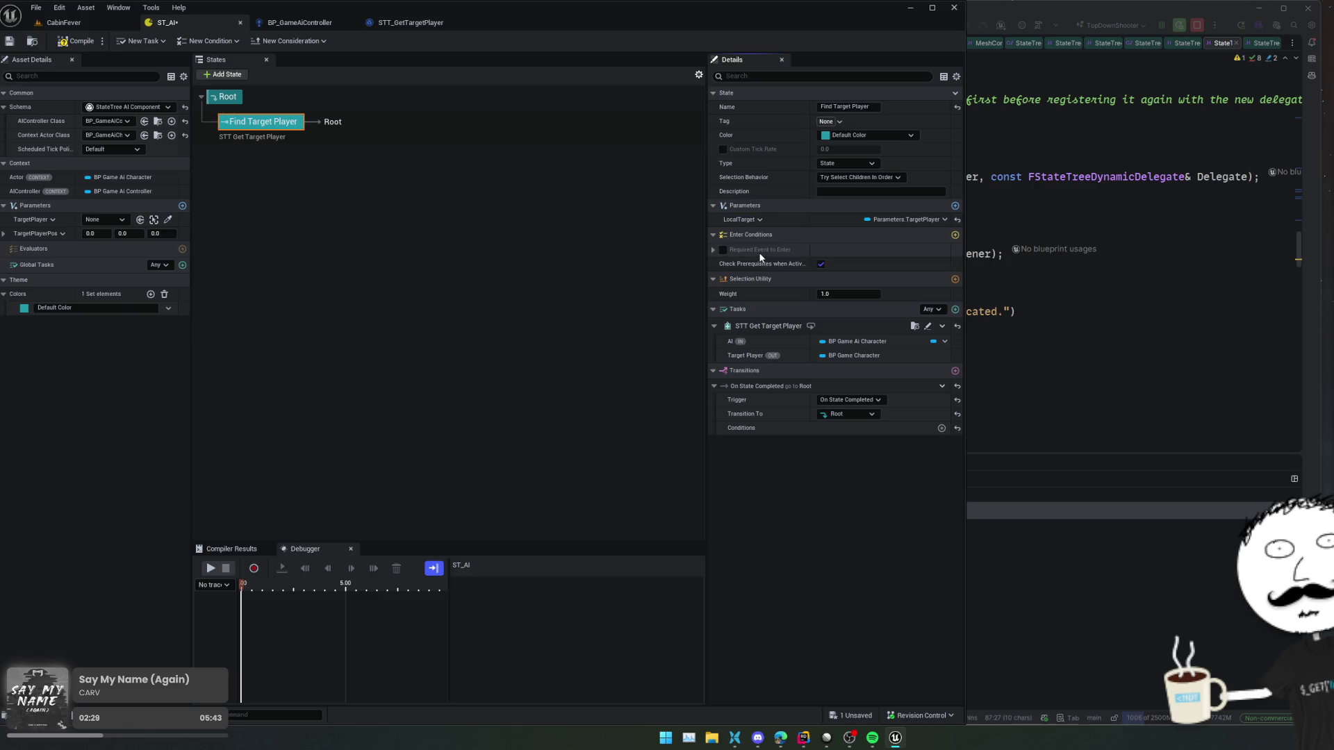
- Save and compile the ST_AI StateTree
right_click(936, 355)
click(895, 350)
key(ctrl+s)
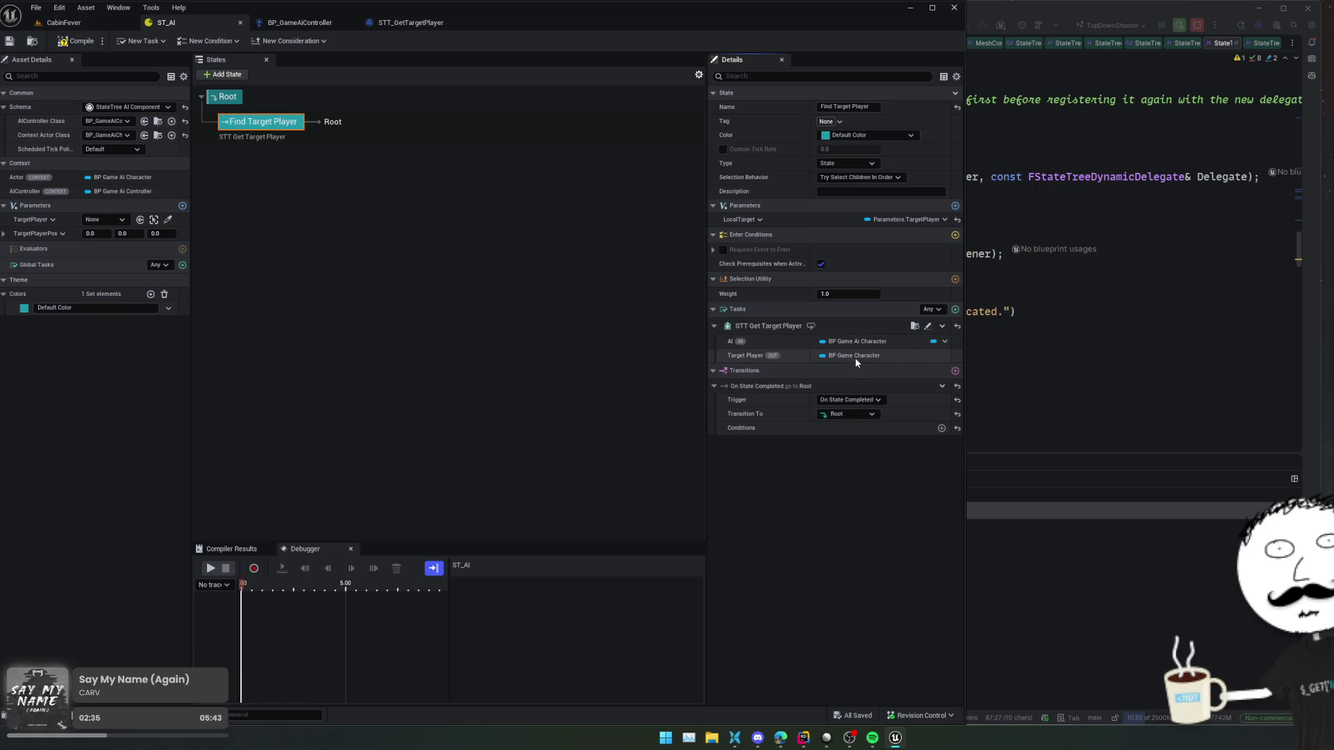
click(77, 40)
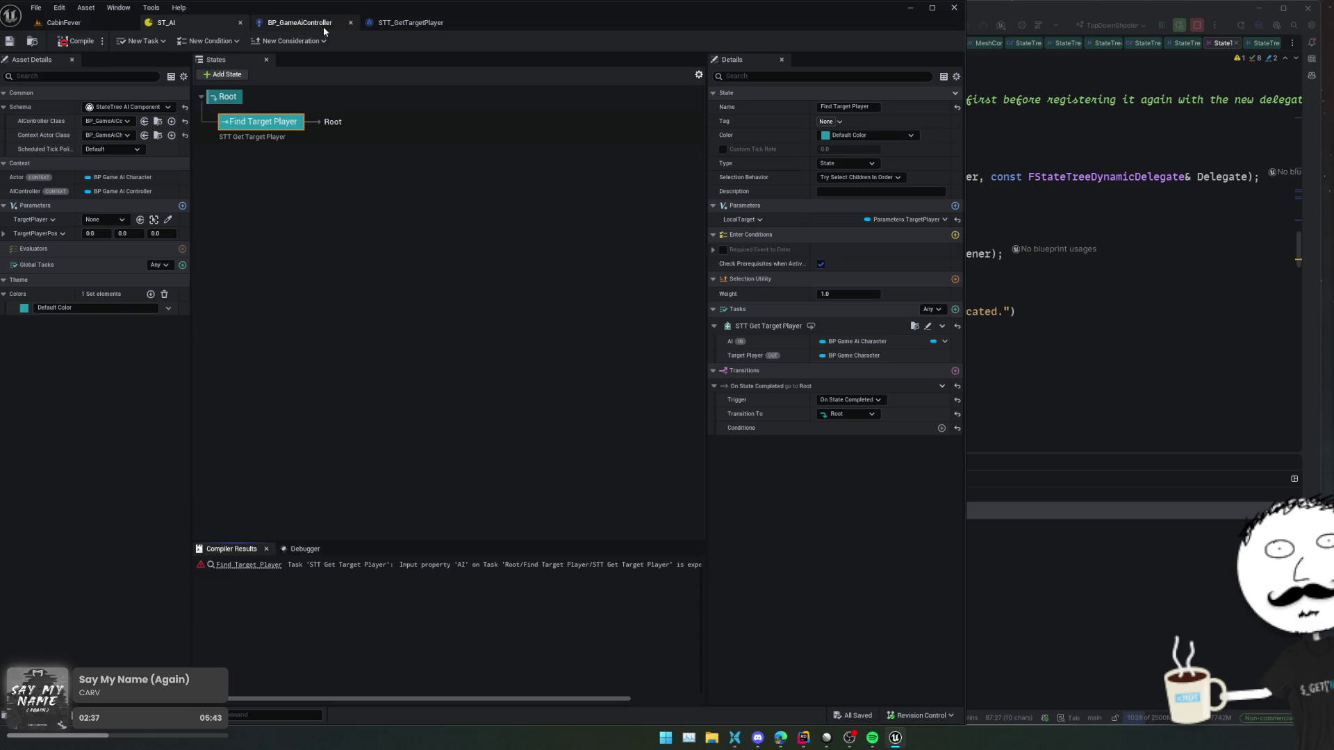
click(323, 26)
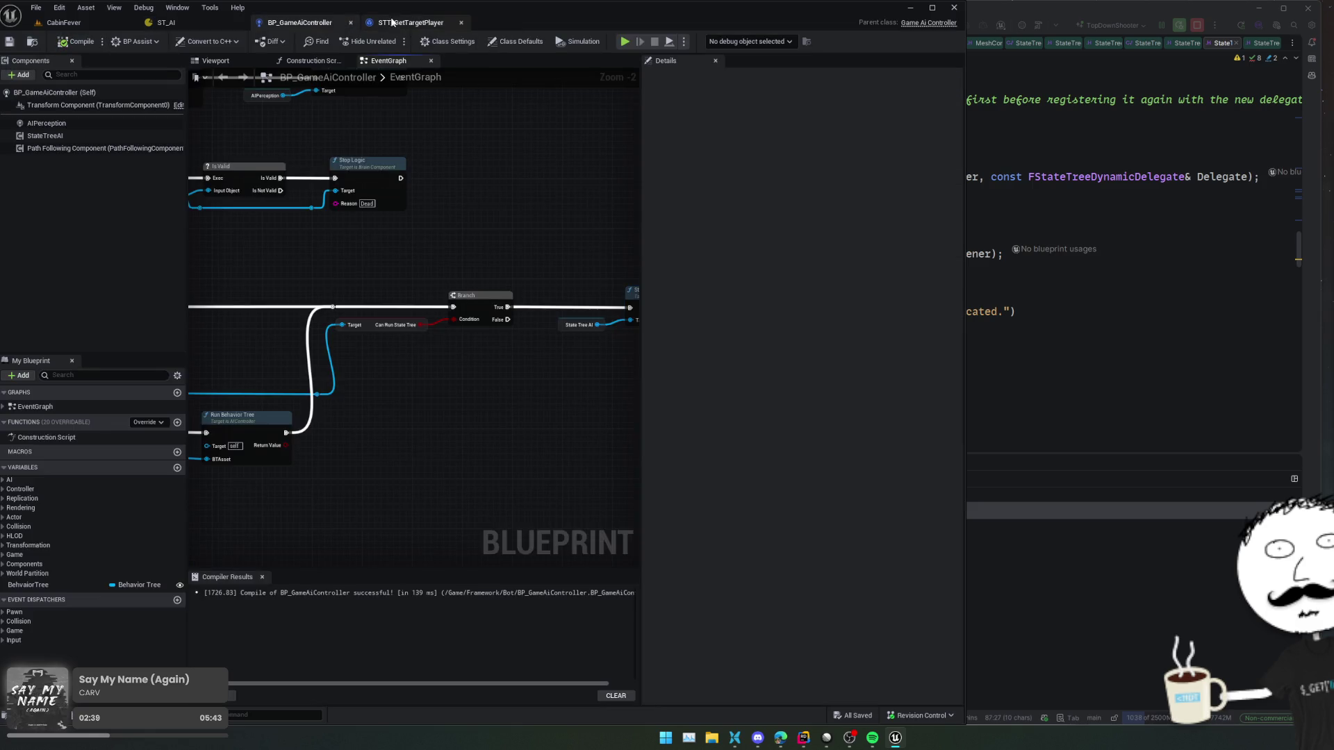
click(391, 22)
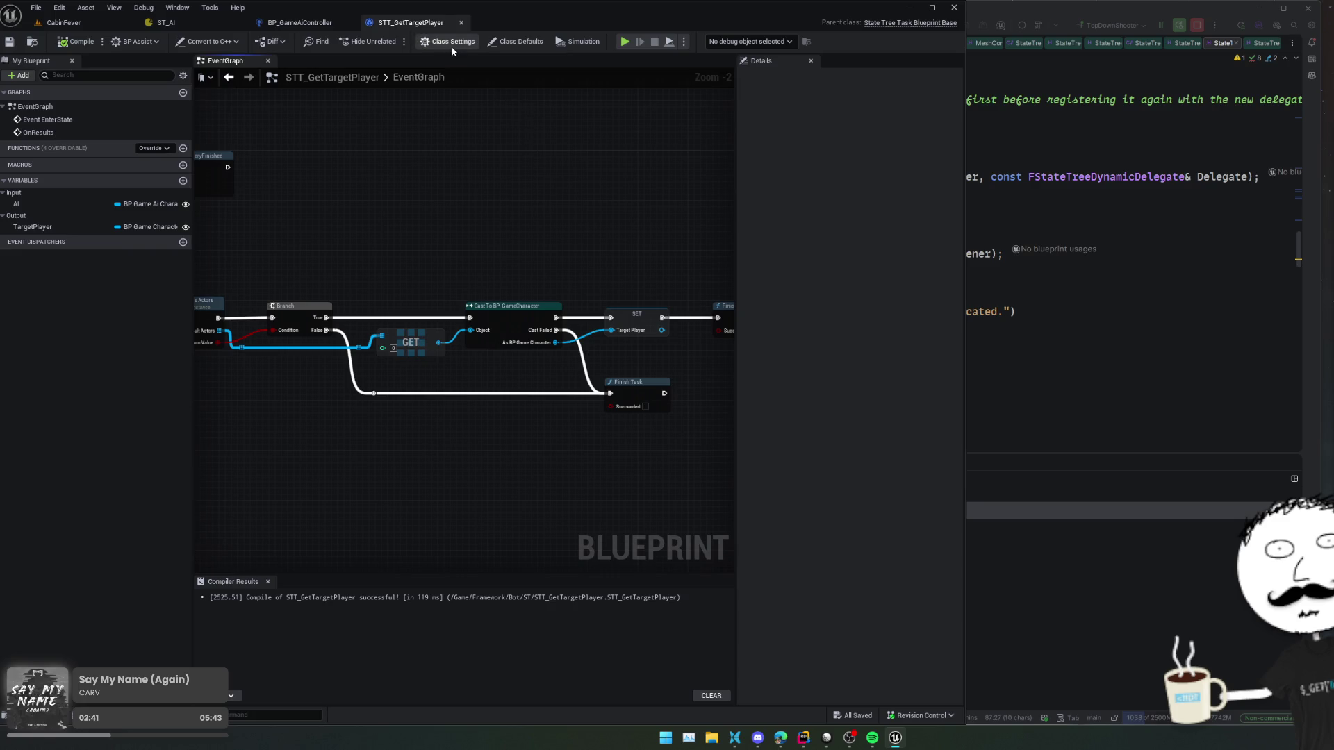
click(451, 44)
click(519, 43)
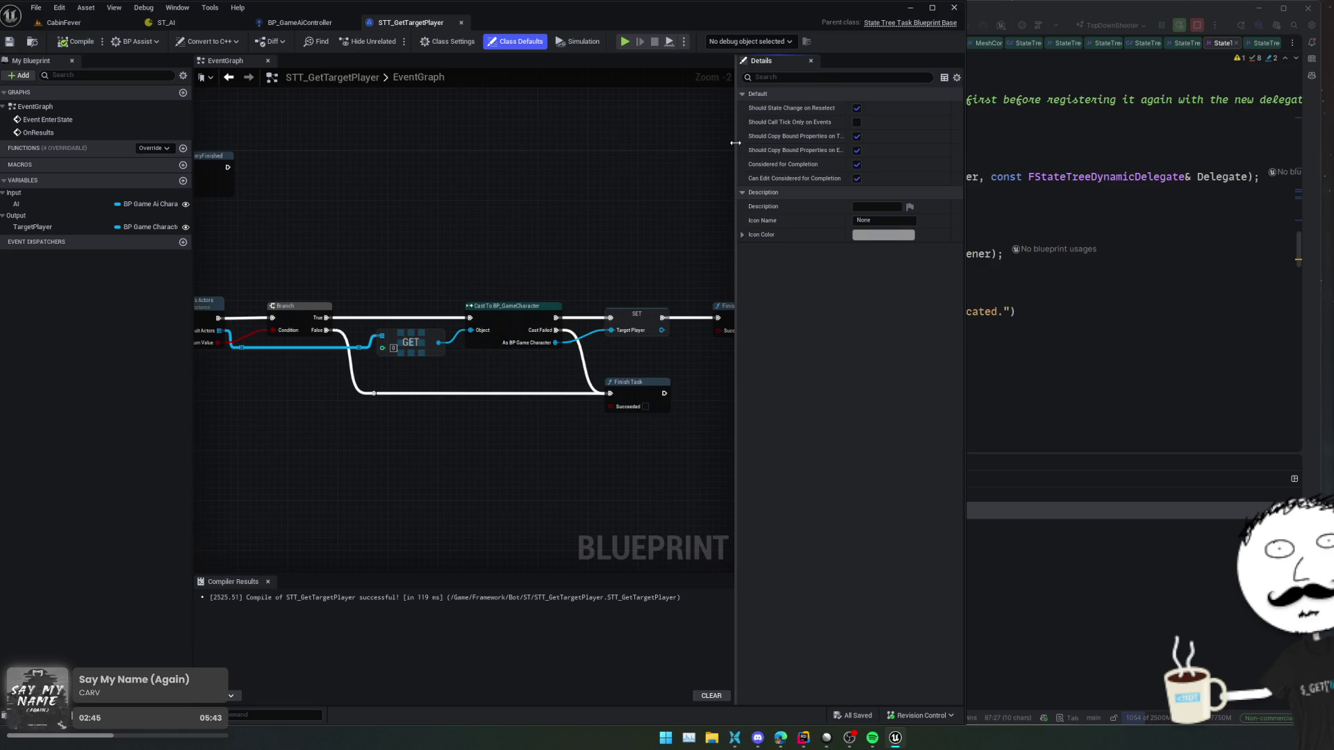
drag(737, 149, 705, 151)
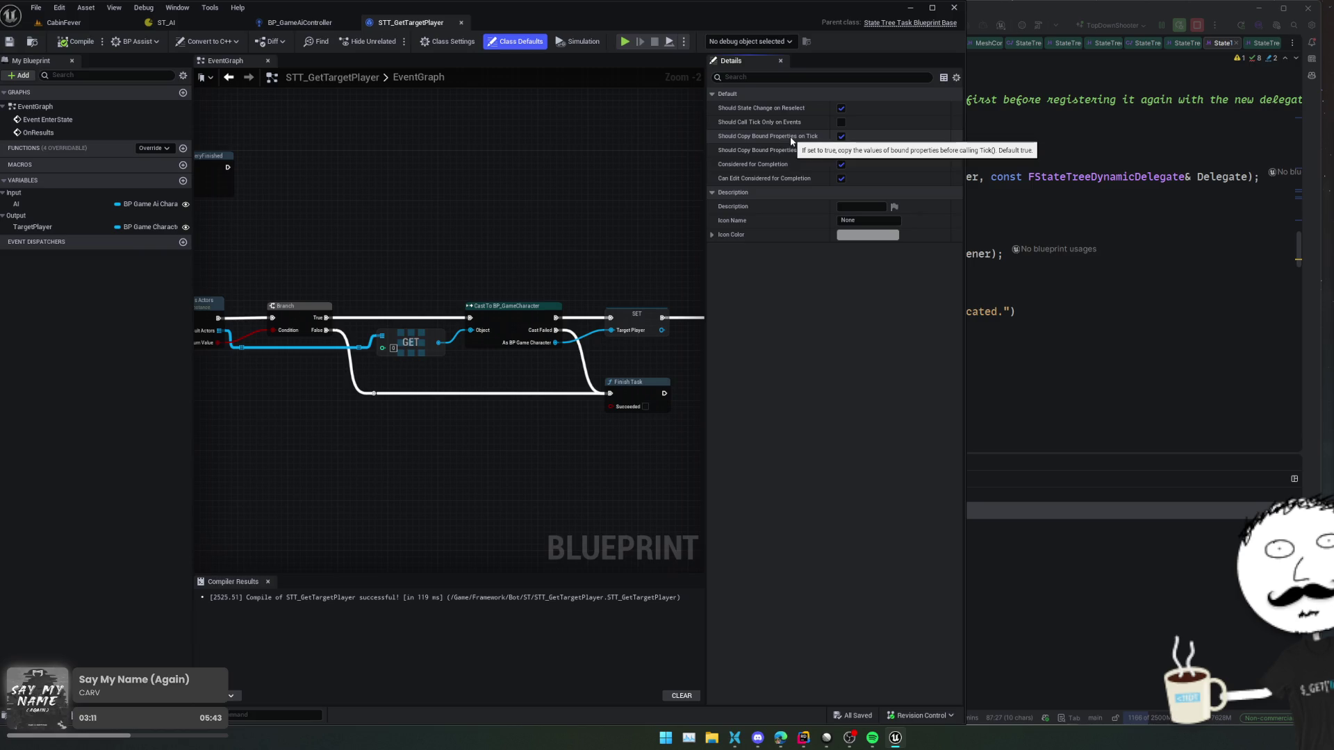
drag(527, 215, 346, 214)
scroll(346, 214, down, 1)
click(306, 23)
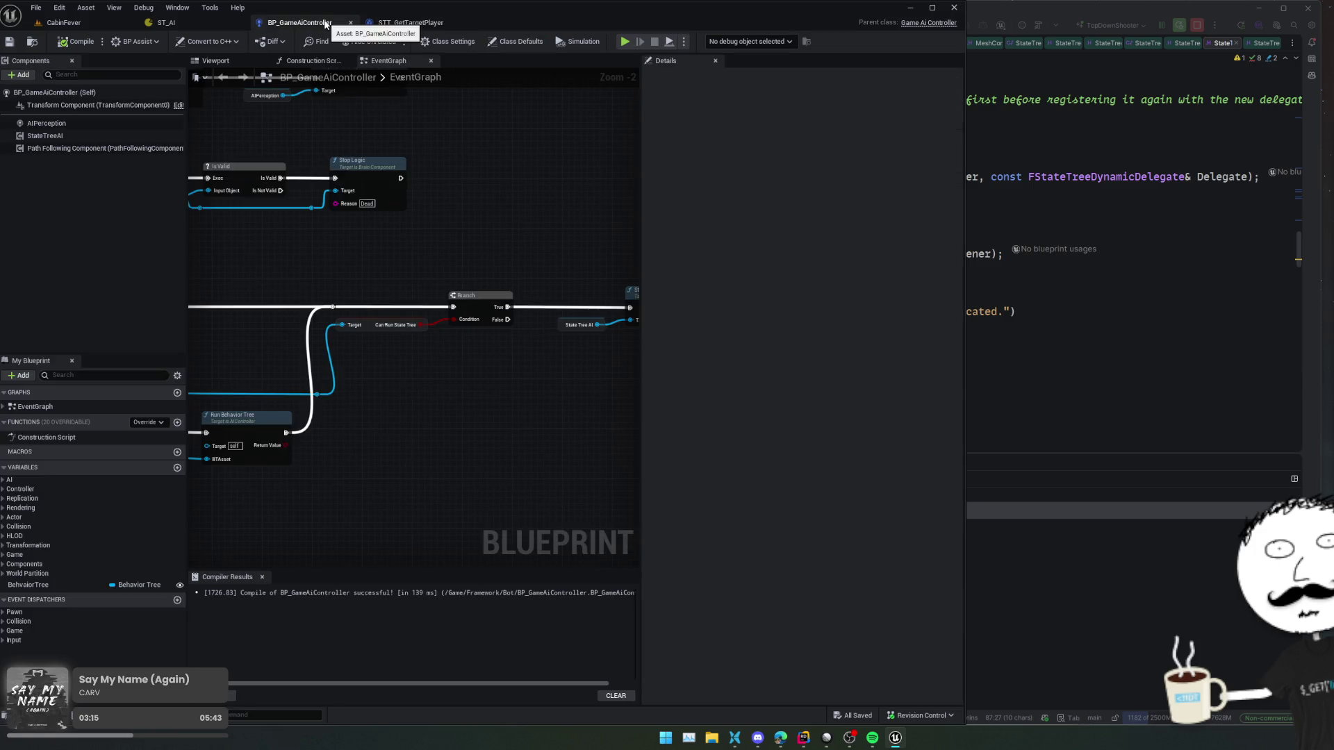
click(206, 25)
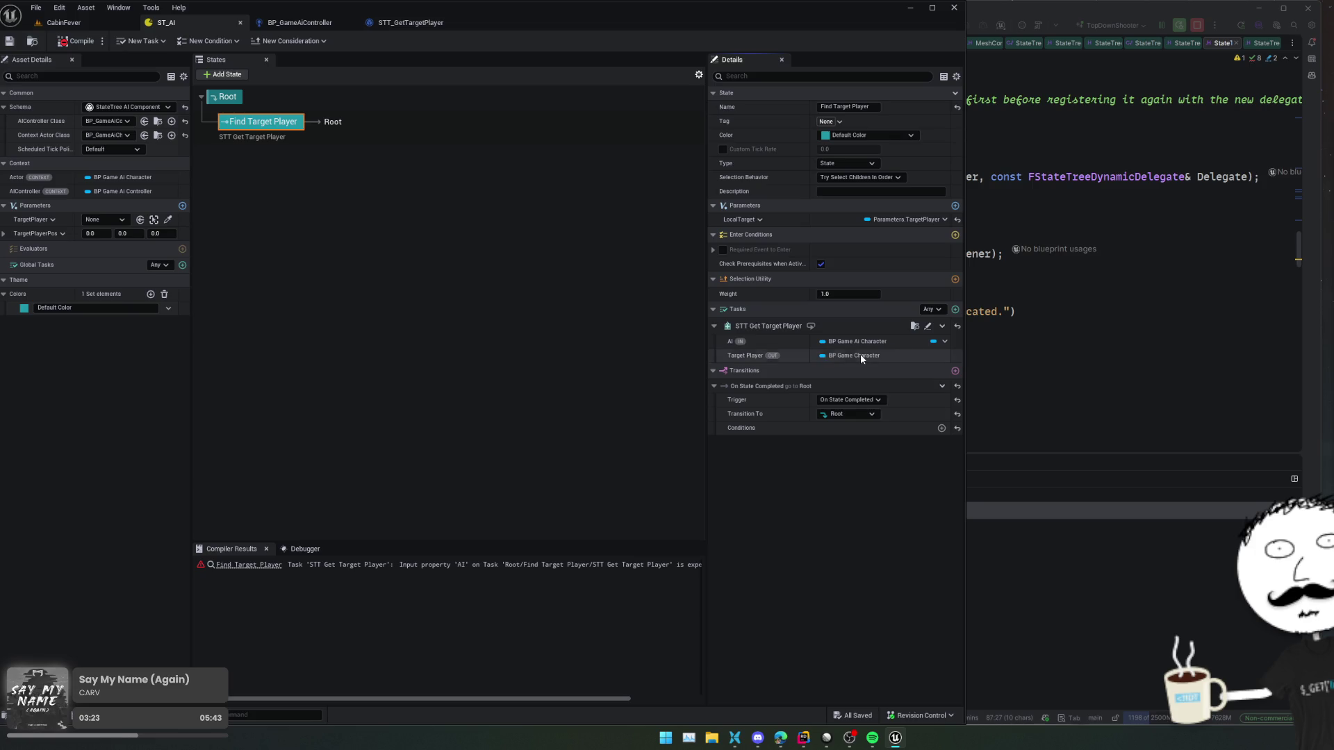
- Remove the LocalTarget parameter from the Find Target Player state
click(941, 327)
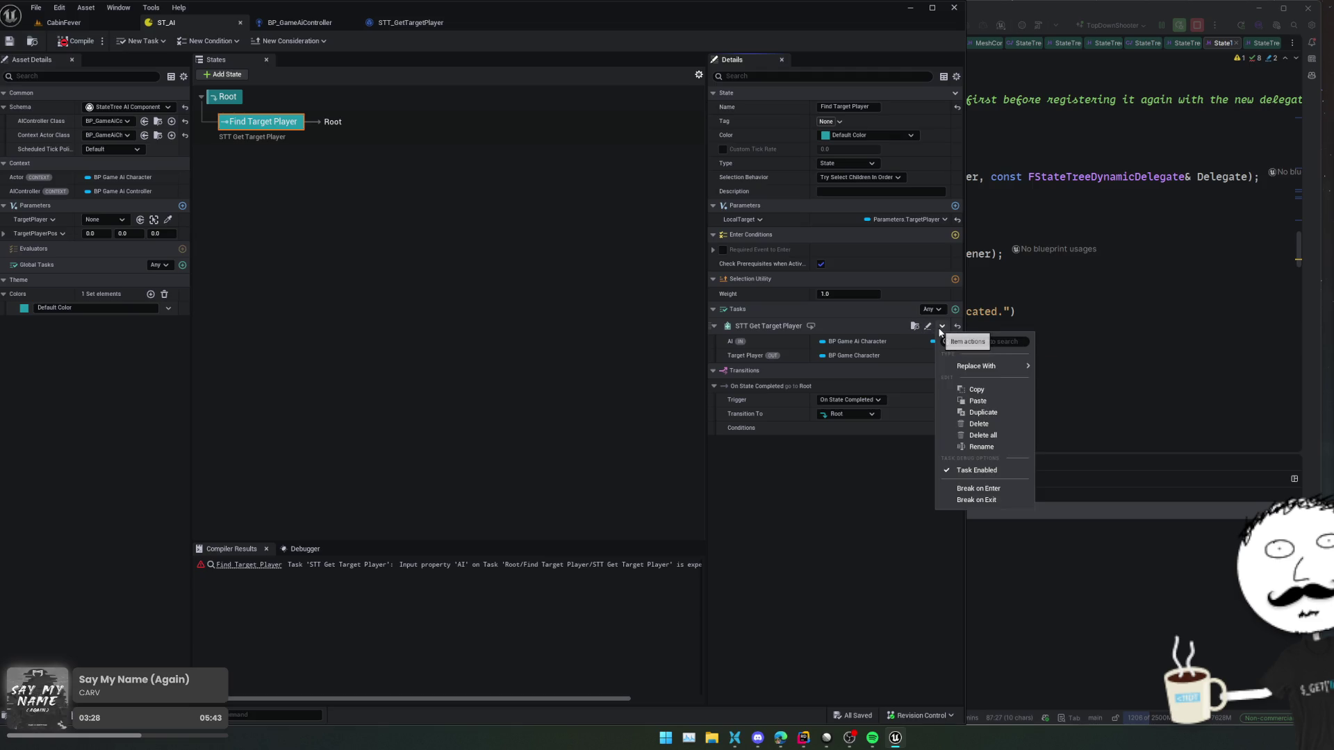
click(874, 339)
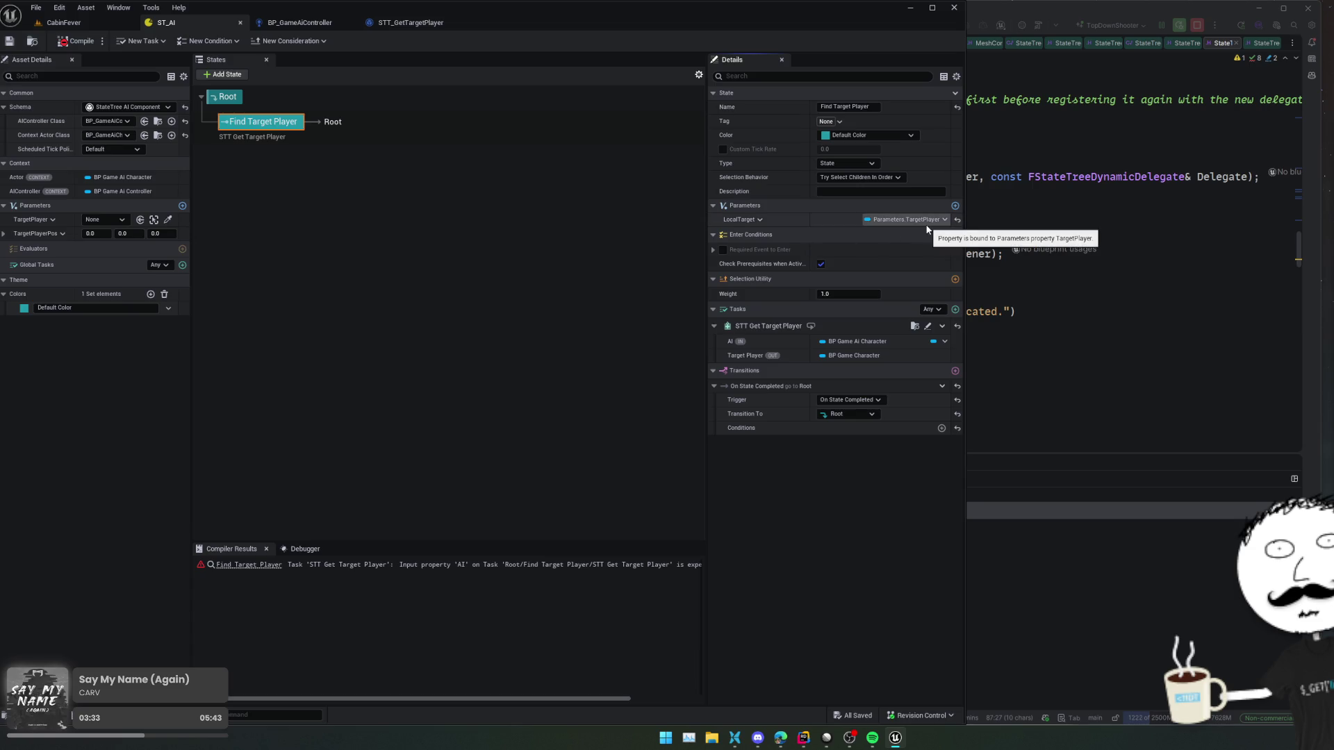
click(759, 220)
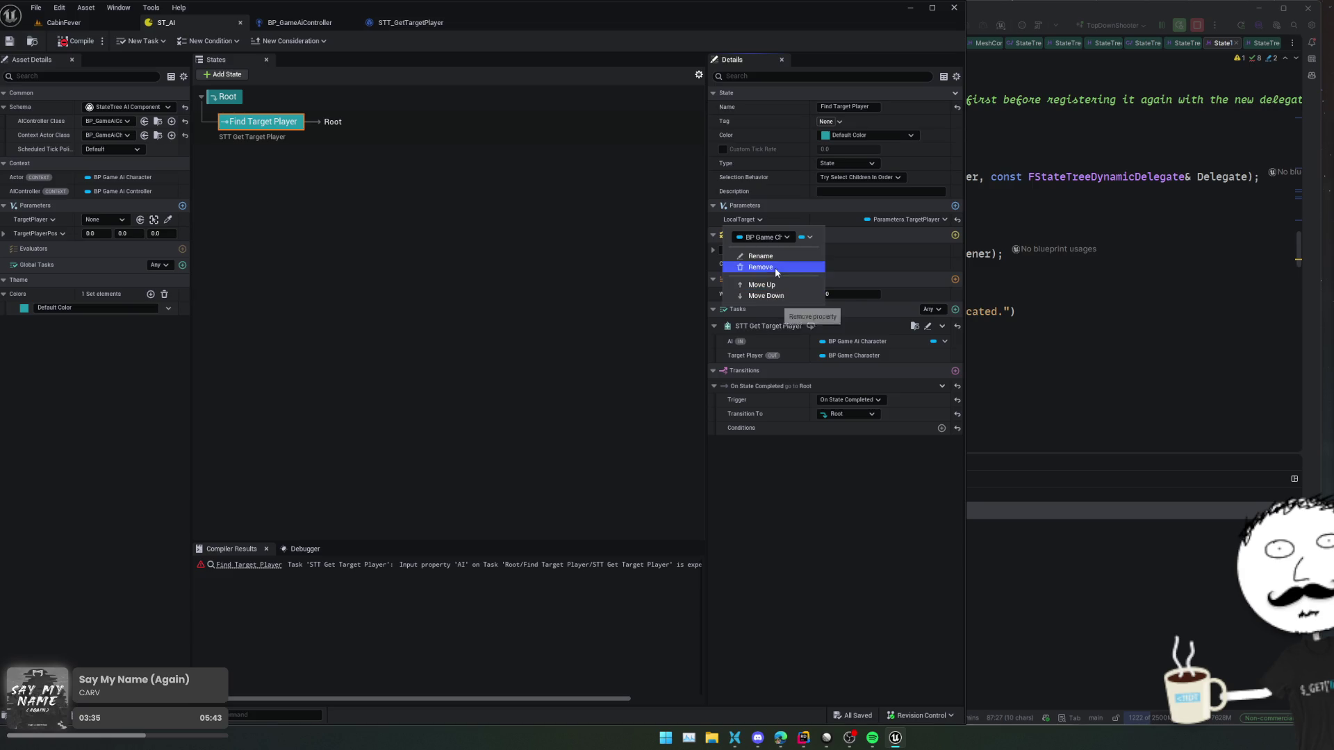
click(760, 267)
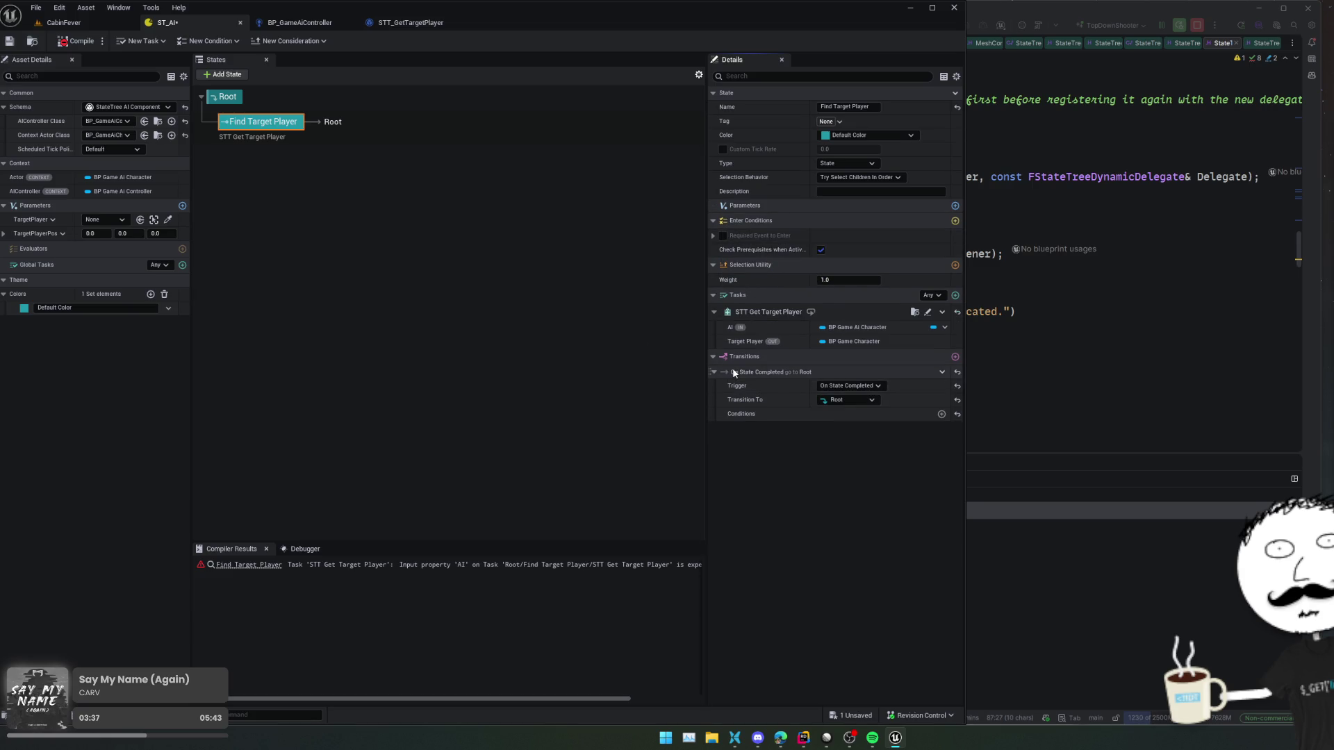
- Add an Is Object Valid condition to the completion transition, bound to Parameters.TargetPlayer
click(941, 414)
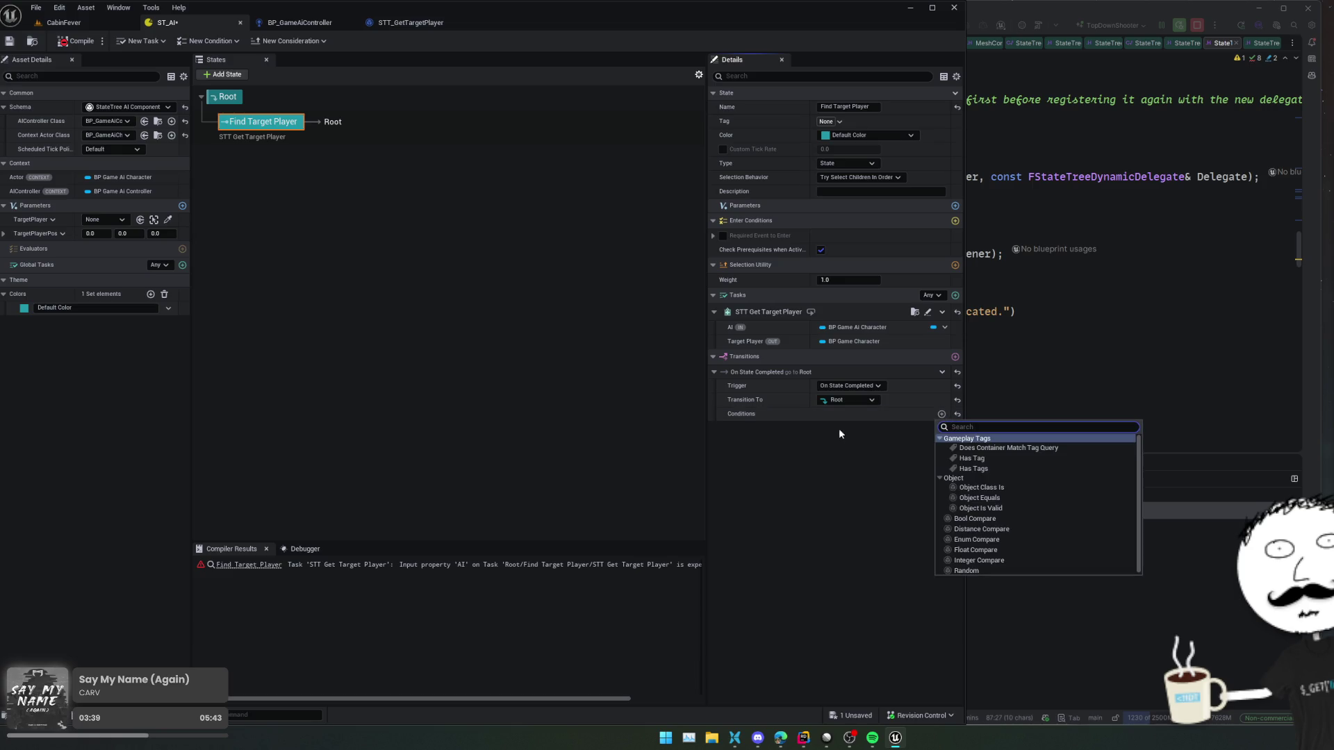
click(1000, 510)
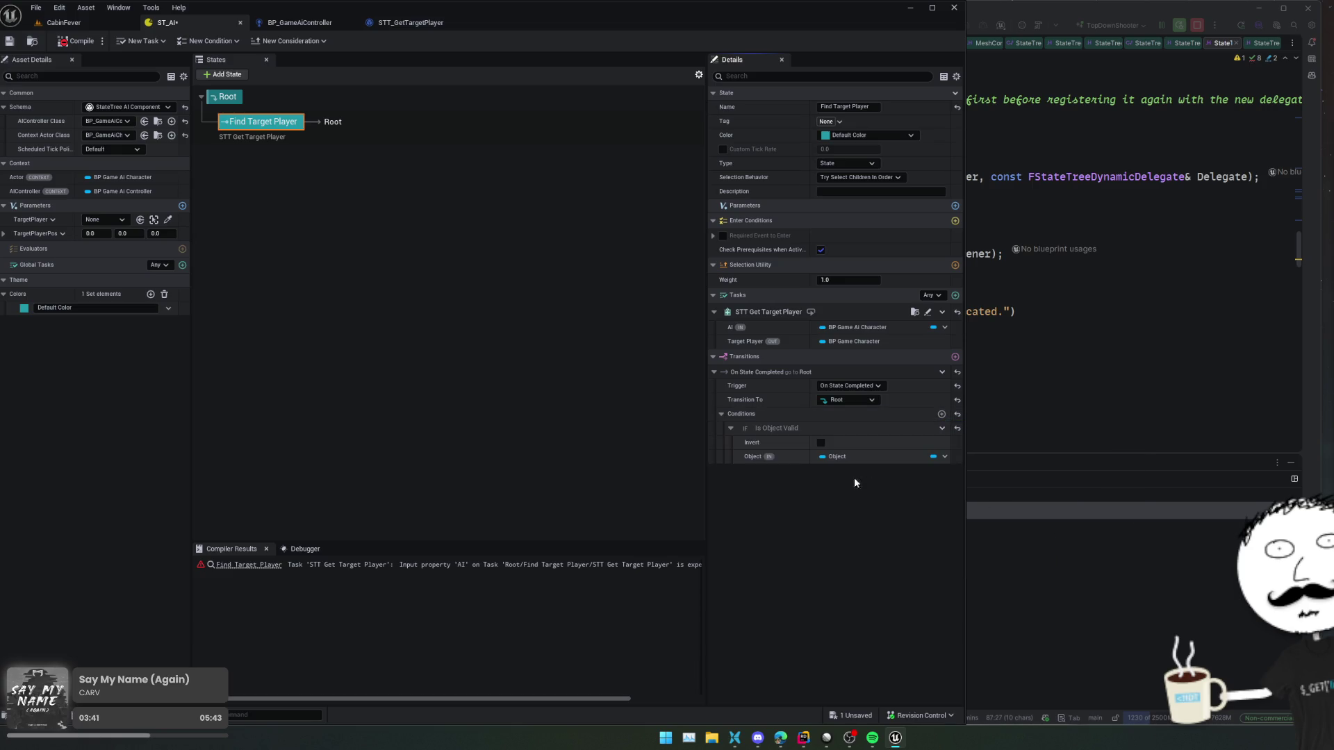
click(945, 456)
mouse_move(1019, 499)
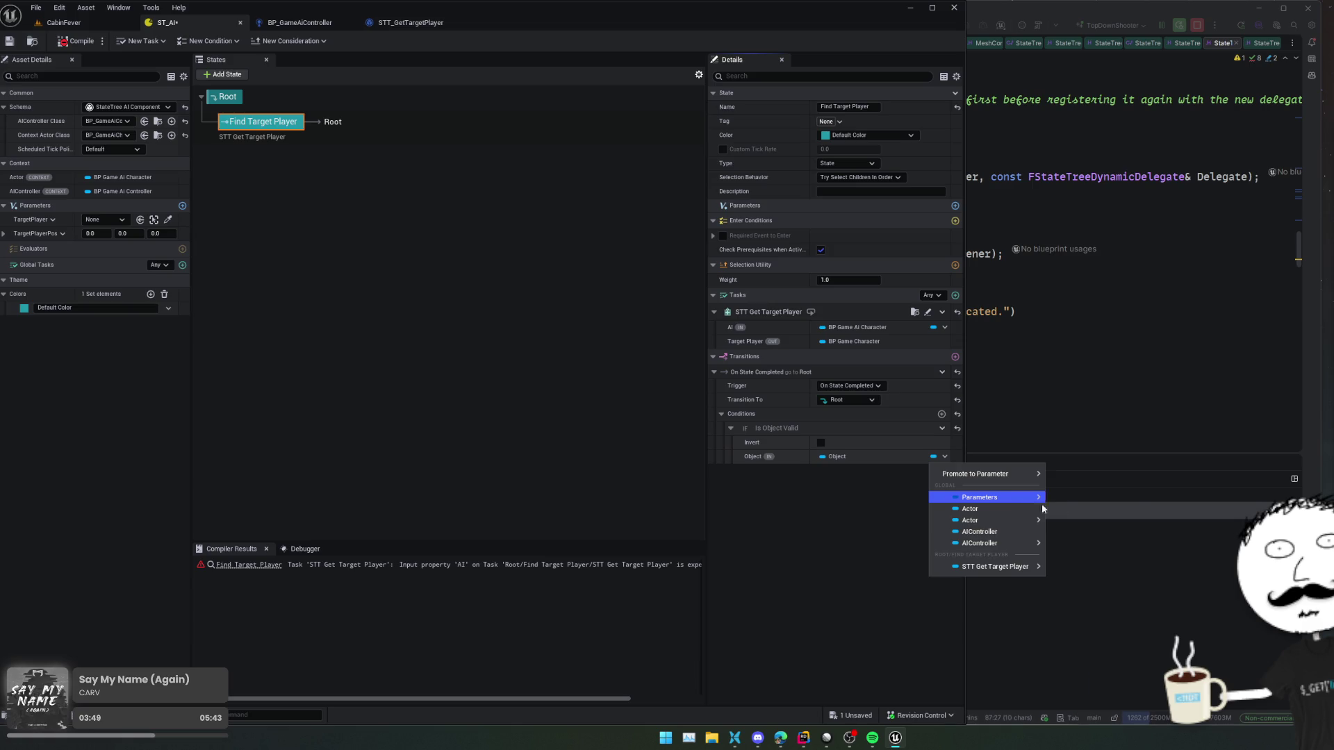
mouse_move(1106, 526)
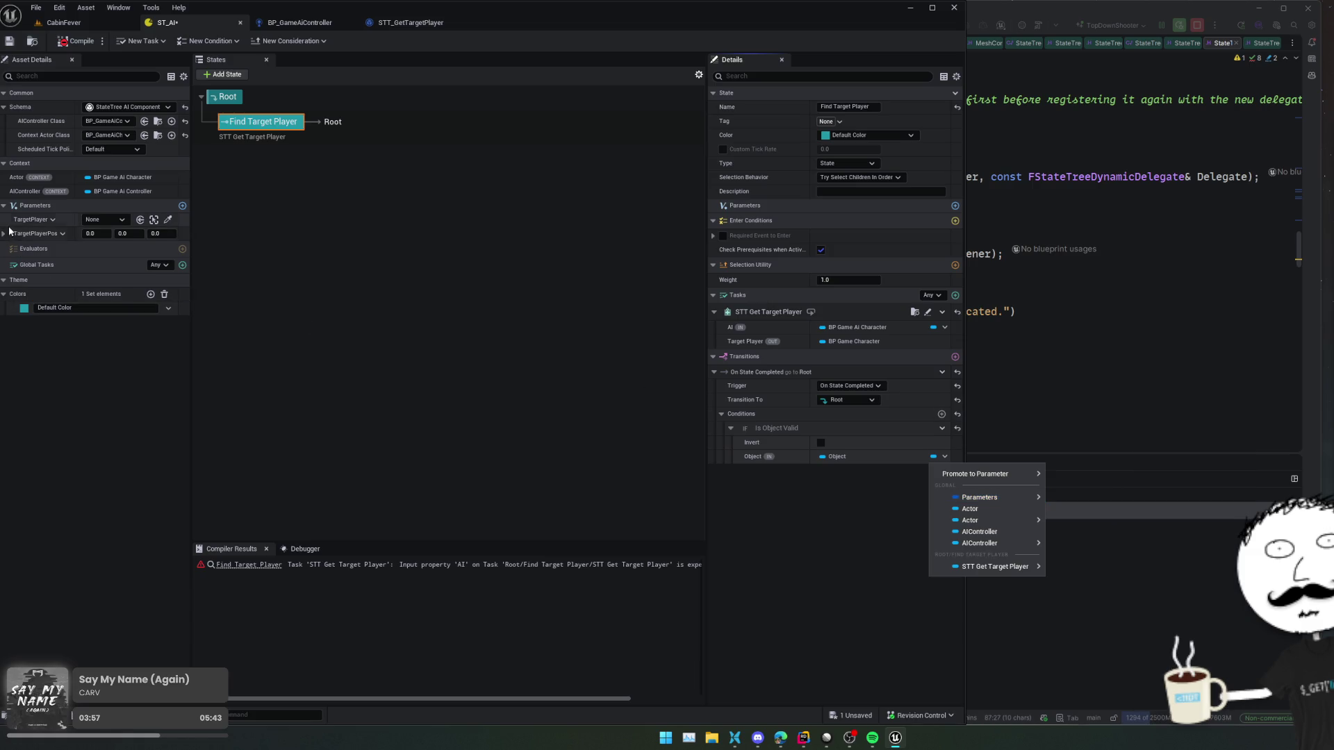
click(31, 222)
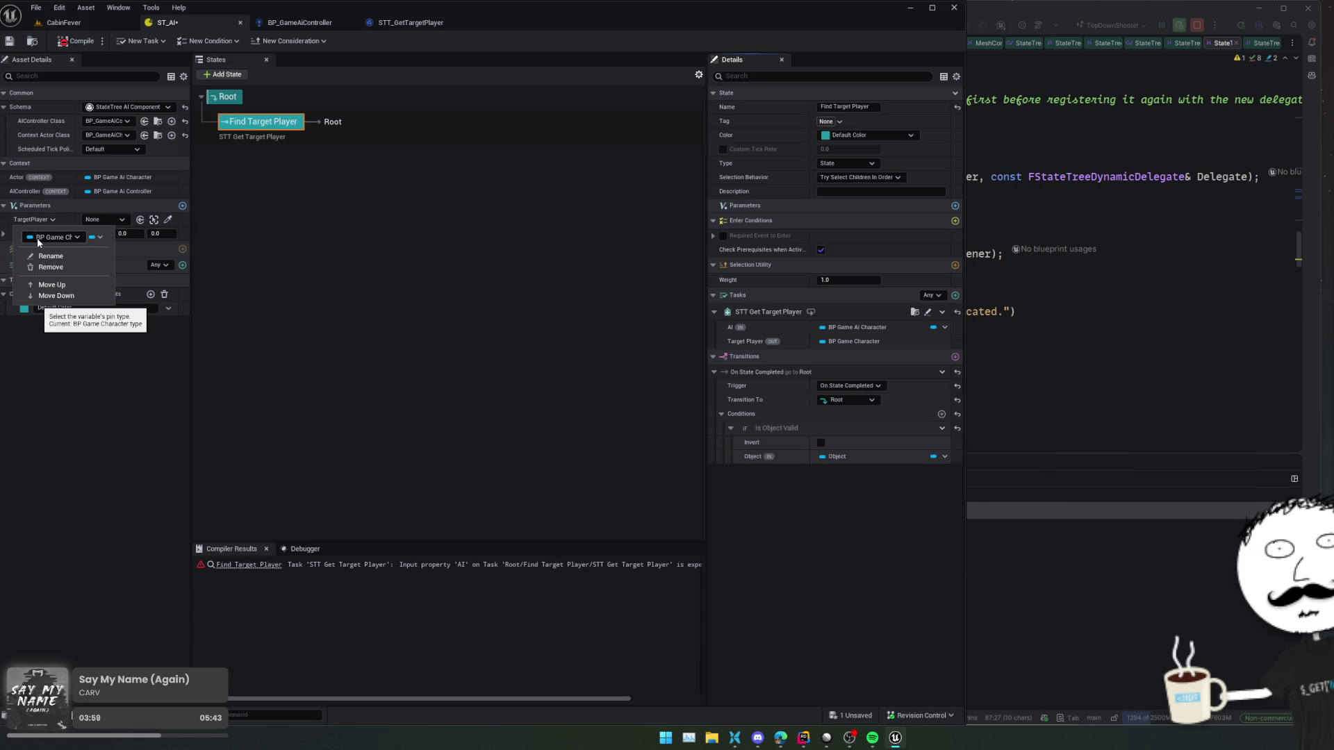
click(86, 380)
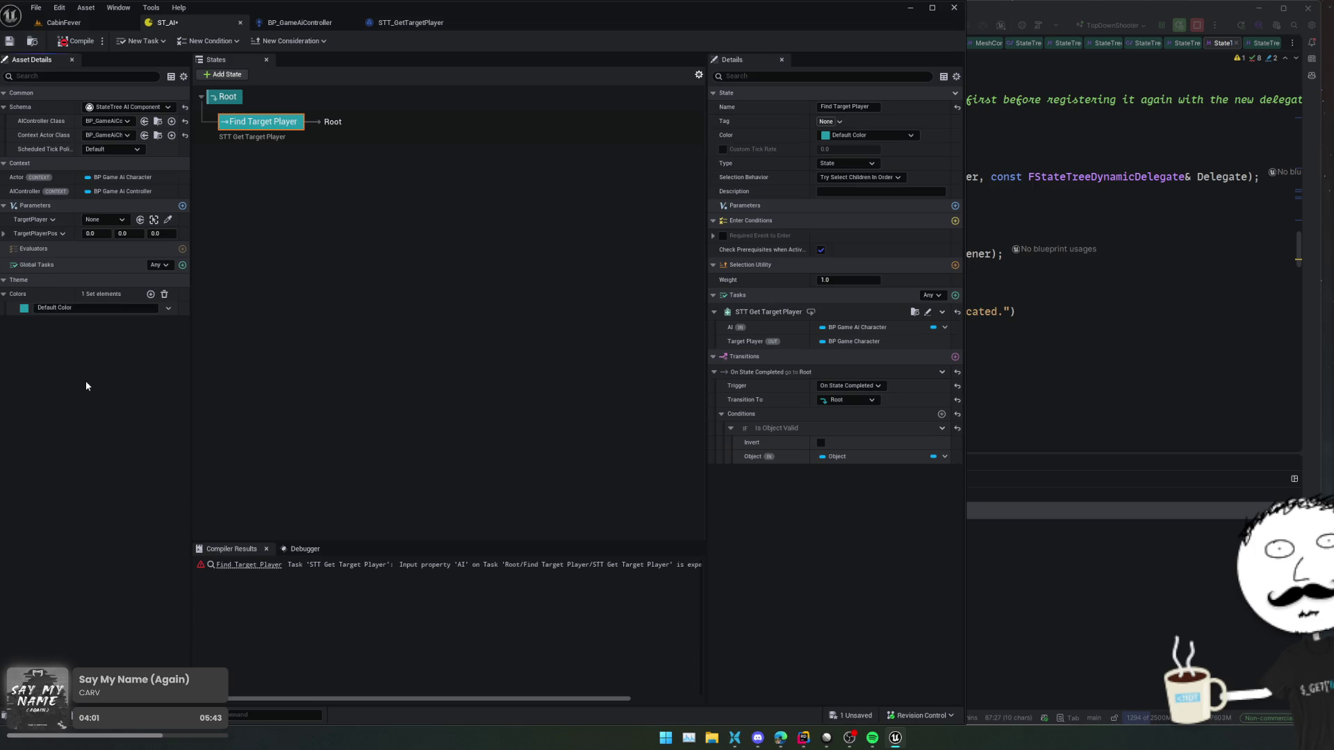
click(944, 456)
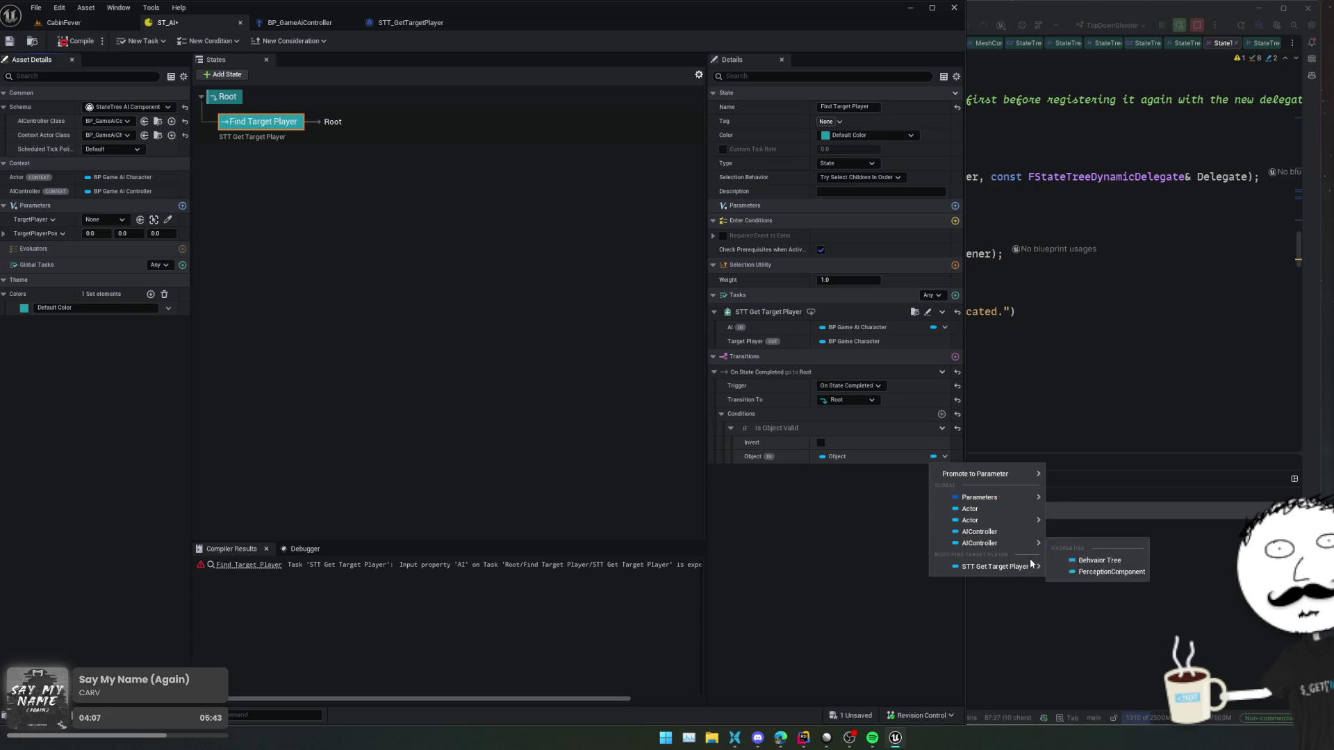
mouse_move(1026, 568)
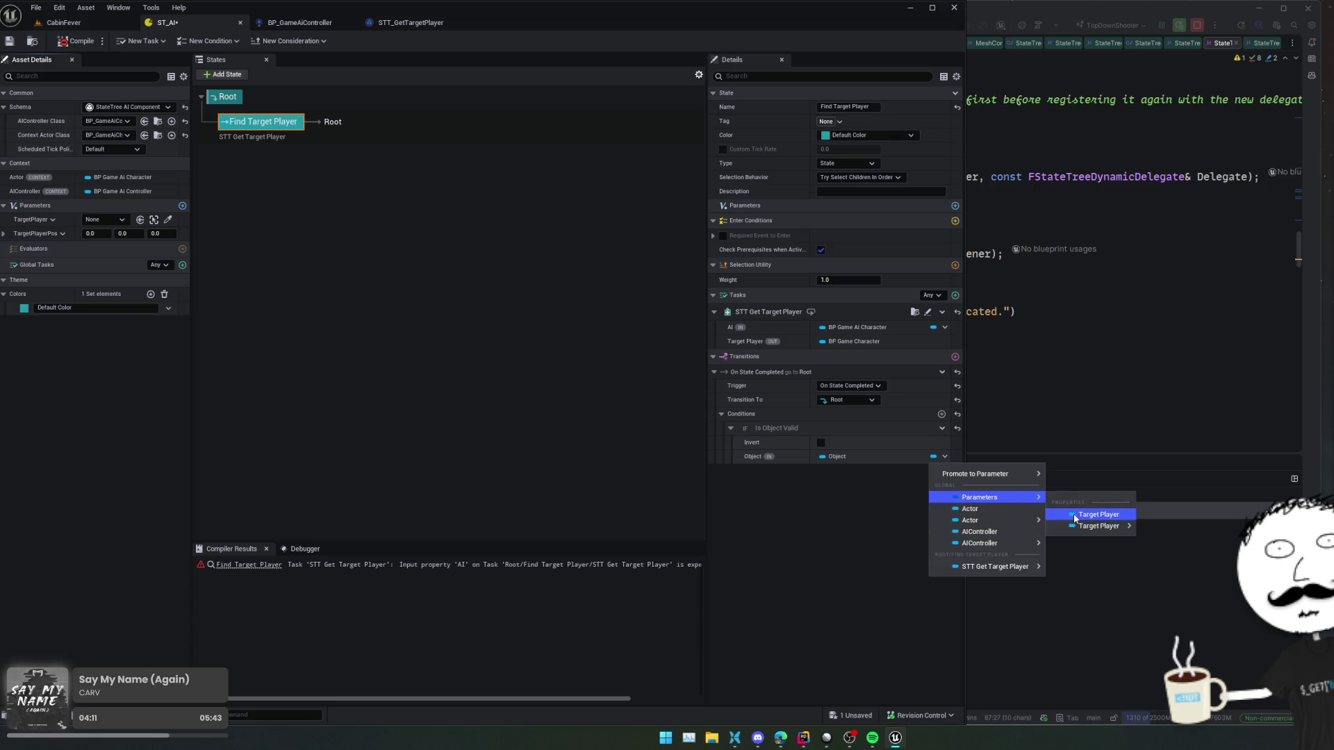
click(1096, 515)
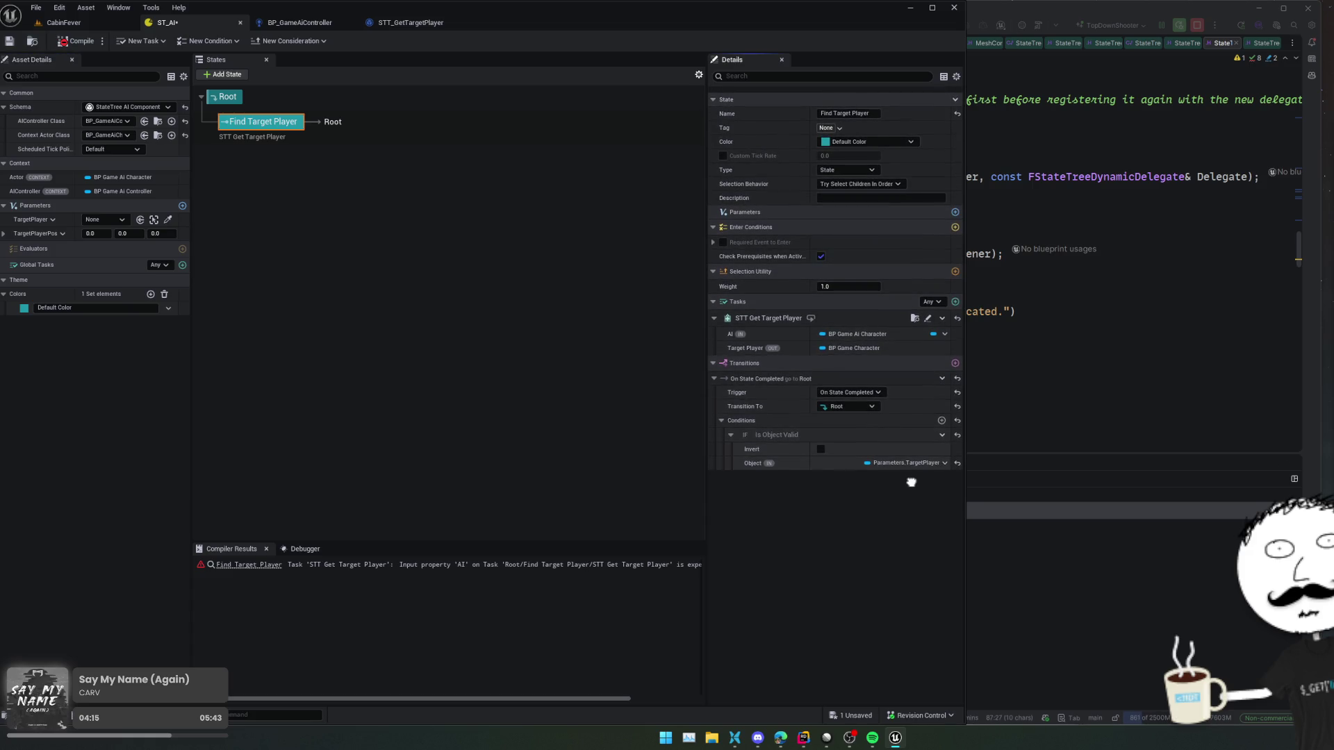
scroll(911, 481, down, 1)
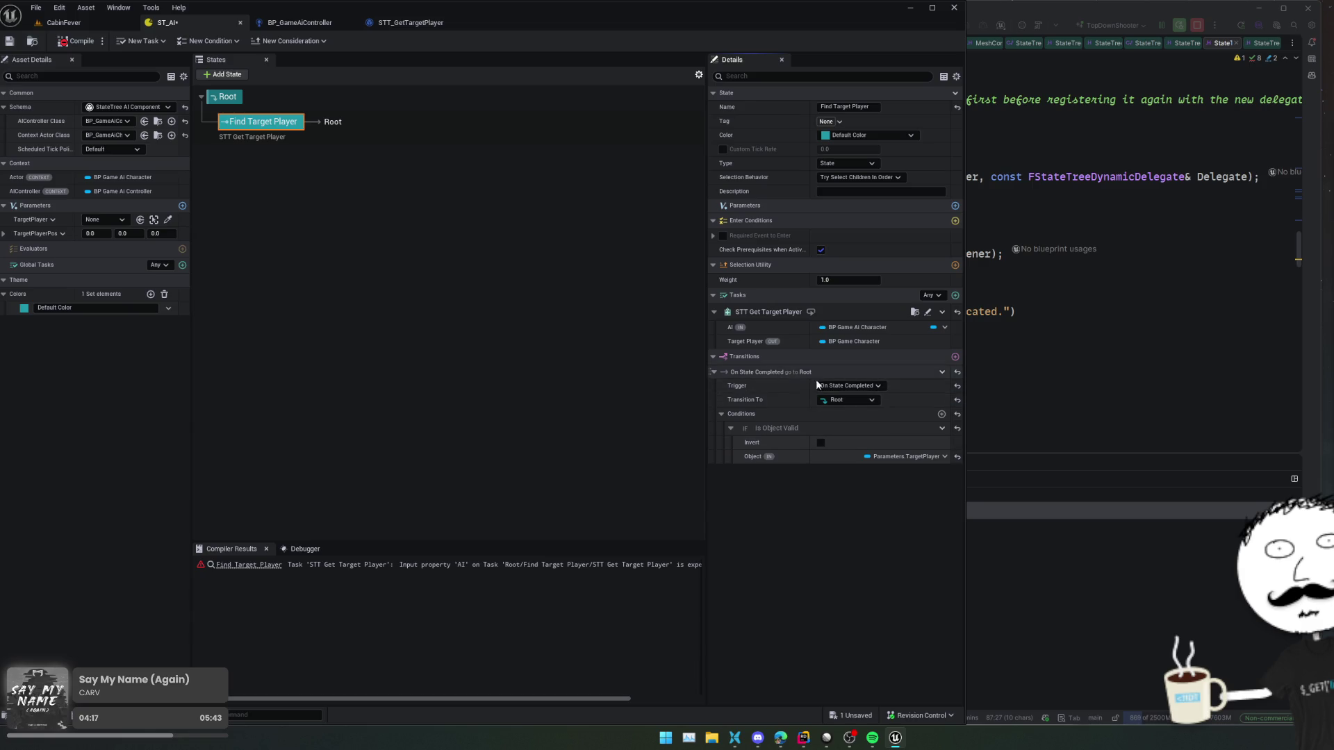
- Add a ChasePlayer state under Root and save the state tree
click(283, 225)
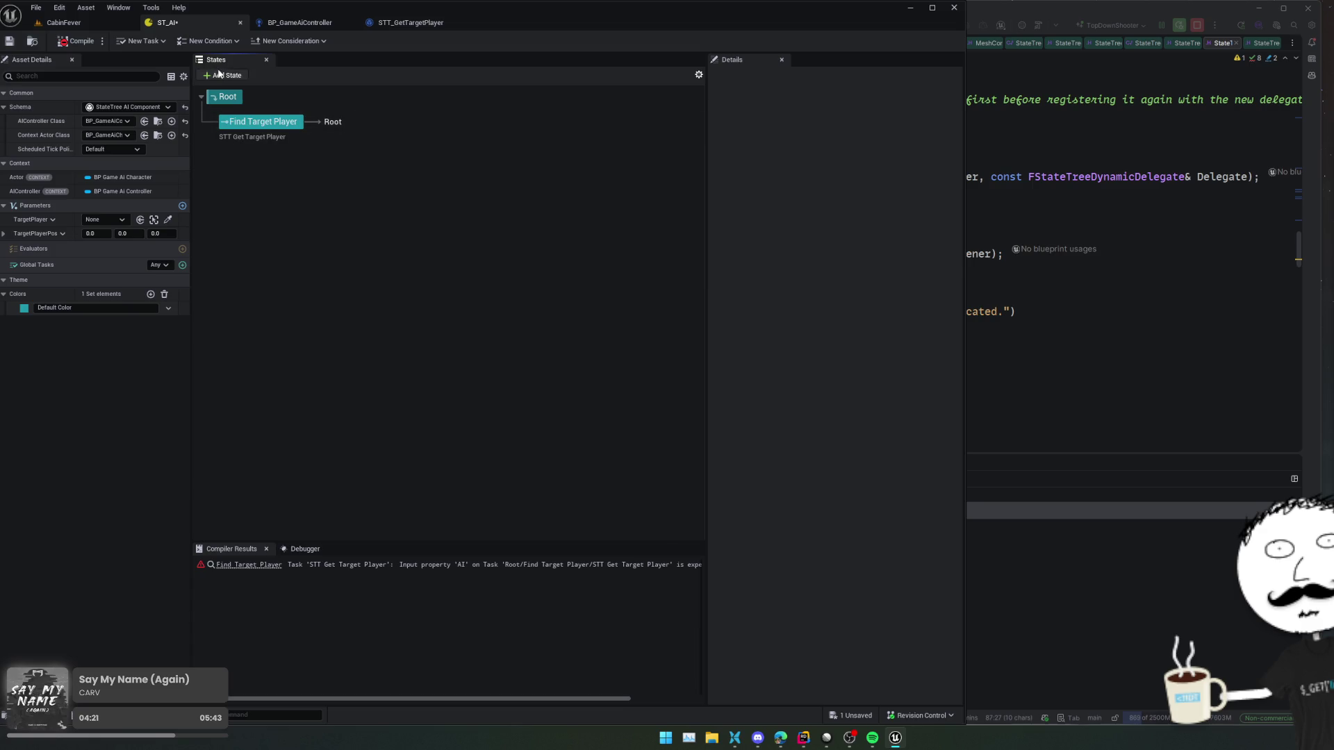
click(222, 74)
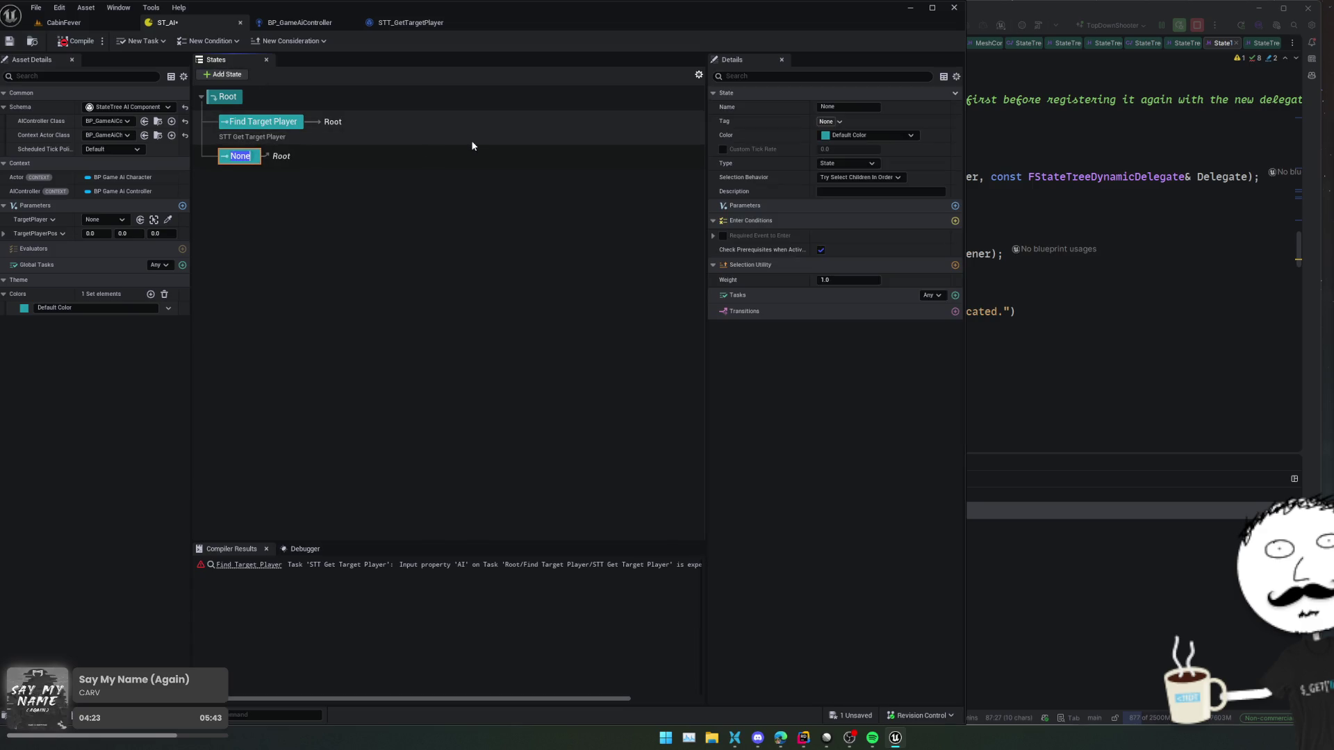
text(ChasePlayer)
key(Return)
key(ctrl+s)
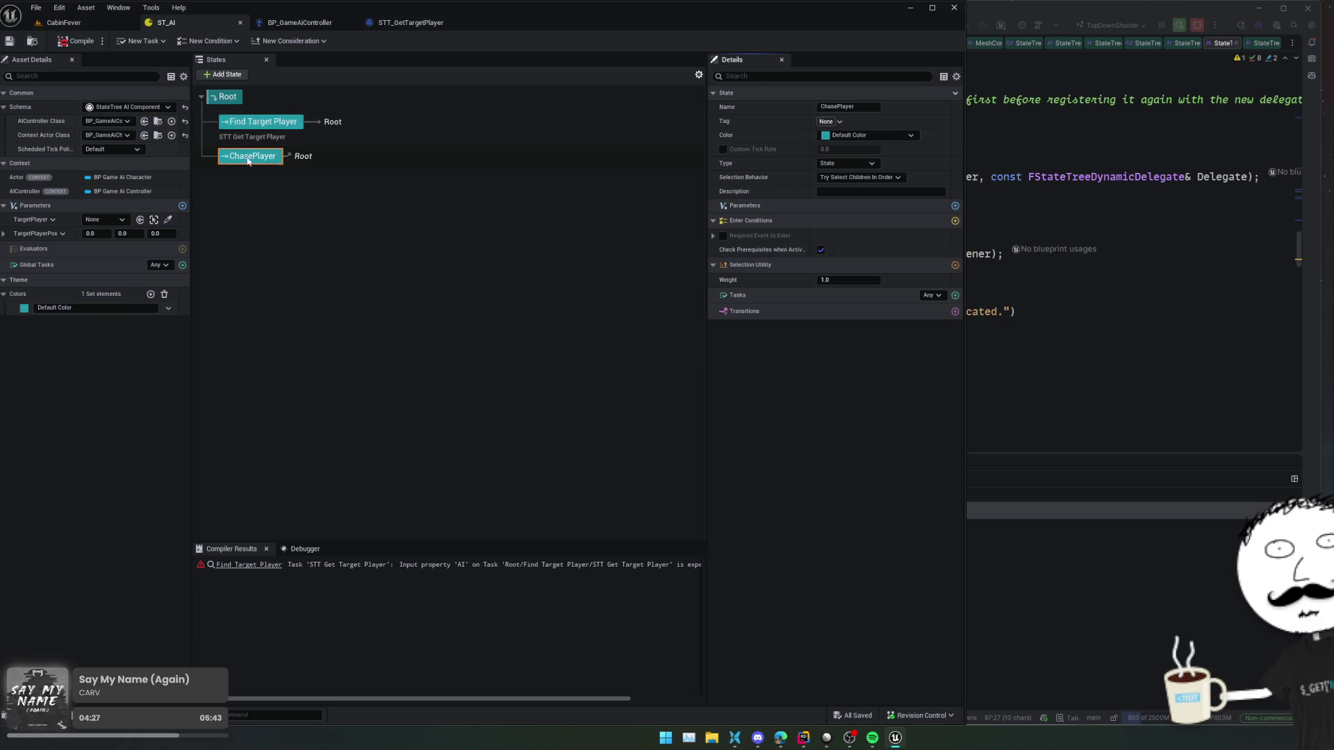
- Point Find Target Player's completion transition at ChasePlayer
click(333, 126)
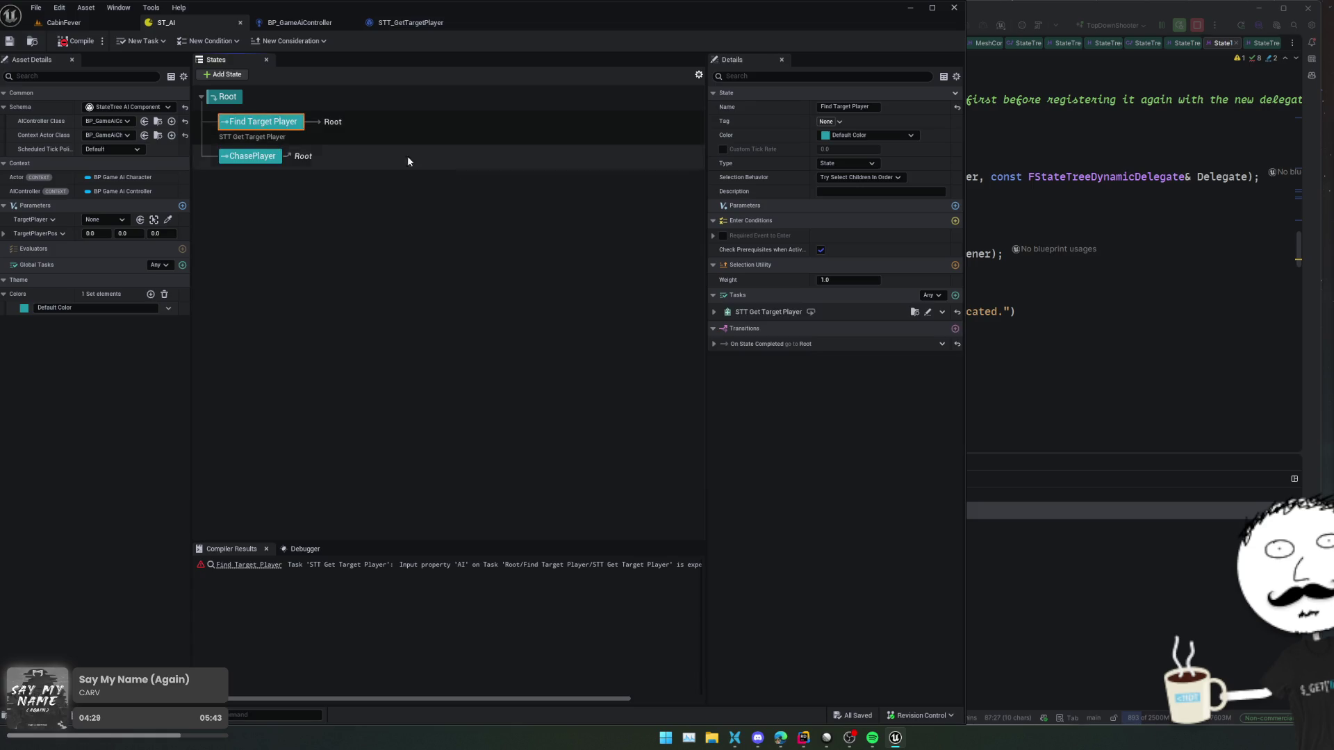
click(817, 344)
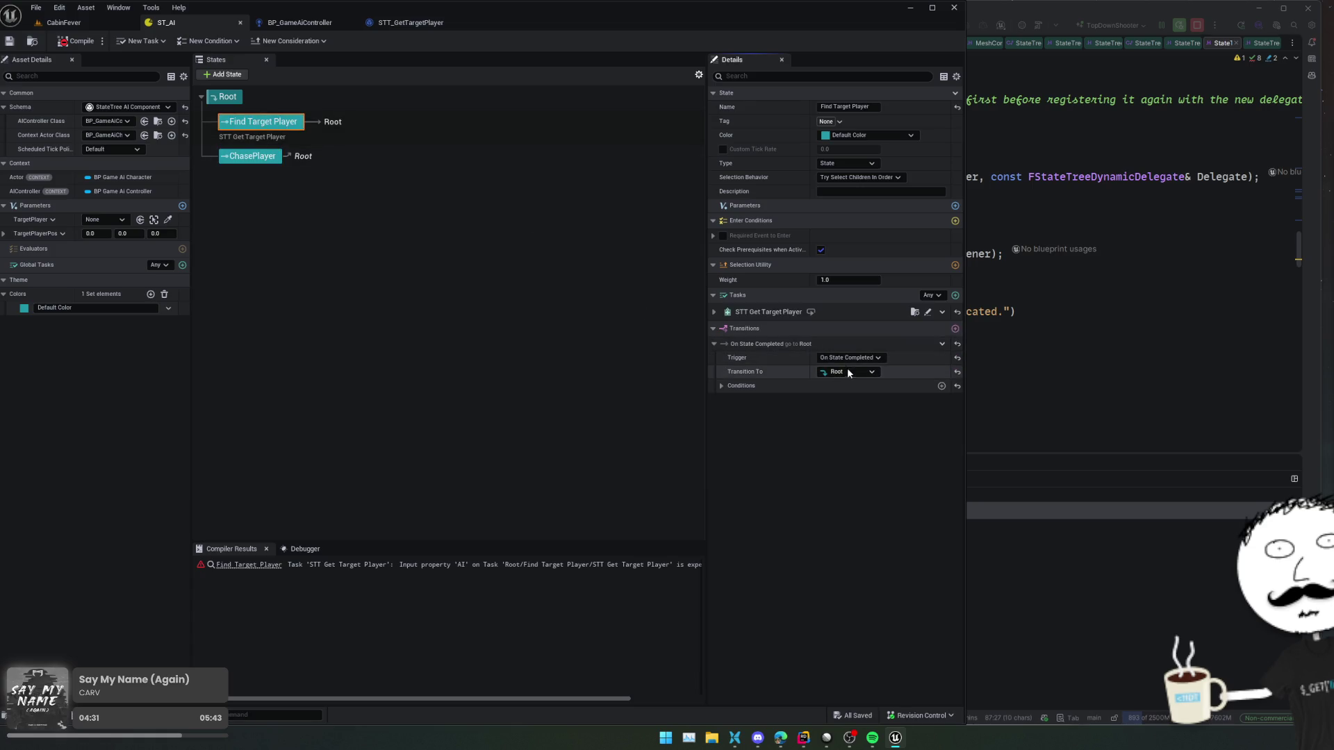
click(847, 371)
click(887, 508)
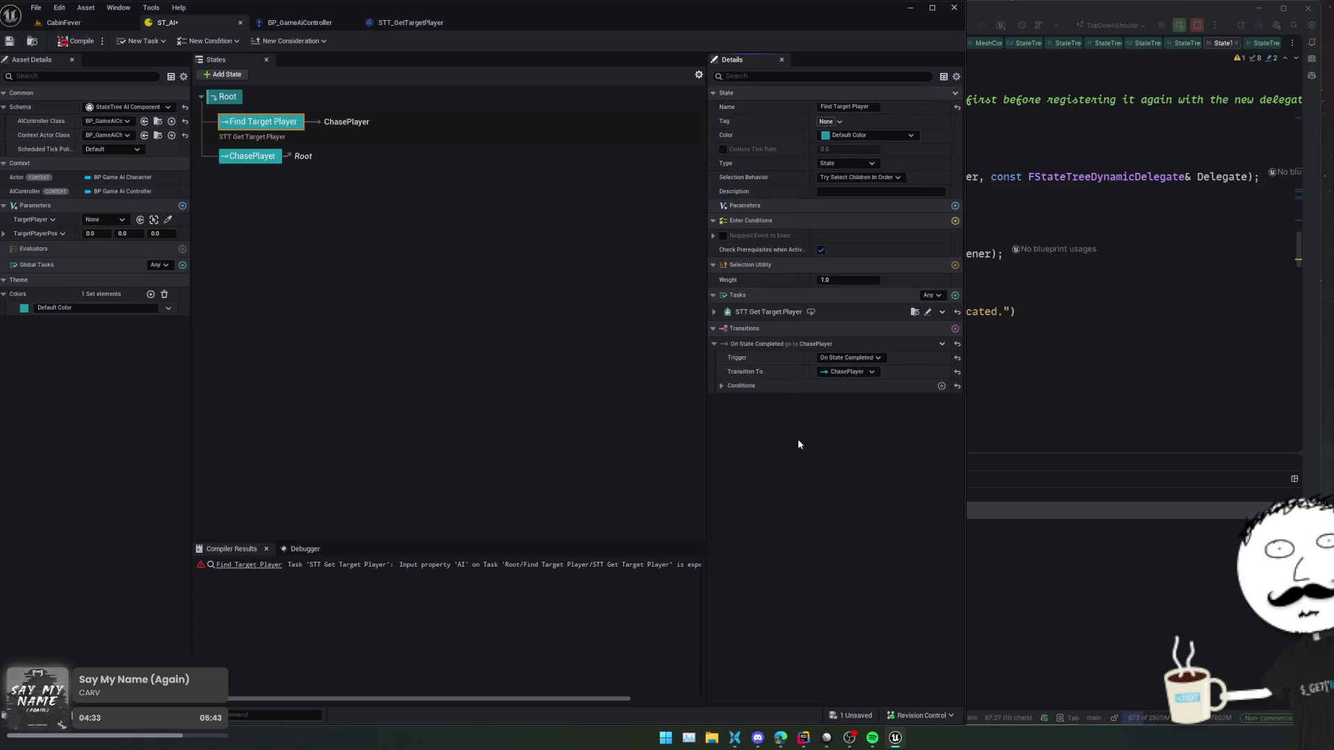
click(721, 385)
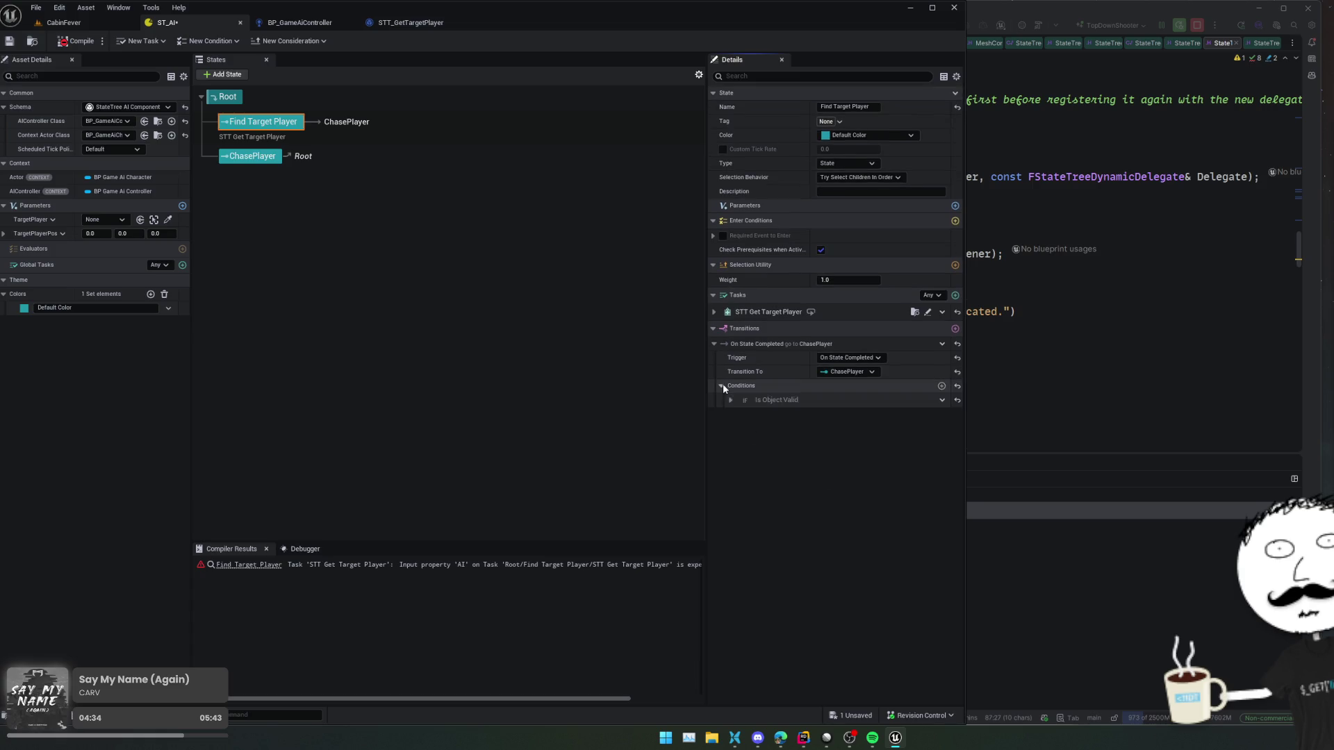
- Add a second Find Target Player transition triggered On State Failed to Root, and save
click(955, 329)
click(878, 434)
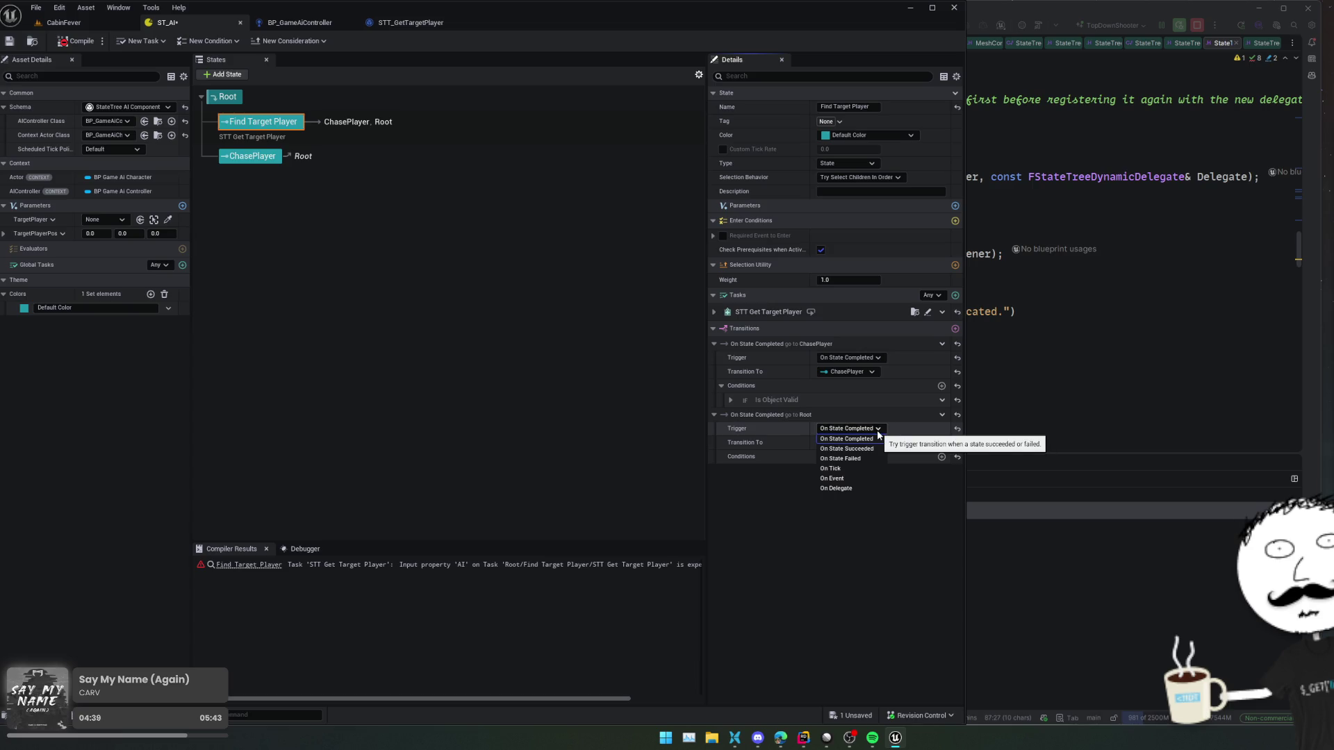
click(777, 481)
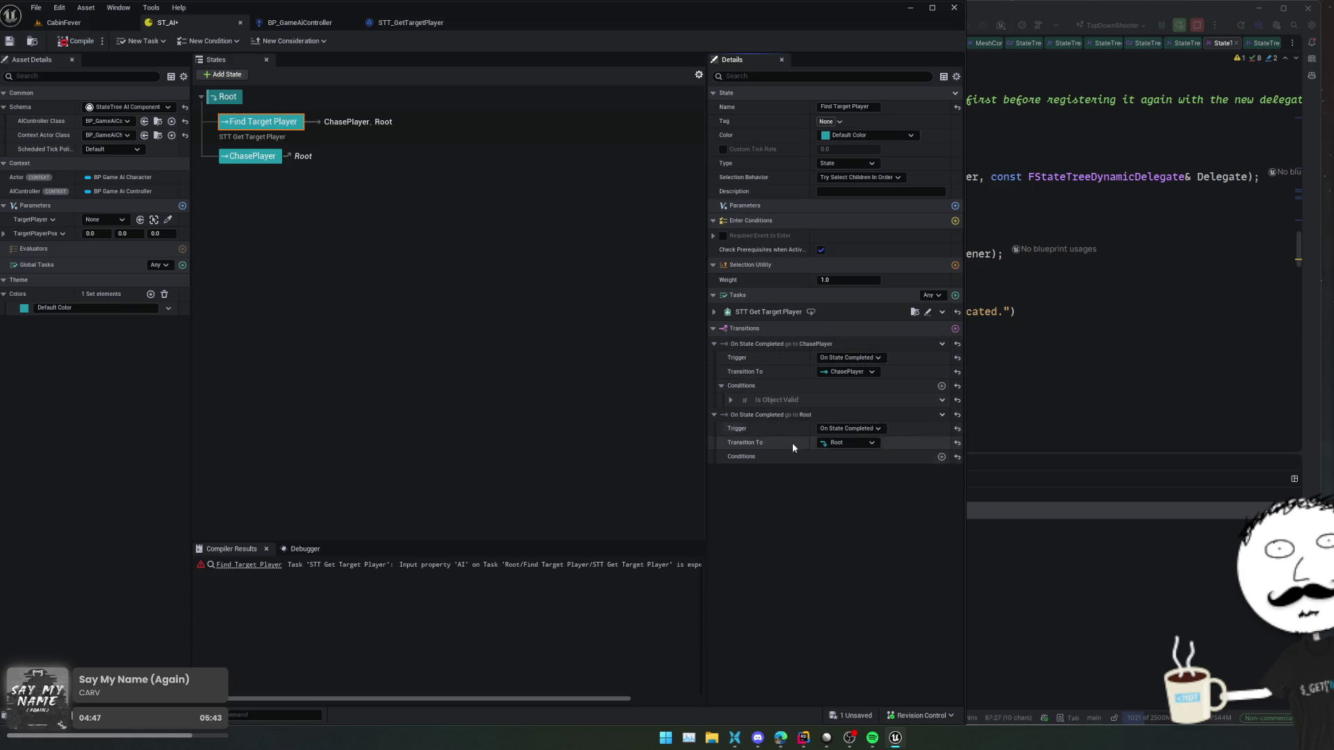
drag(471, 292, 434, 260)
click(850, 429)
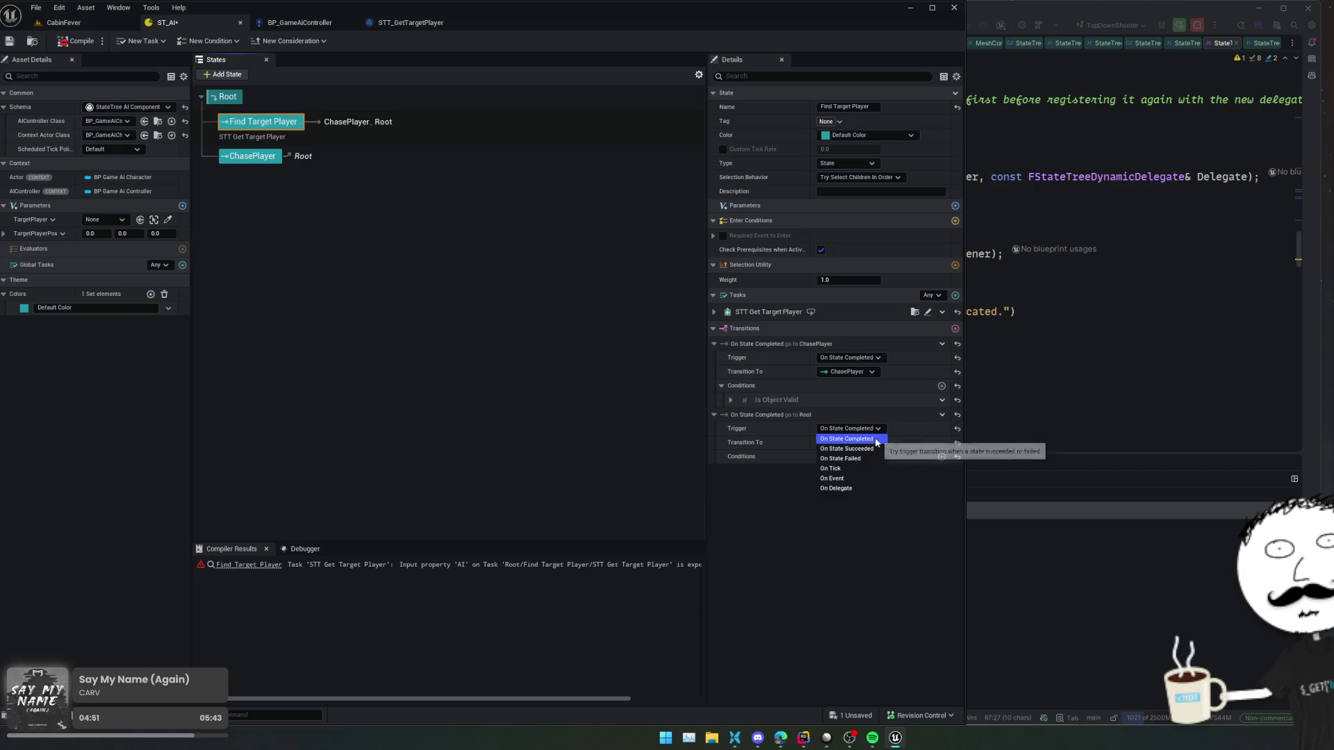
click(863, 457)
key(ctrl+s)
mouse_move(352, 249)
mouse_down()
mouse_move(361, 238)
mouse_move(386, 251)
mouse_move(394, 220)
mouse_move(366, 260)
mouse_move(386, 349)
mouse_up()
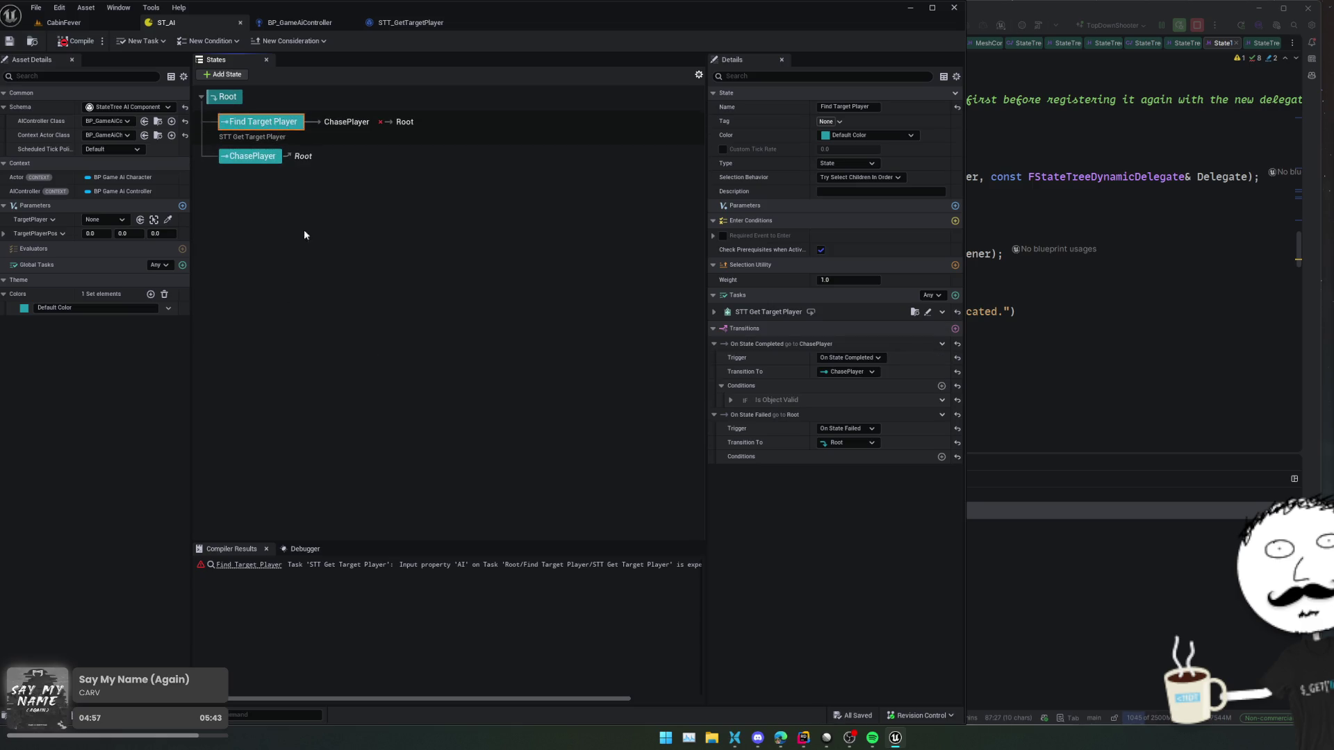
click(251, 156)
- Add a state named Idle with a Delay task and save the tree
click(222, 74)
text(IDle)
key(Return)
key(F2)
text(Idle)
key(Return)
key(ctrl+s)
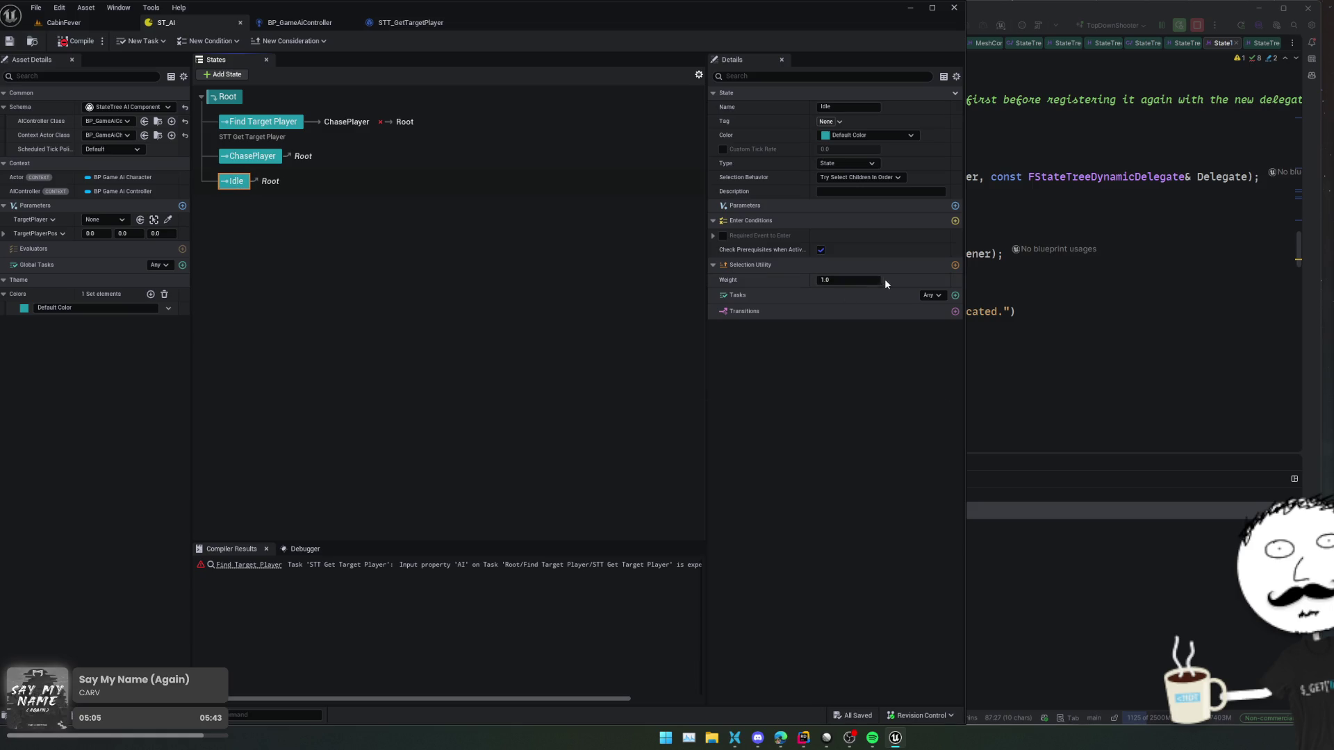
click(955, 296)
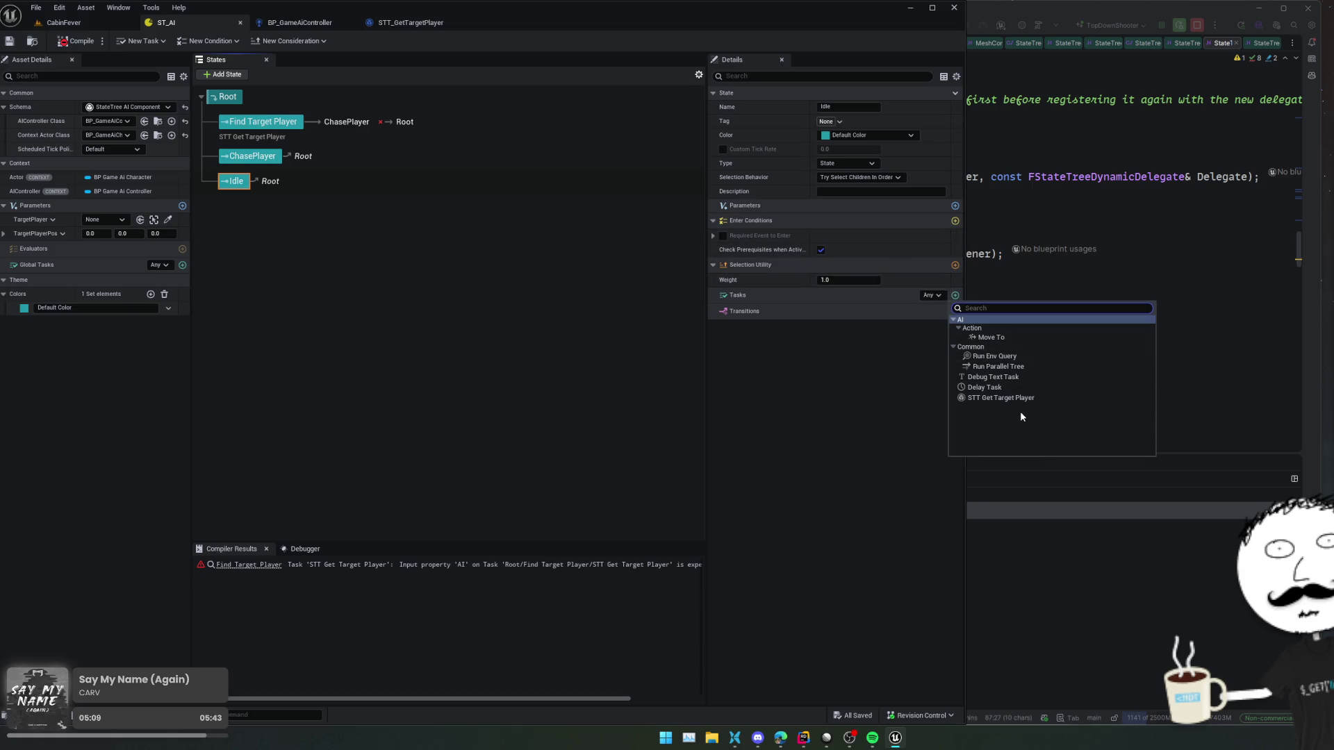
click(985, 386)
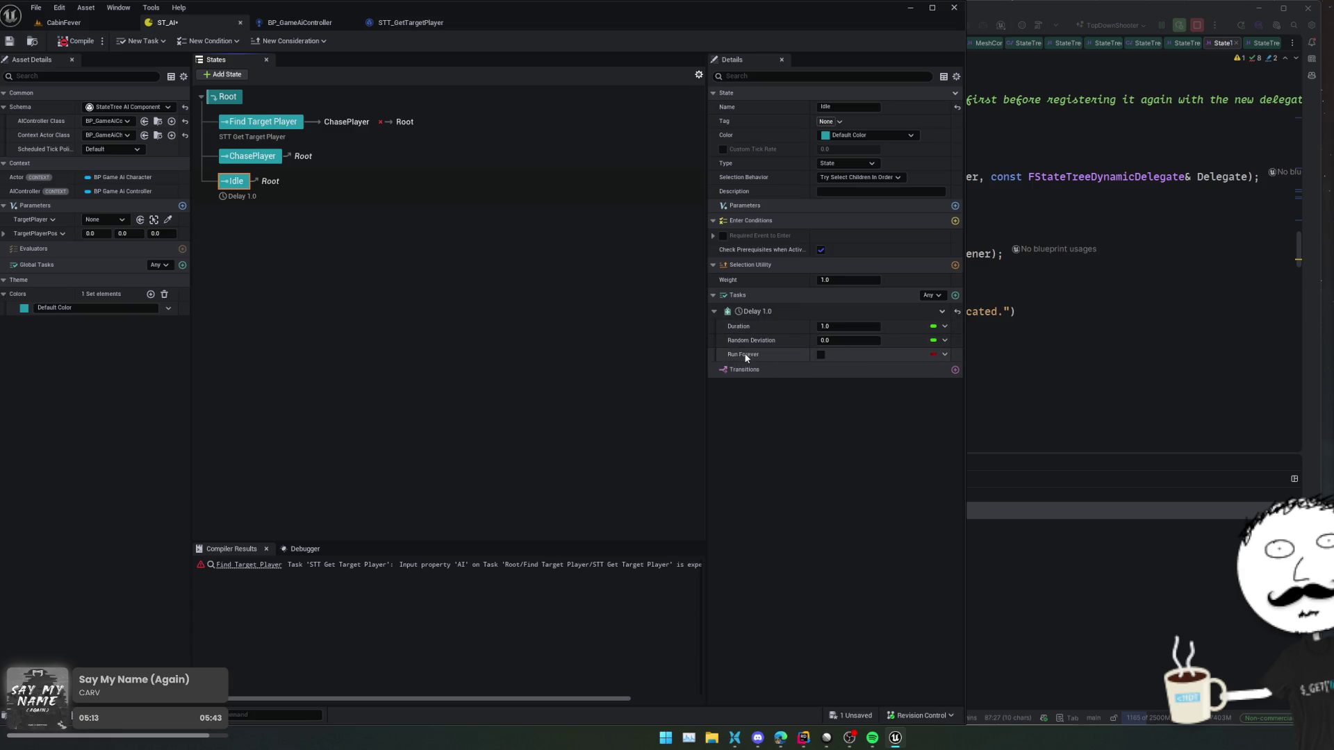
key(ctrl+s)
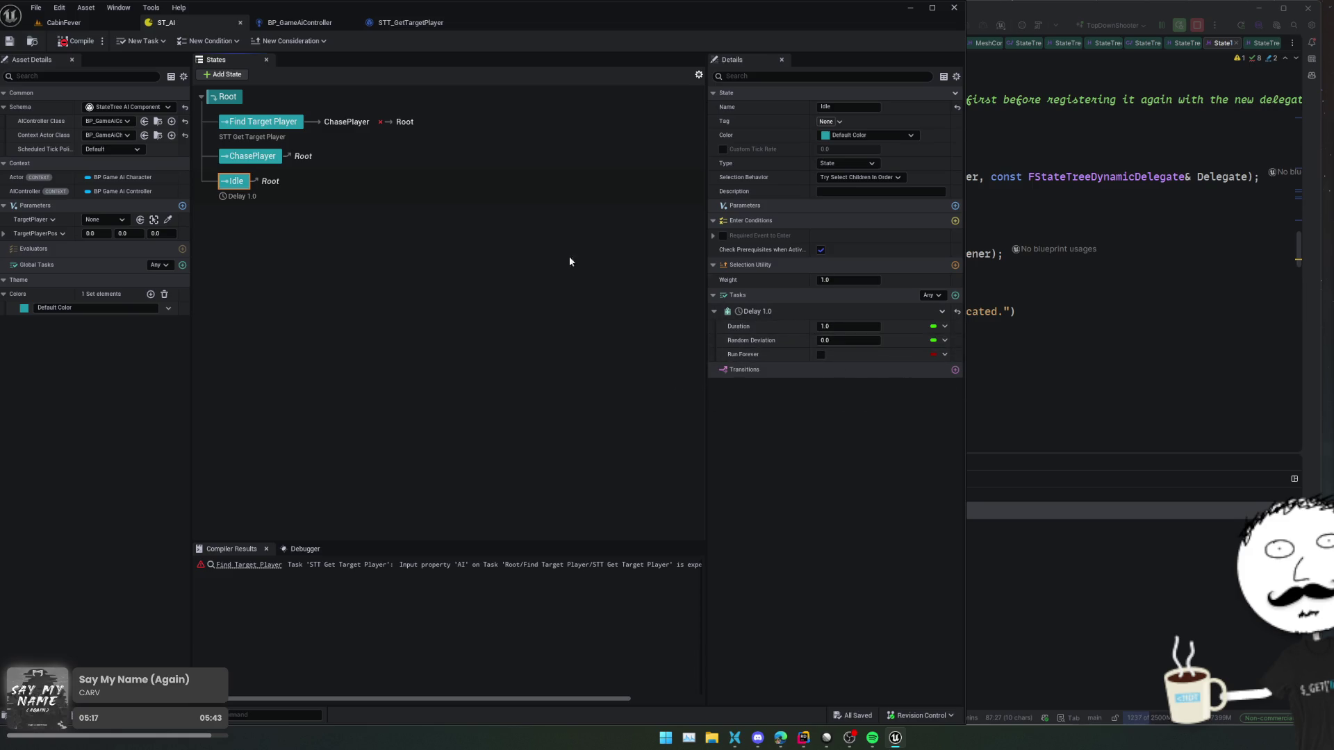
- Add another new state and drag it under ChasePlayer as a child
click(327, 156)
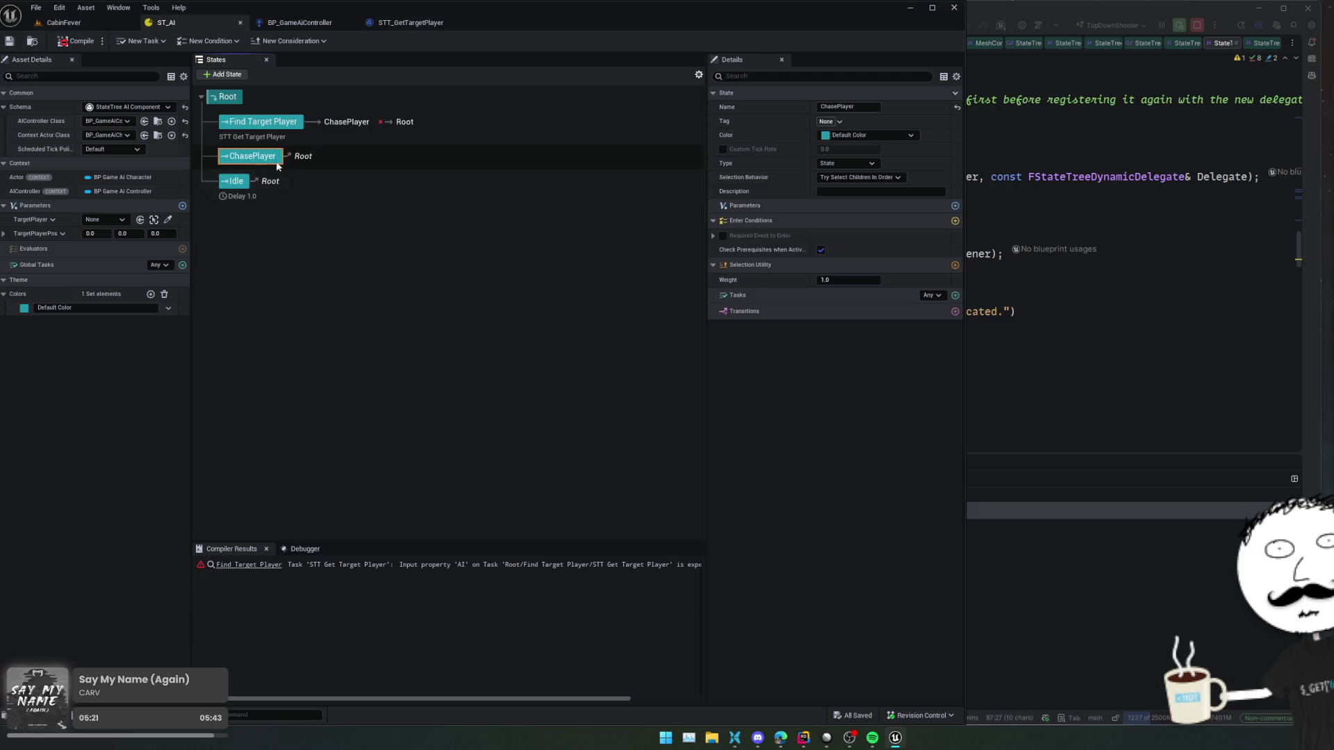
click(227, 75)
click(282, 207)
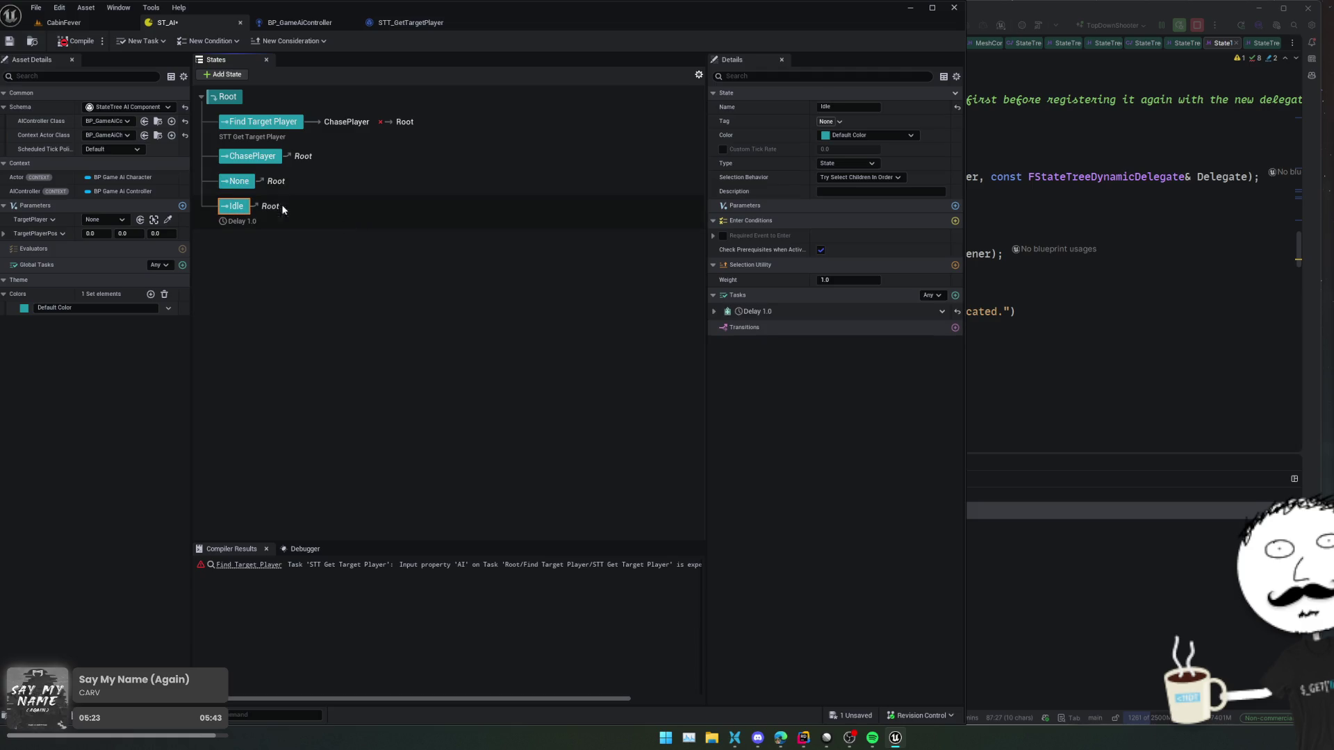
drag(240, 181, 277, 161)
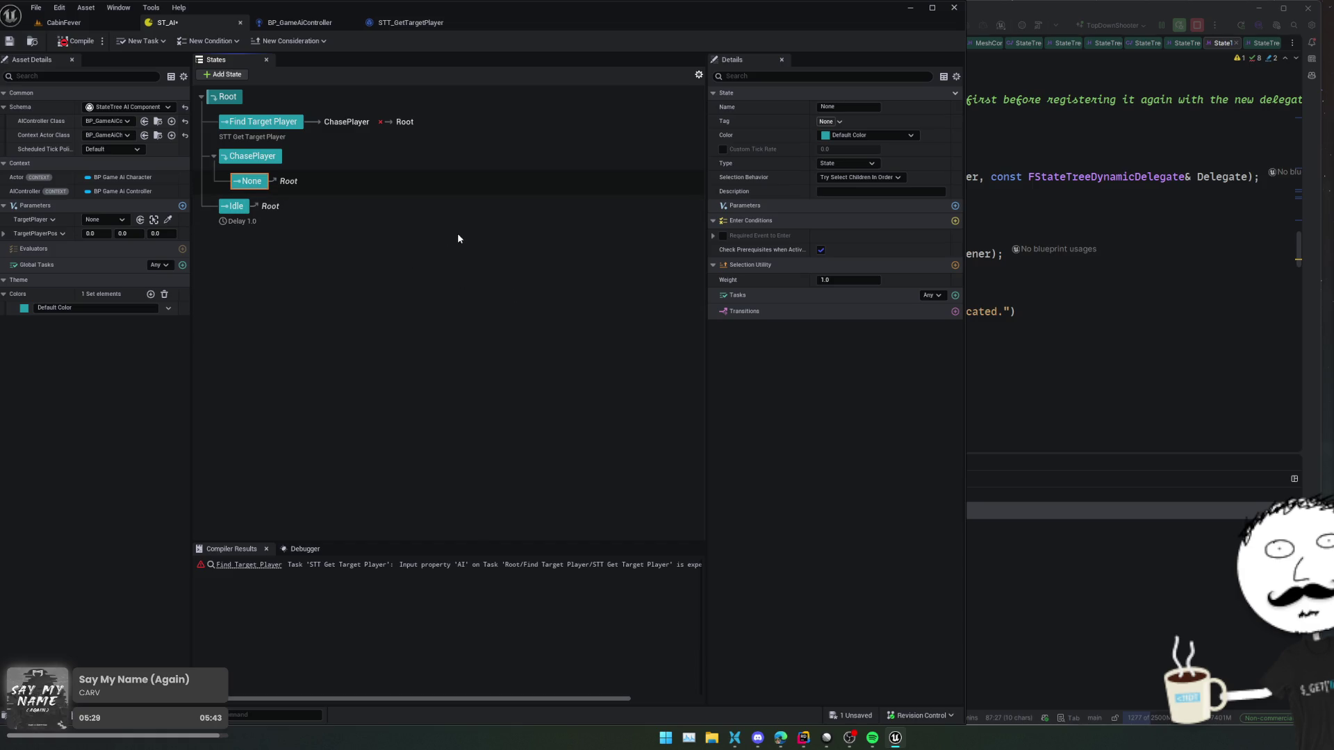
- Compile, go to Find Target Player from the AI input error, and bind STT Get Target Player's AI to Actor
click(75, 43)
click(507, 565)
mouse_move(570, 699)
mouse_down()
mouse_move(646, 701)
mouse_move(606, 698)
mouse_up()
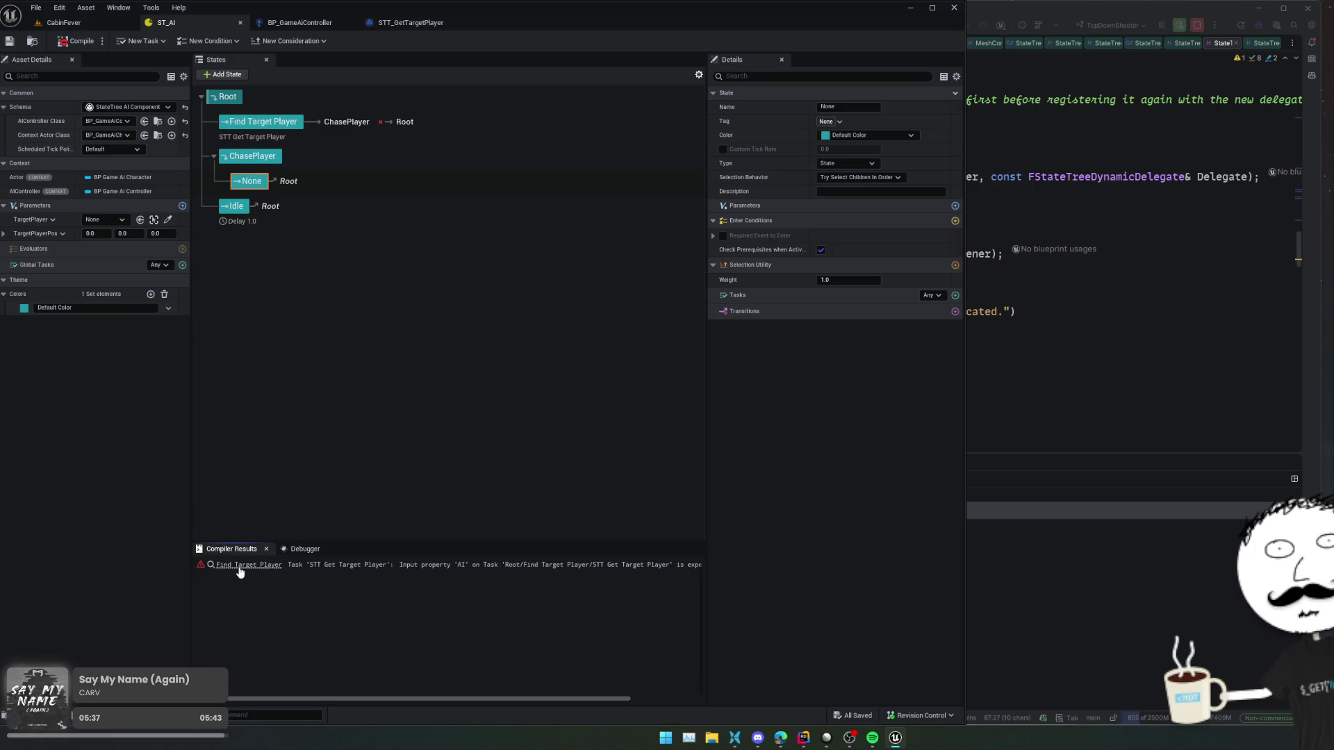
click(238, 567)
click(714, 311)
click(944, 327)
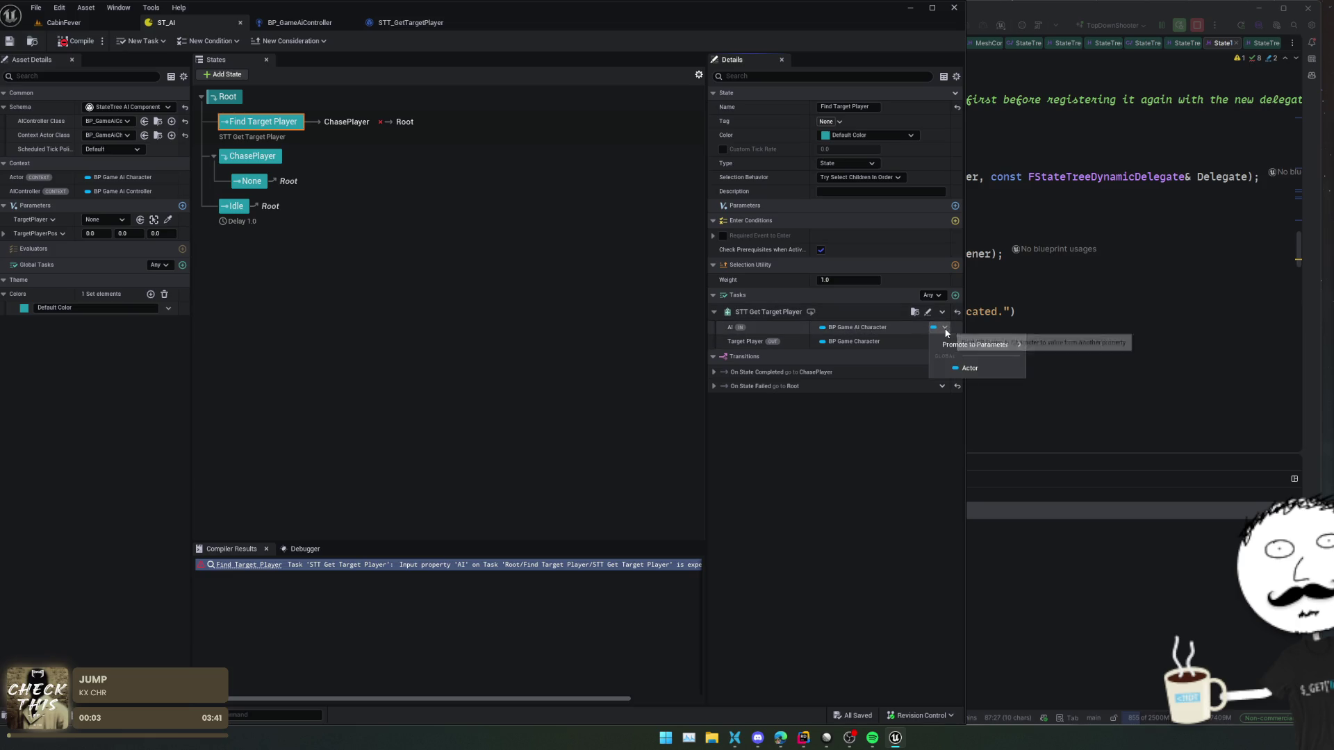
mouse_move(1007, 347)
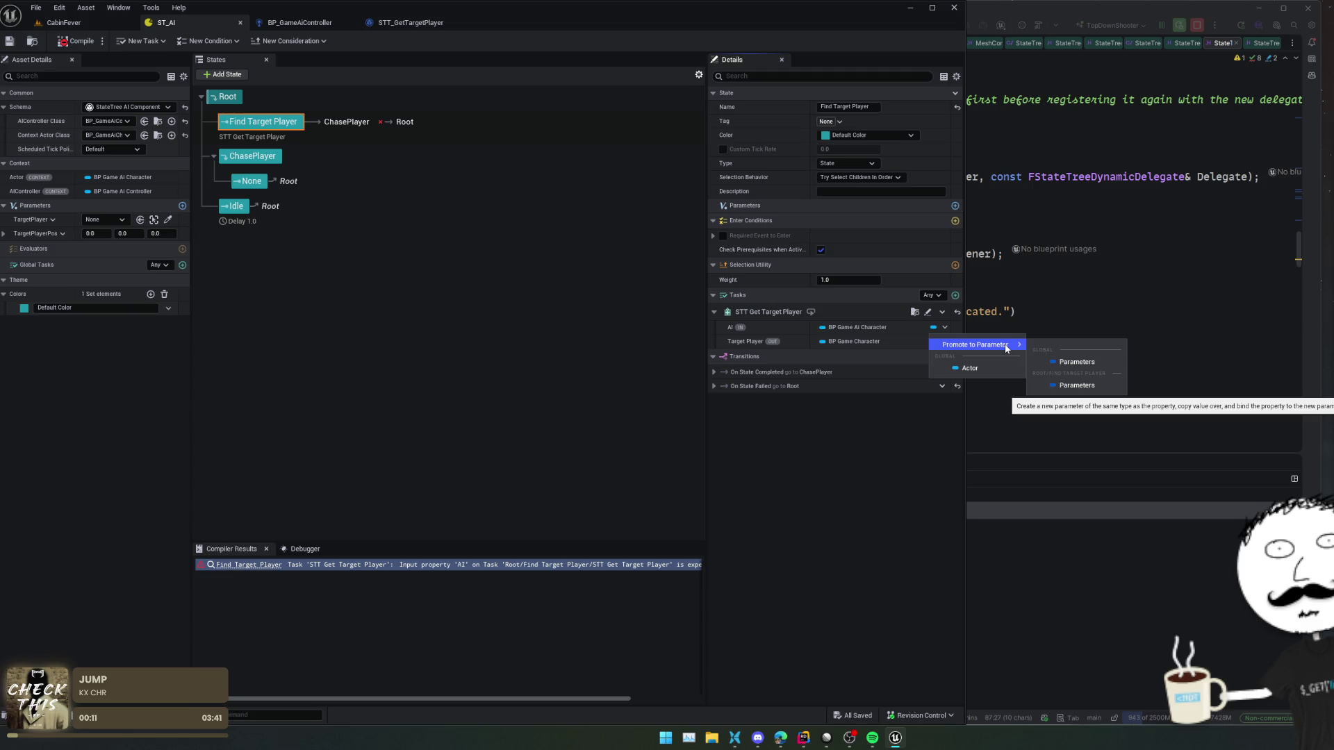
click(972, 368)
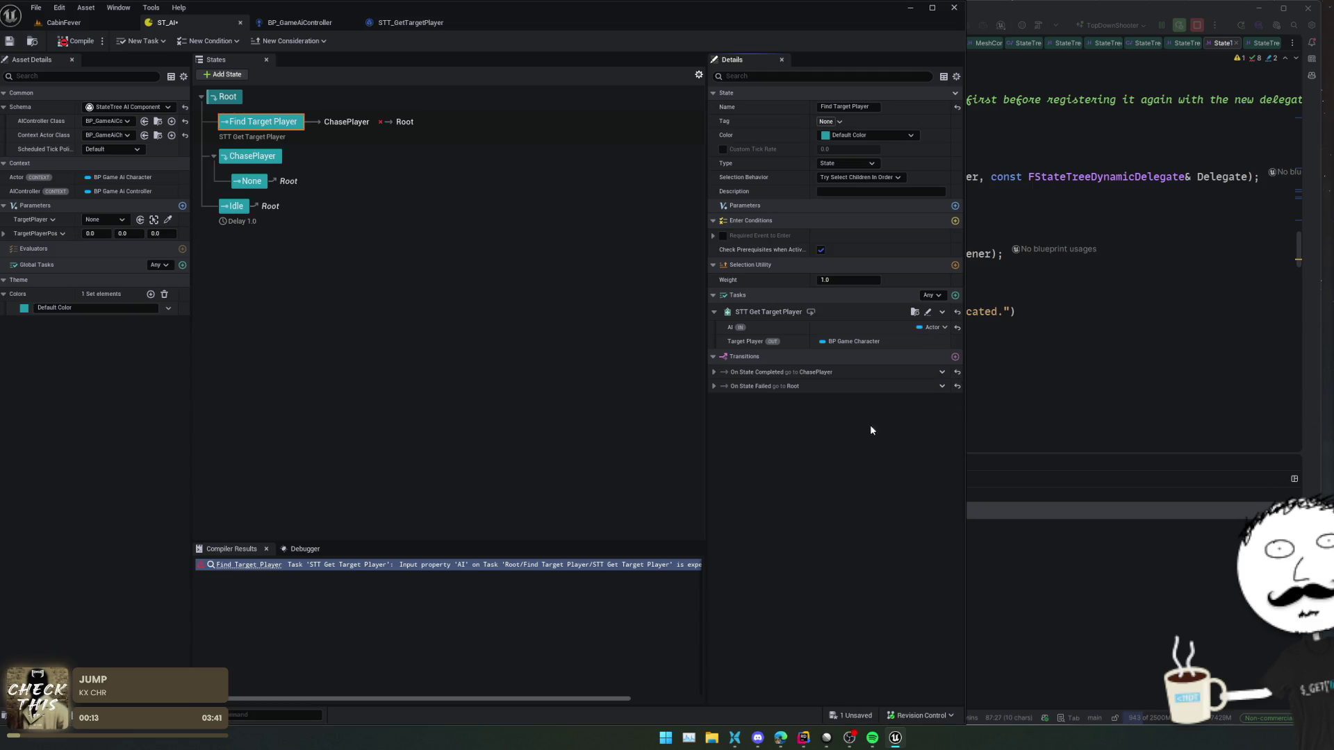
- Recompile the StateTree, then add a Move To task to ChasePlayer's unnamed child state
click(79, 42)
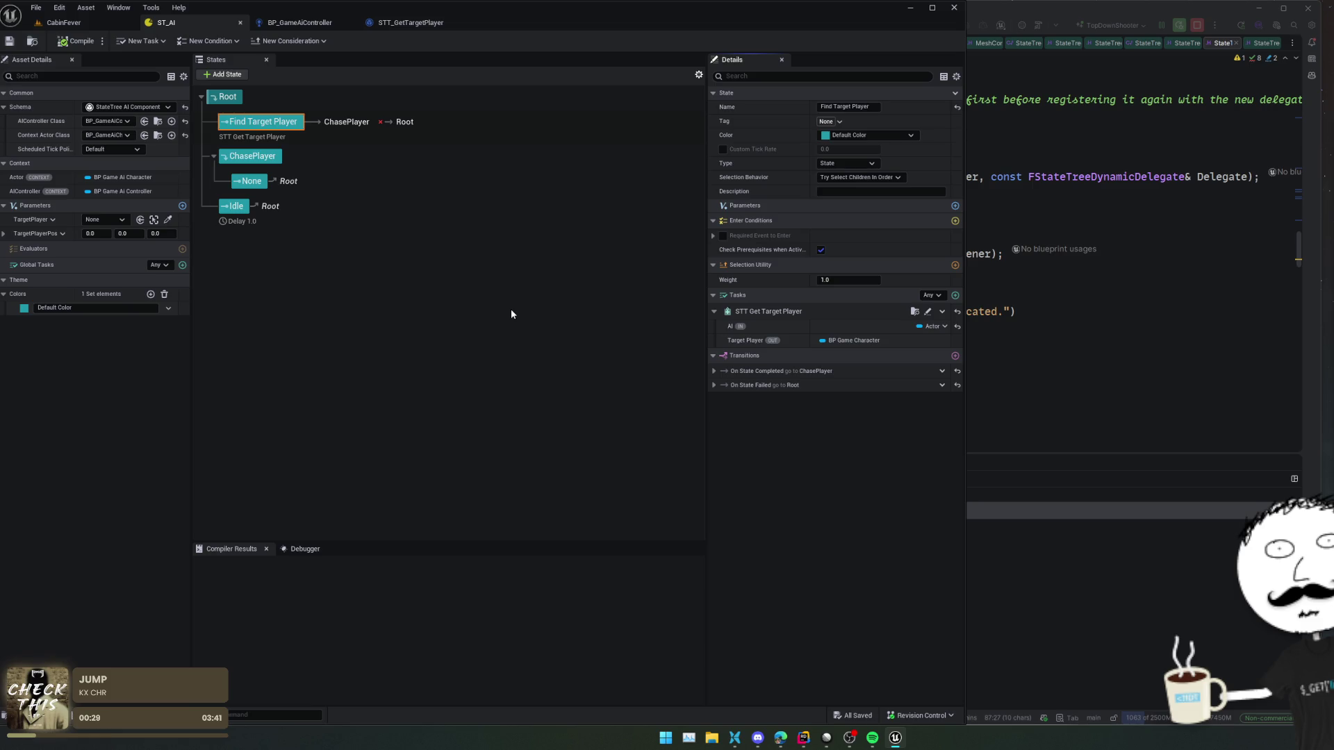
click(347, 182)
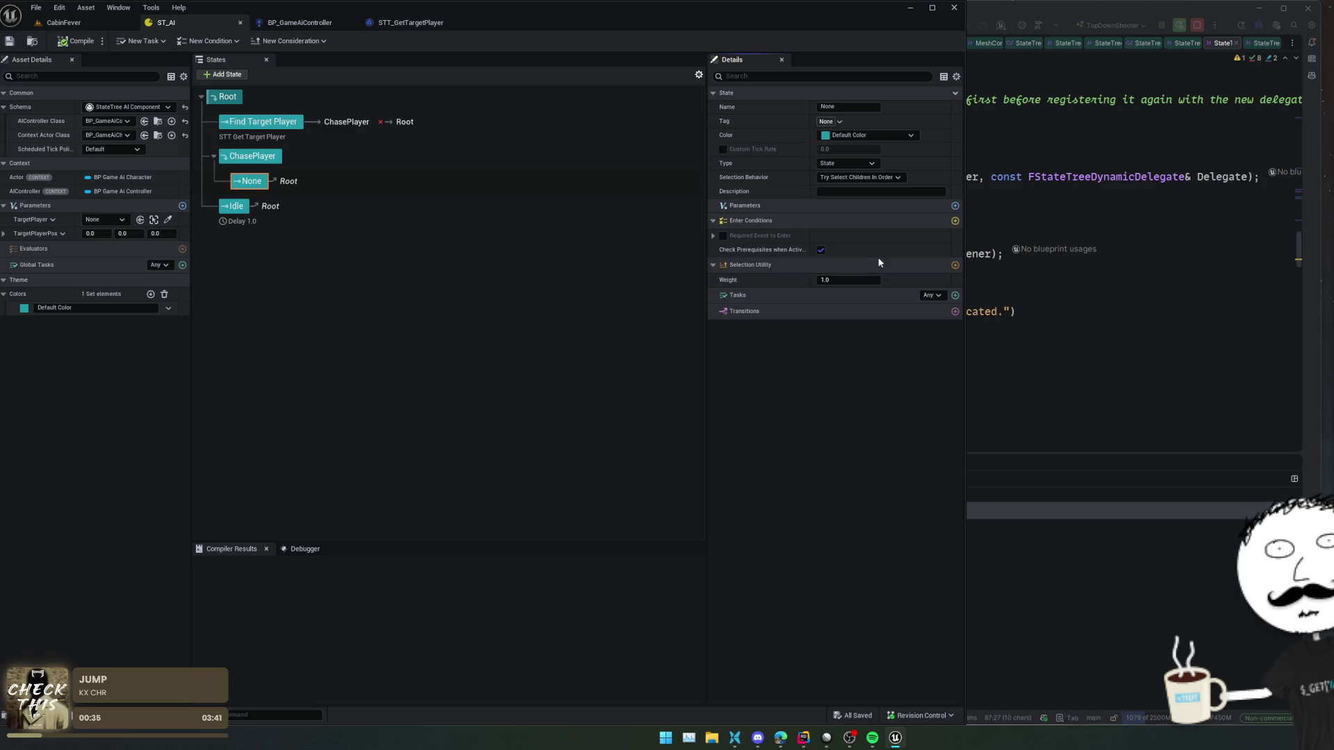
click(955, 221)
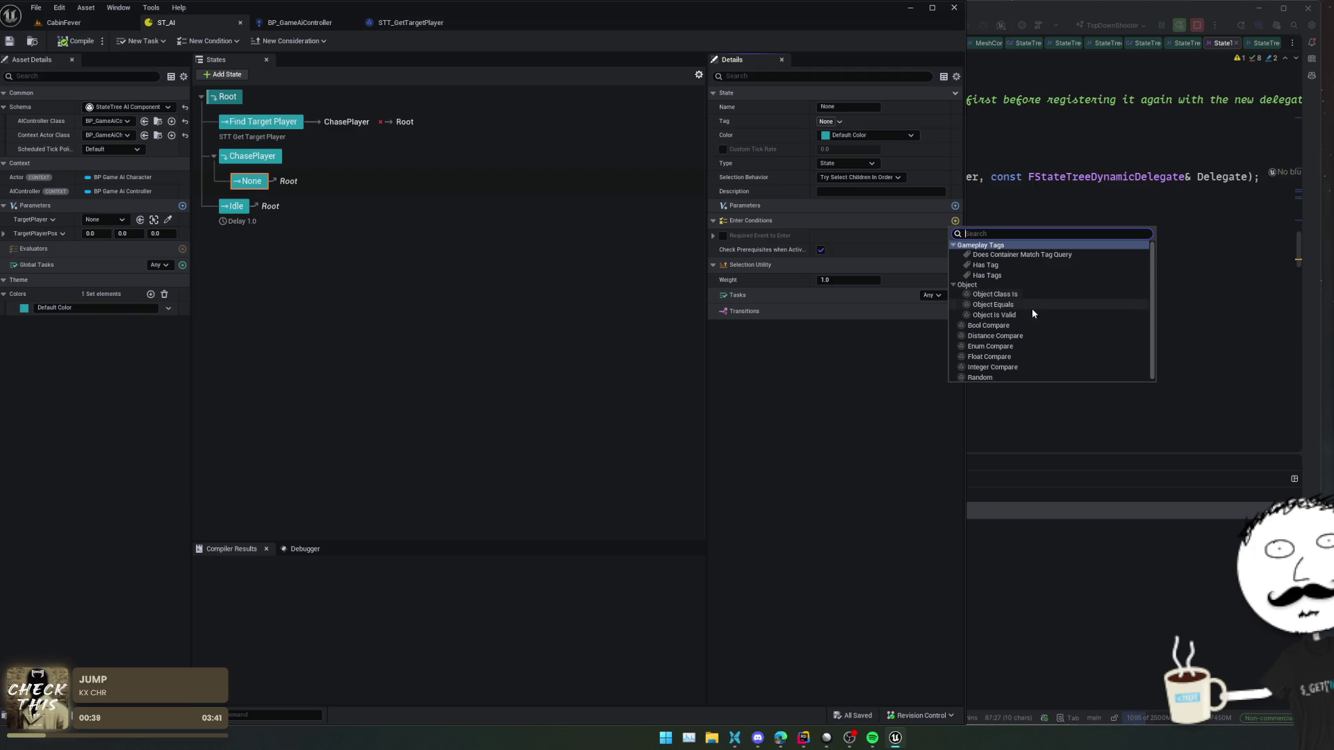
click(277, 161)
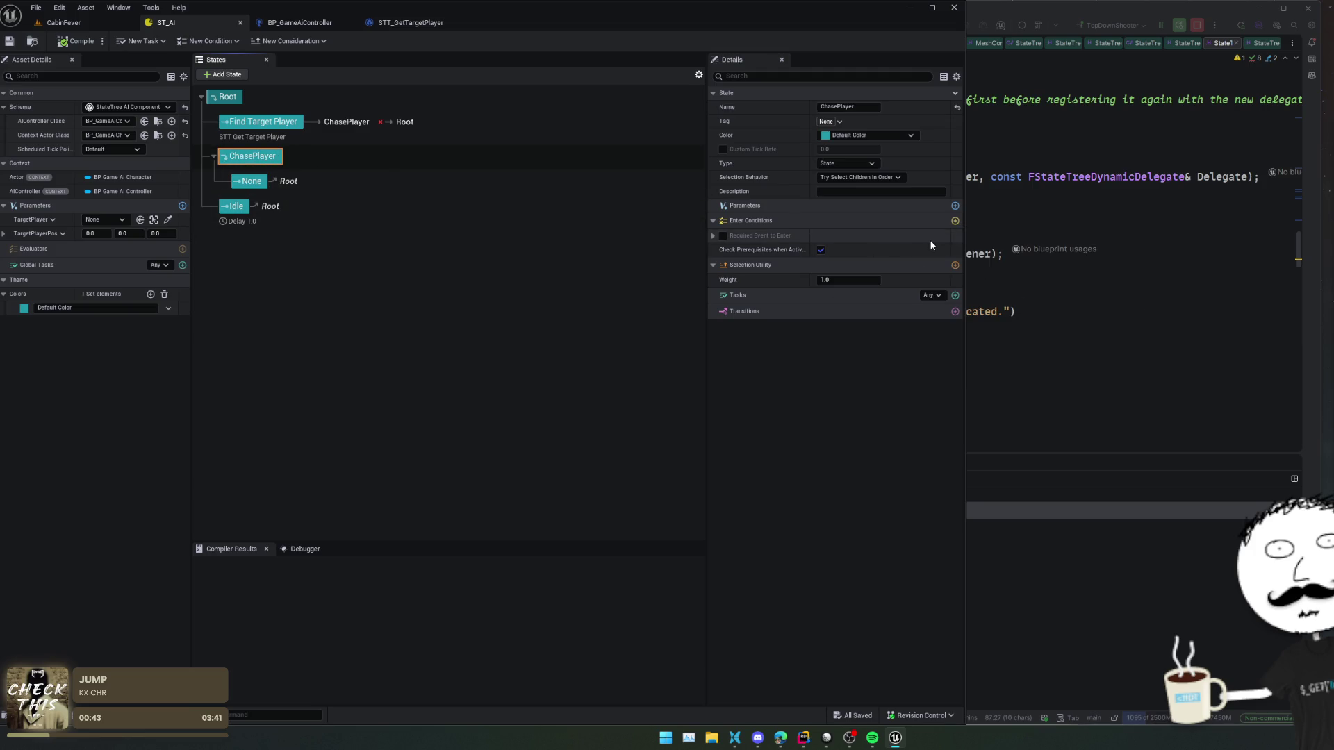
click(528, 182)
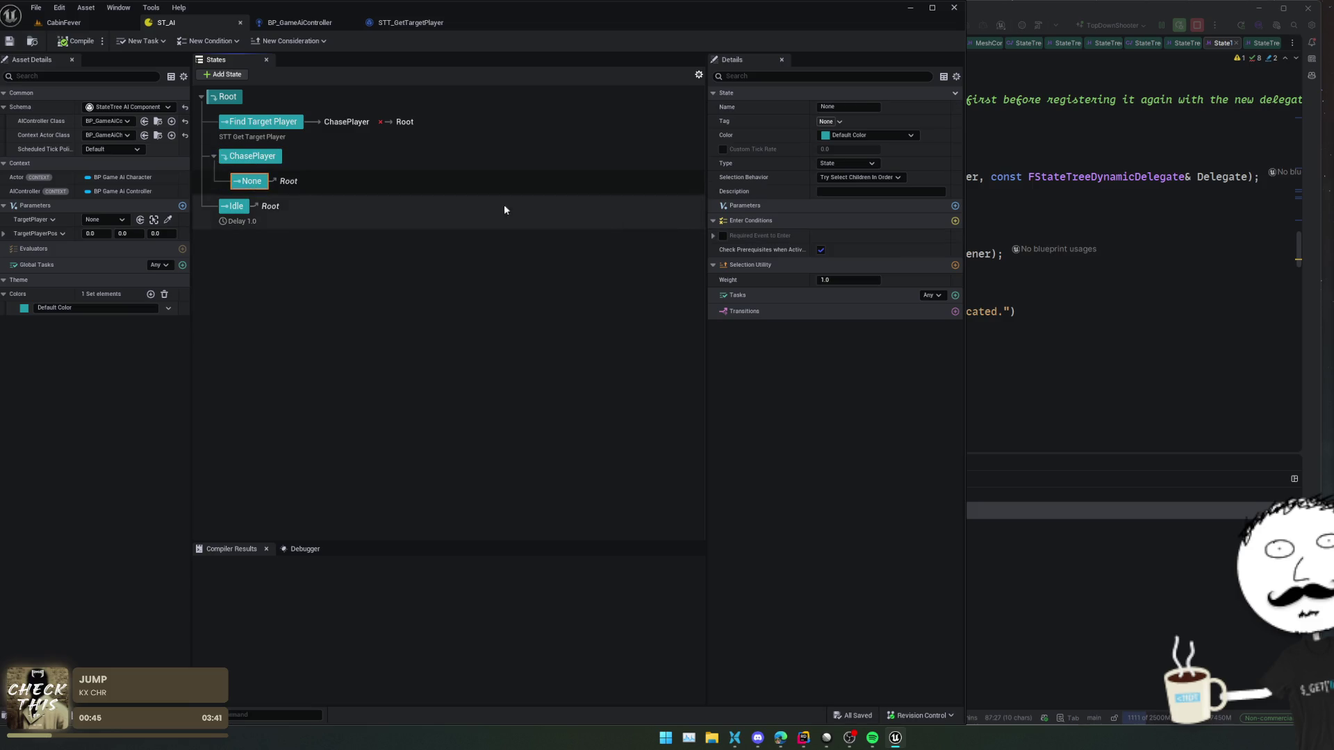
click(955, 295)
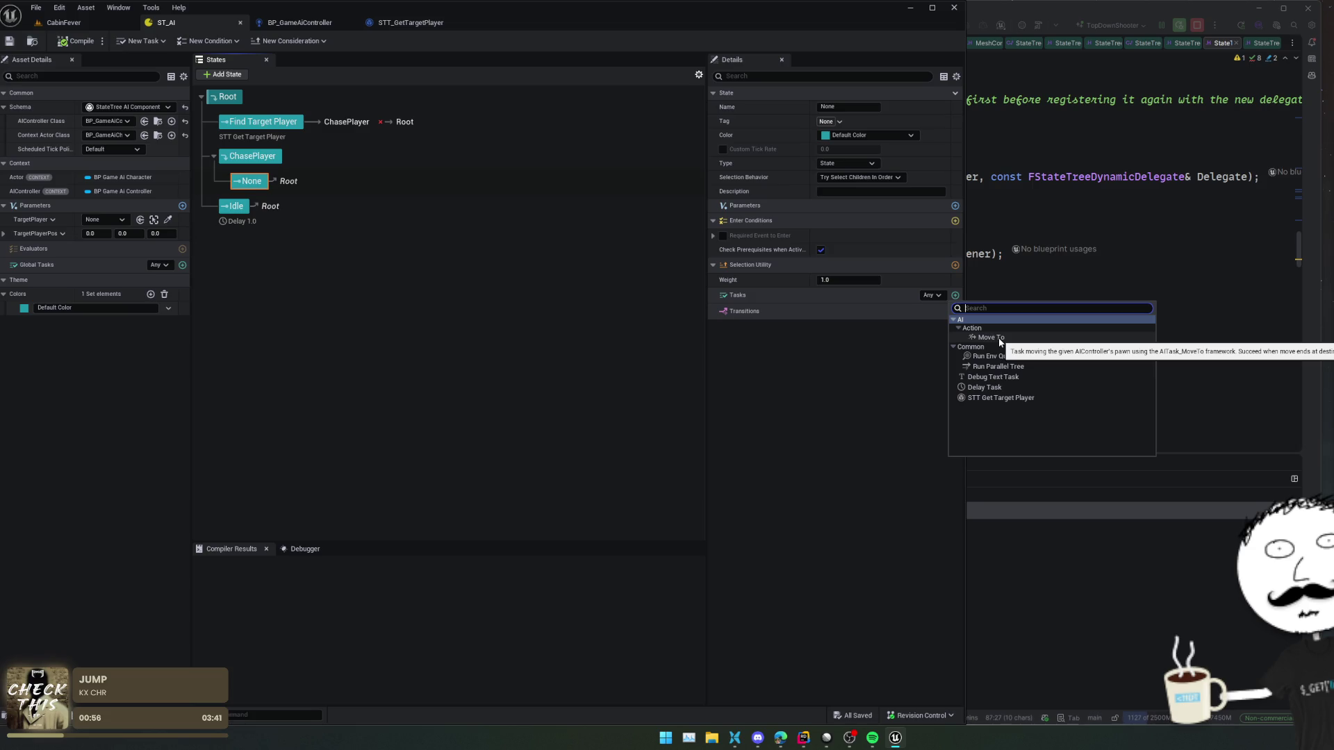
click(999, 340)
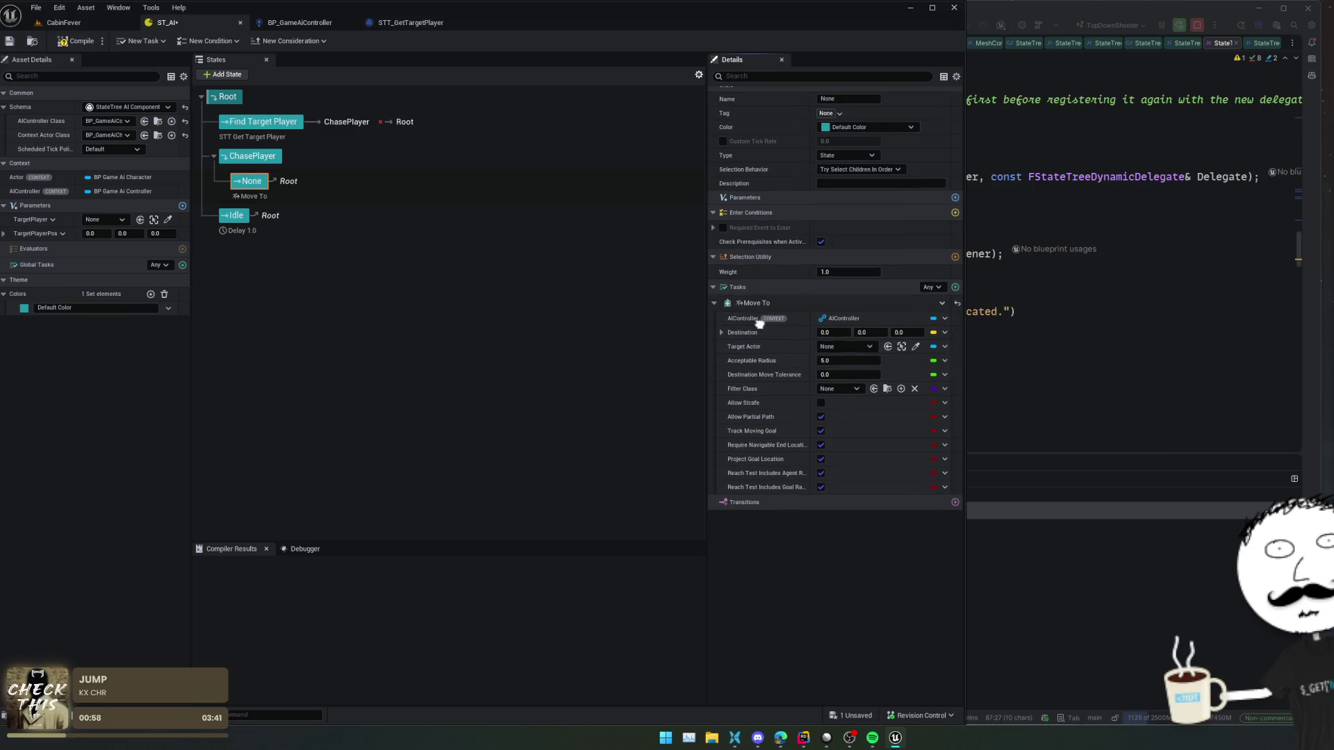
- Bind the Move To Target Actor to the Parameters TargetPlayer value
click(843, 353)
key(Escape)
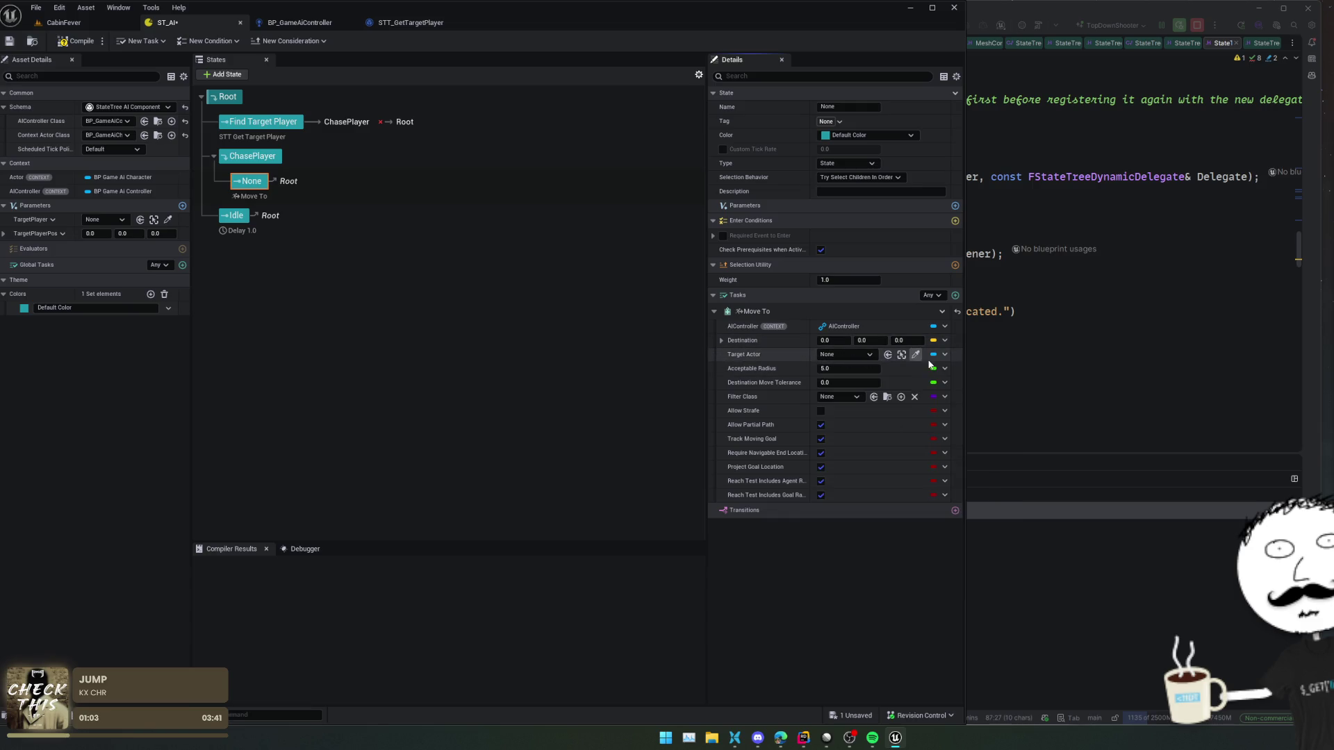
click(934, 354)
mouse_move(1002, 396)
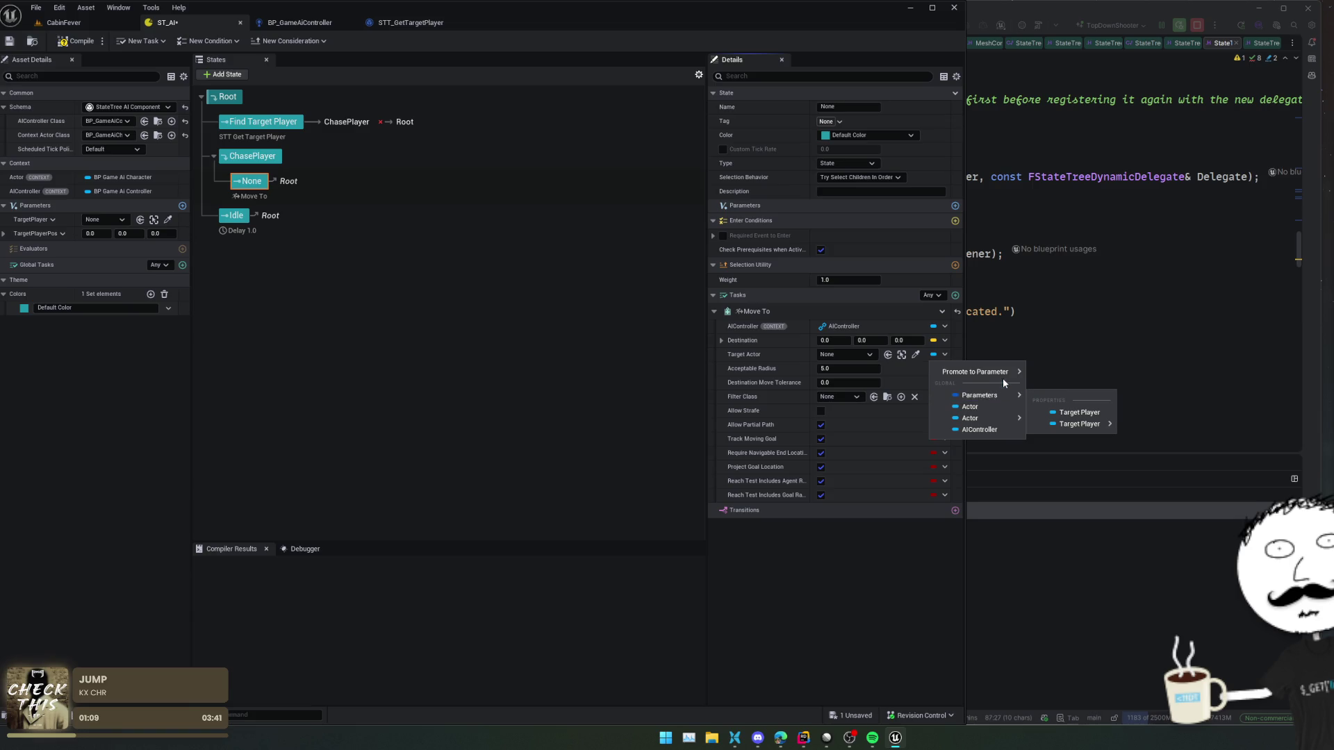
click(1074, 415)
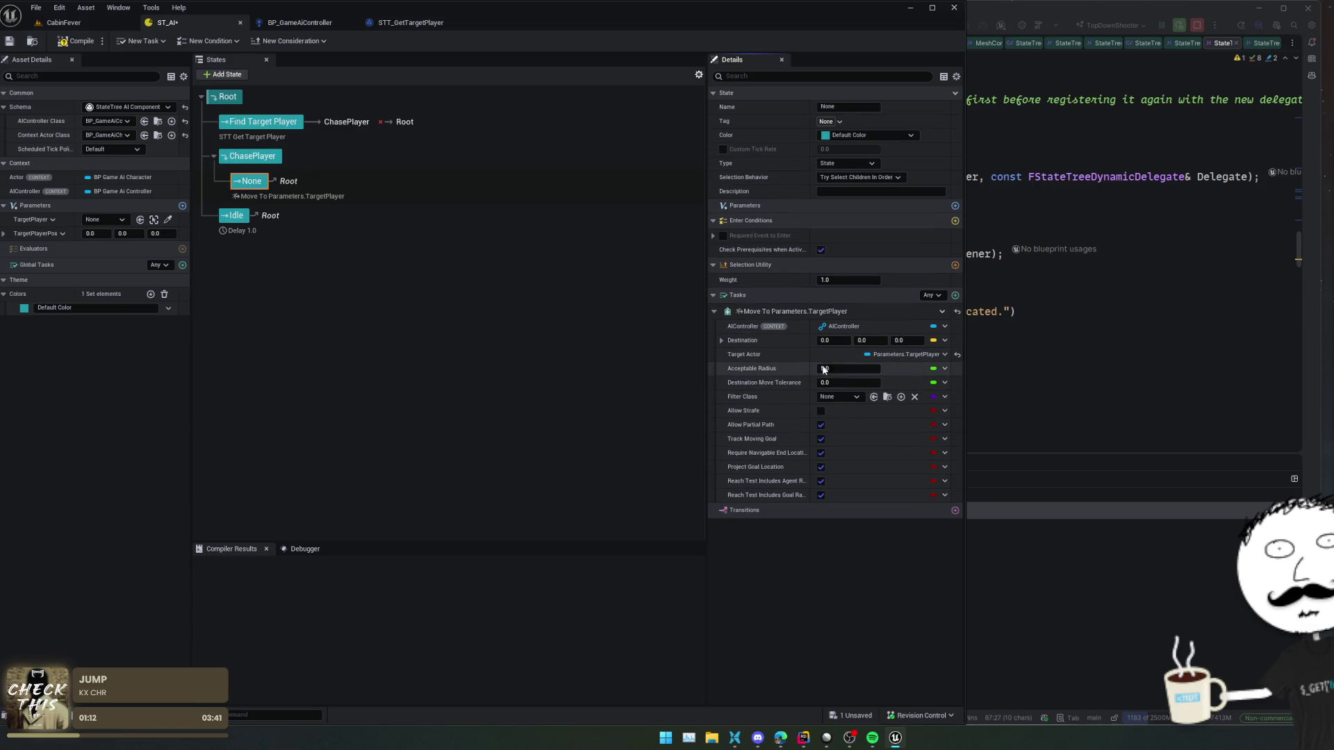
- Set Move To's Acceptable Radius to 20.0 and add a transition to the state
click(840, 368)
text(20)
key(Return)
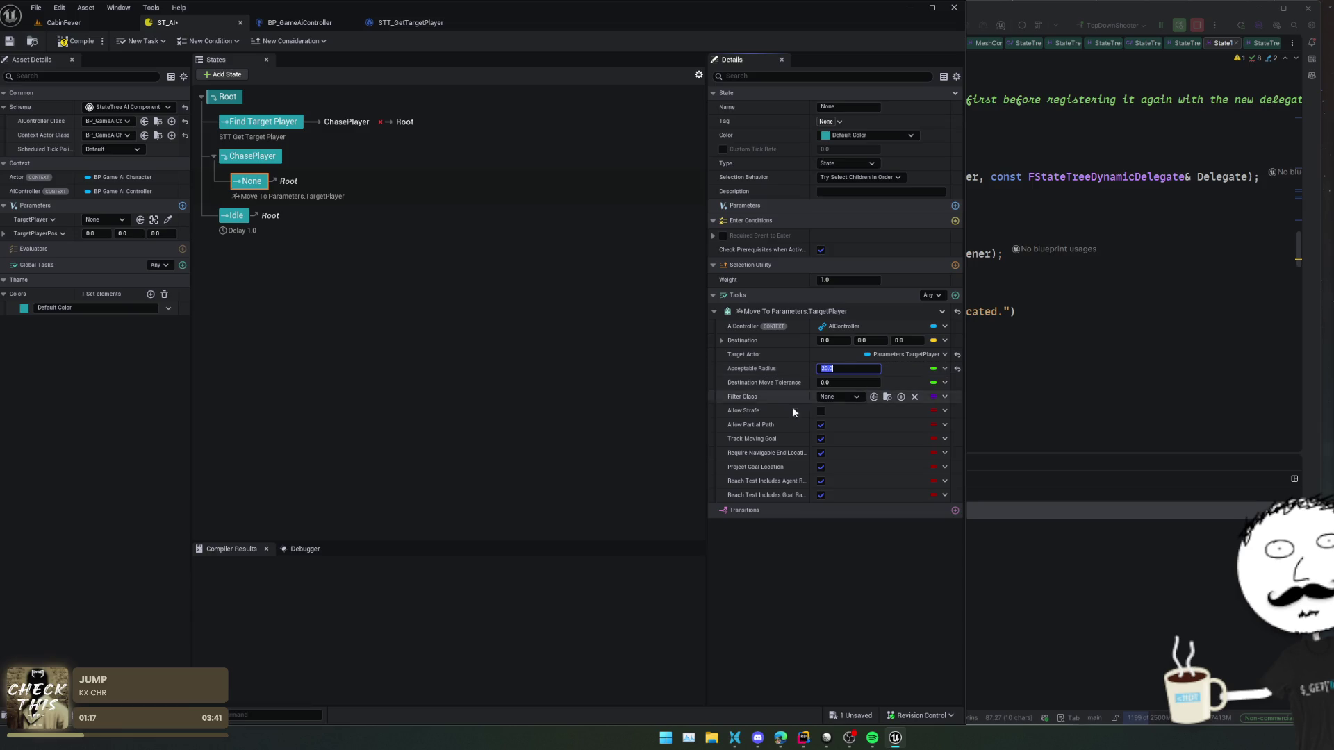
scroll(761, 373, down, 1)
mouse_move(765, 382)
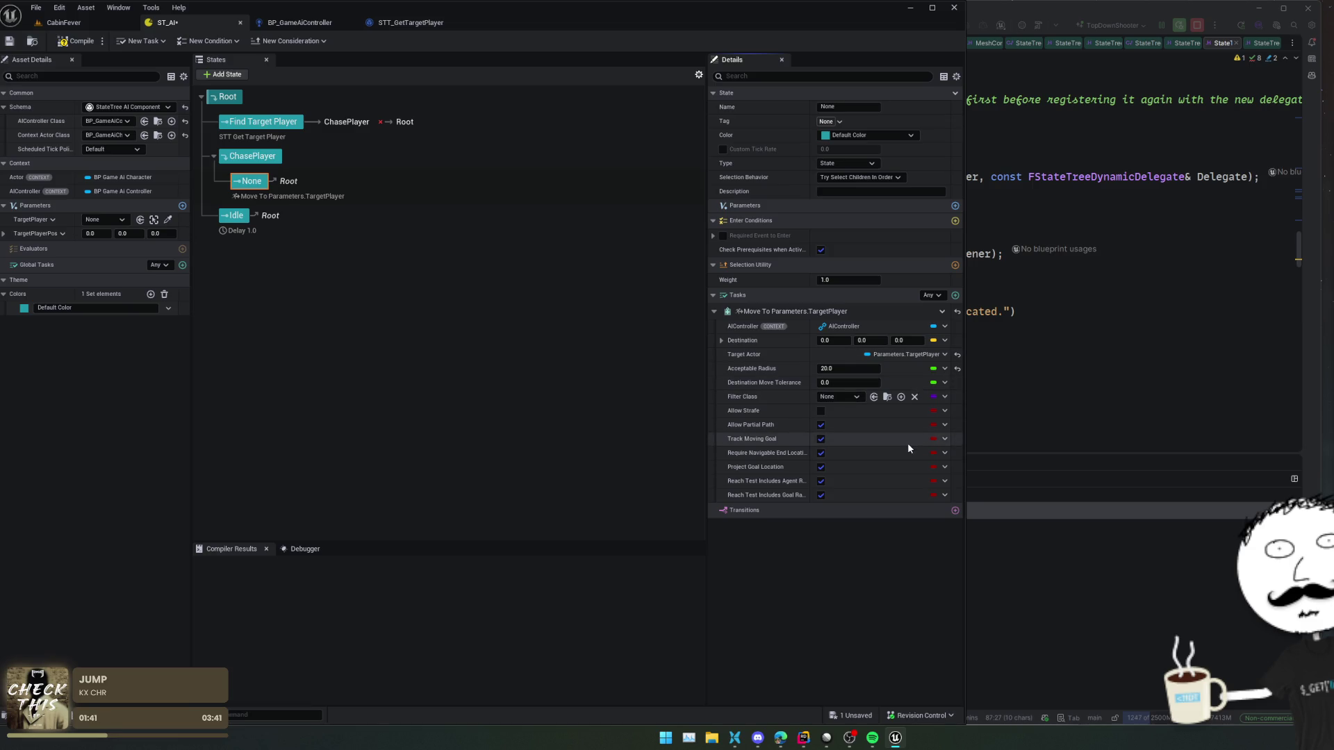
mouse_move(809, 489)
mouse_down()
mouse_move(839, 493)
mouse_move(811, 494)
mouse_up()
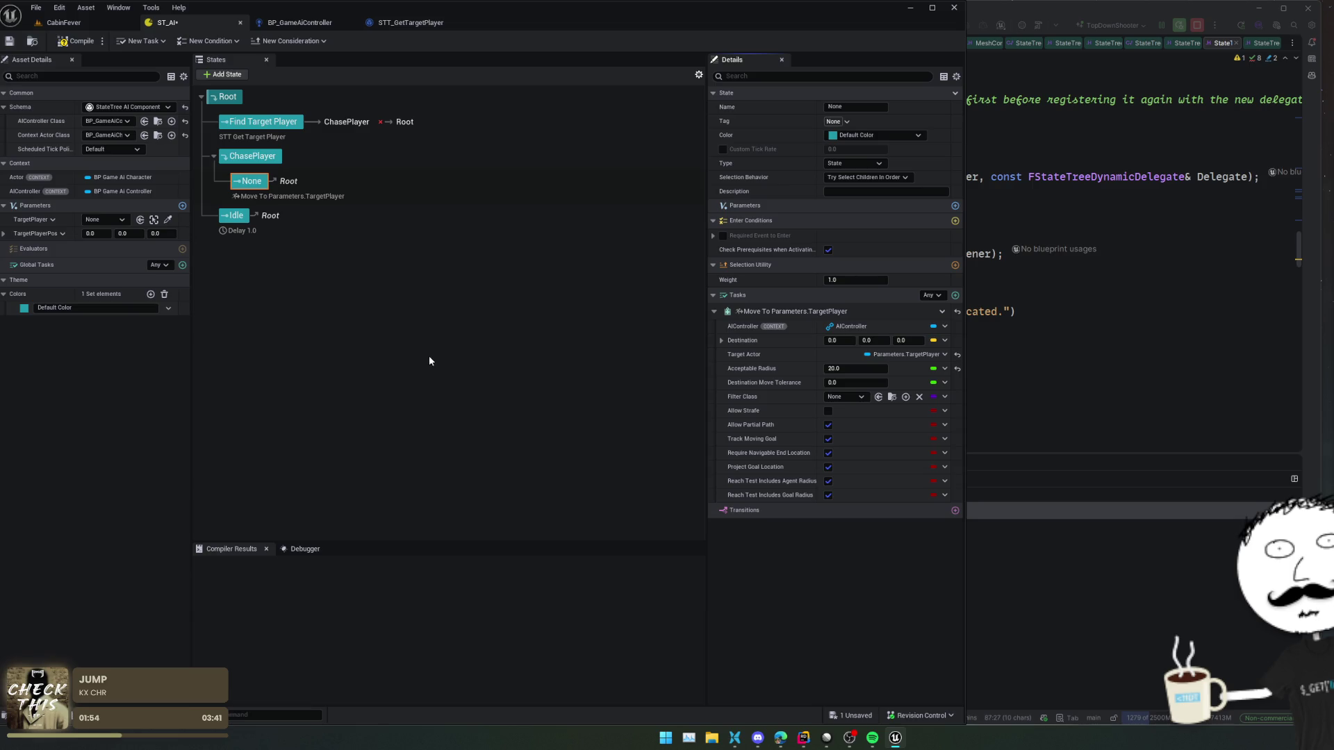
click(955, 510)
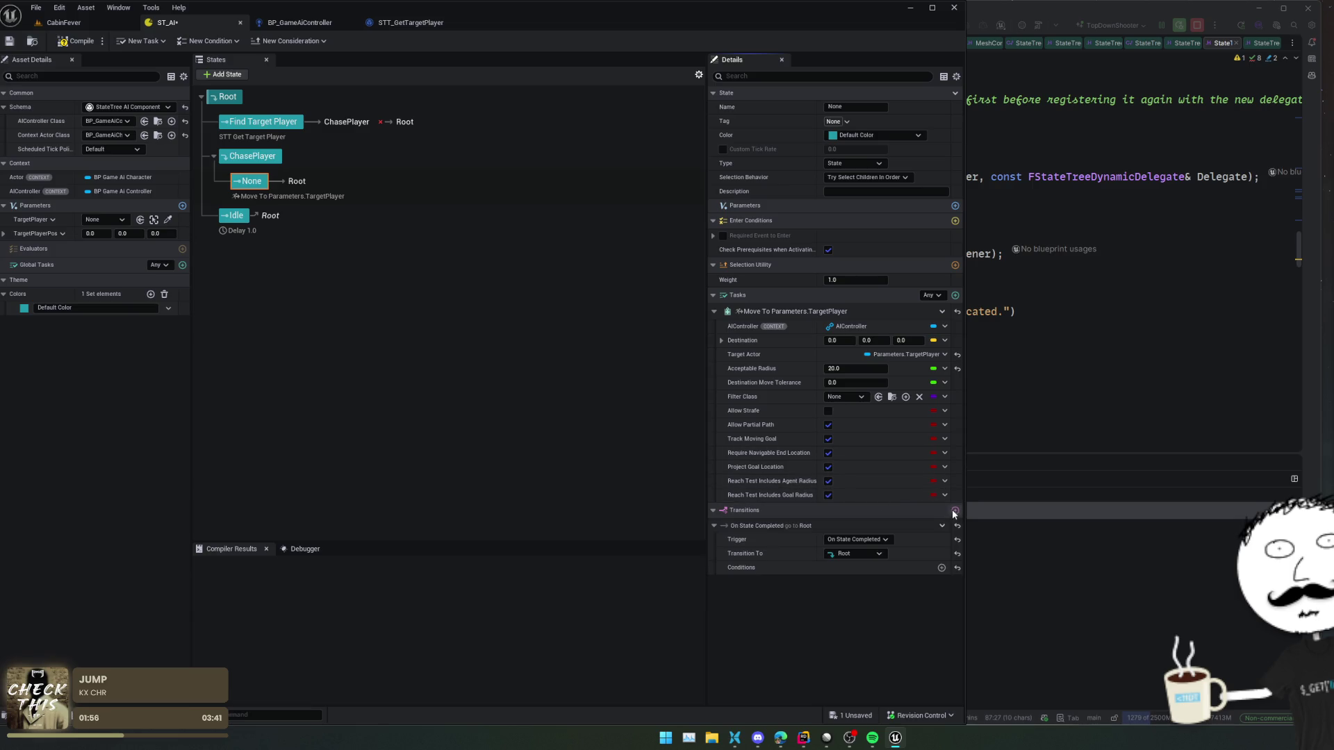
- Set the None state's transition to Root to fire On Tick, then switch to Rider
click(854, 540)
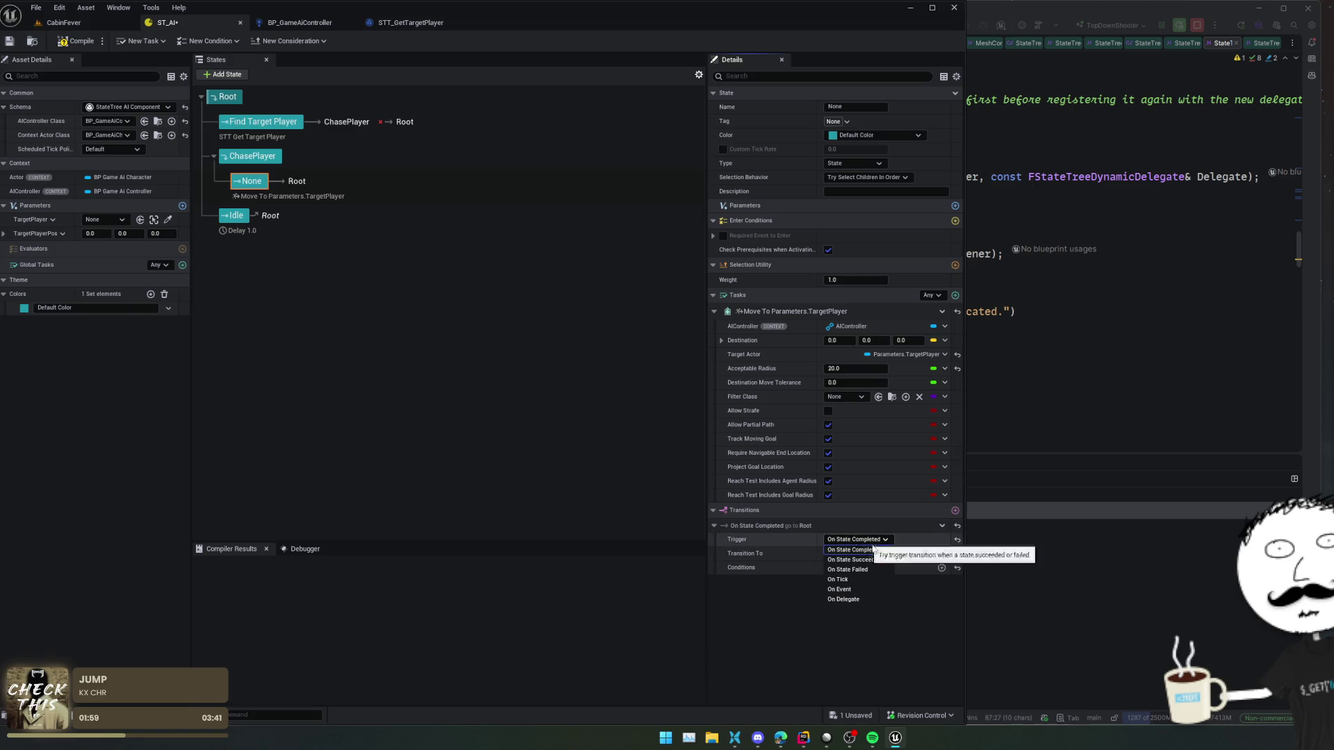
click(854, 580)
right_click(797, 311)
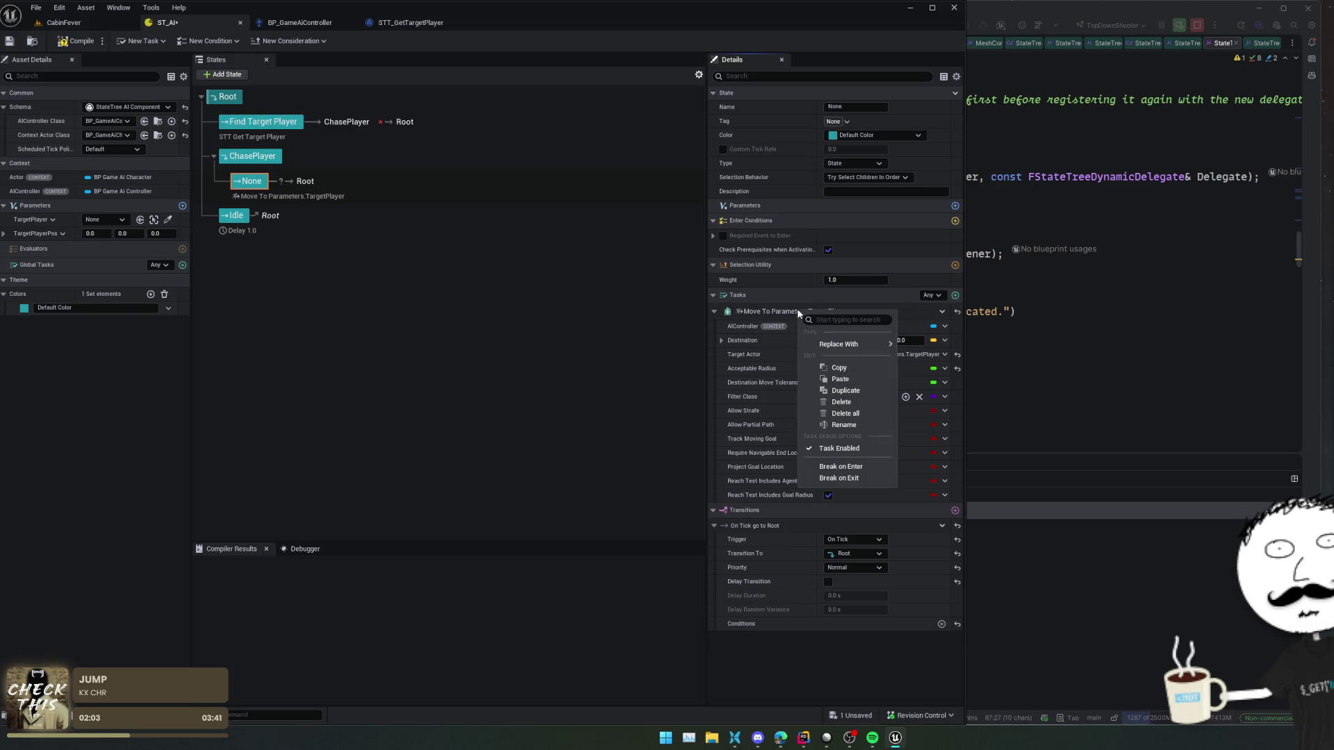
click(810, 668)
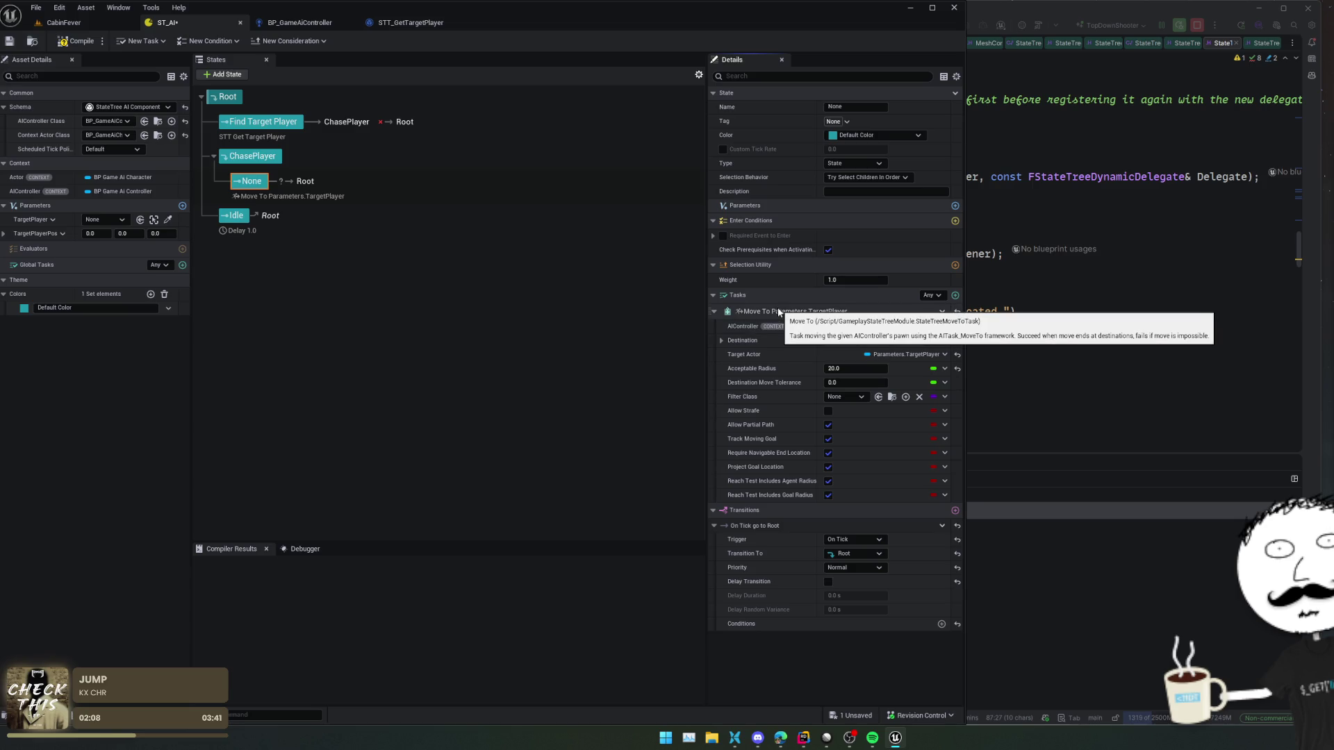
click(1022, 350)
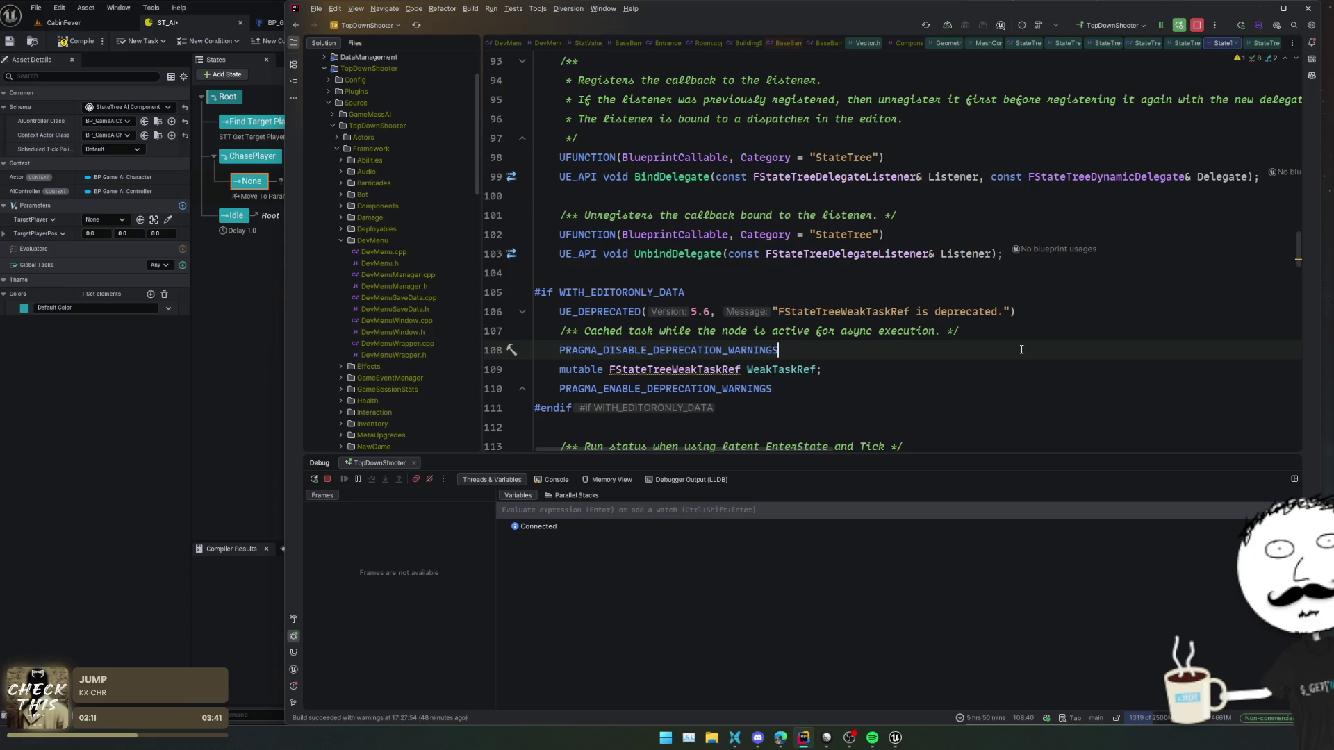
- Find and open StateTreeMoveToTask.h in Rider
key(ctrl+t)
text(StateTreeMoveToTask)
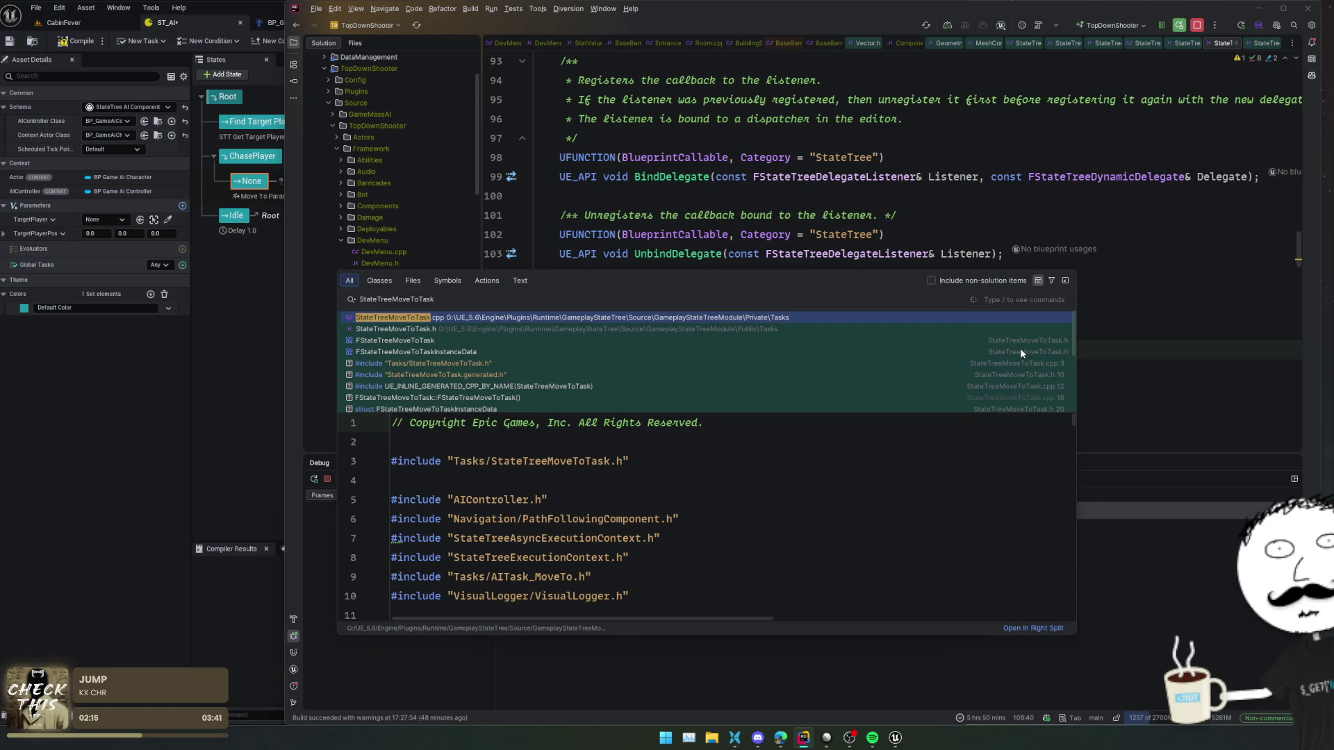
key(Down)
key(Return)
- Scroll the header down to EnterState and jump to its .cpp implementation
scroll(1077, 286, down, 1)
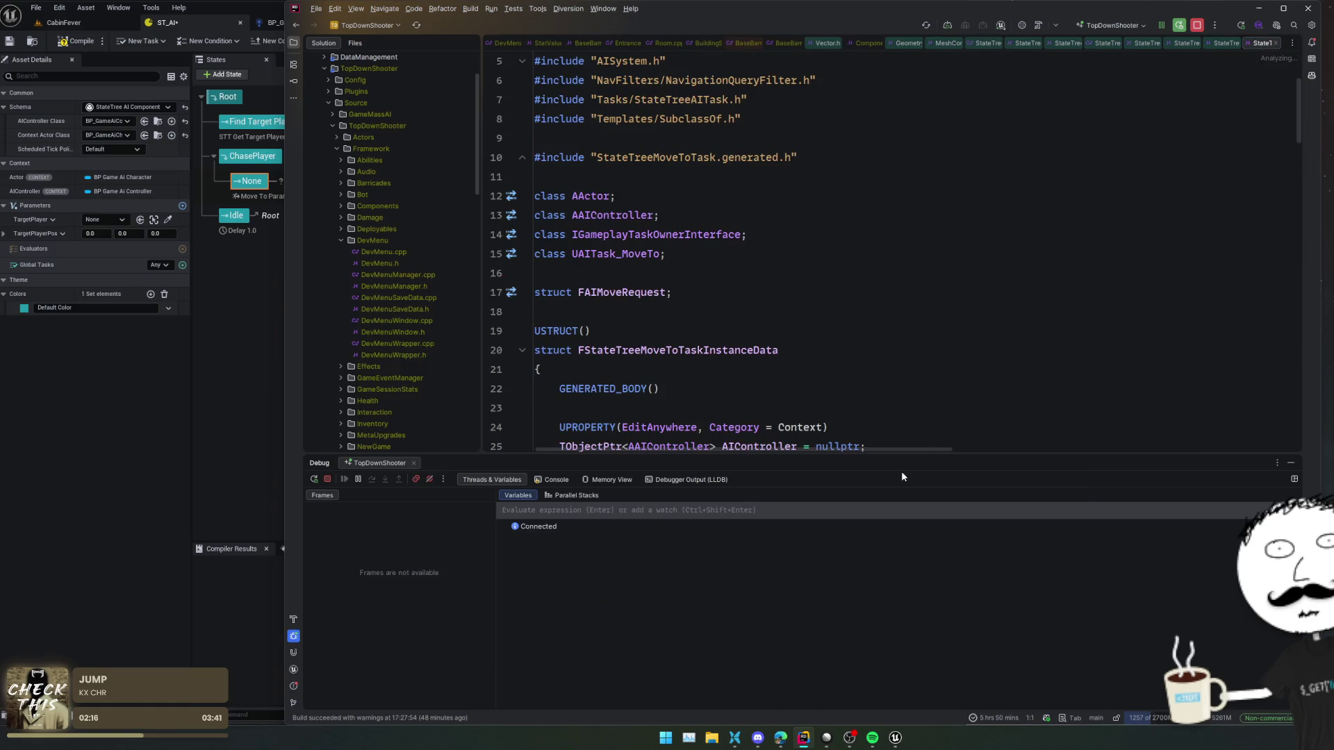
key(shift+Escape)
scroll(881, 464, down, 4)
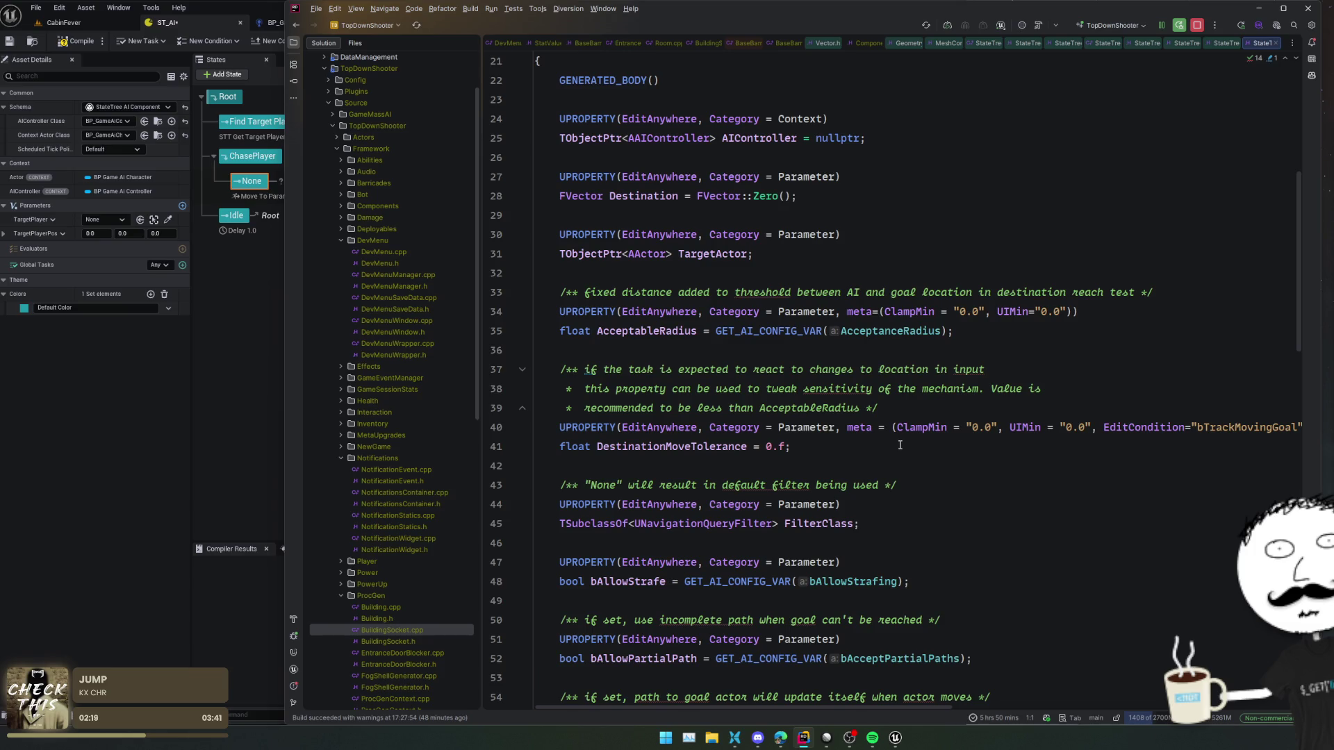
scroll(899, 440, down, 11)
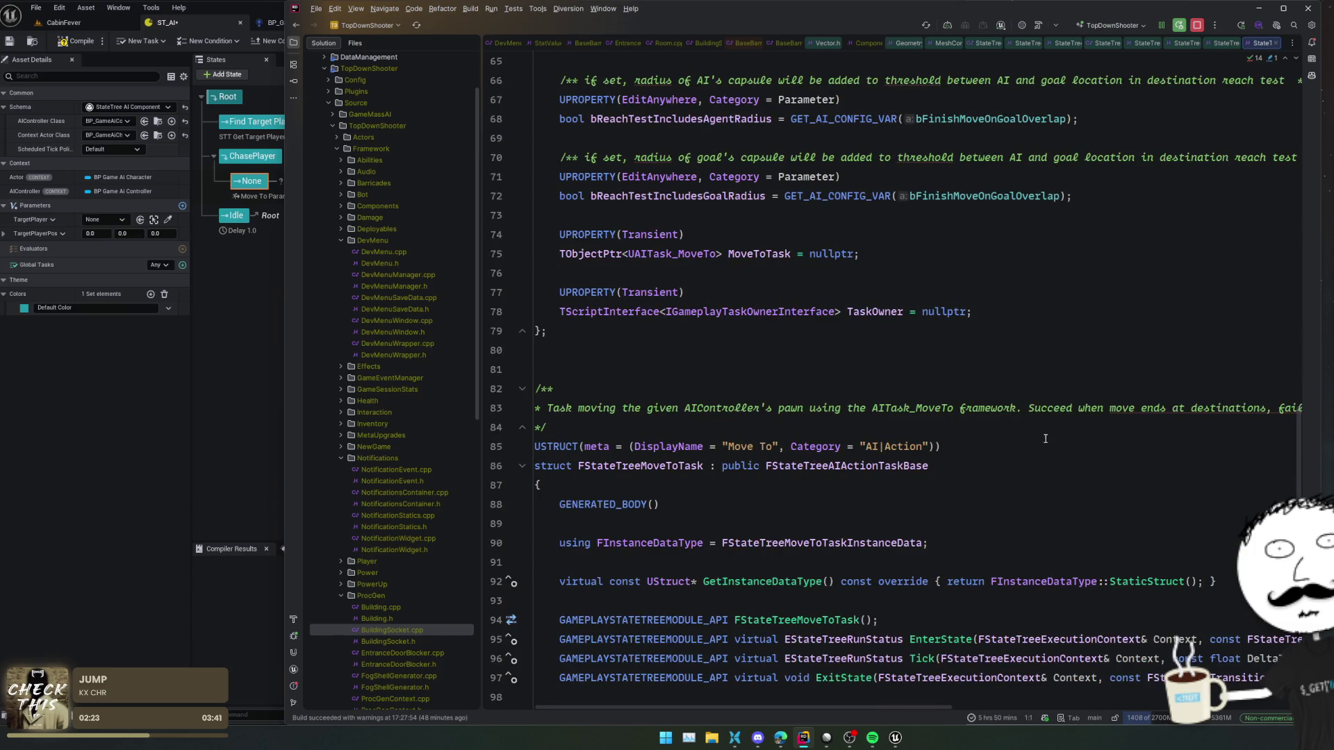
scroll(1116, 439, down, 2)
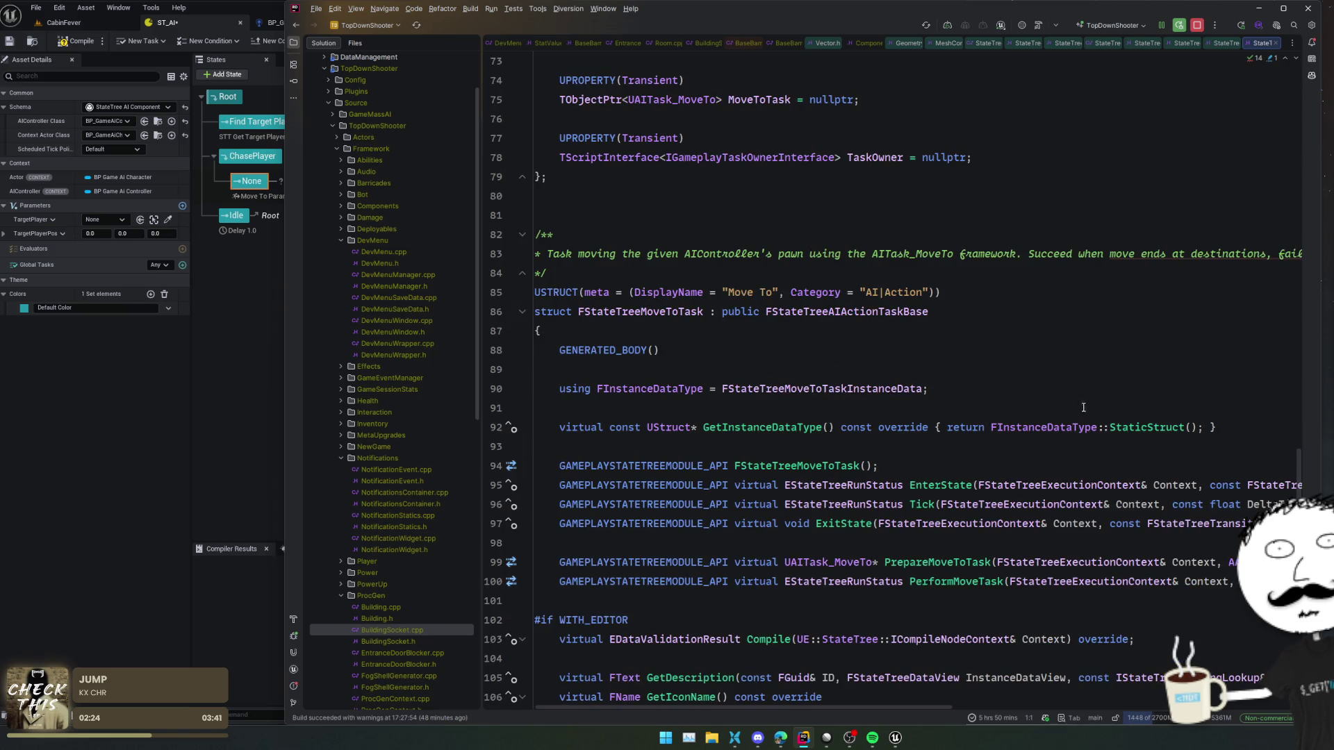
scroll(1089, 405, up, 1)
scroll(1089, 401, down, 2)
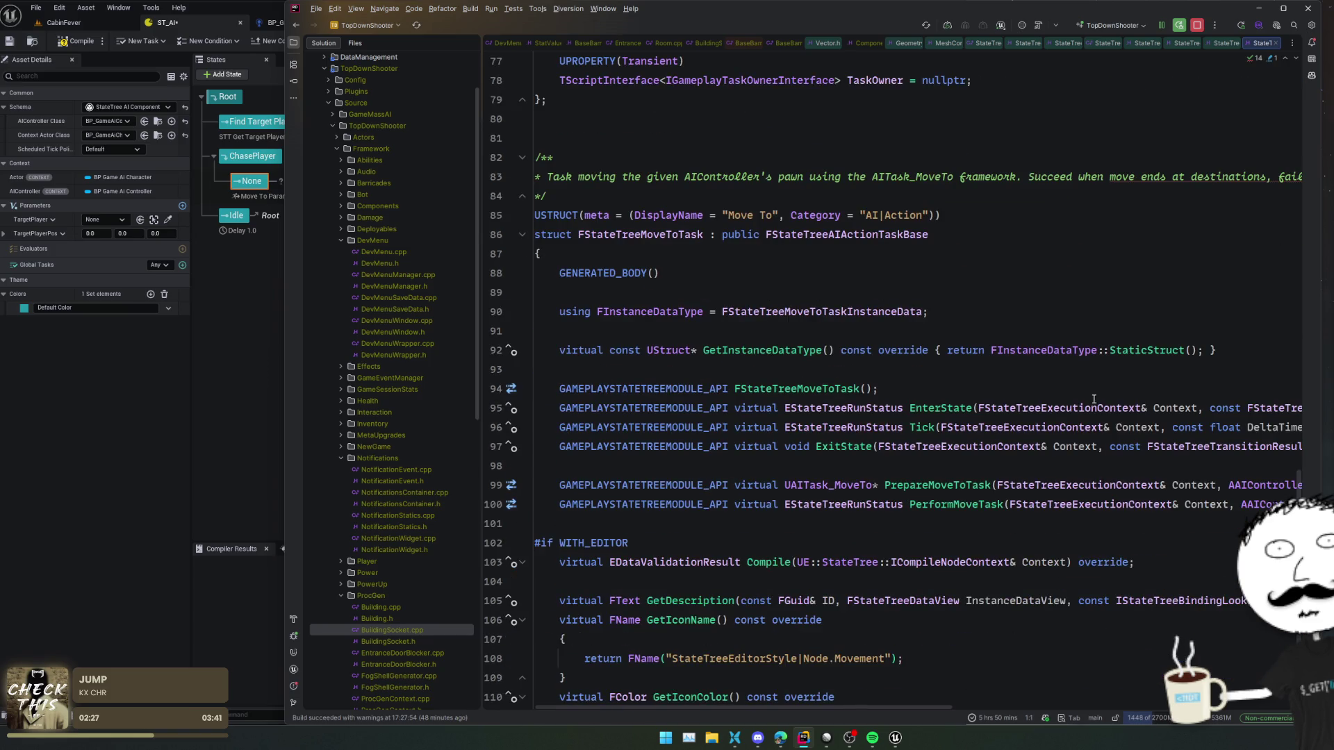
scroll(1110, 383, down, 1)
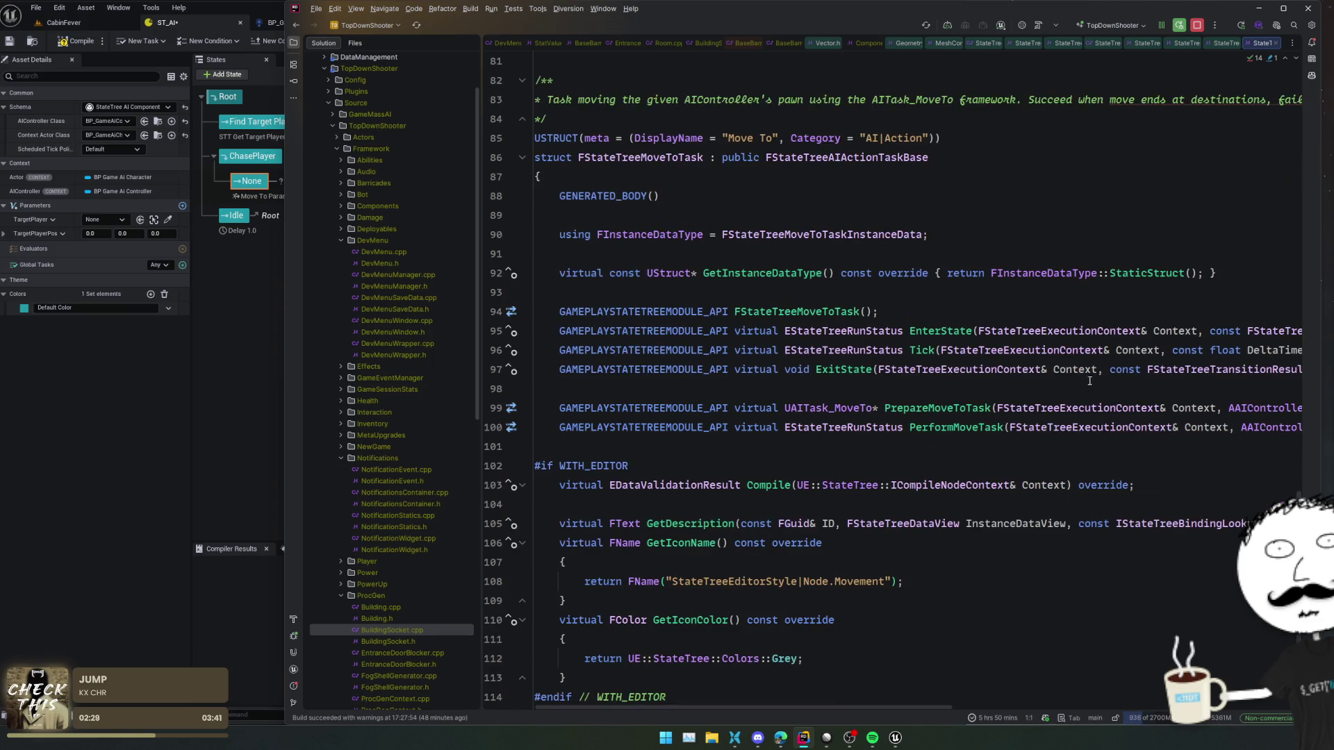
ctrl+click(952, 331)
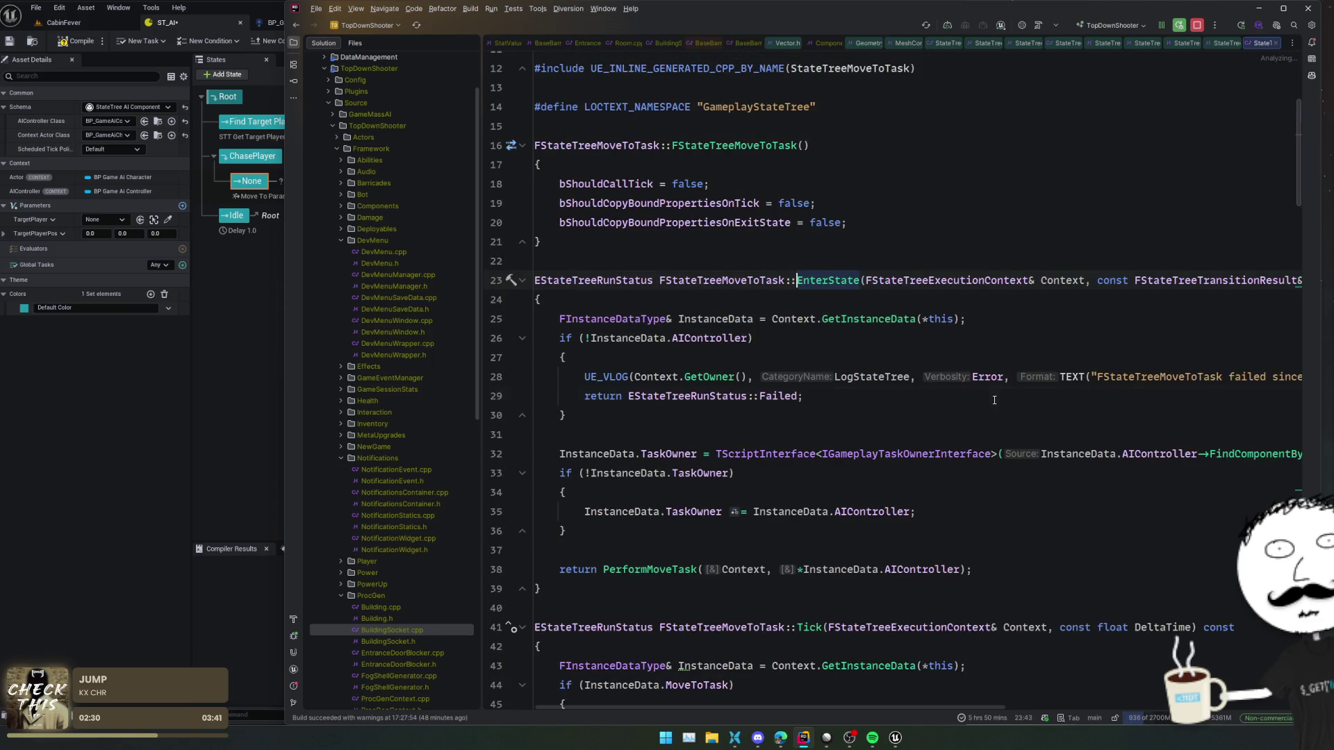
- Go to the PerformMoveTask definition and fold its function body
scroll(1010, 417, down, 2)
click(1037, 415)
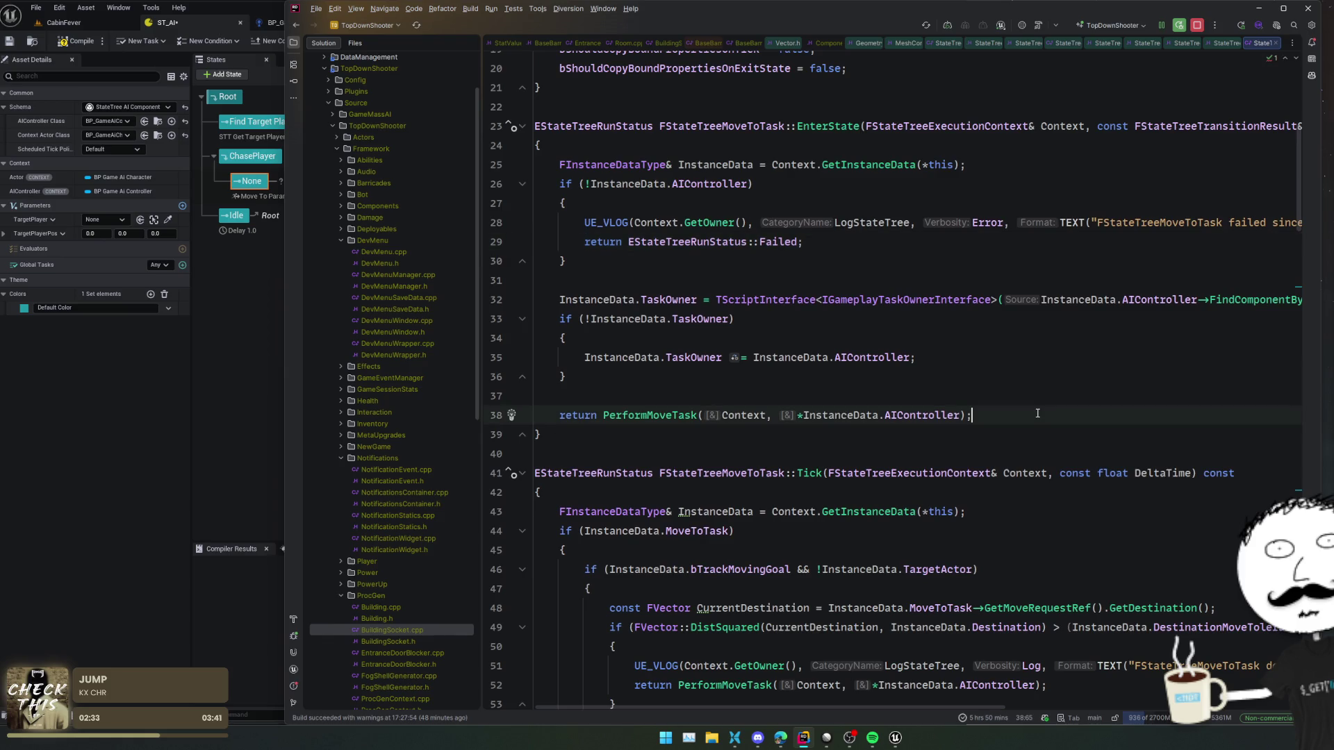
ctrl+click(673, 414)
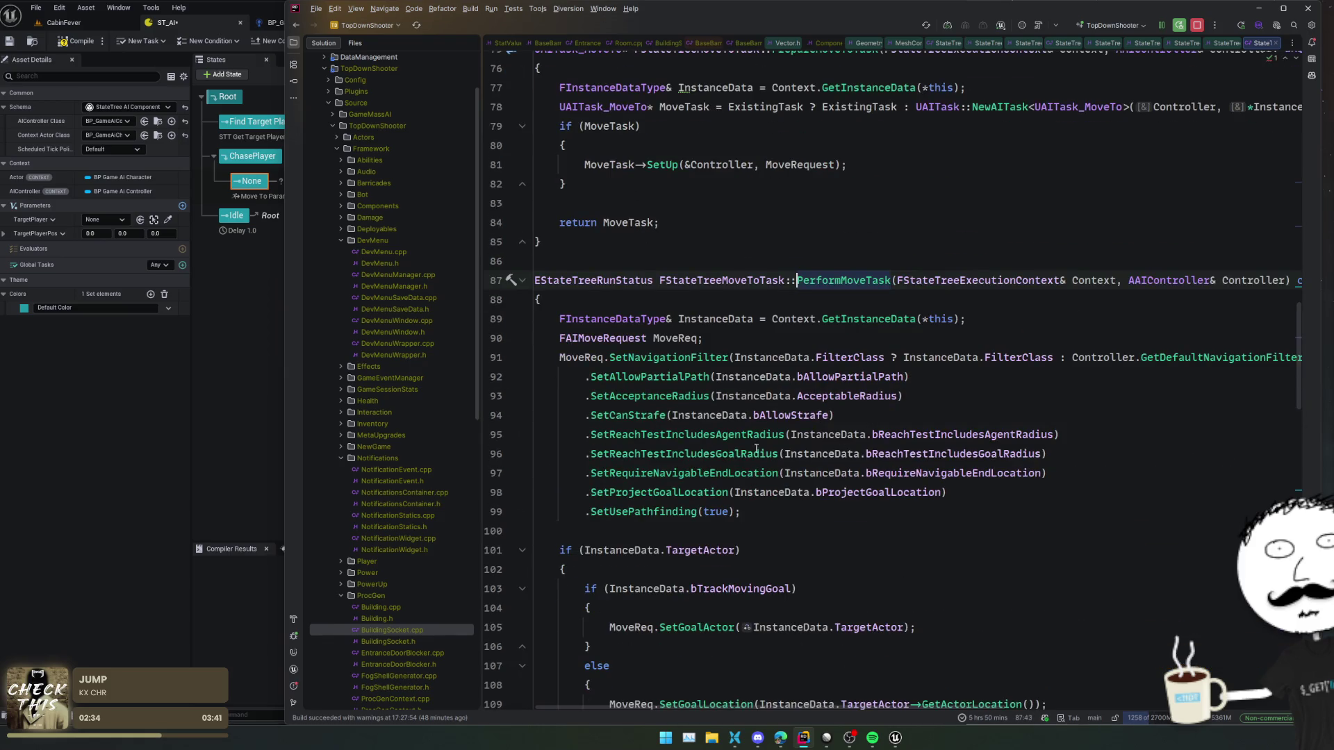
scroll(855, 431, down, 4)
scroll(1064, 440, down, 8)
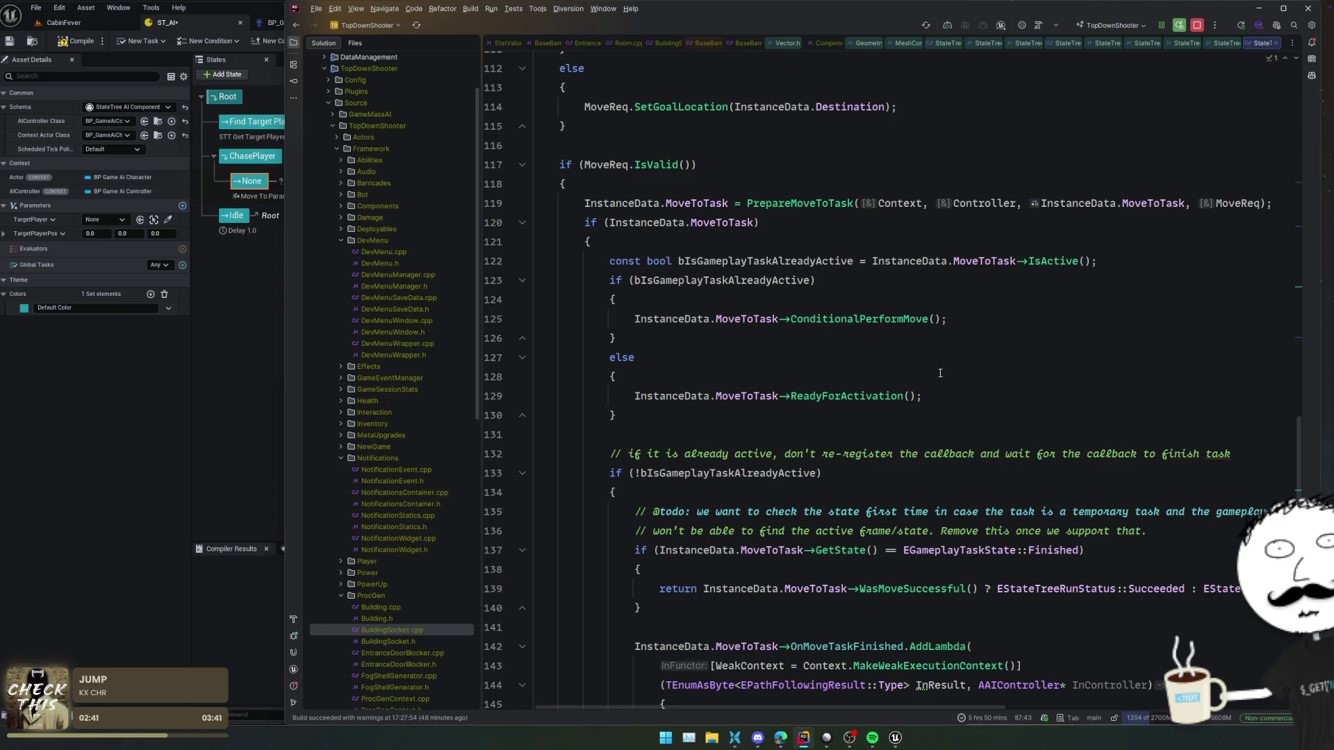
scroll(858, 423, down, 4)
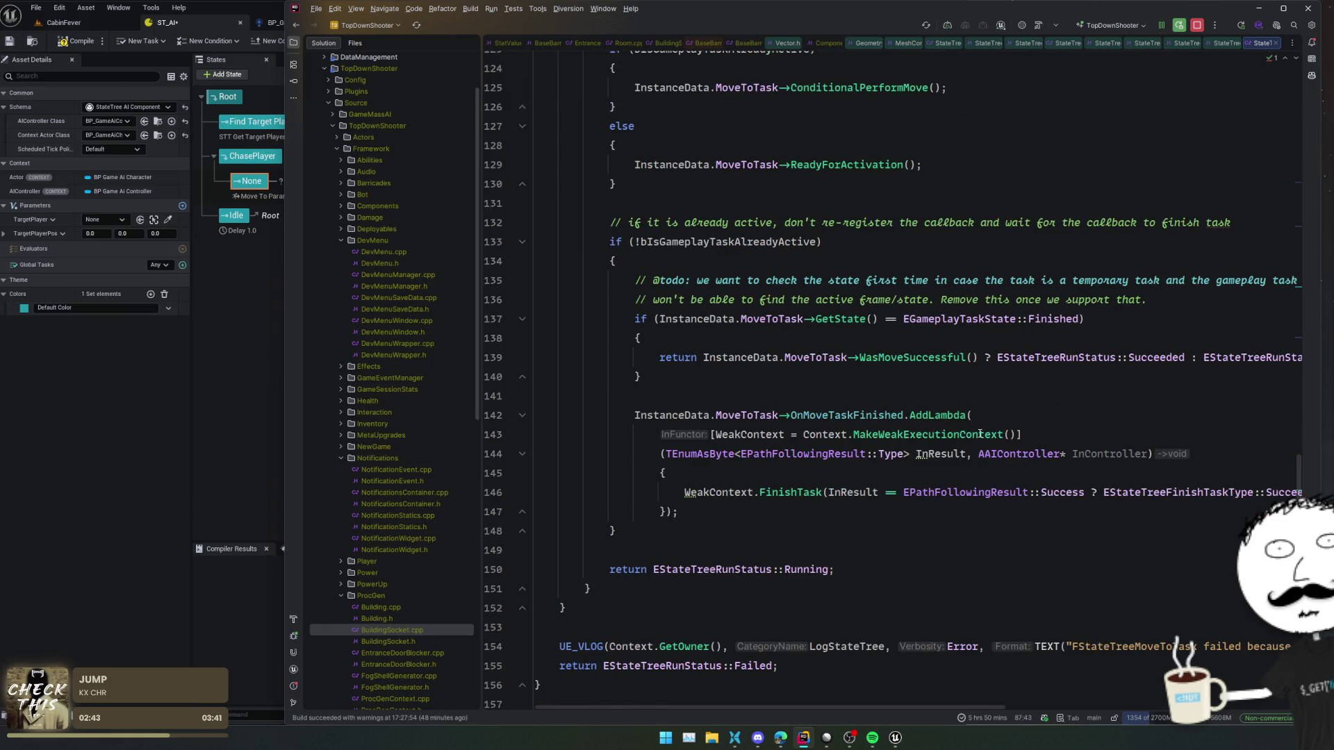
scroll(1120, 422, down, 4)
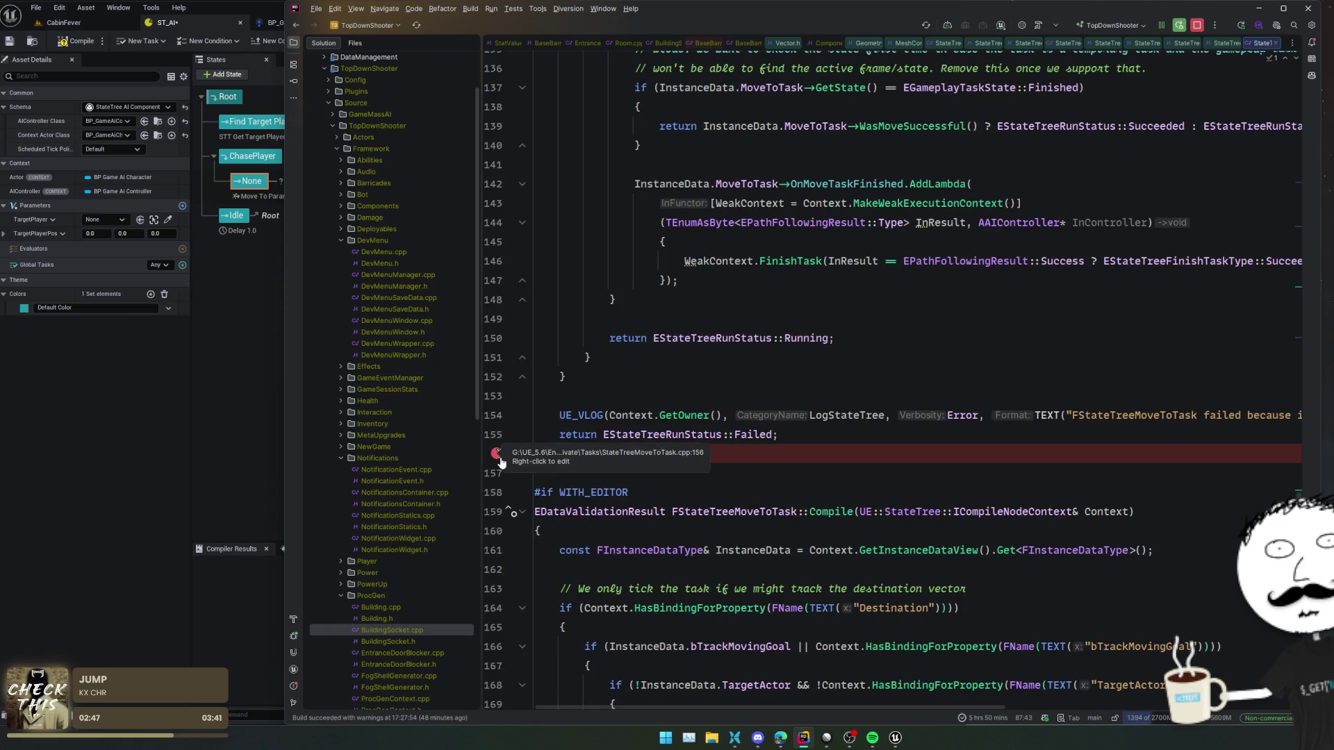
click(522, 454)
- Review Tick, highlighting InstanceData usages and the GetDestination call on line 48
scroll(736, 405, up, 8)
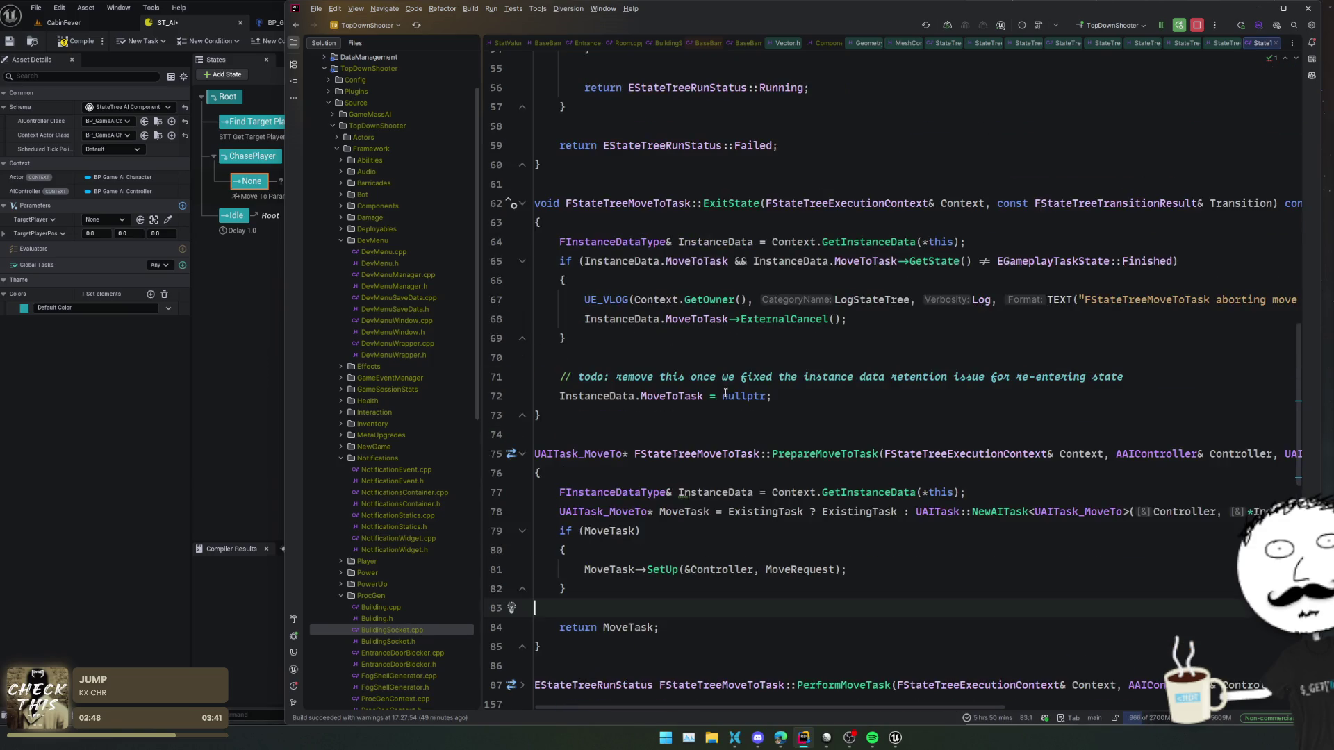
scroll(804, 437, up, 5)
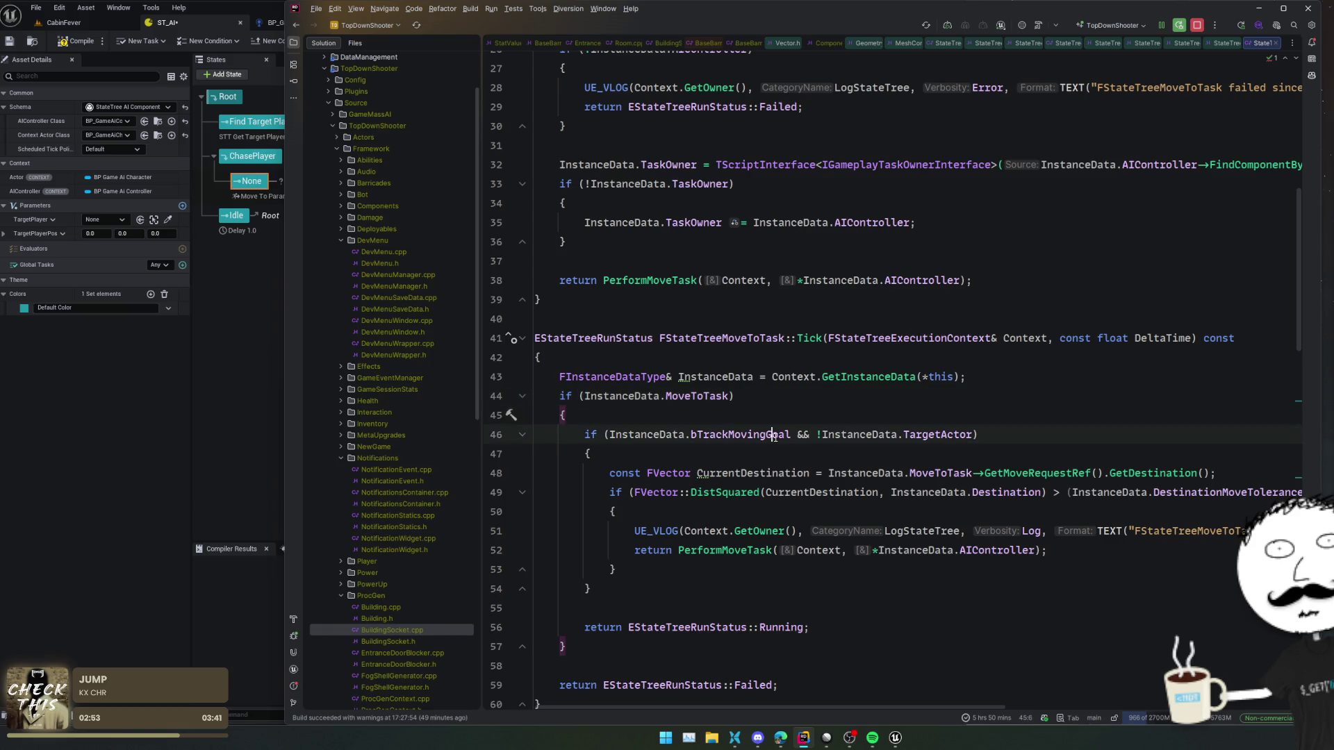
click(885, 475)
click(1169, 478)
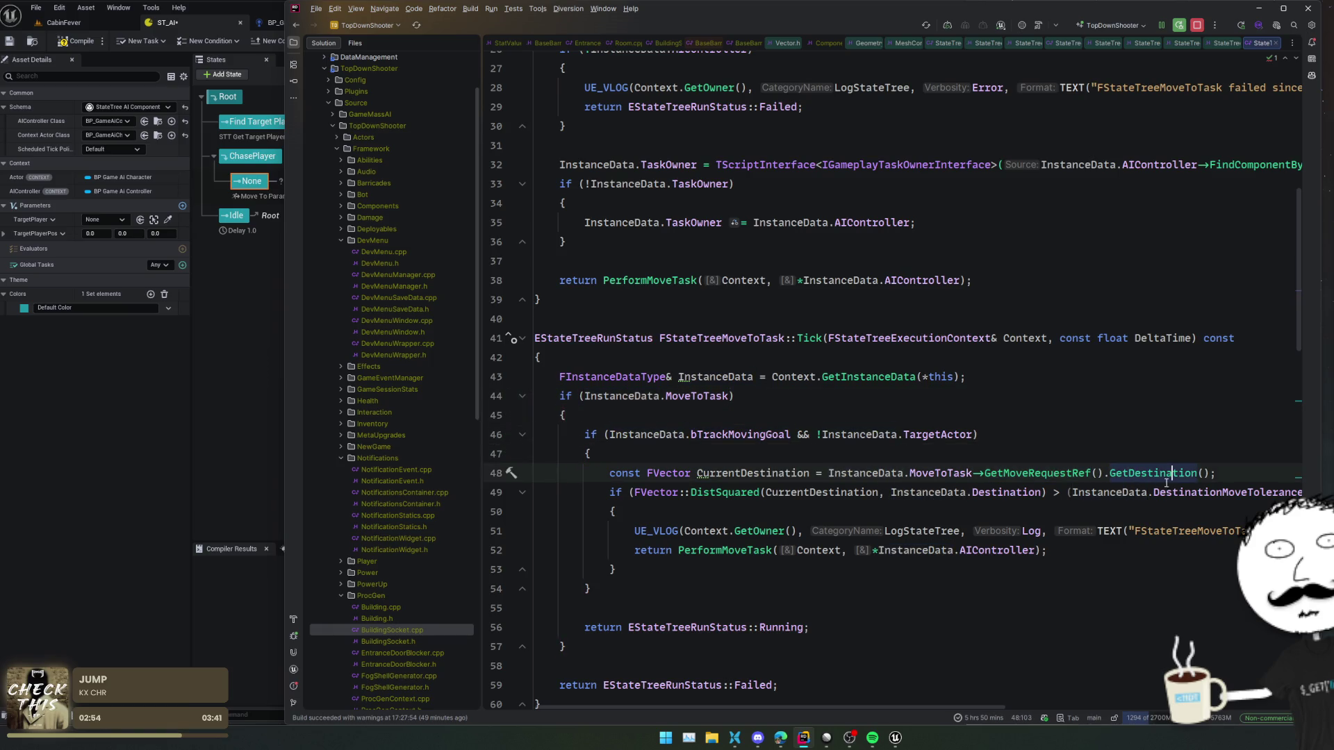
scroll(1147, 517, down, 1)
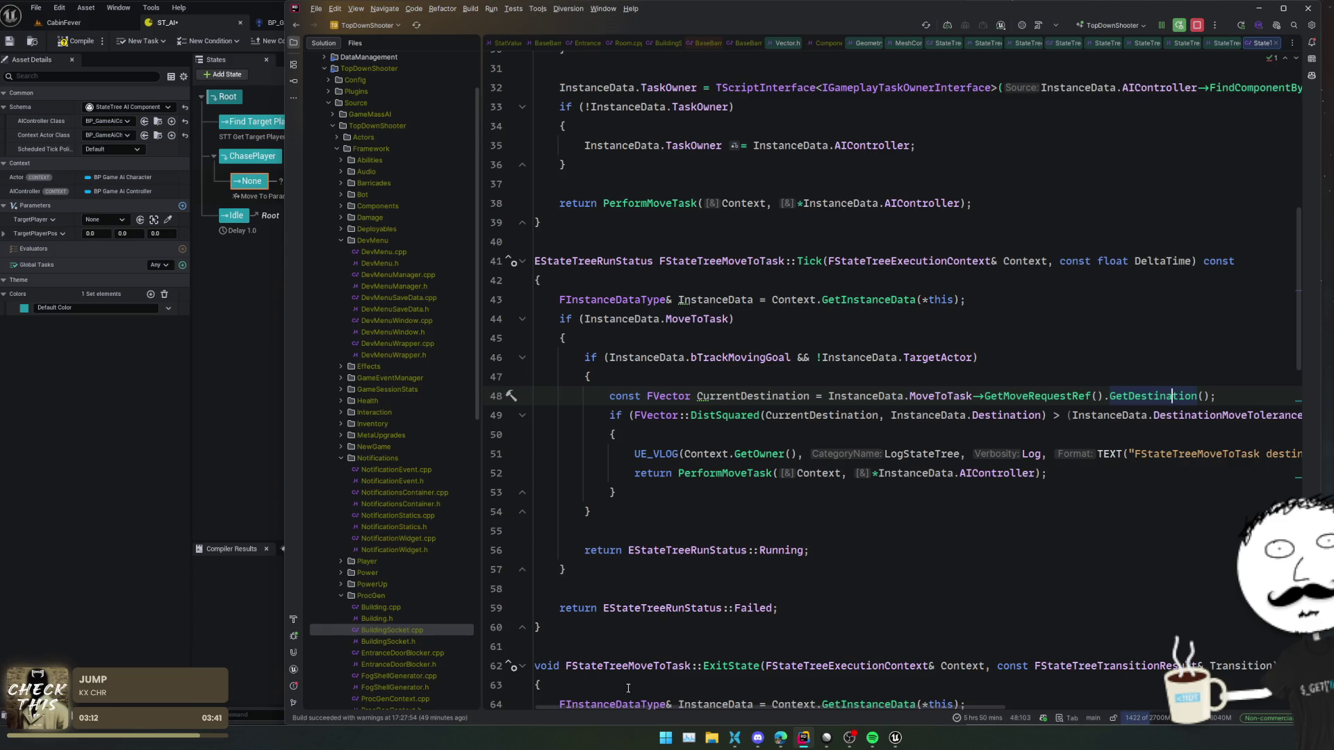
mouse_move(630, 707)
mouse_down()
mouse_move(864, 712)
mouse_move(646, 709)
mouse_move(554, 686)
mouse_up()
click(762, 531)
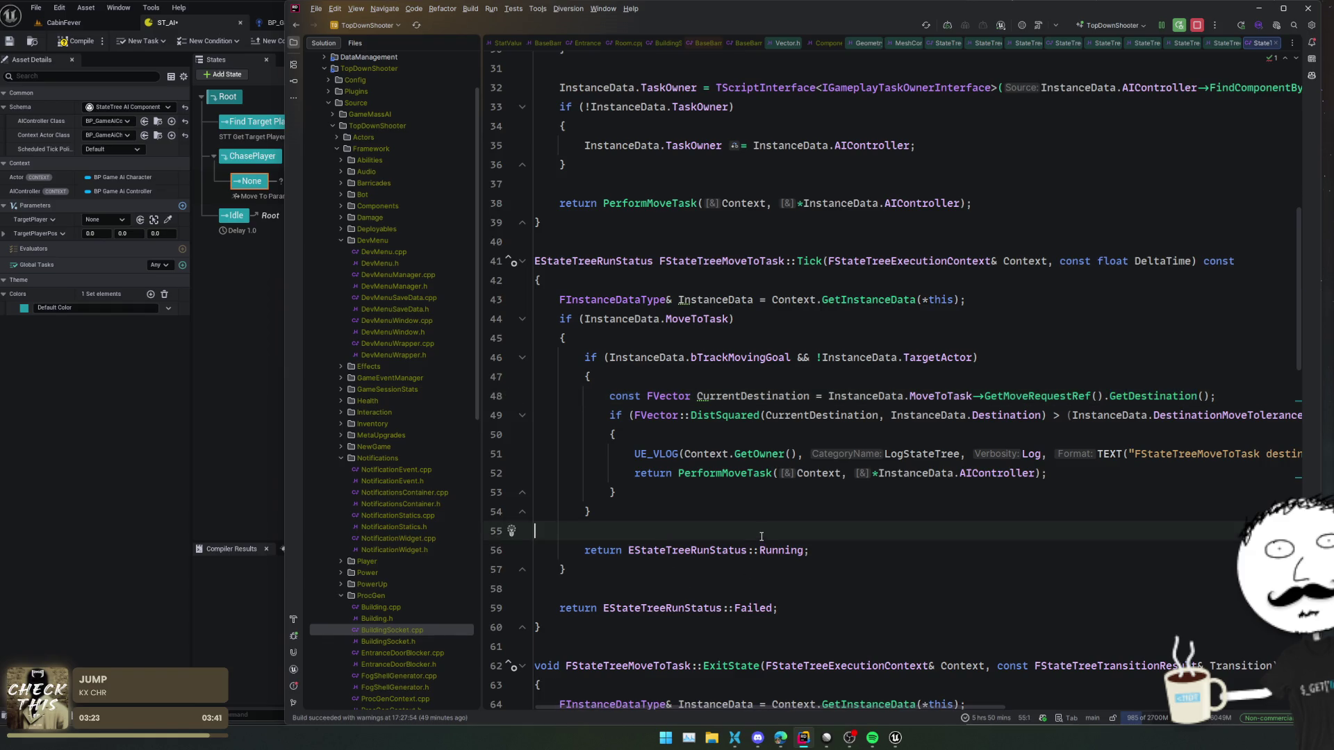
- Scroll through ExitState and back up to the file's top, then return to Unreal Editor
scroll(762, 531, down, 2)
scroll(836, 500, down, 8)
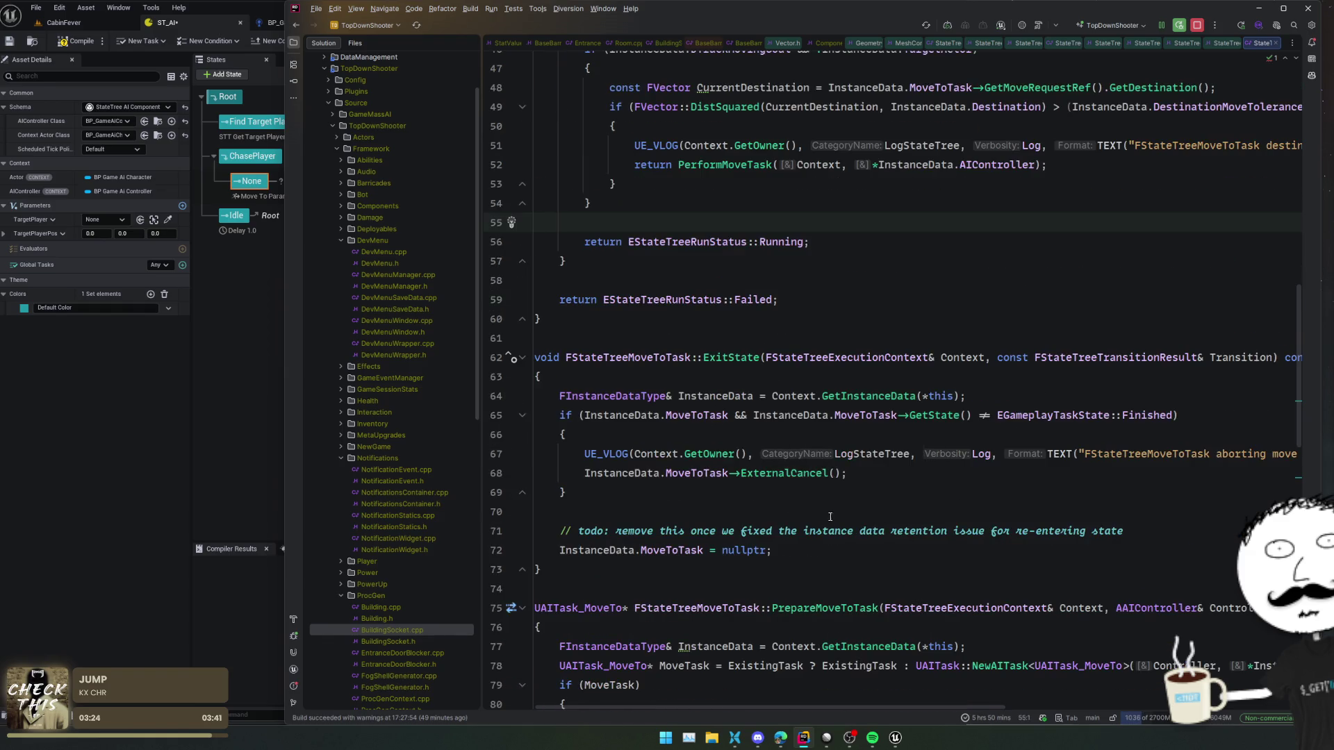
scroll(837, 500, down, 3)
click(991, 357)
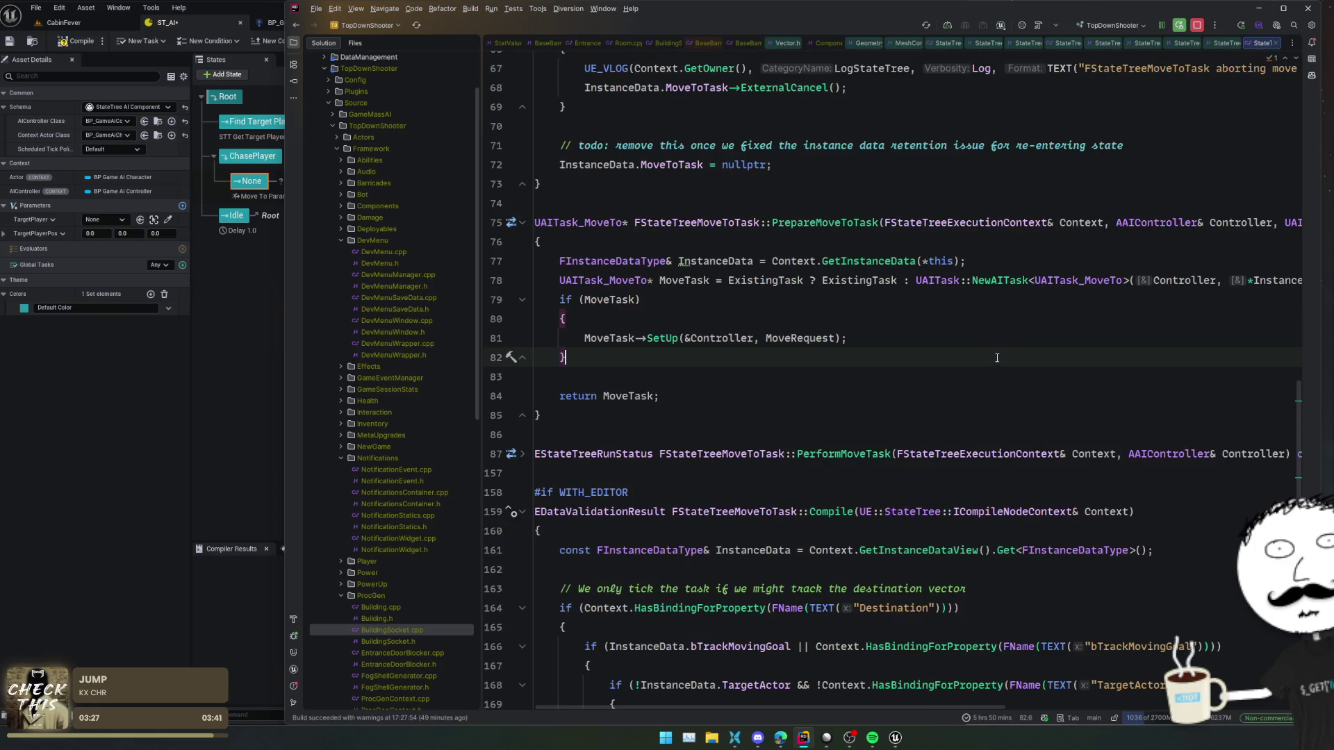
scroll(1001, 352, down, 4)
scroll(1002, 351, down, 3)
scroll(1001, 351, up, 3)
scroll(994, 433, up, 6)
scroll(993, 433, down, 6)
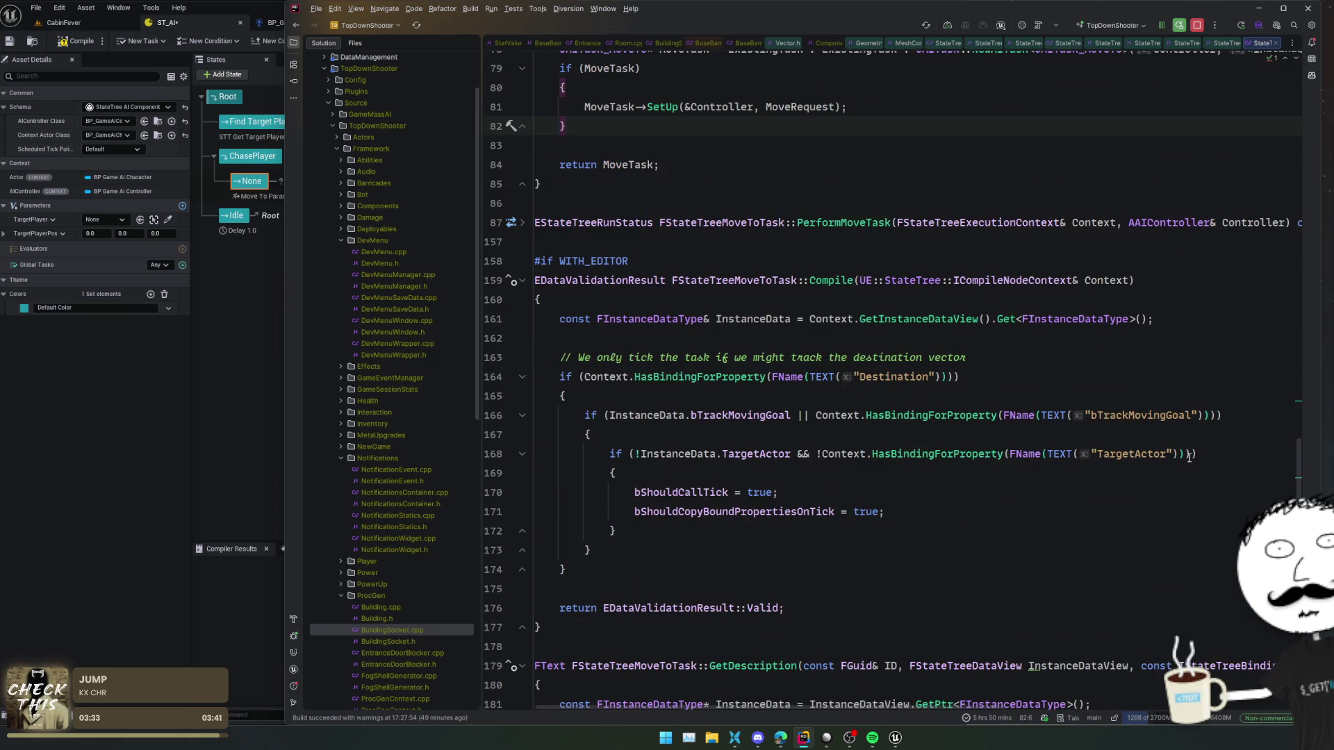
scroll(1189, 455, up, 15)
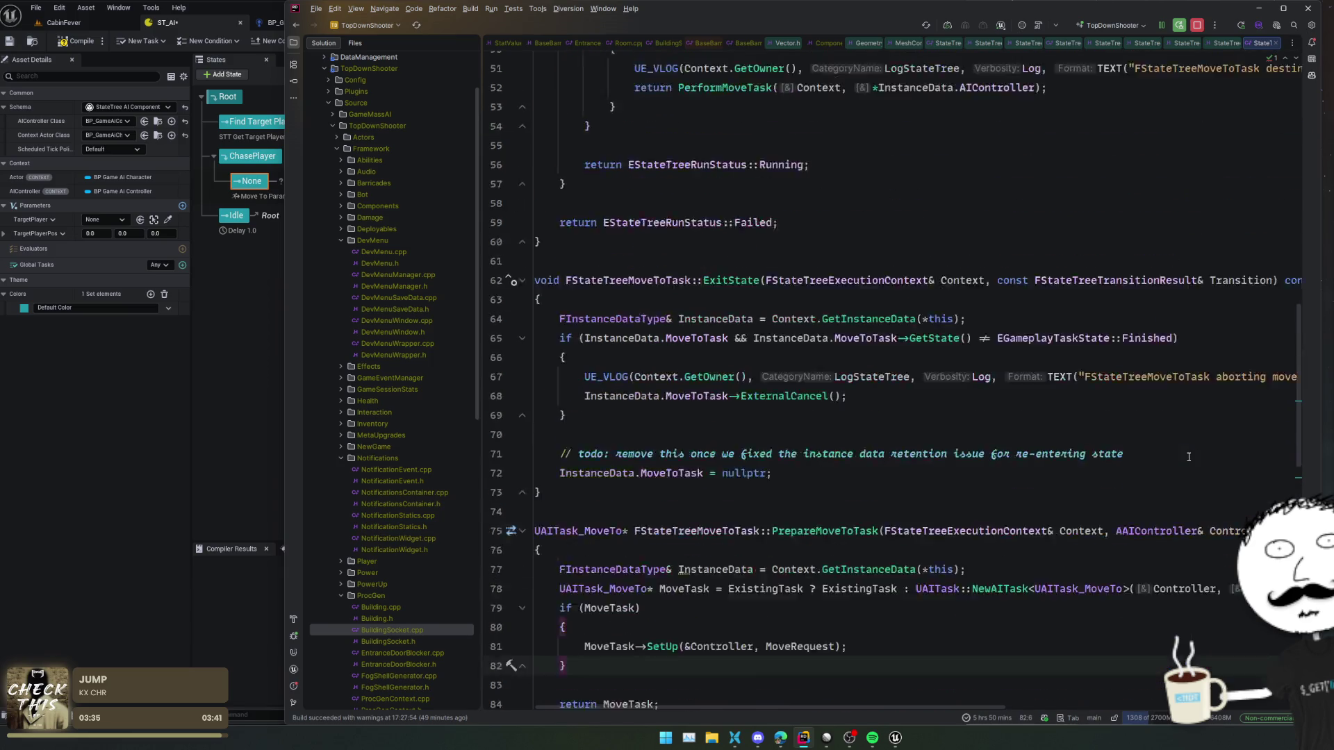
scroll(1188, 456, up, 4)
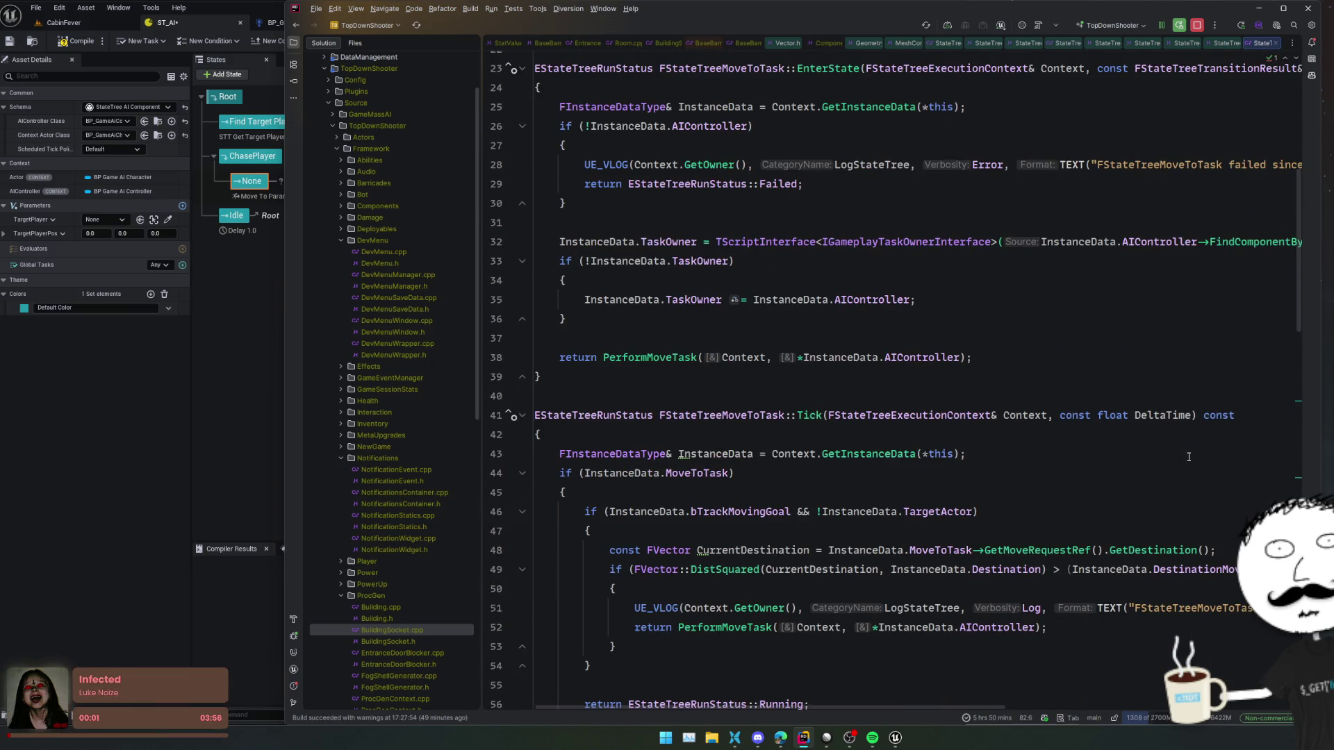
scroll(1189, 457, up, 4)
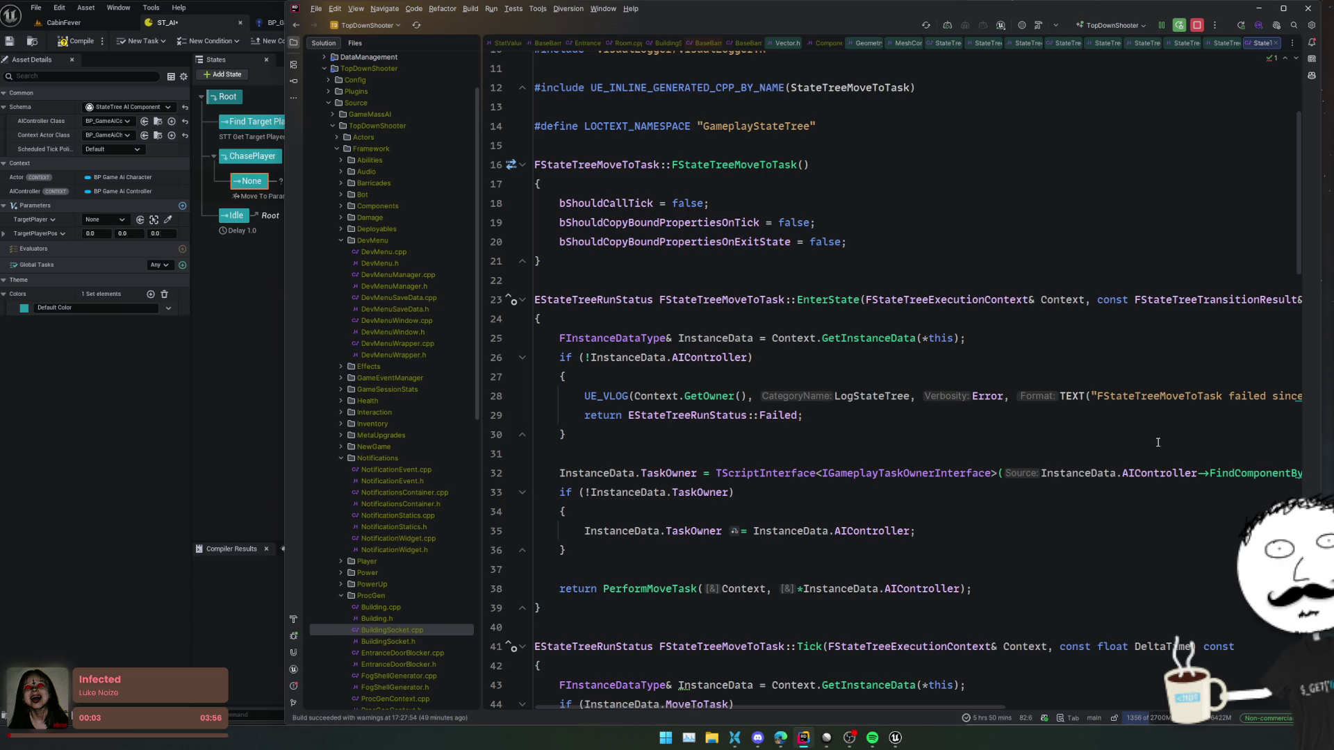
click(280, 369)
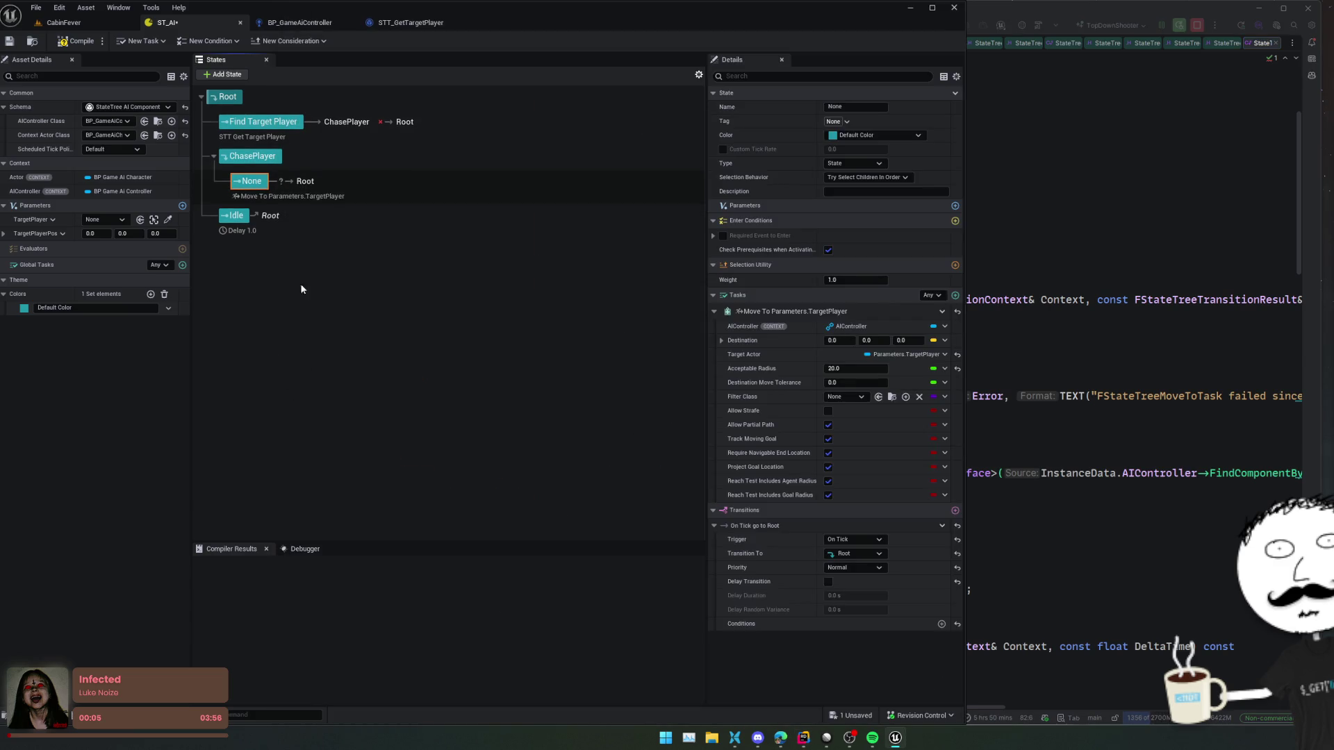
- Rename ChasePlayer's None child state to PathToTarget and save ST_AI
double_click(252, 182)
text(PathTop)
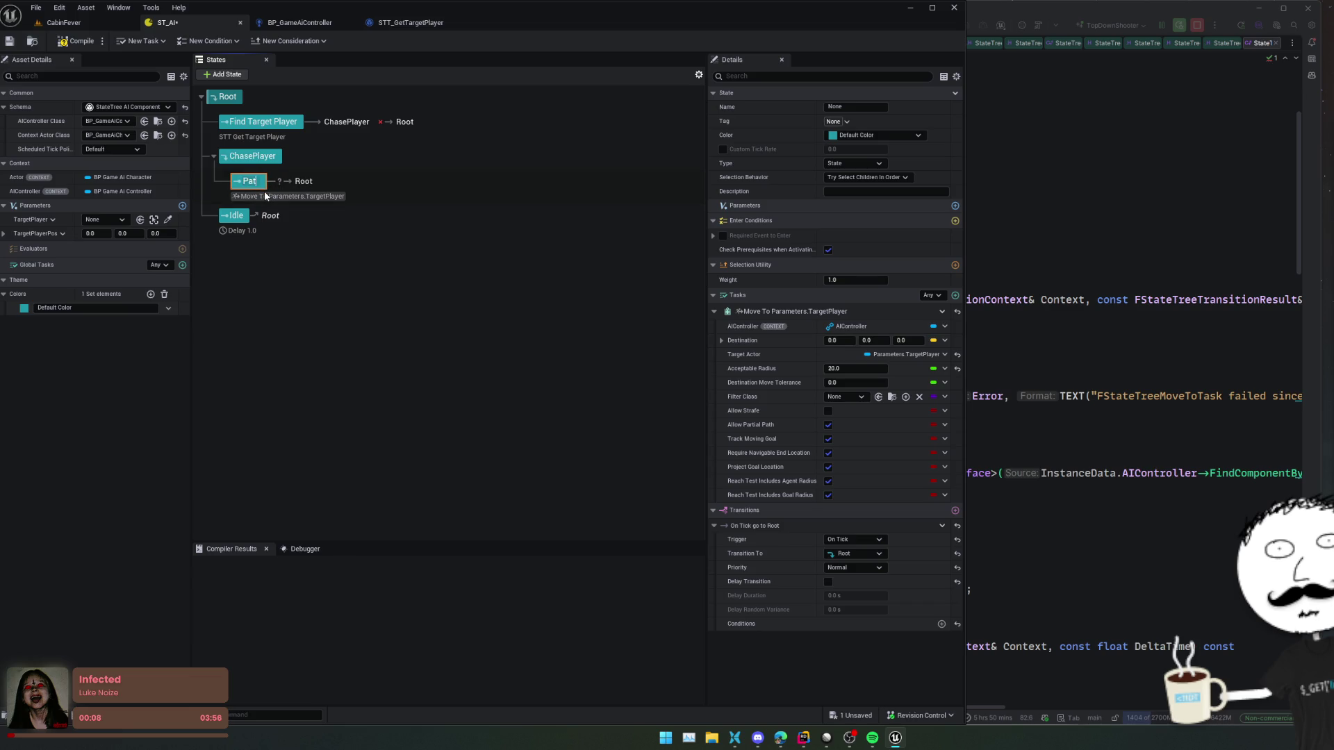
key(BackSpace)
text(Target)
key(Return)
key(ctrl+s)
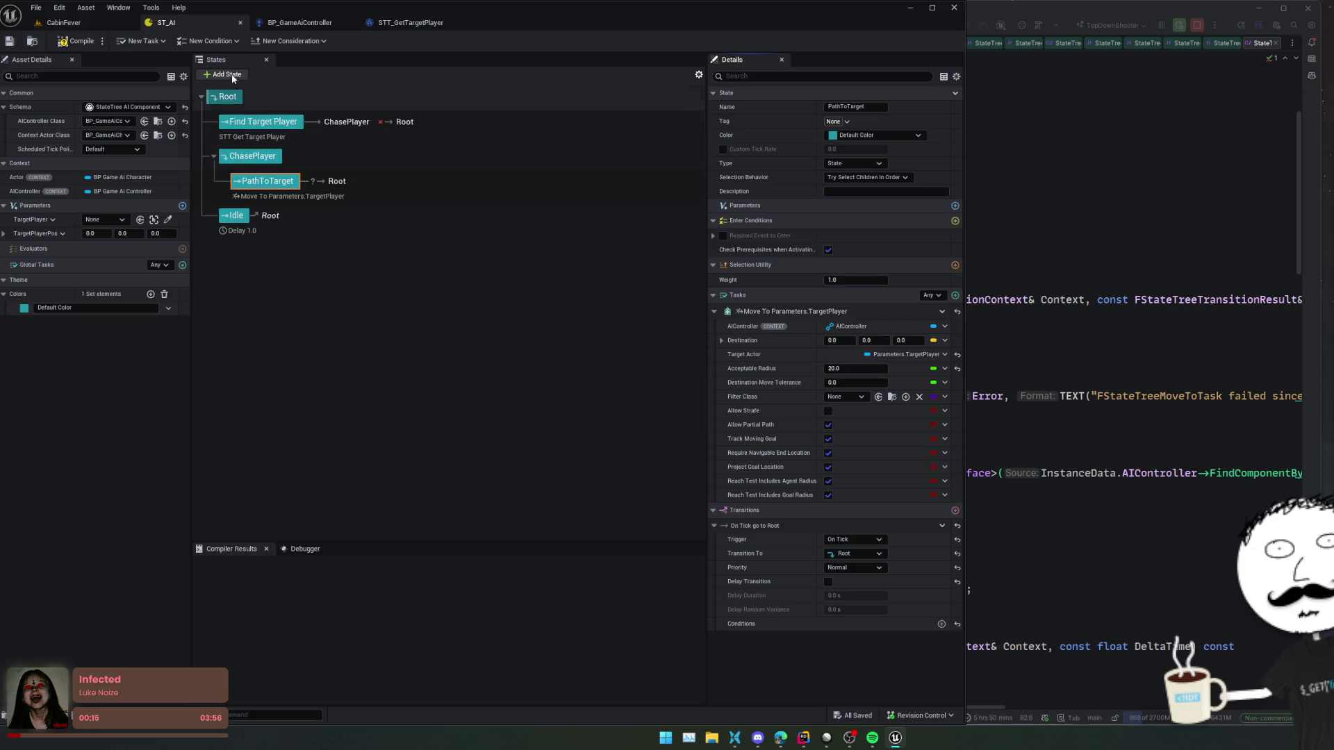
click(223, 74)
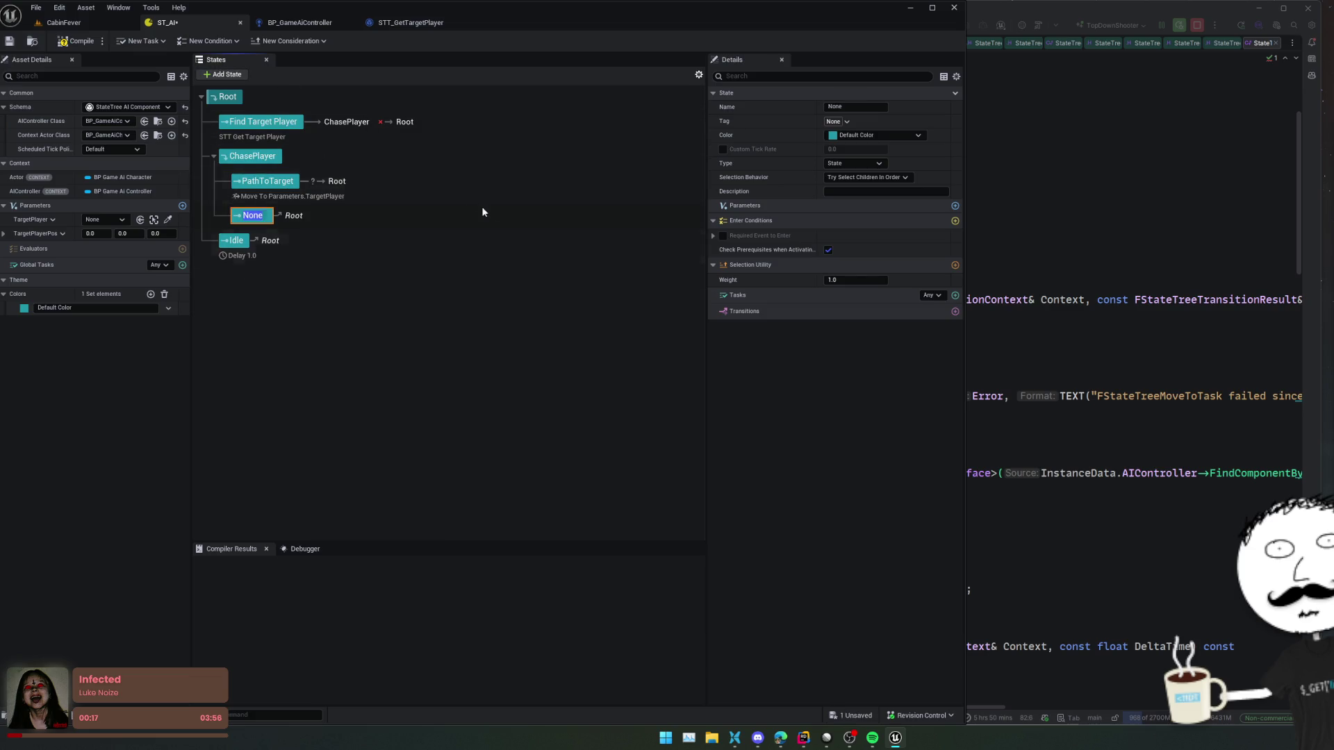
- Name the new state Attack and retarget PathToTarget's On Tick transition to Attack
text(Attack)
key(Return)
click(276, 186)
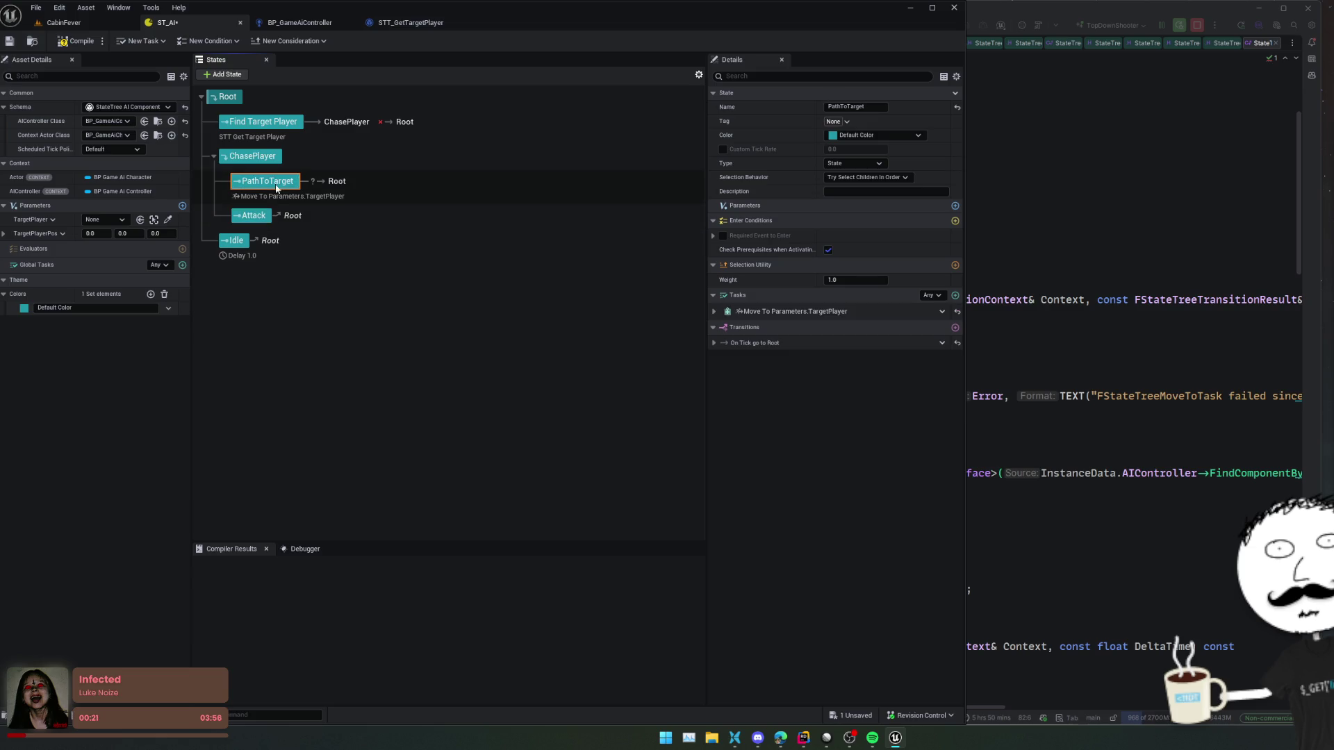
click(756, 343)
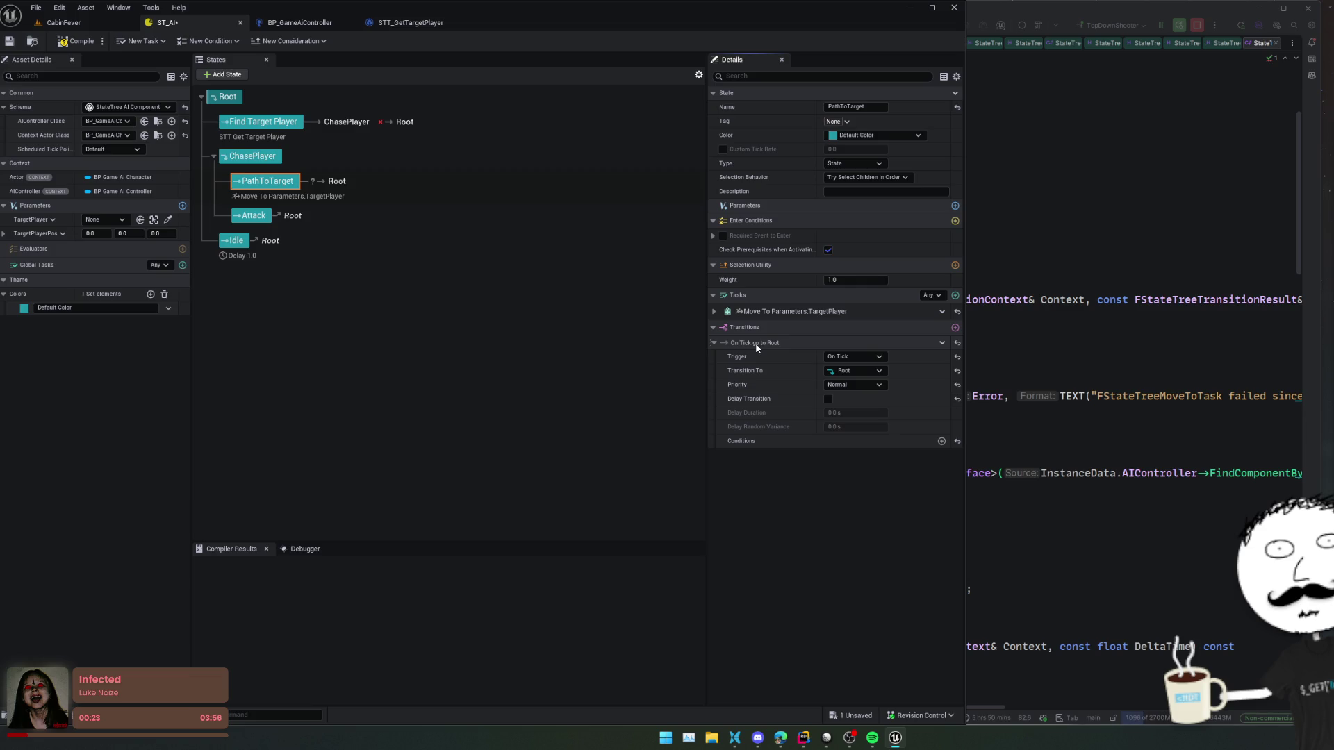
click(867, 370)
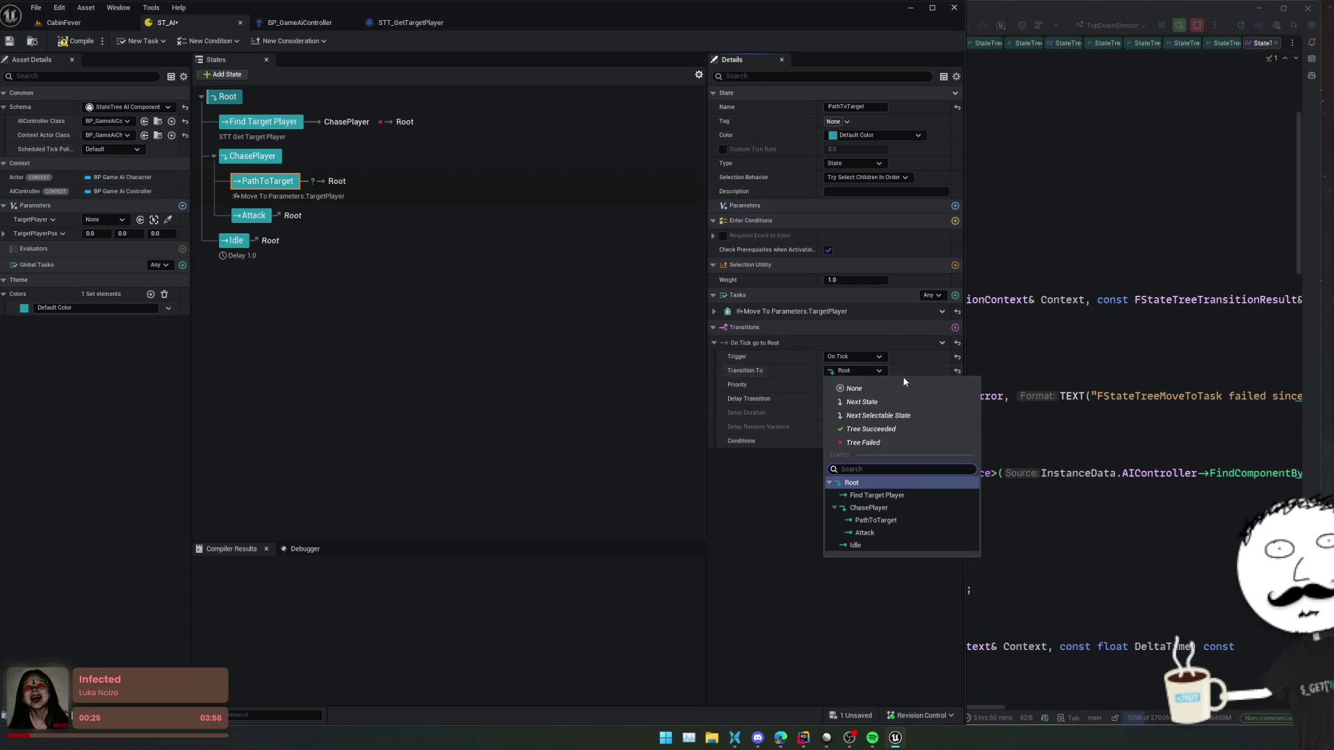
click(870, 531)
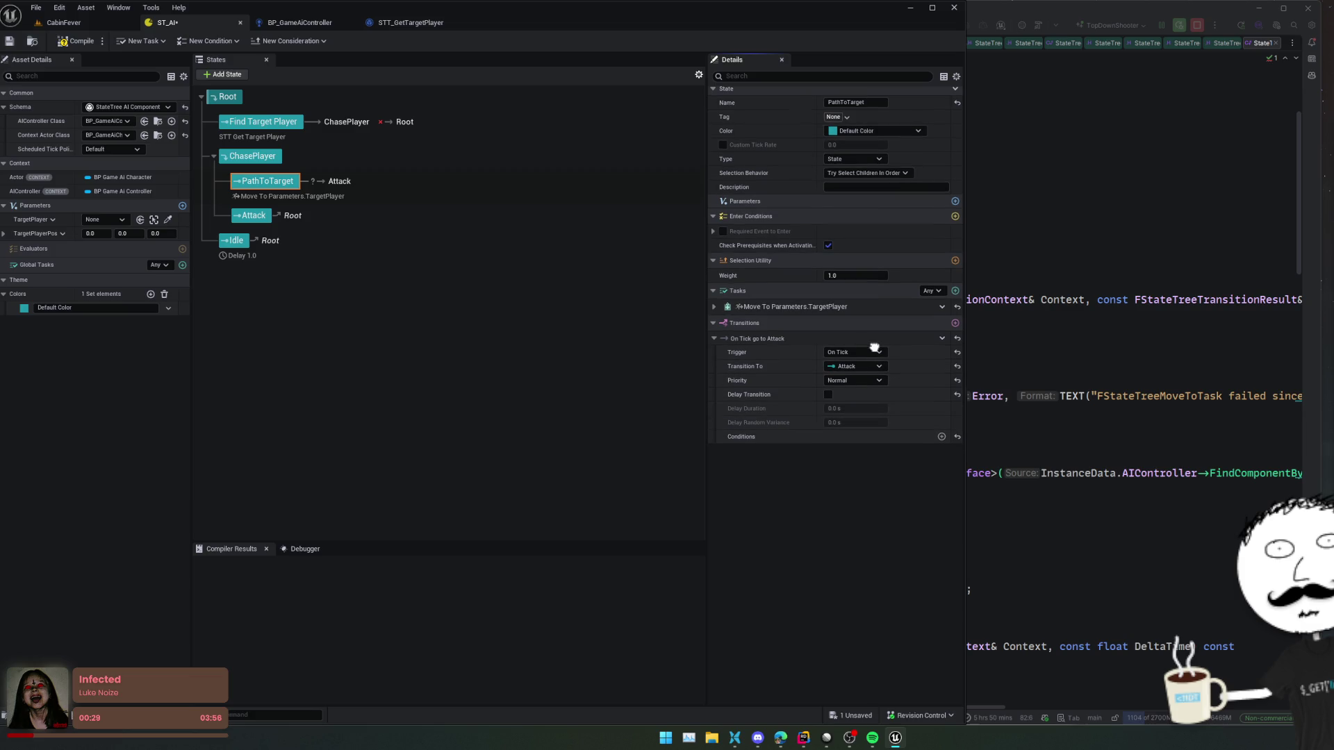
click(861, 384)
click(782, 385)
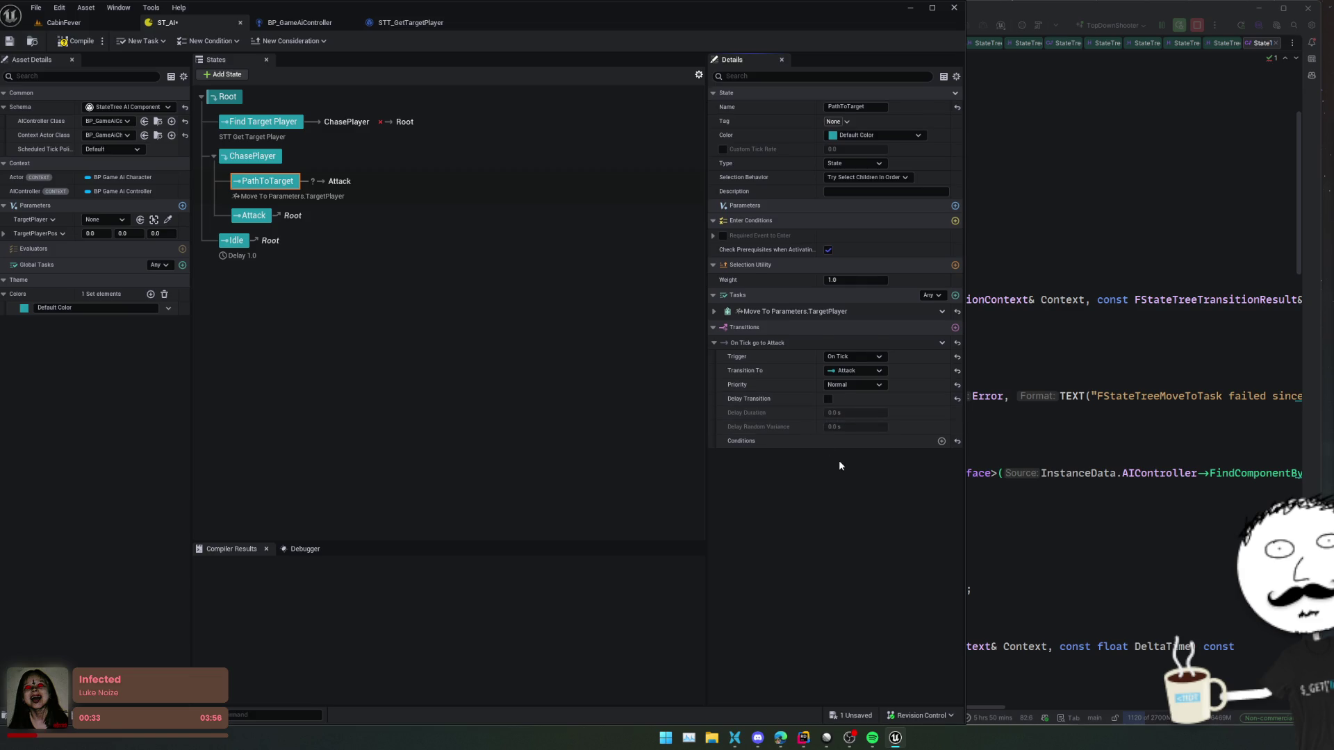
- Browse the transition's condition types without adding one, and expand the Move To task's properties
click(942, 441)
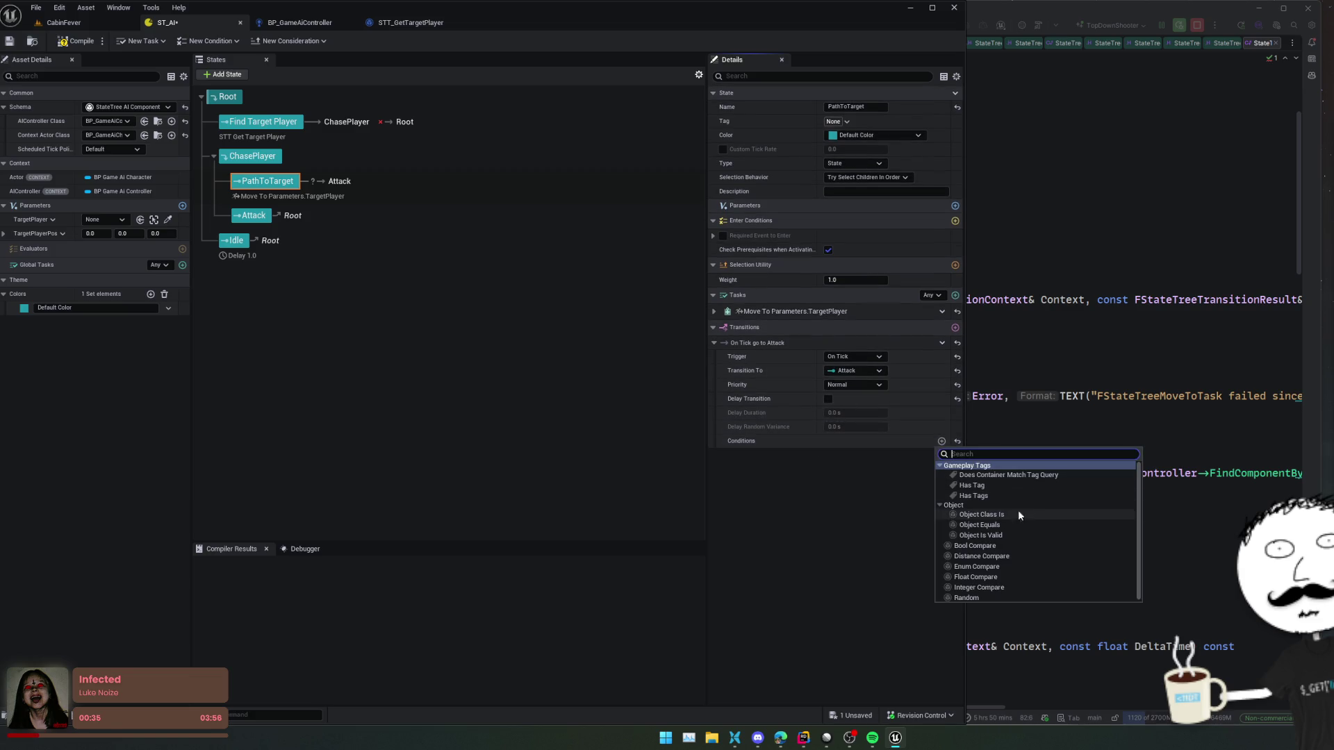
click(922, 514)
click(713, 312)
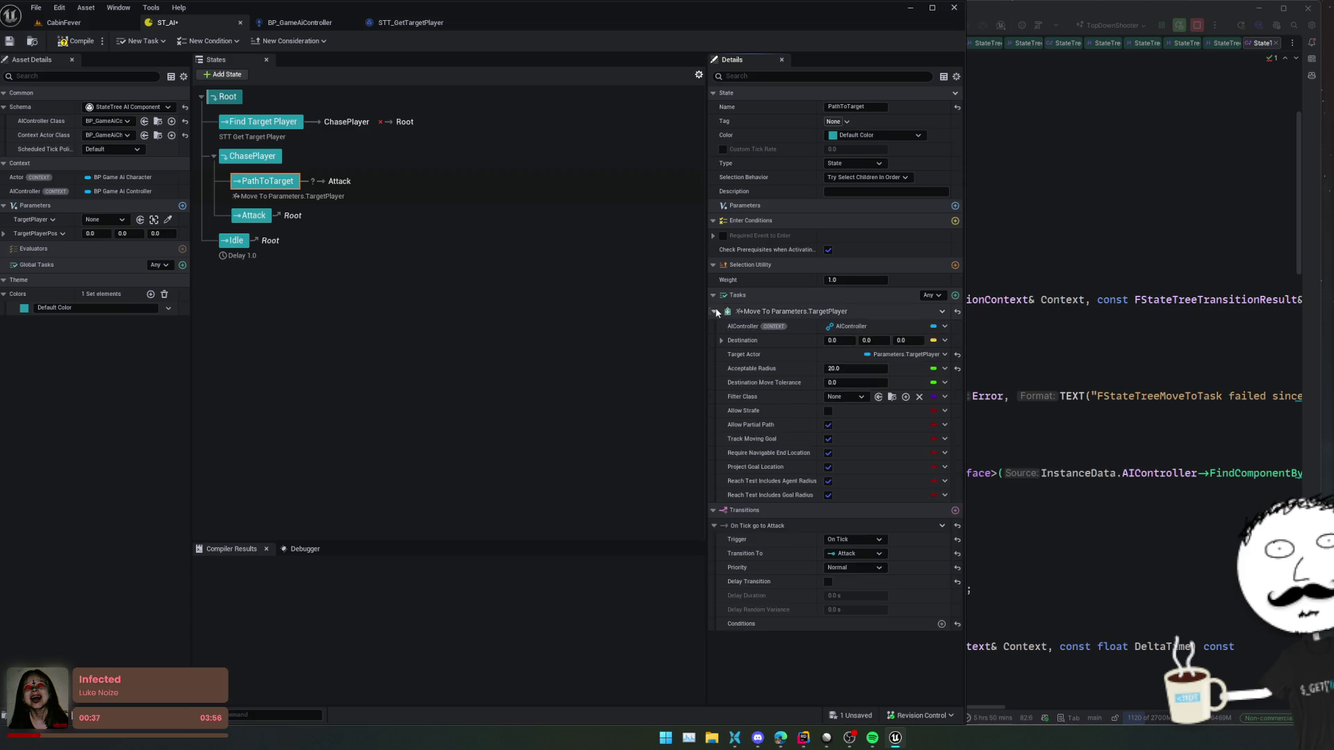
scroll(757, 402, down, 1)
scroll(758, 402, up, 1)
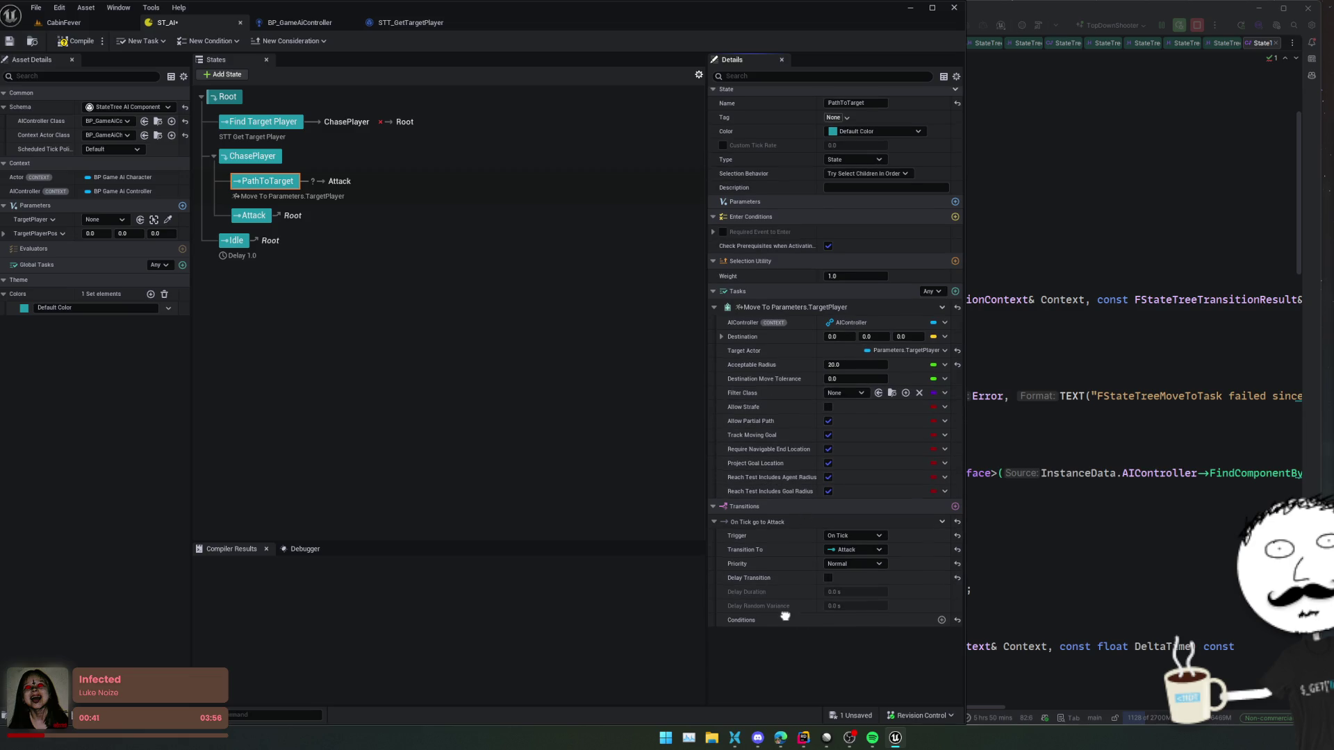
- Add a Bool Compare condition to the On Tick Attack transition, then delete the False is False condition
click(941, 624)
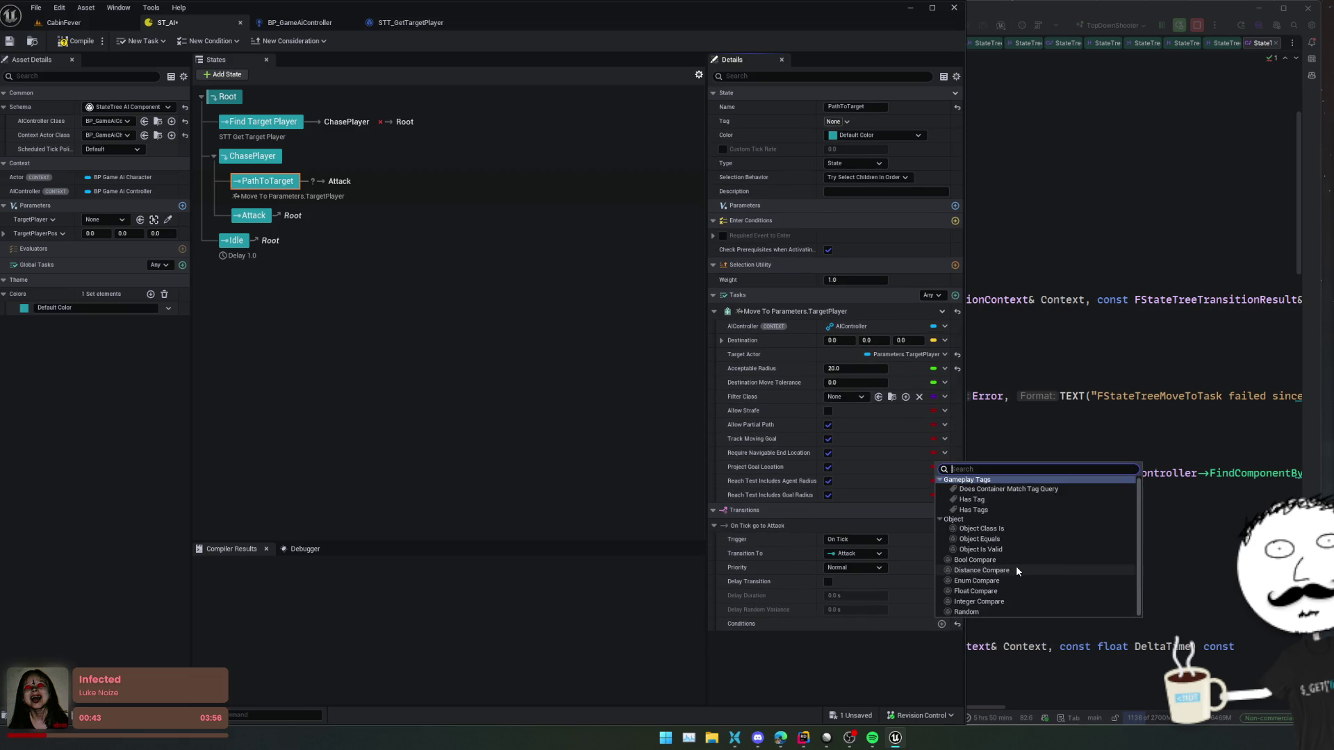
click(981, 560)
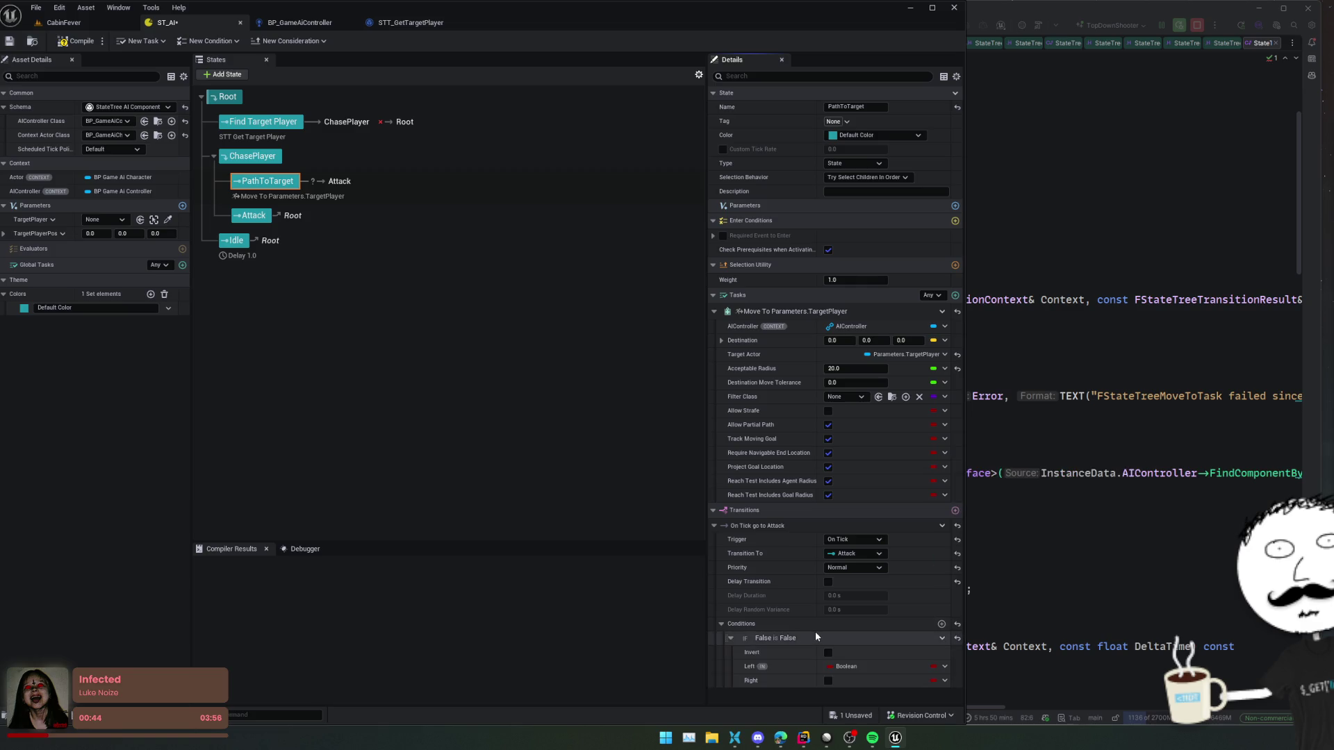
click(945, 665)
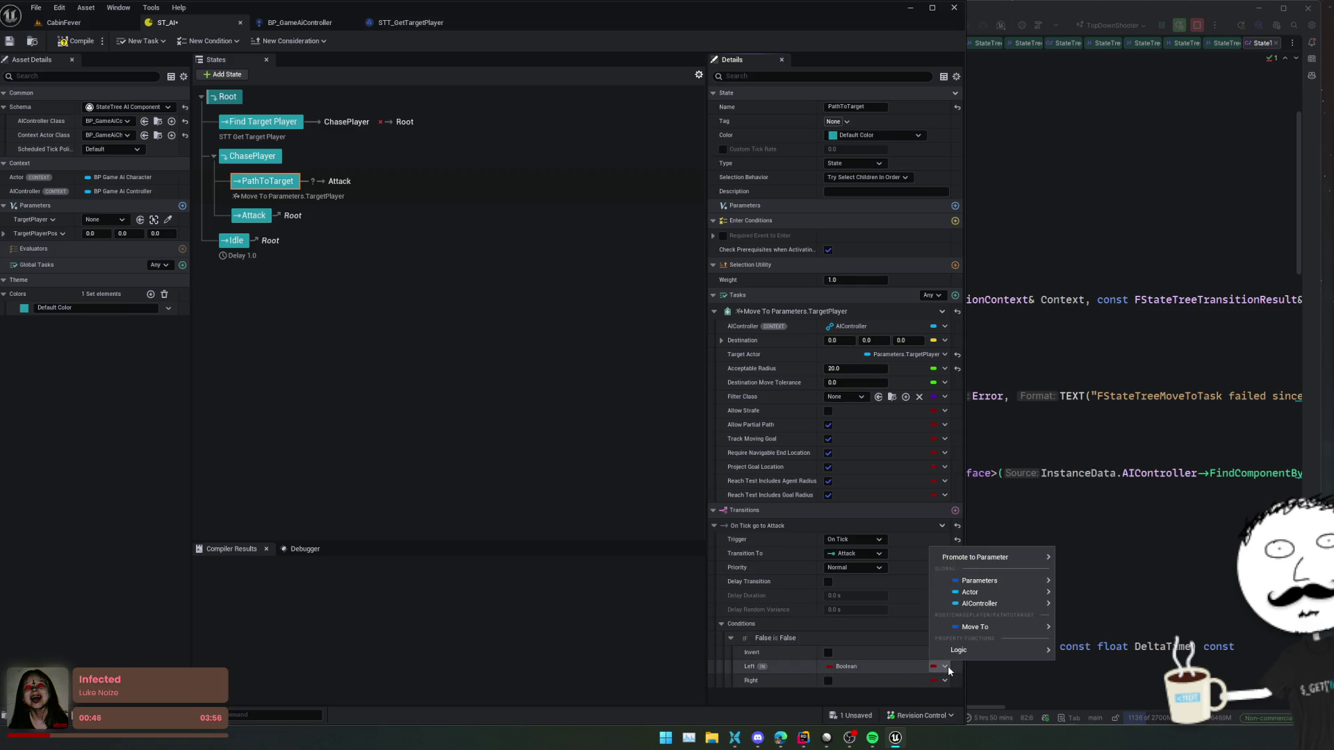
mouse_move(1011, 649)
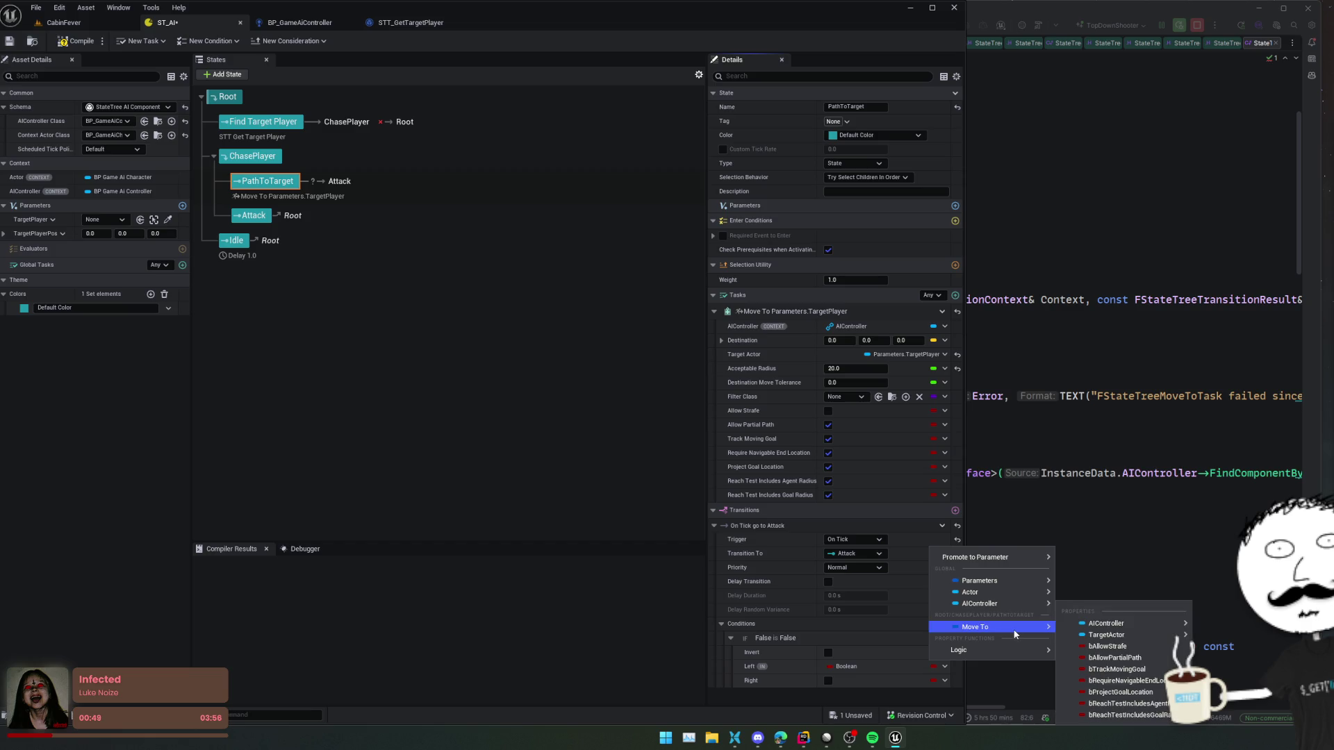
mouse_move(1120, 629)
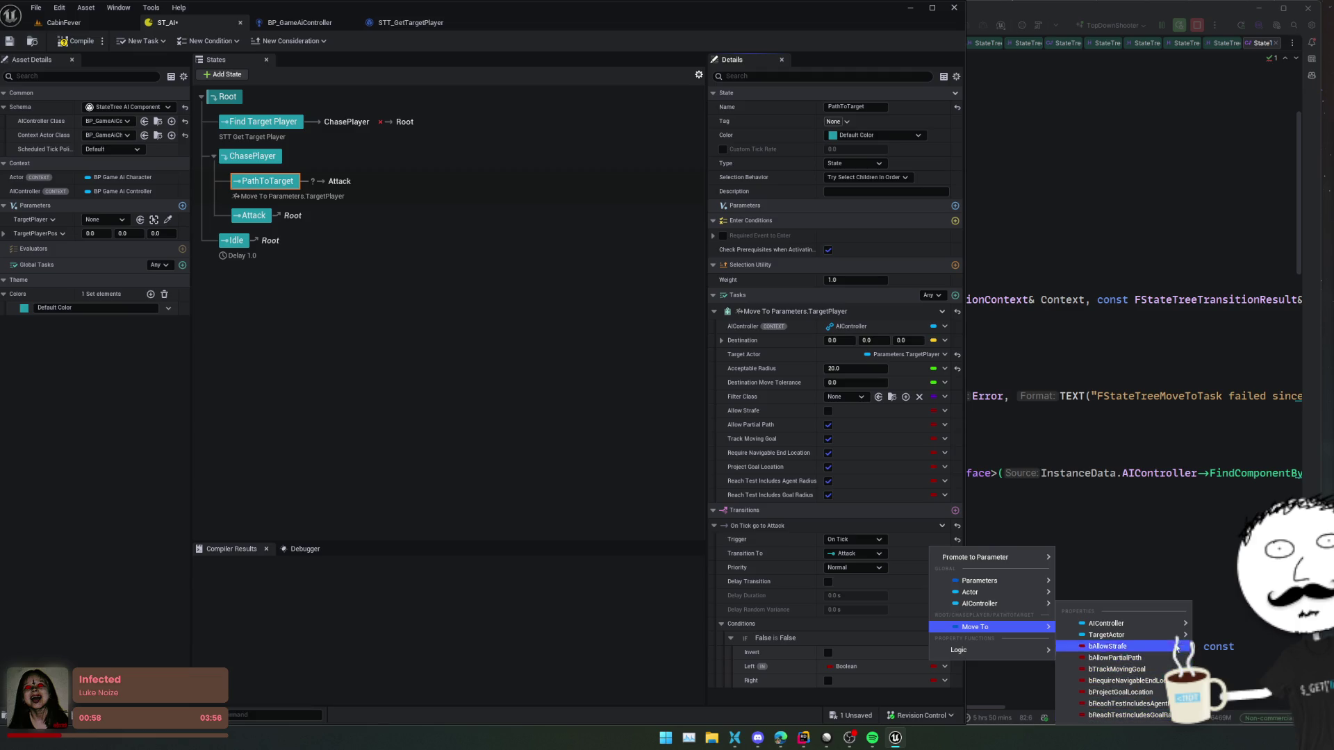
mouse_move(972, 592)
click(786, 568)
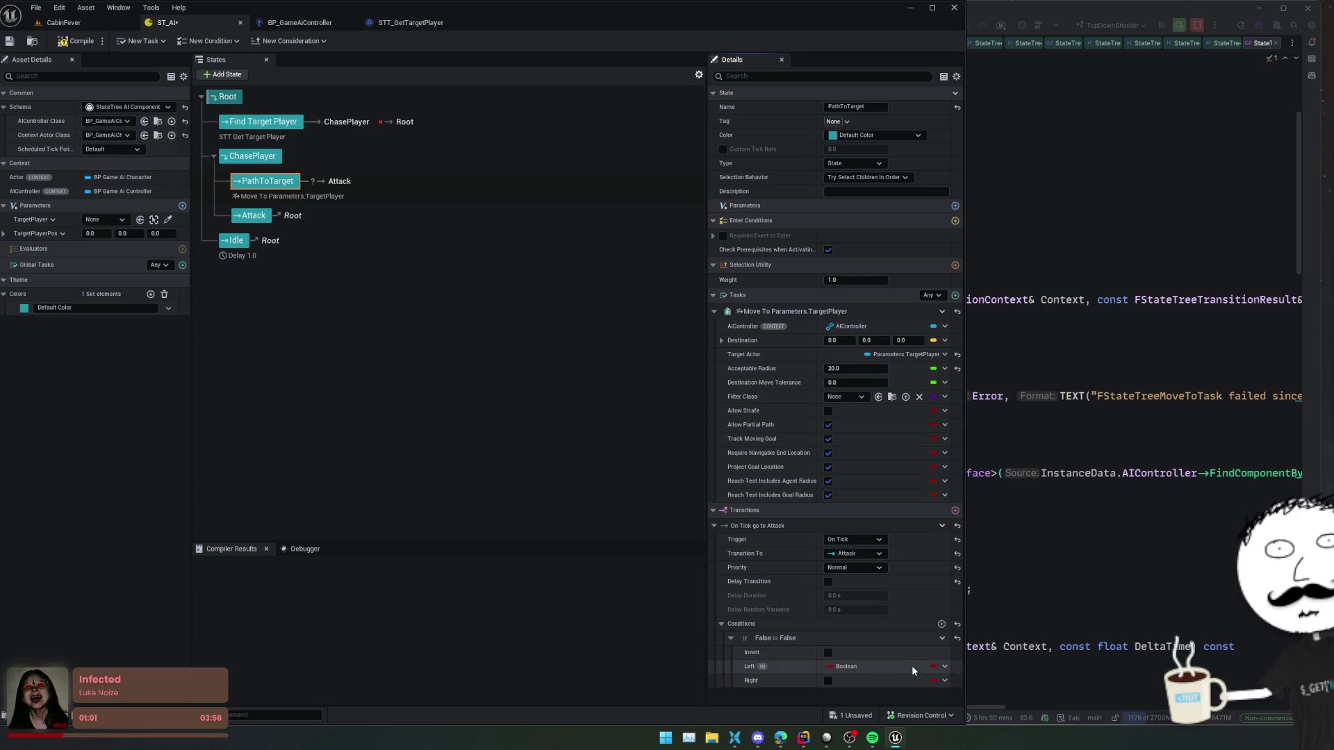
right_click(943, 638)
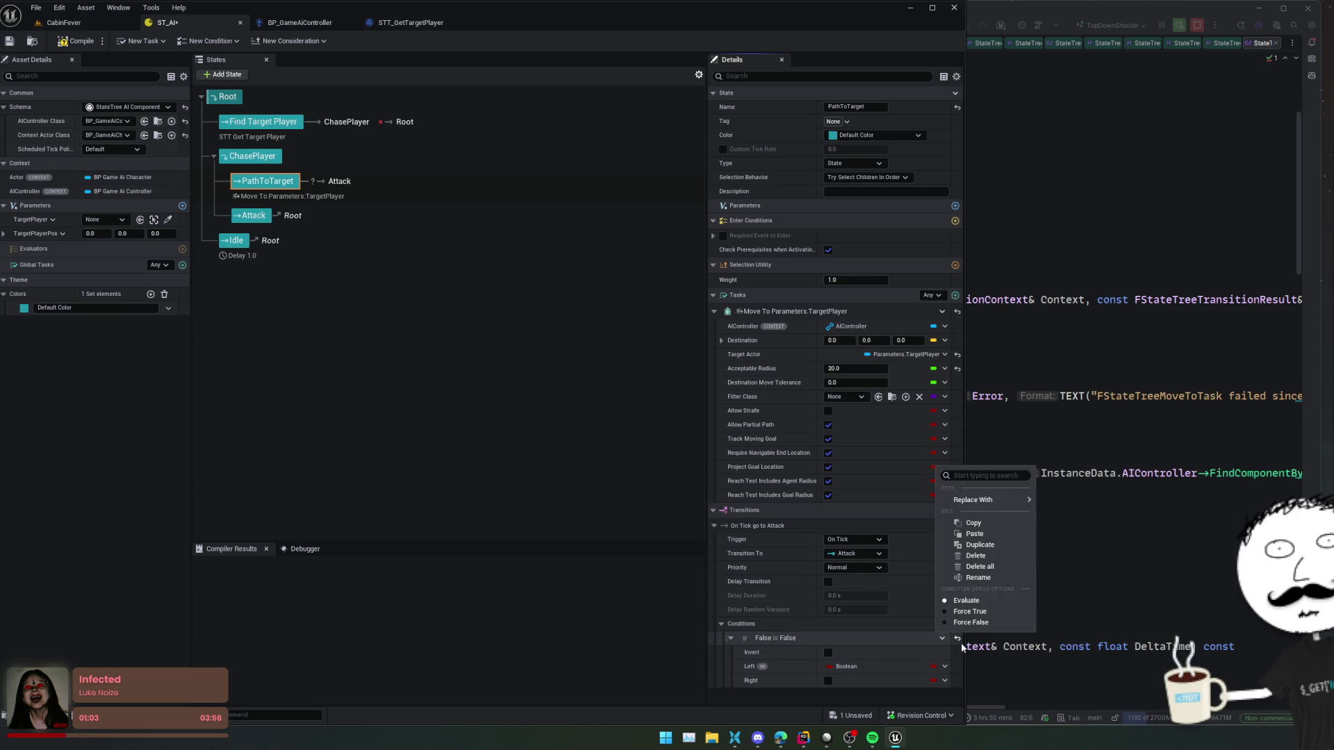
click(1001, 556)
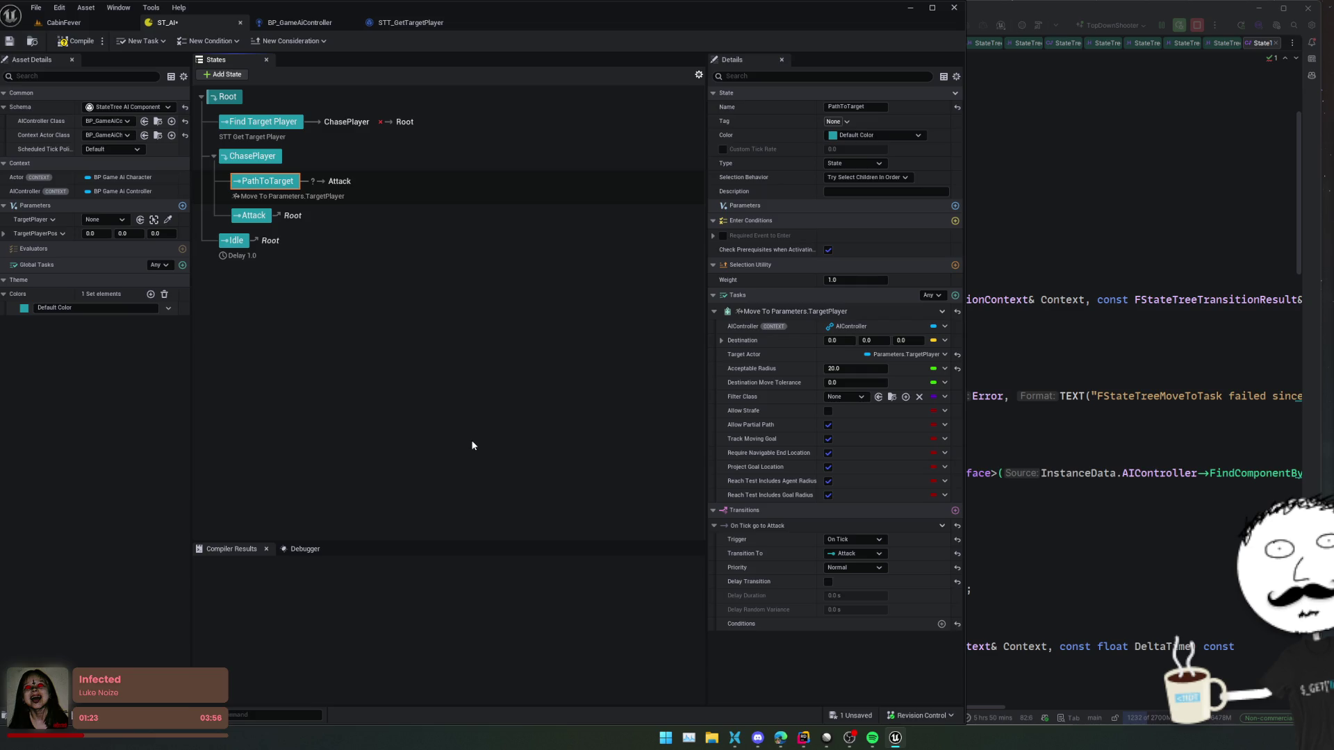
- Give the Attack state a Distance Compare enter condition using Less or Equal
click(254, 215)
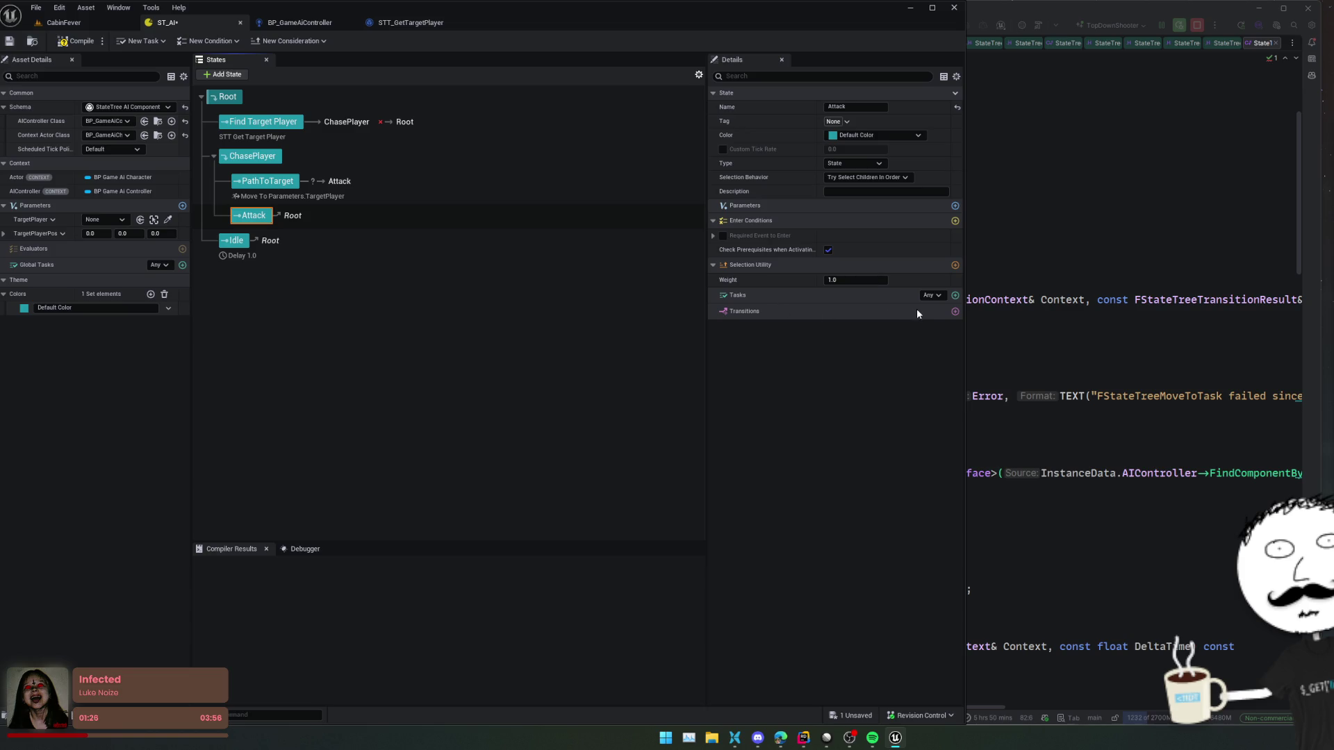
click(955, 221)
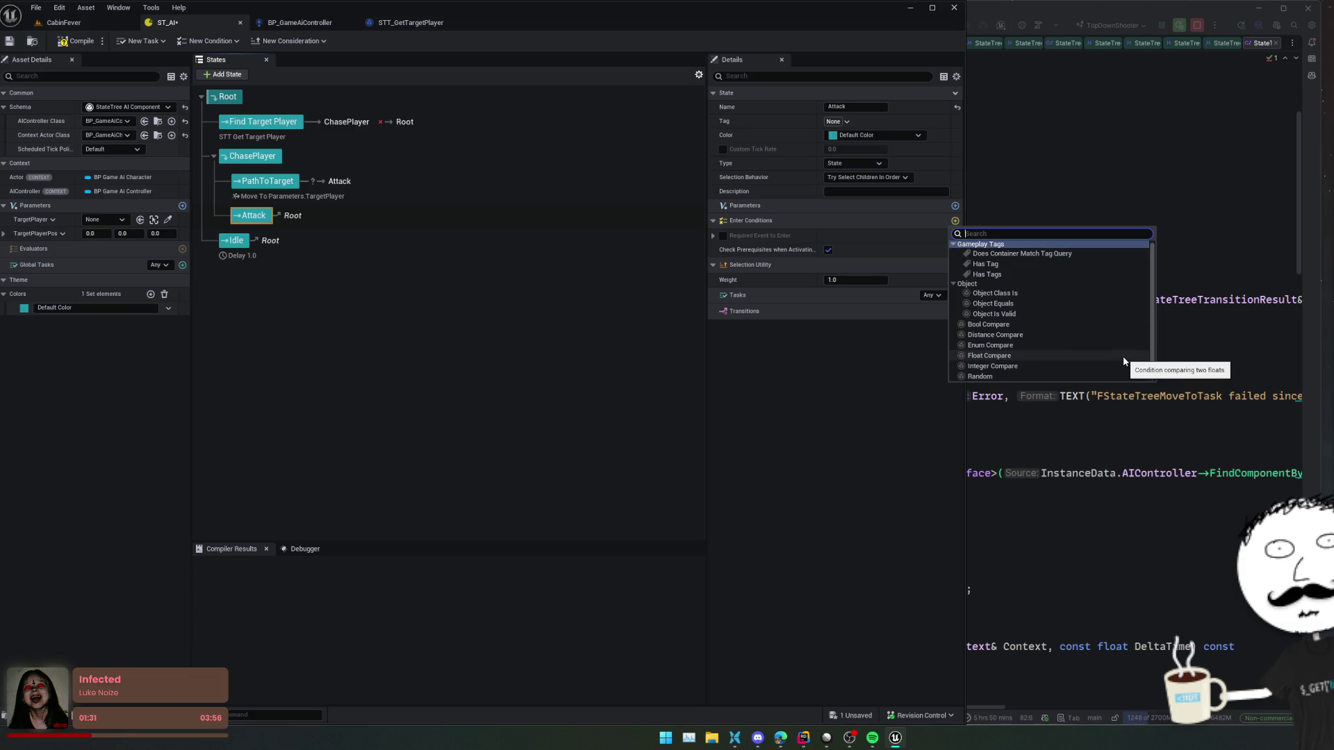
click(1012, 335)
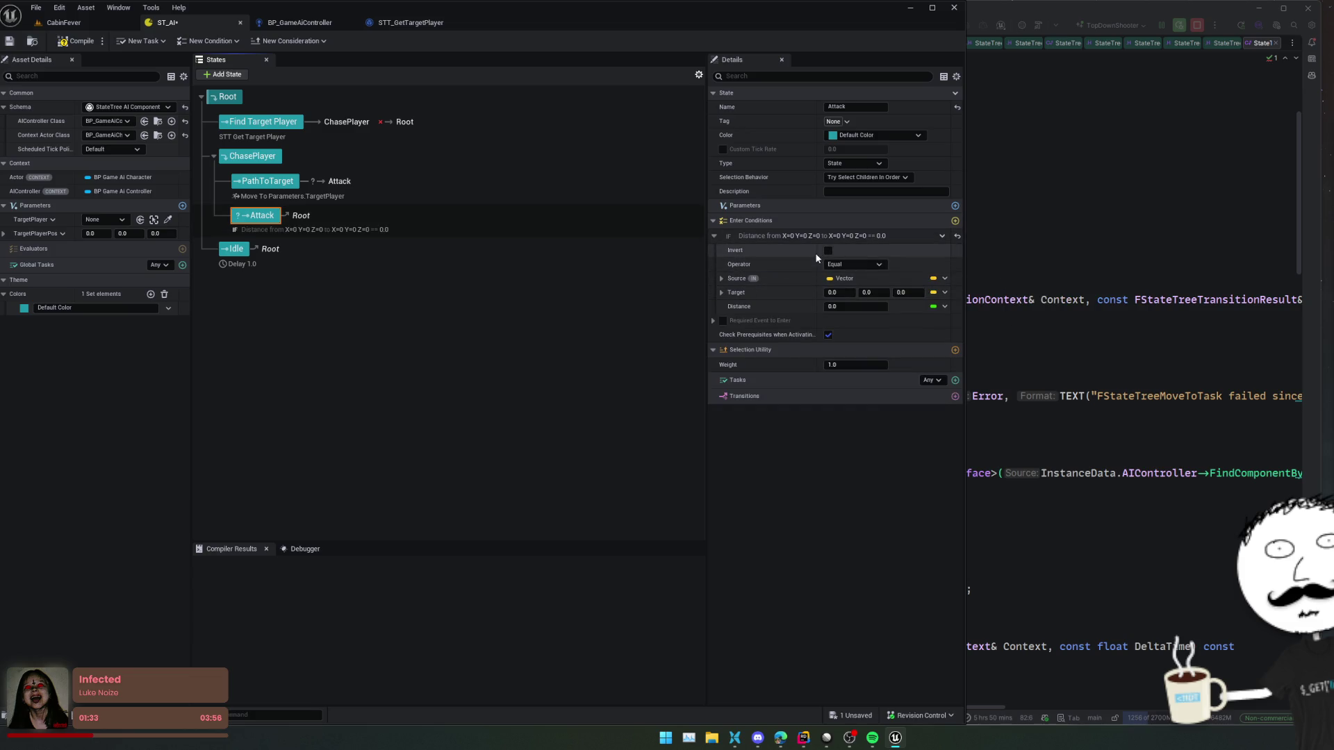
click(878, 264)
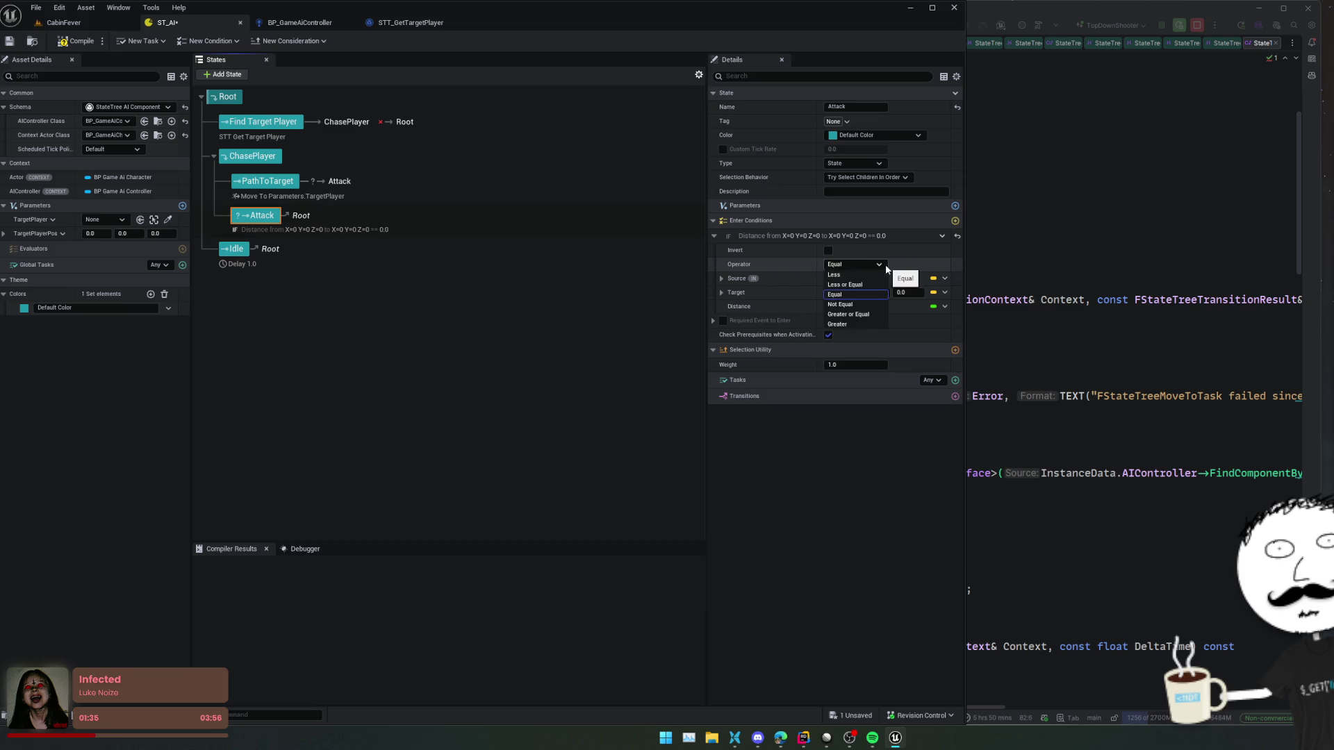
click(868, 284)
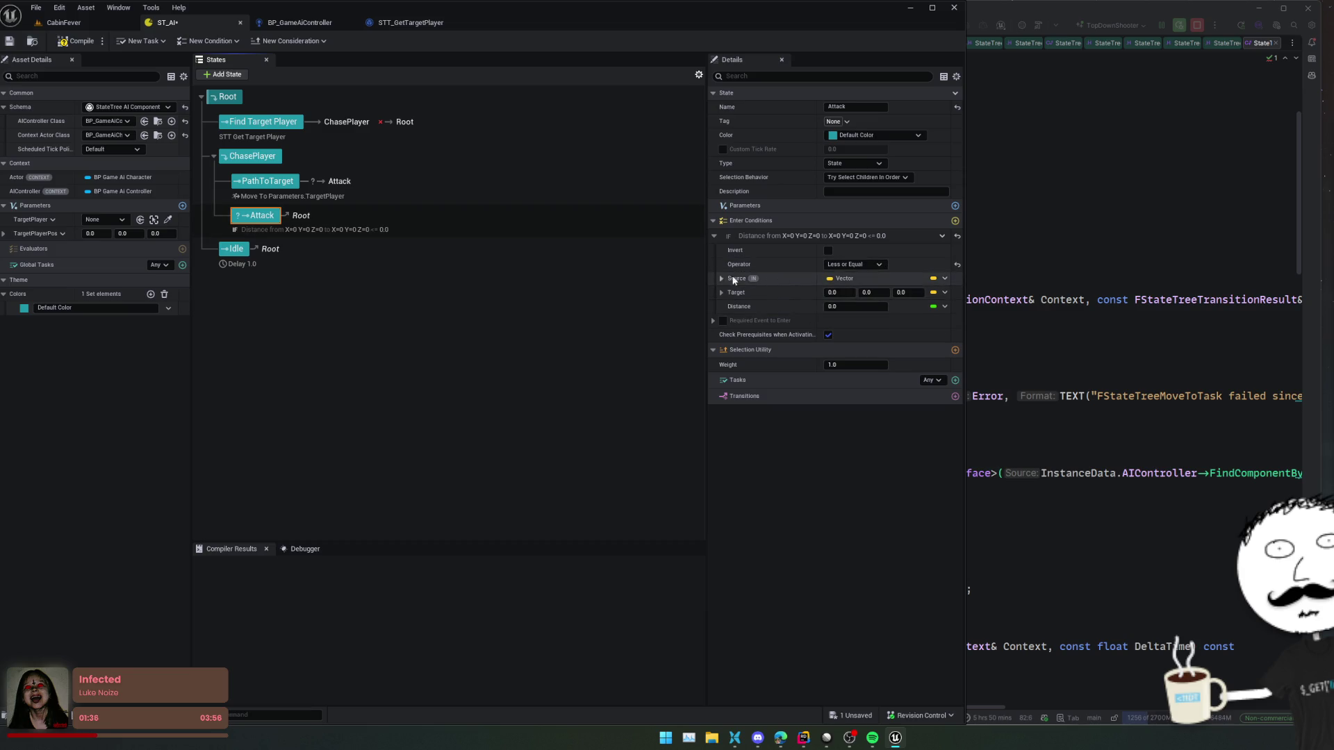
- Bind the distance source to GetActorLocation of the Actor
click(944, 278)
mouse_move(1016, 323)
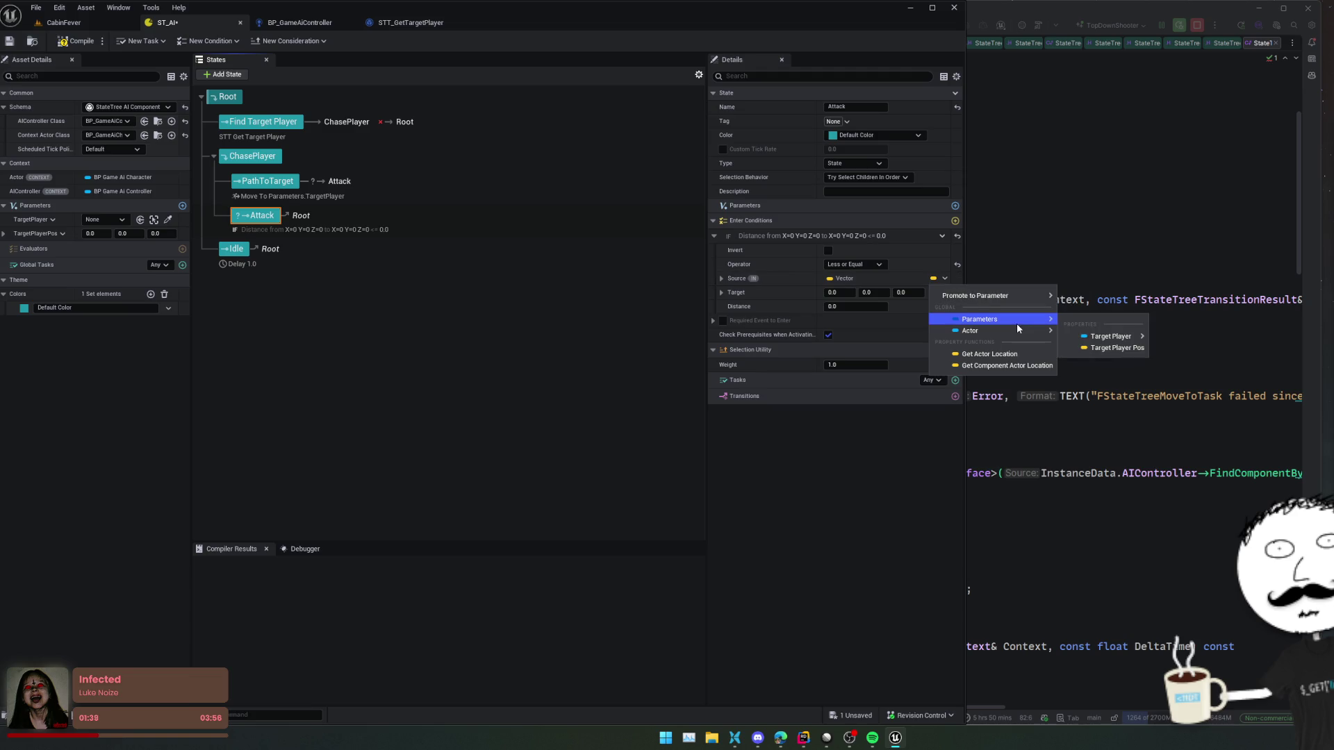
mouse_move(1116, 336)
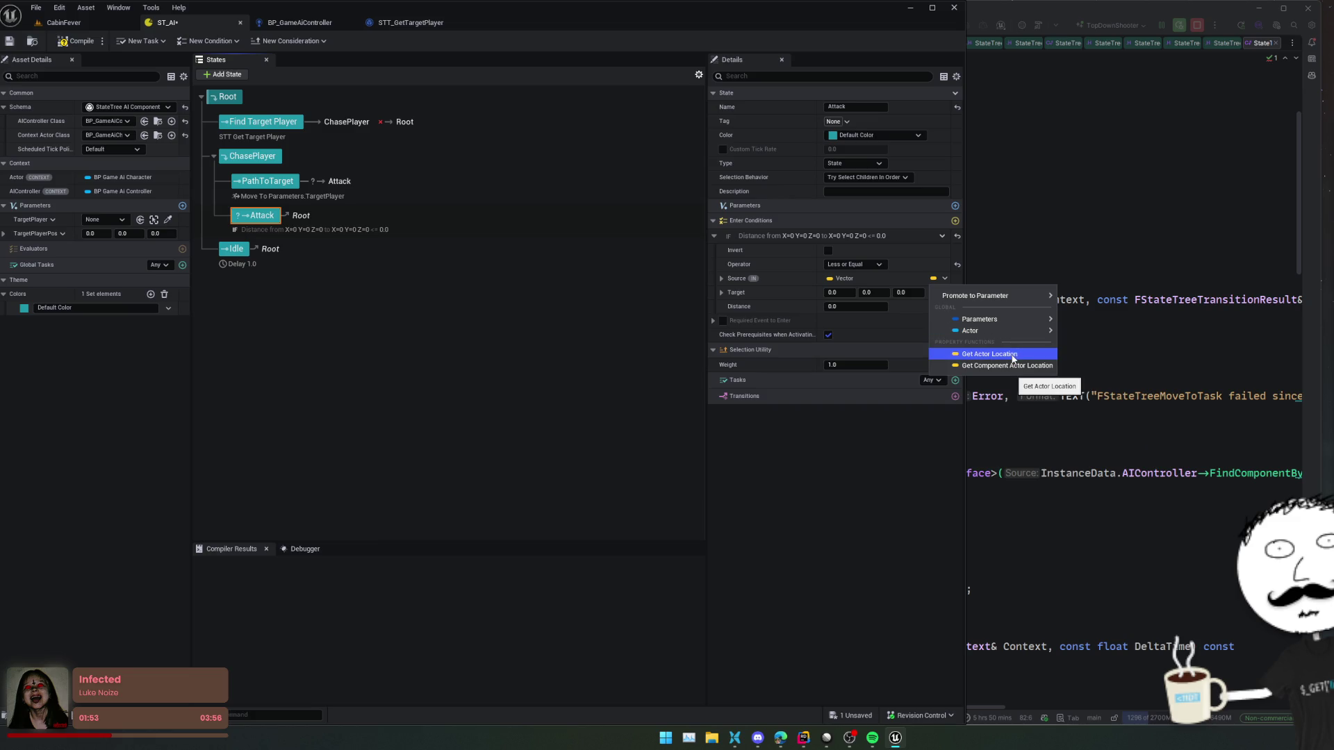
click(1012, 356)
click(722, 278)
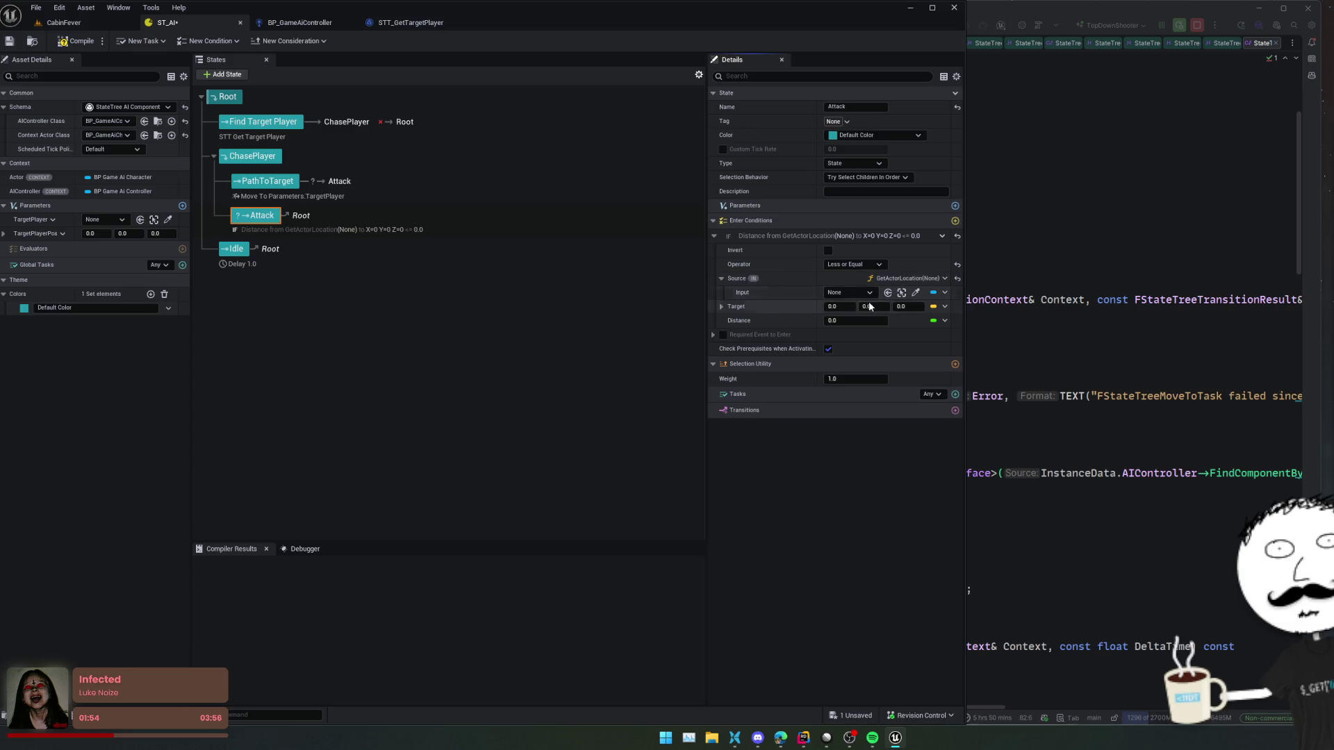
click(945, 292)
click(990, 346)
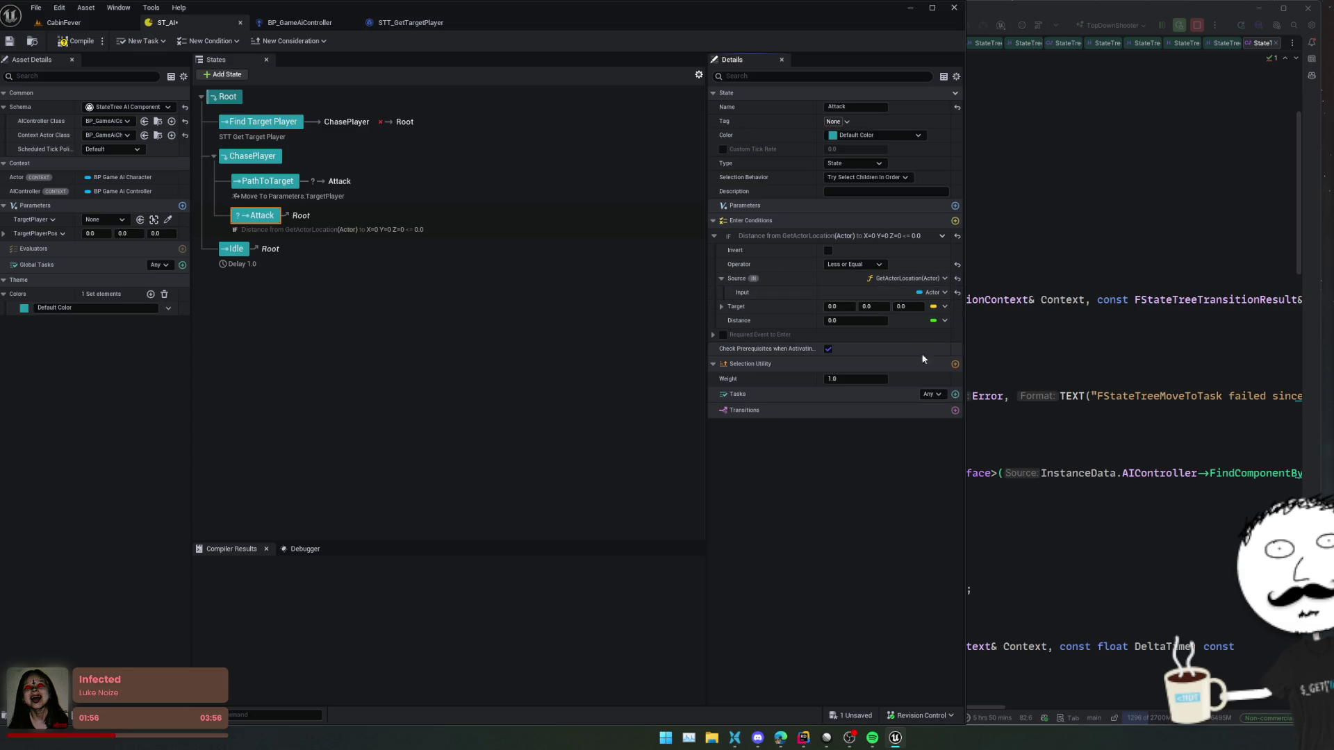
- Bind the distance target to GetActorLocation of Parameters.TargetPlayer
click(945, 306)
mouse_move(1016, 357)
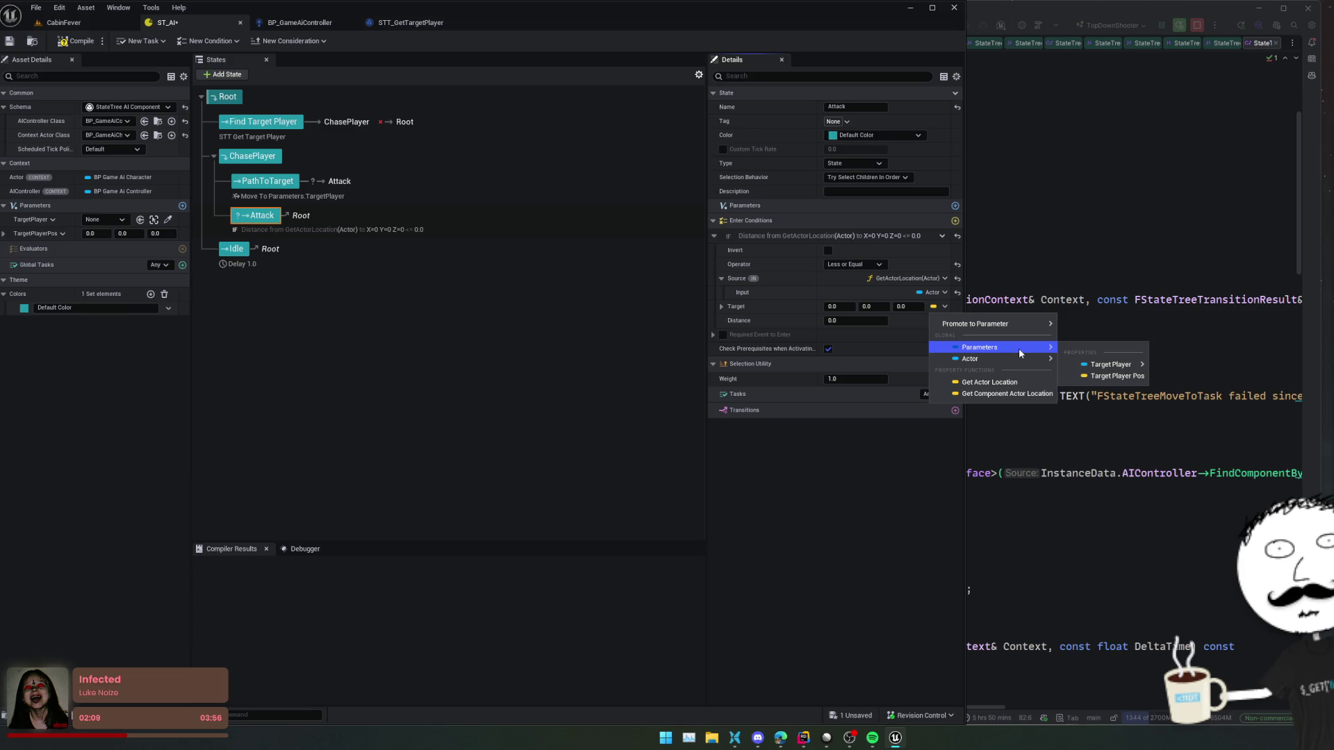
mouse_move(1097, 367)
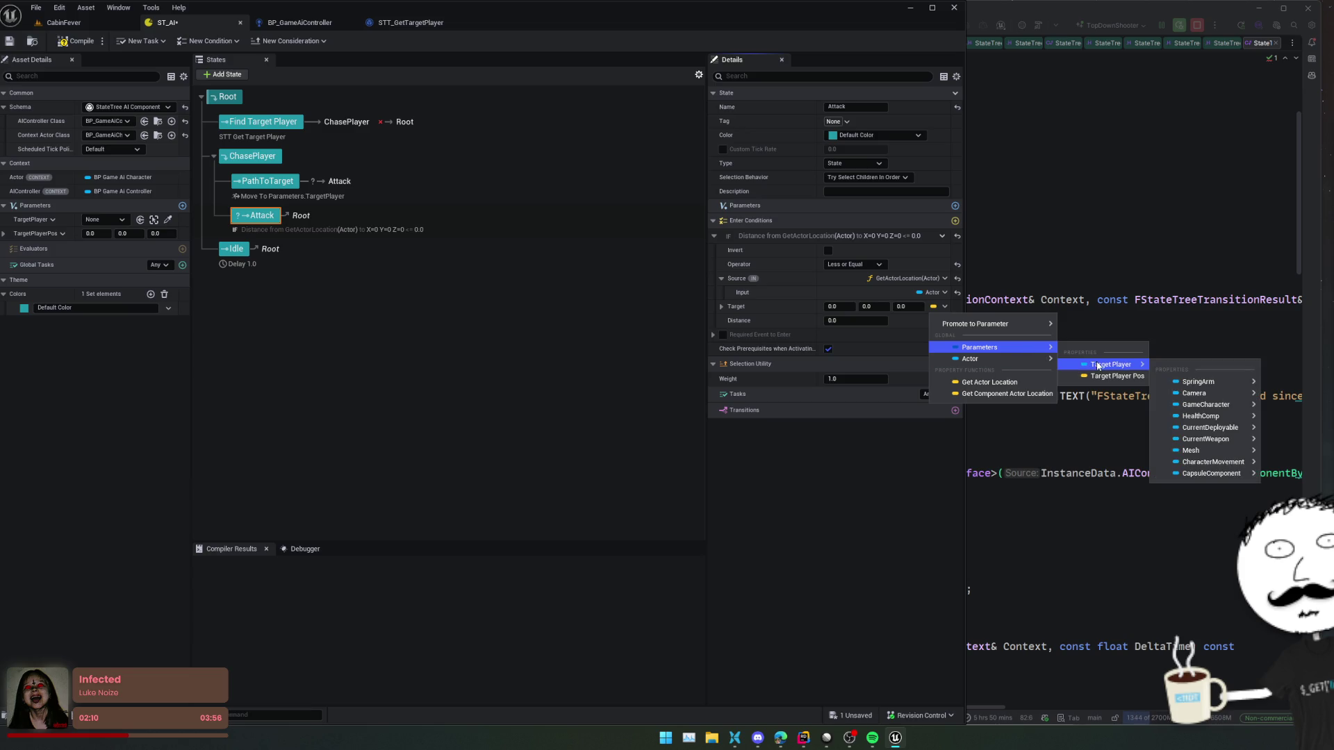
click(989, 382)
click(763, 306)
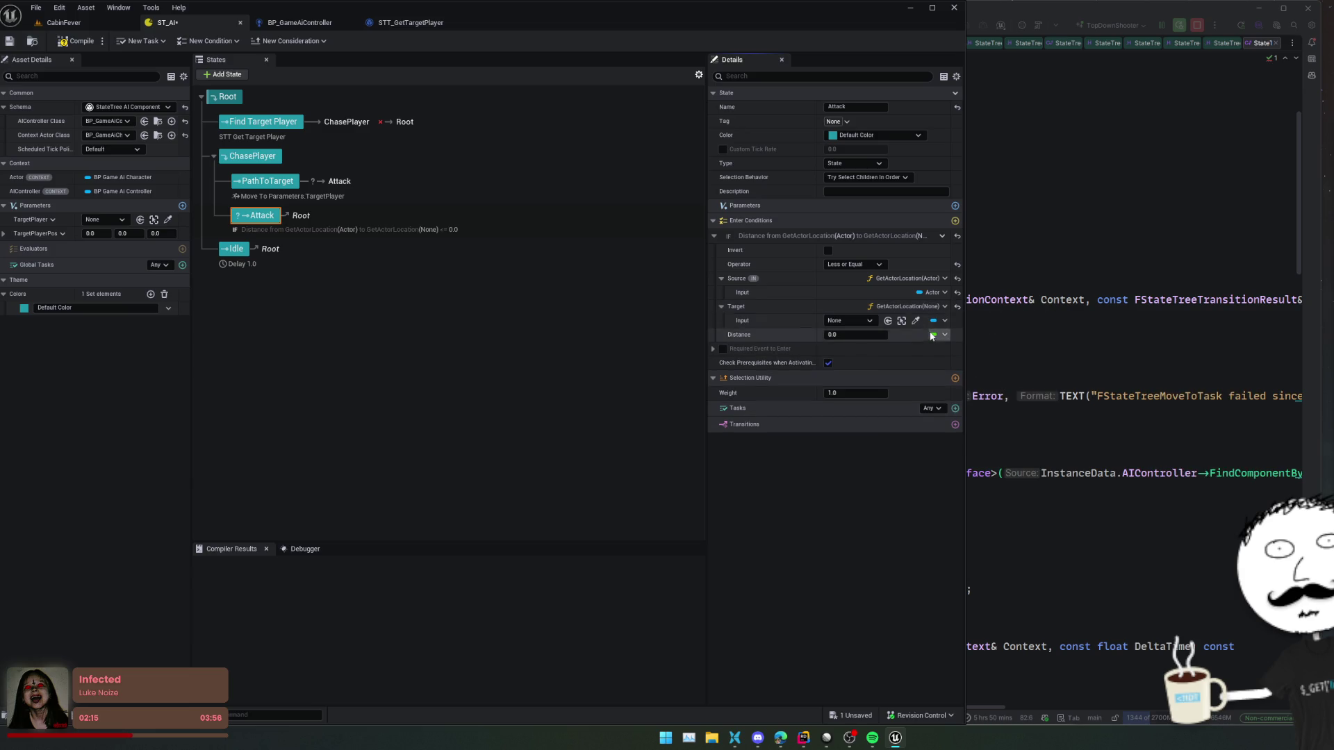
click(945, 320)
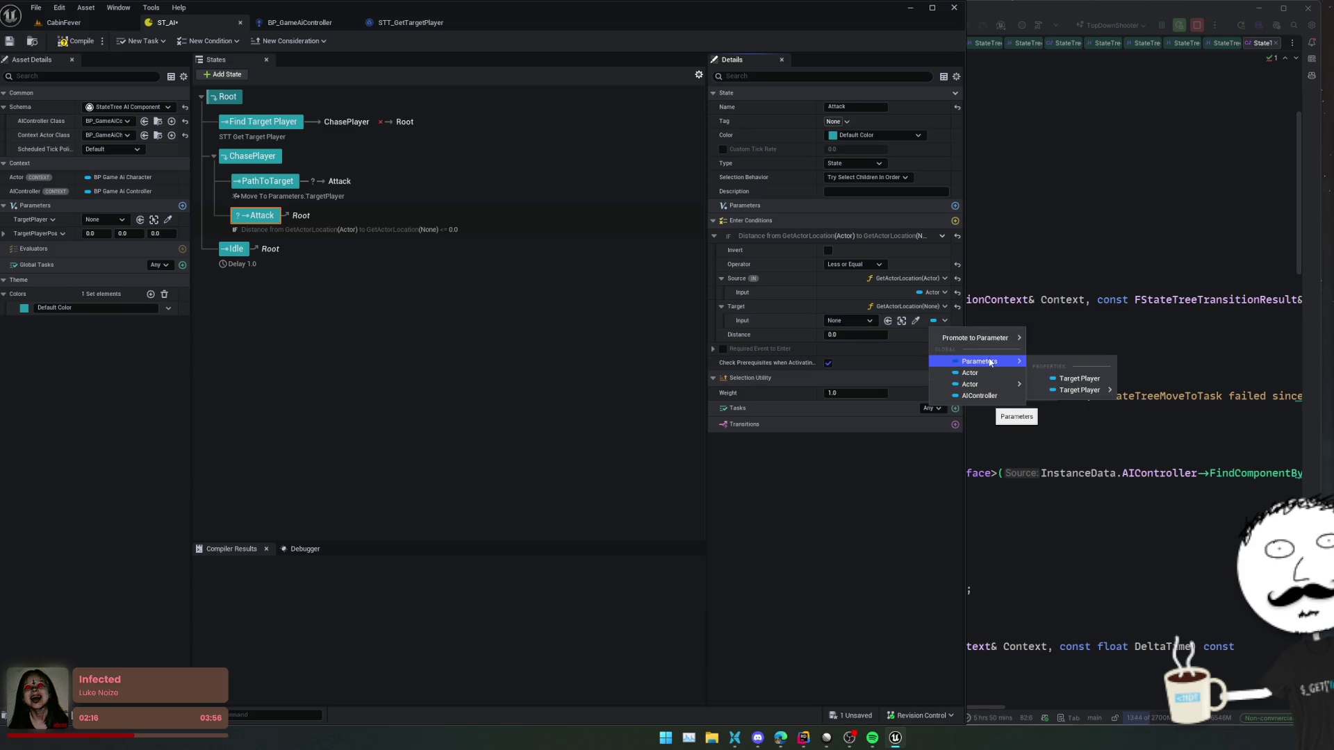
click(1079, 379)
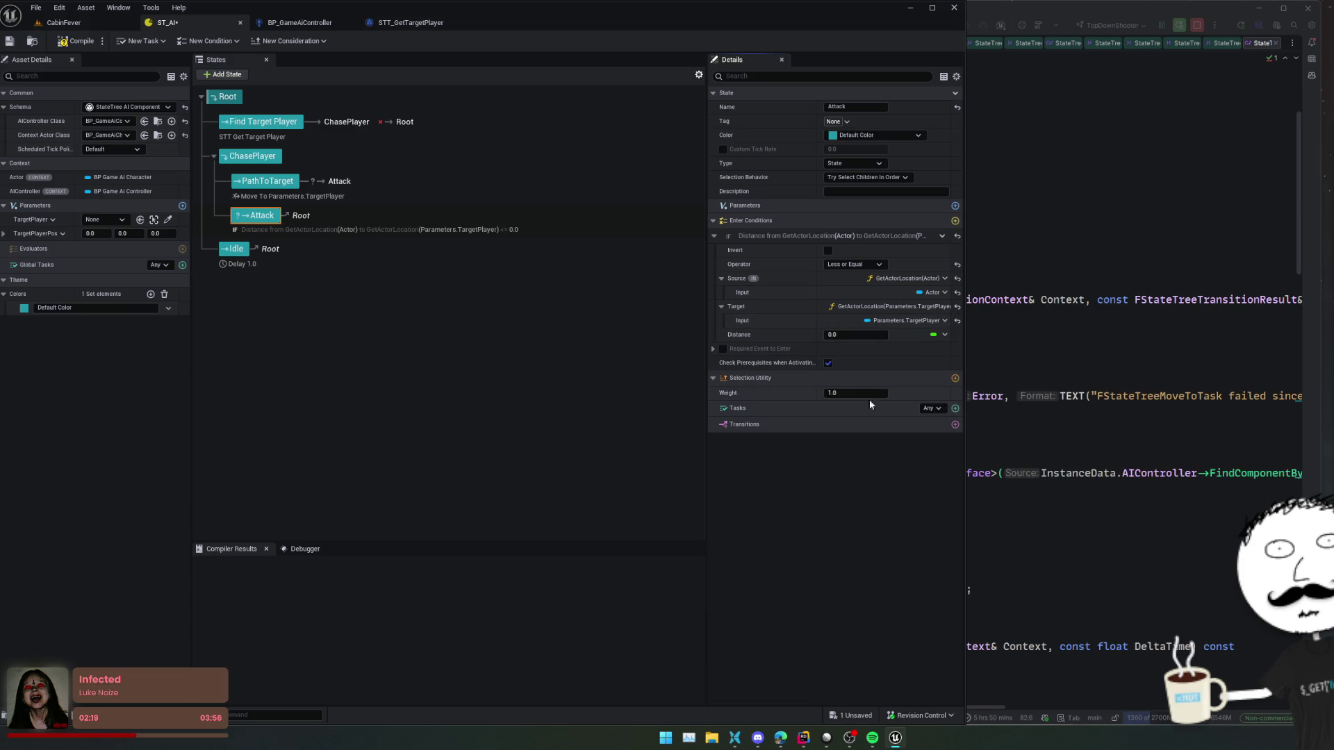
- Set the Distance to 100 and save the ST_AI state tree
click(861, 335)
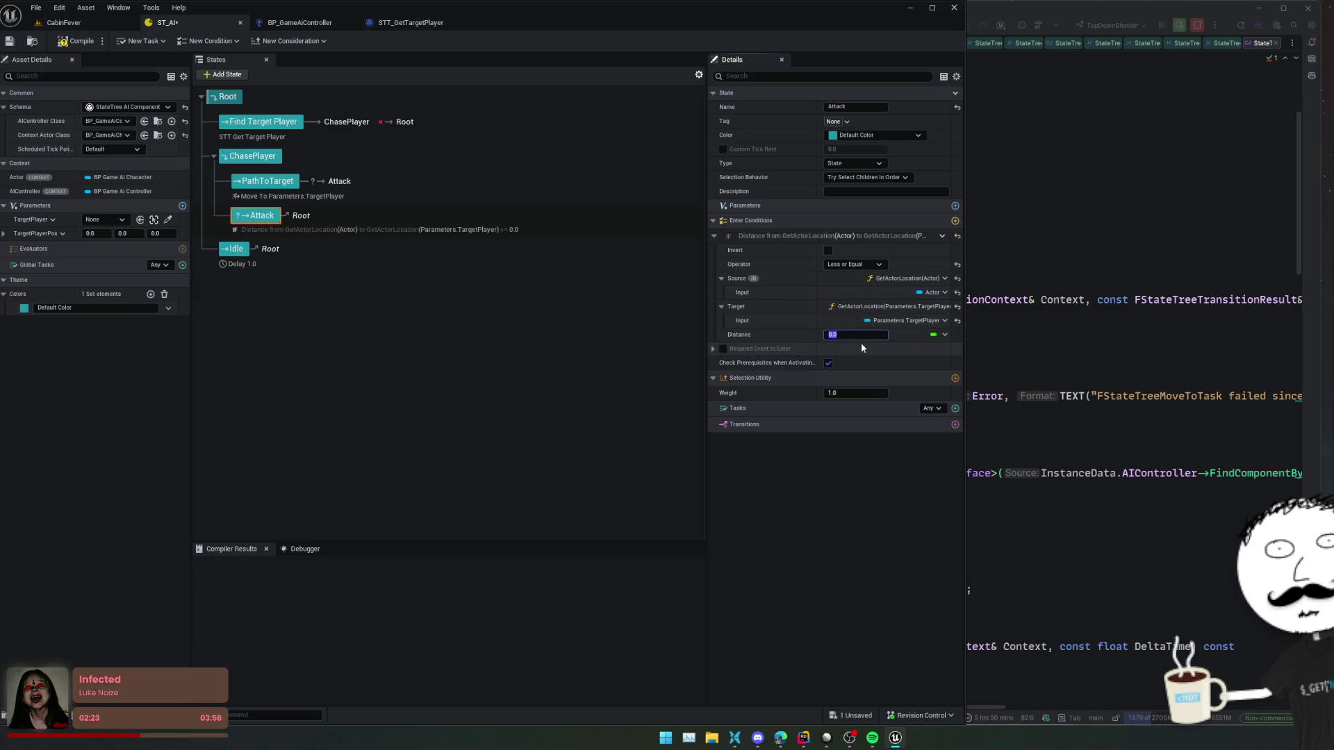
text(100)
key(Return)
key(ctrl+s)
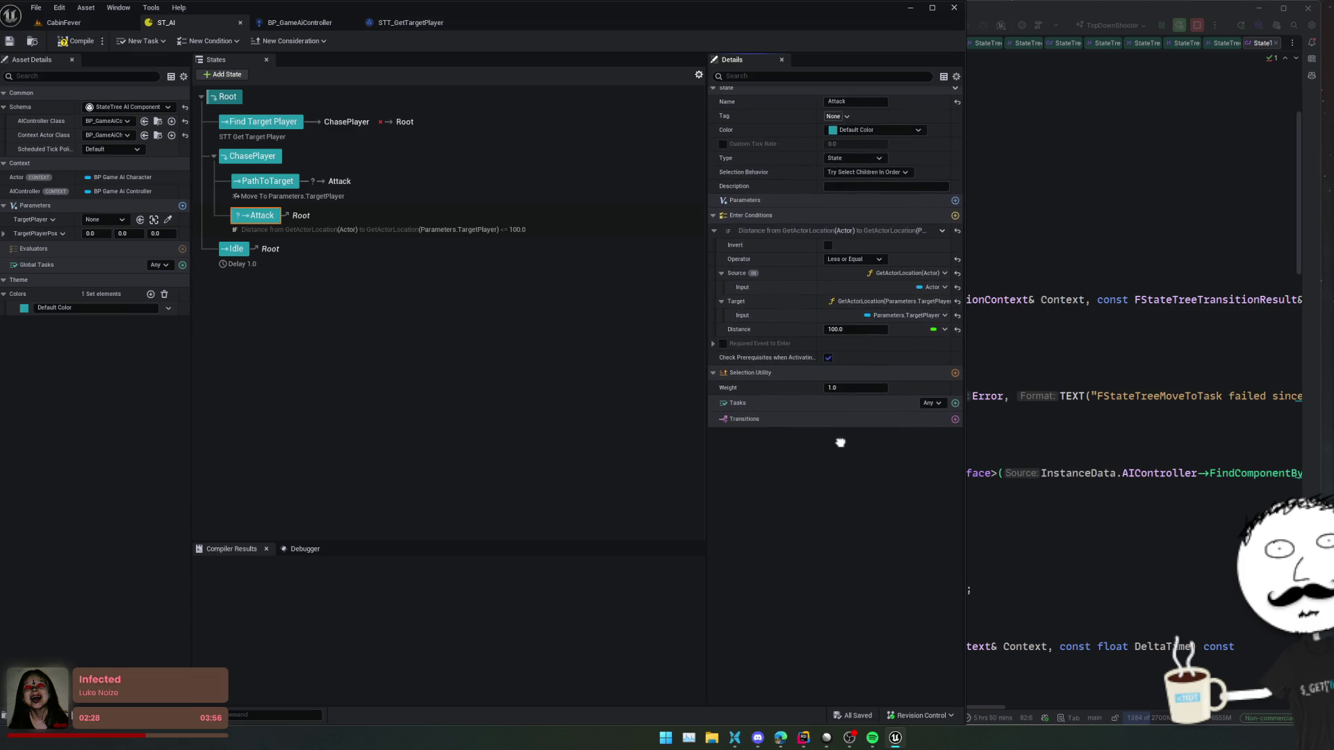
- Add a Debug Text task to Attack with the message 'Hit pls'
scroll(899, 498, down, 1)
scroll(881, 443, down, 1)
scroll(880, 439, up, 2)
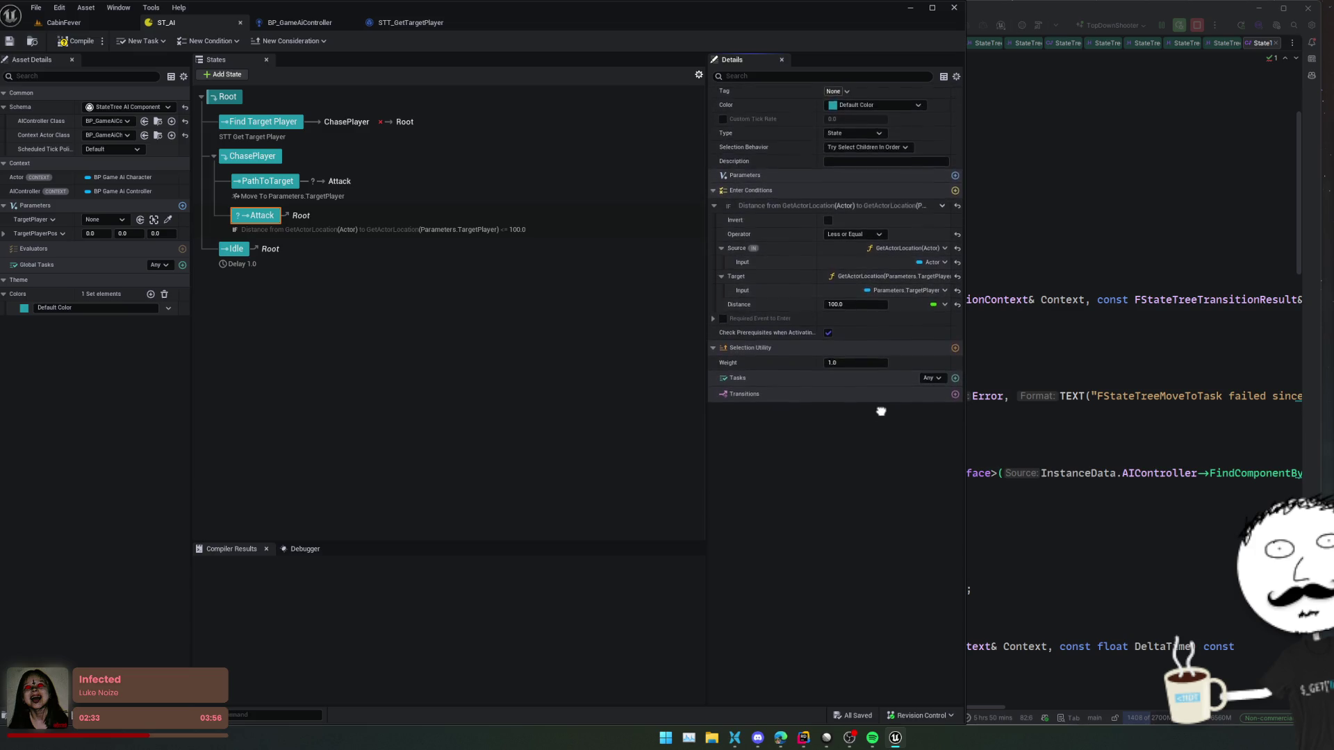
click(954, 408)
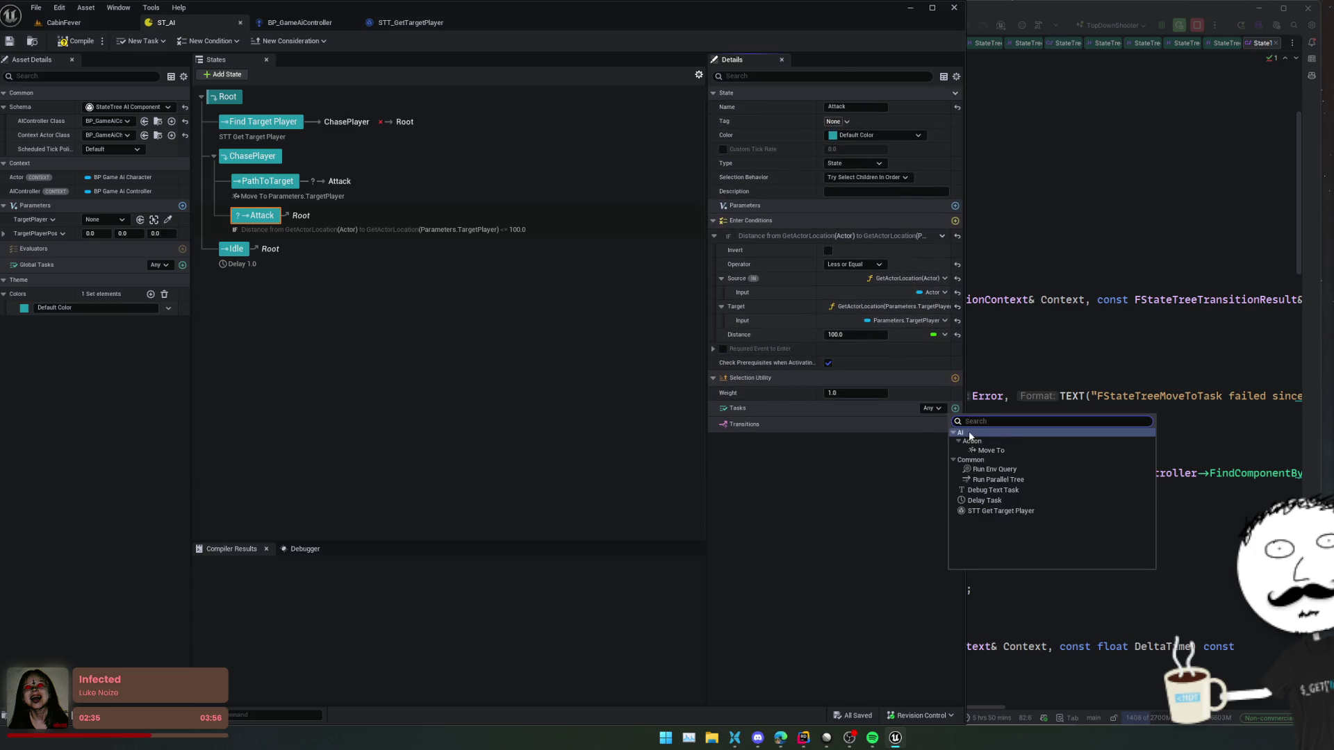
click(1007, 488)
click(832, 440)
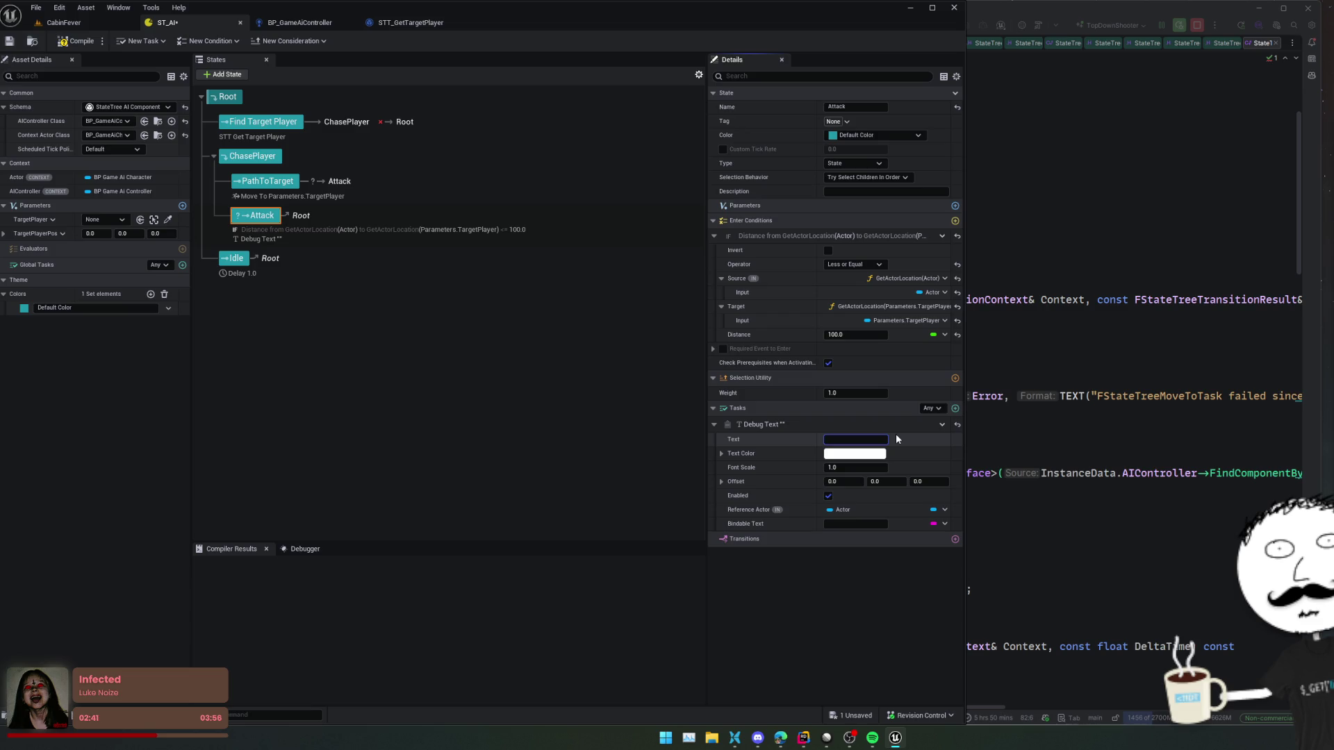
text(Hit pls)
key(Return)
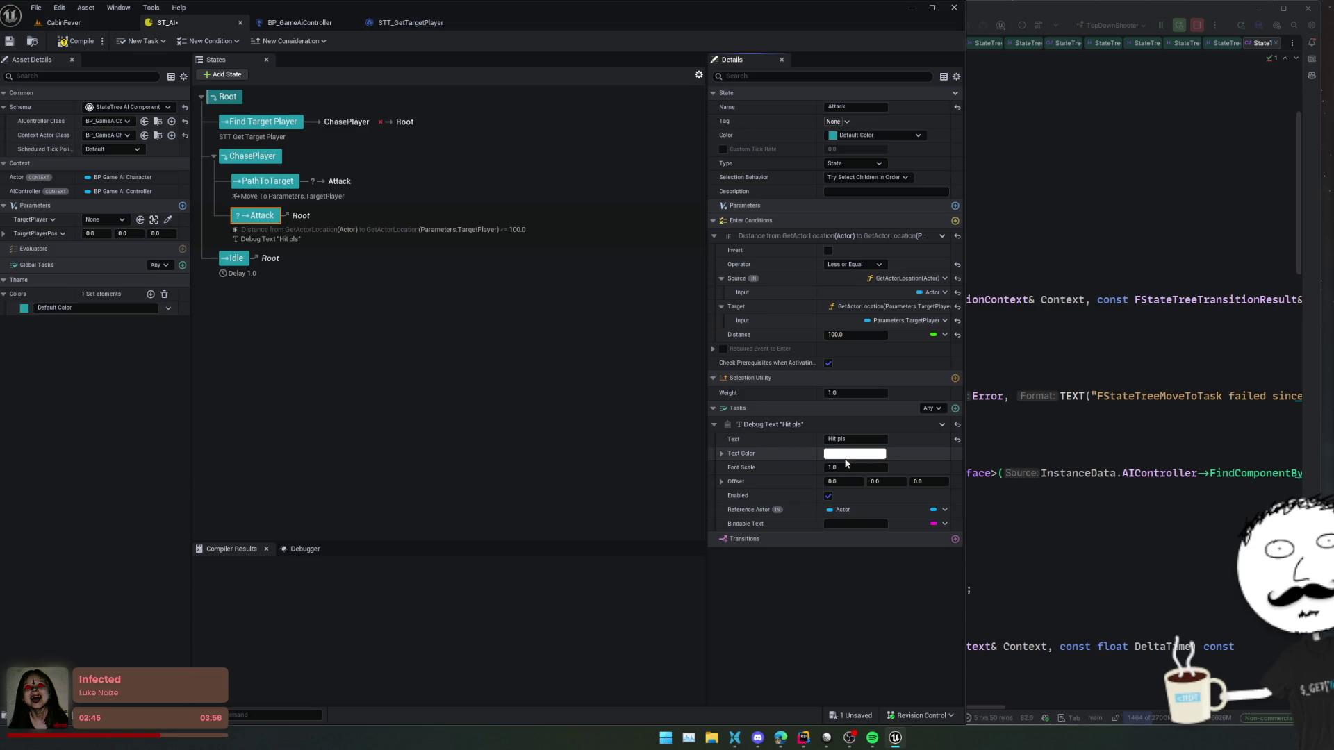
- Make the debug text pink and raise its font scale to 2.0
click(846, 455)
drag(952, 486, 968, 501)
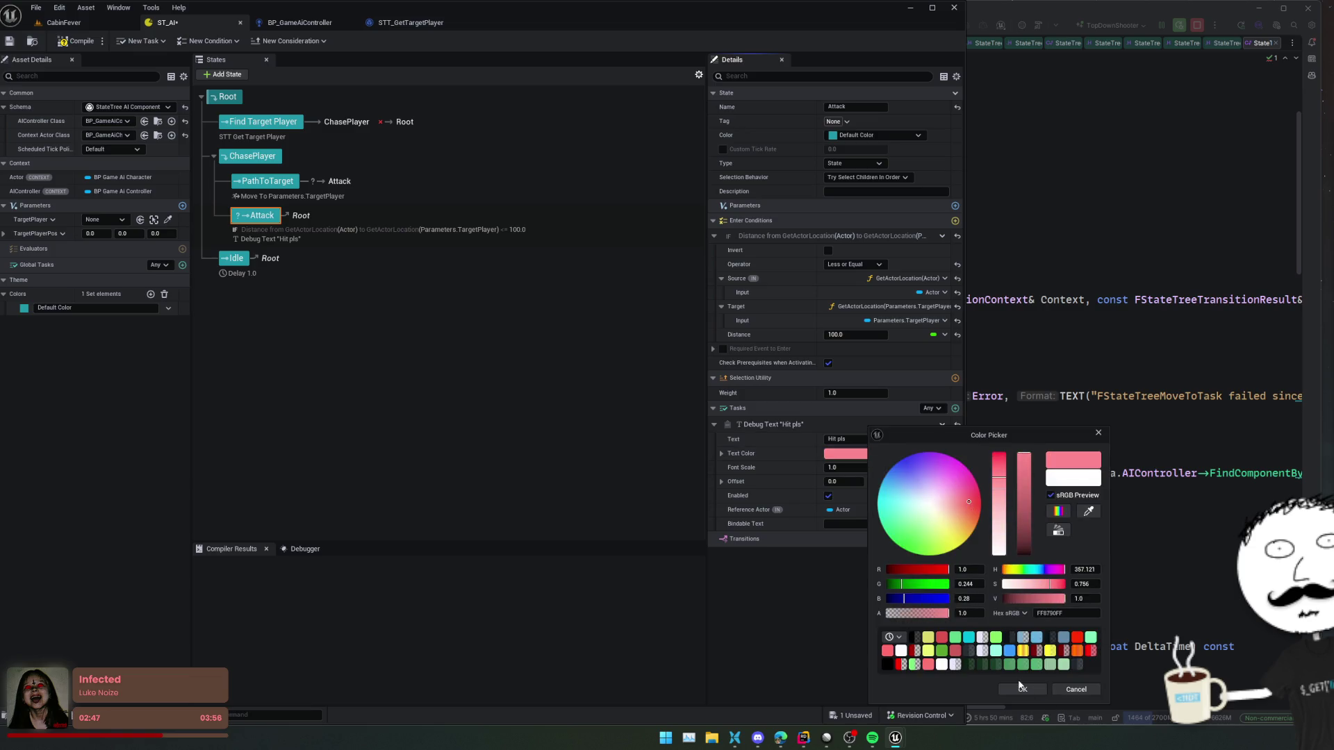
click(1022, 688)
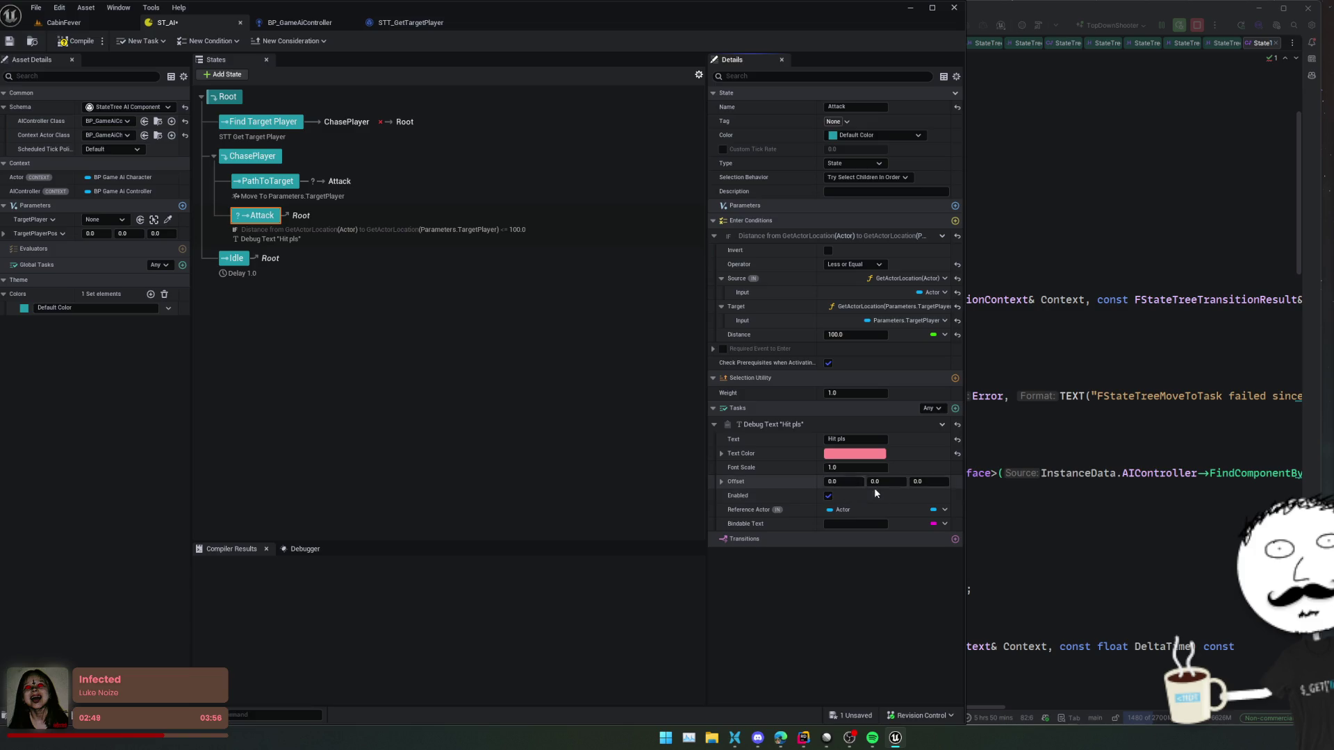
drag(840, 467, 862, 467)
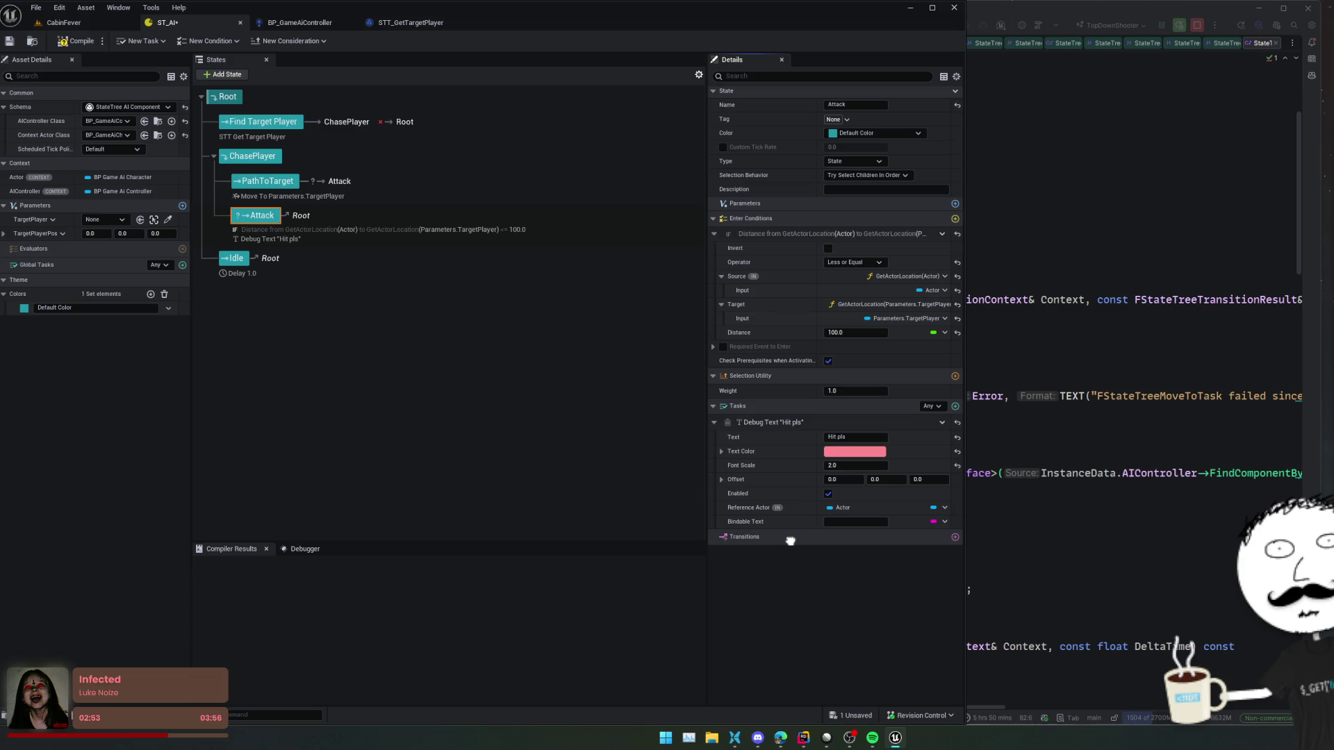
- Bind the Debug Text reference actor to the Actor and save the state tree
click(944, 511)
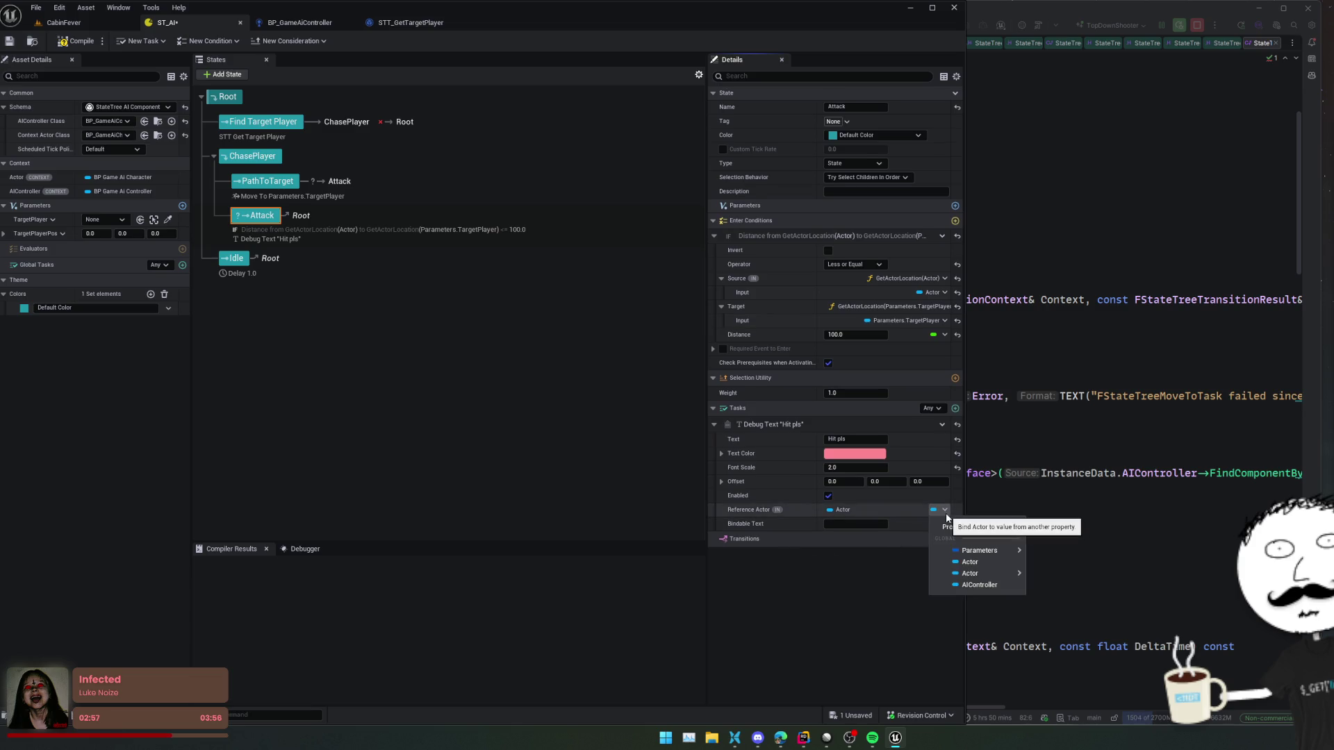
click(1006, 563)
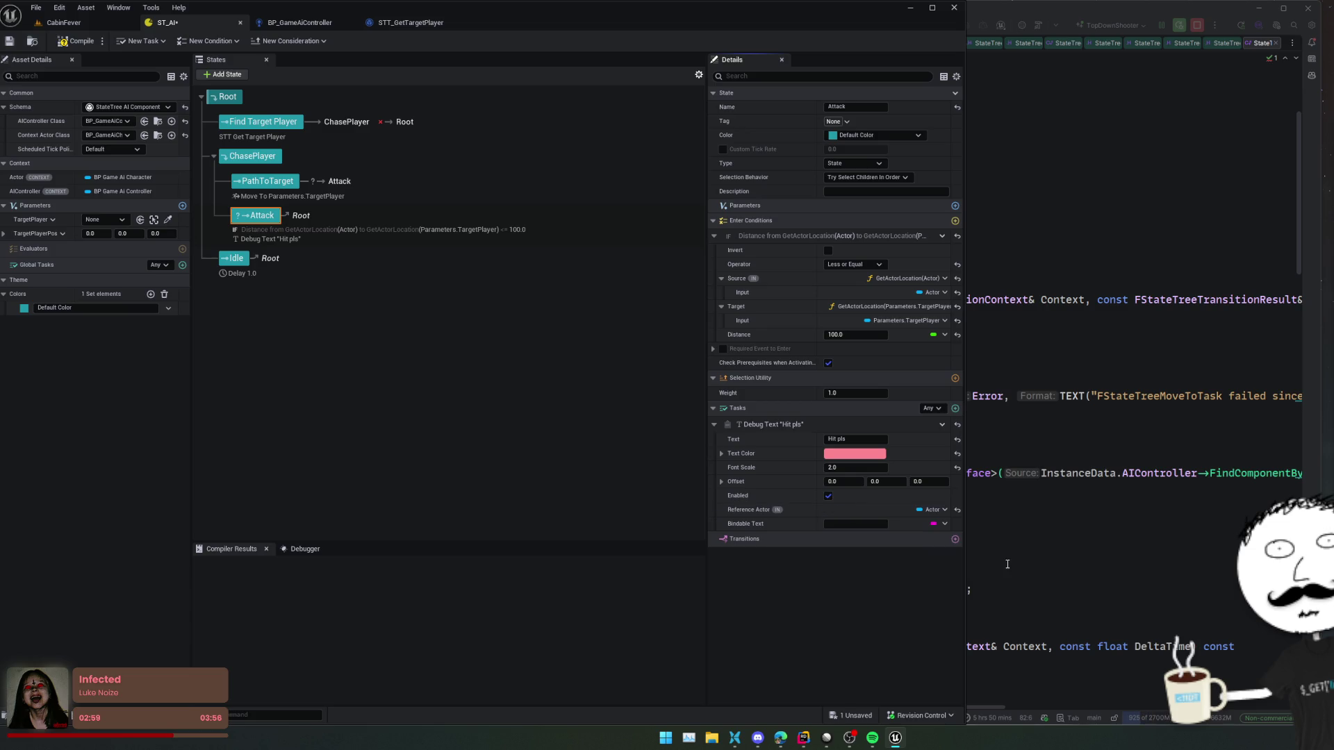
scroll(799, 594, down, 1)
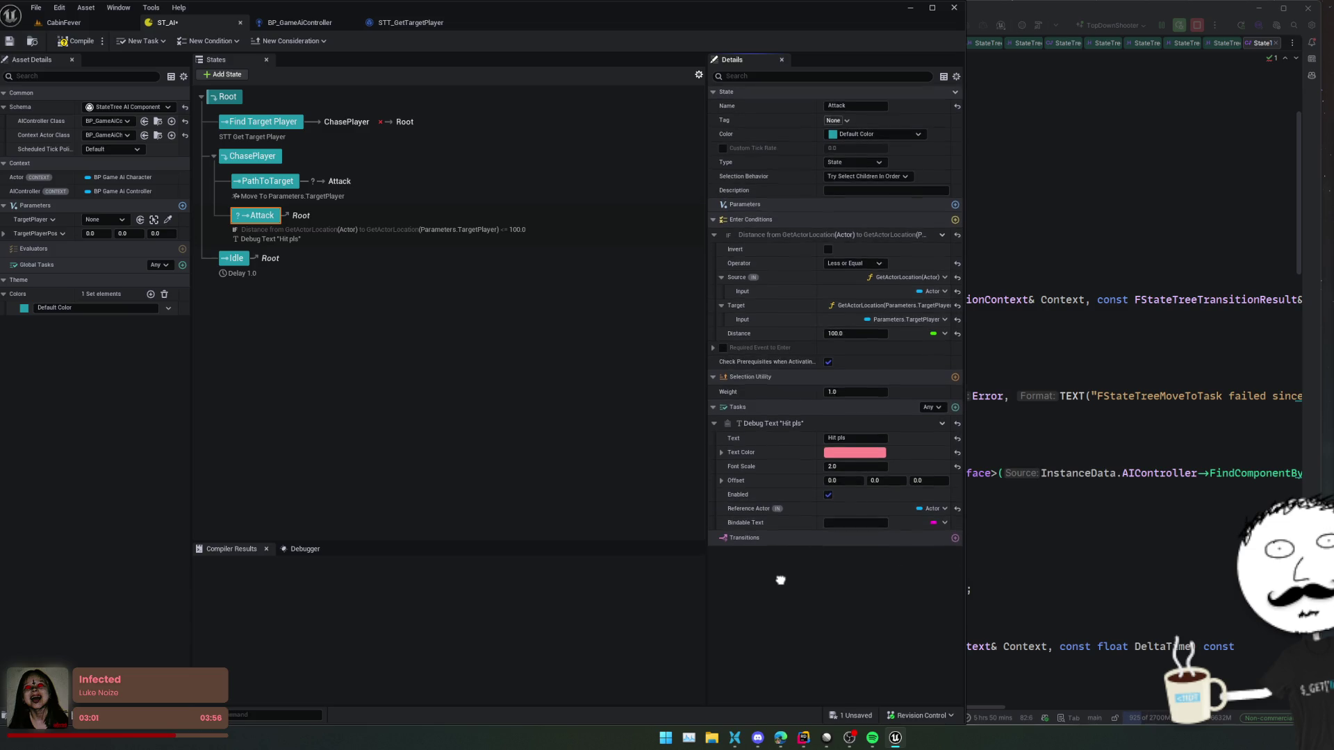
scroll(798, 585, up, 1)
key(ctrl+s)
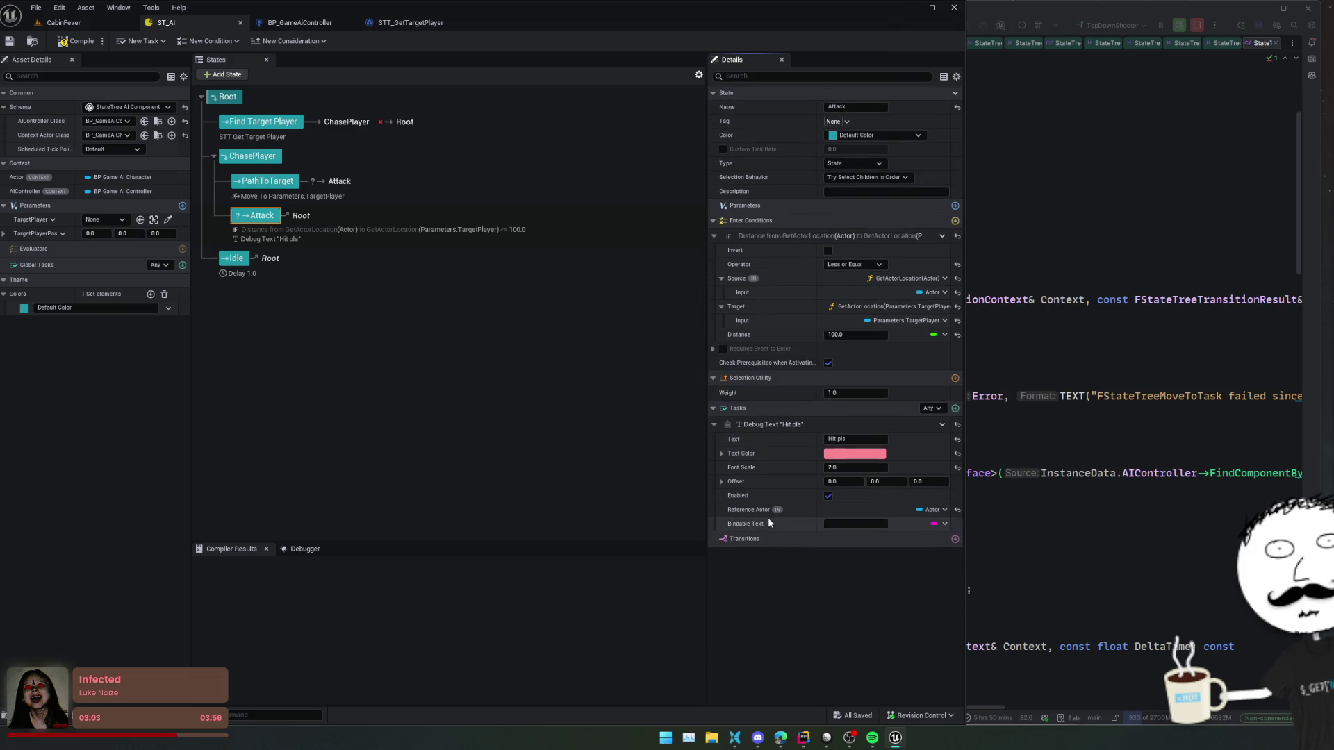
- Select PathToTarget to view its Move To Parameters.TargetPlayer task with acceptable radius 20.0
mouse_move(535, 440)
mouse_down()
mouse_move(459, 345)
mouse_move(476, 361)
mouse_move(480, 310)
mouse_move(479, 321)
mouse_up()
click(268, 181)
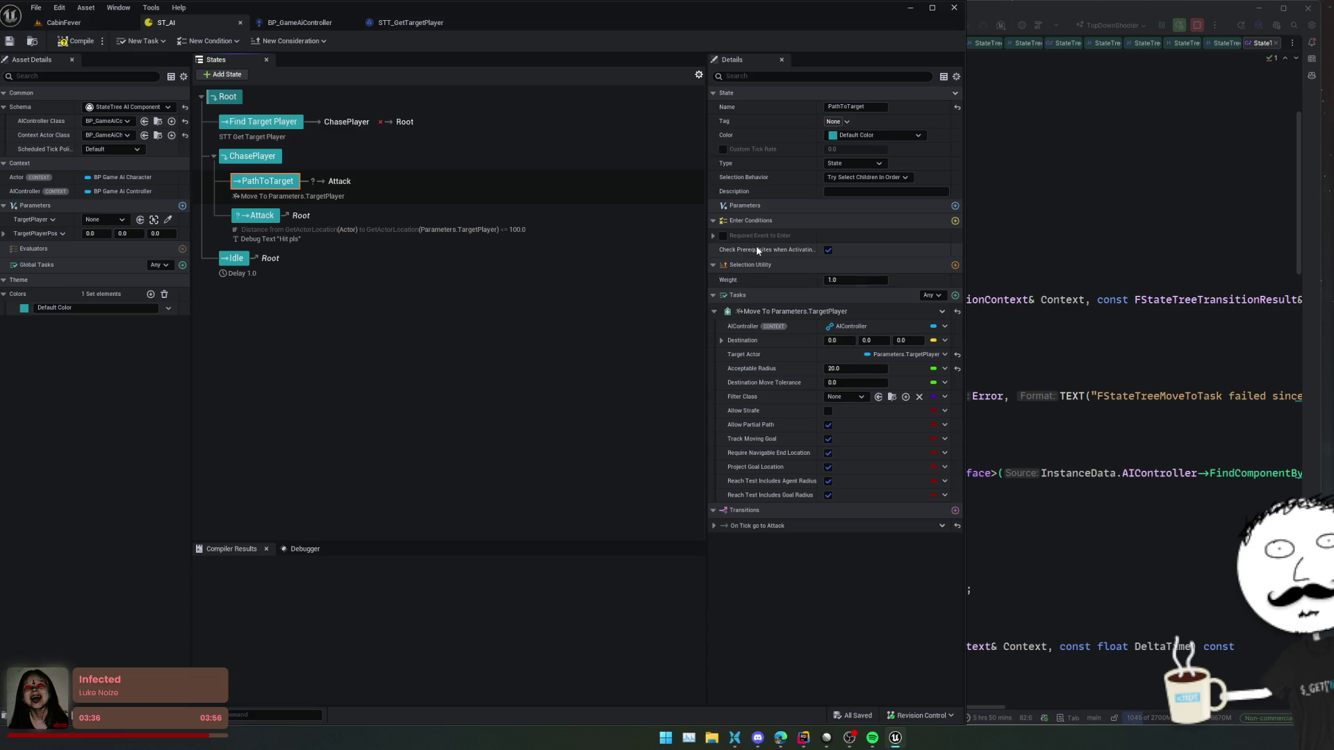
mouse_move(757, 250)
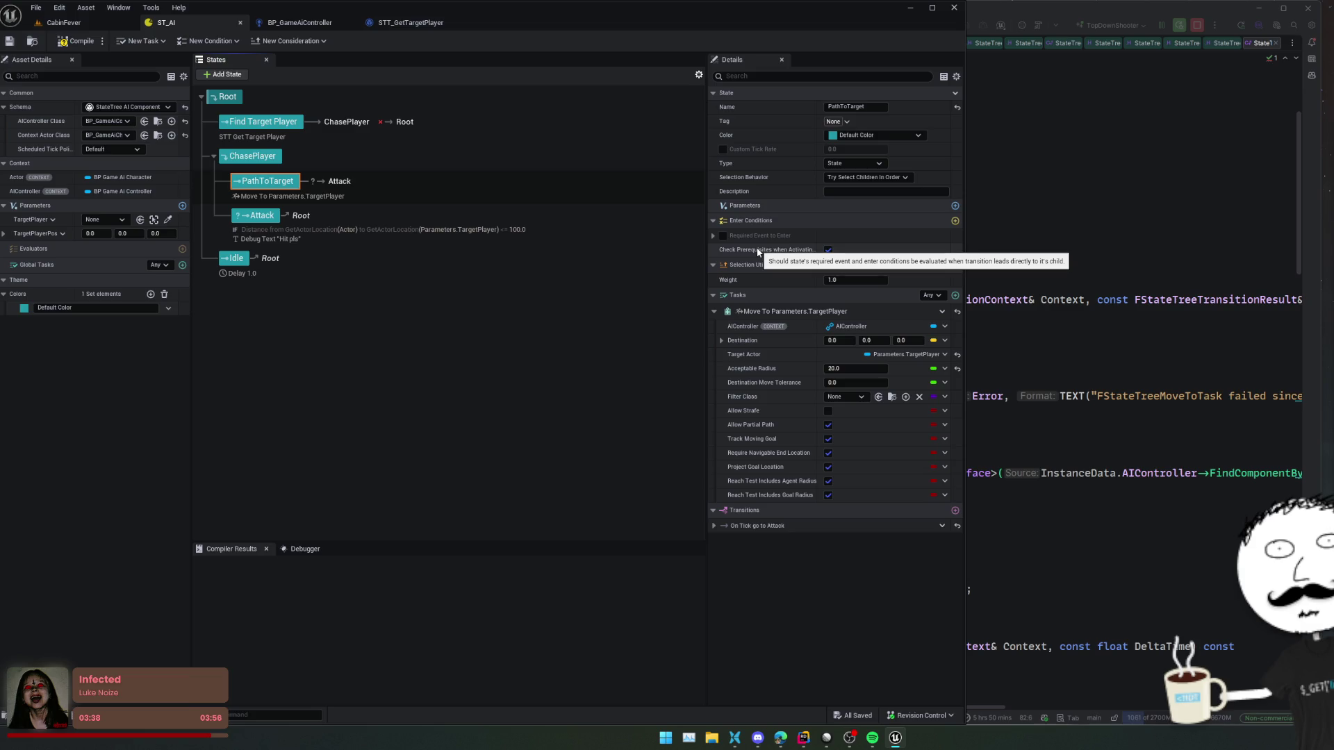
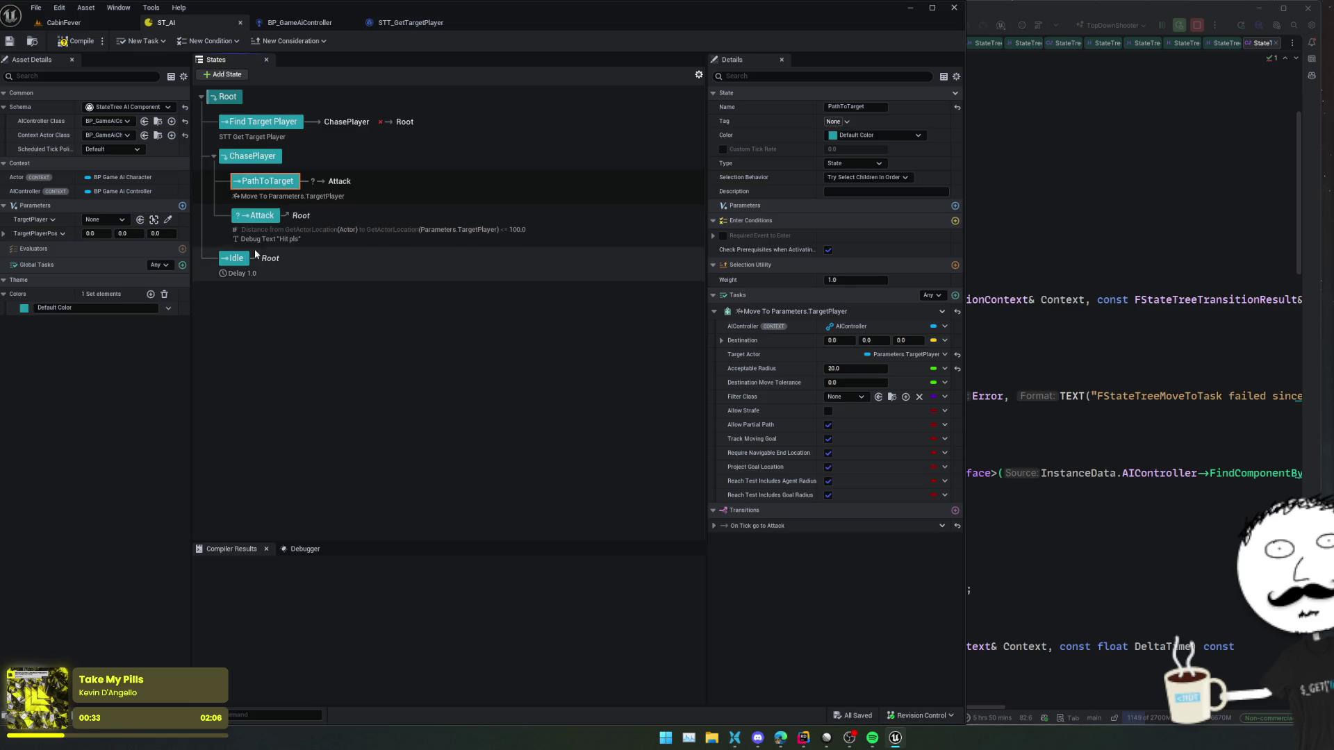
- Check the Attack state's details, then launch a Play-in-Editor run of the CabinFever level
click(256, 217)
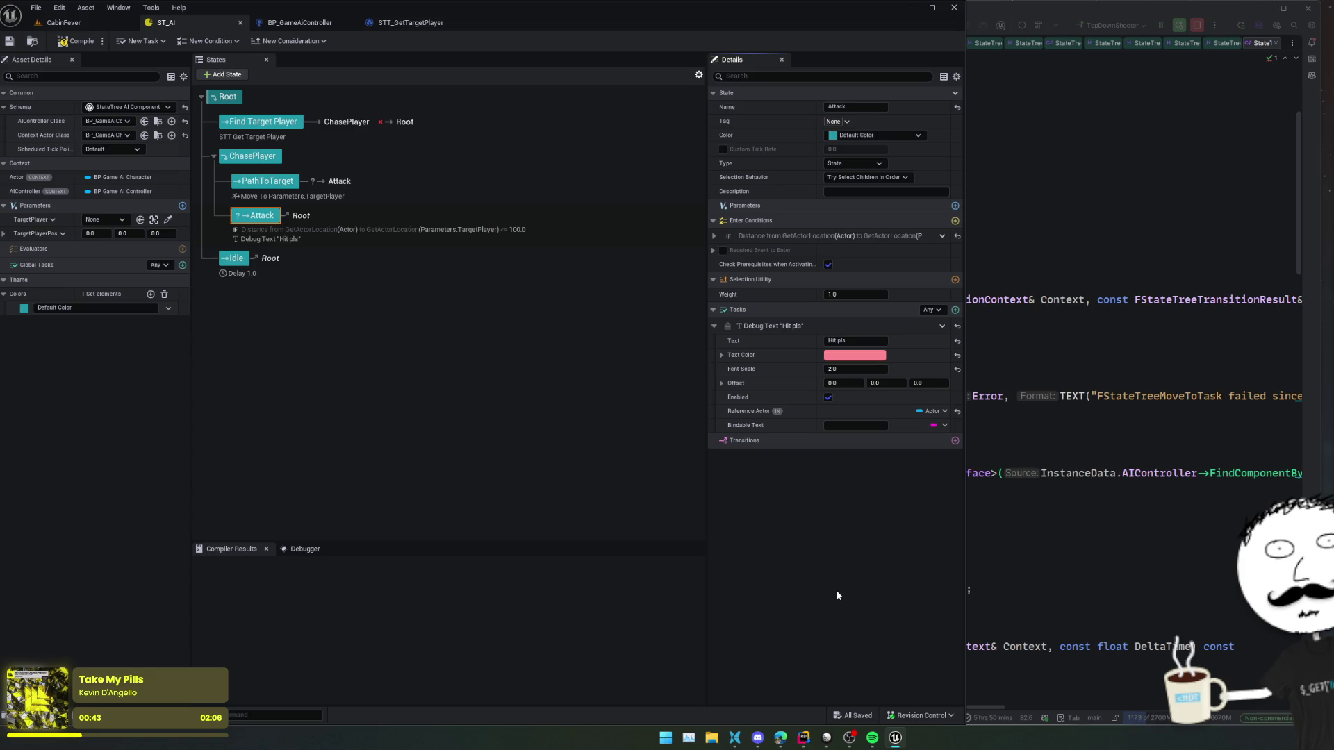
key(alt+p)
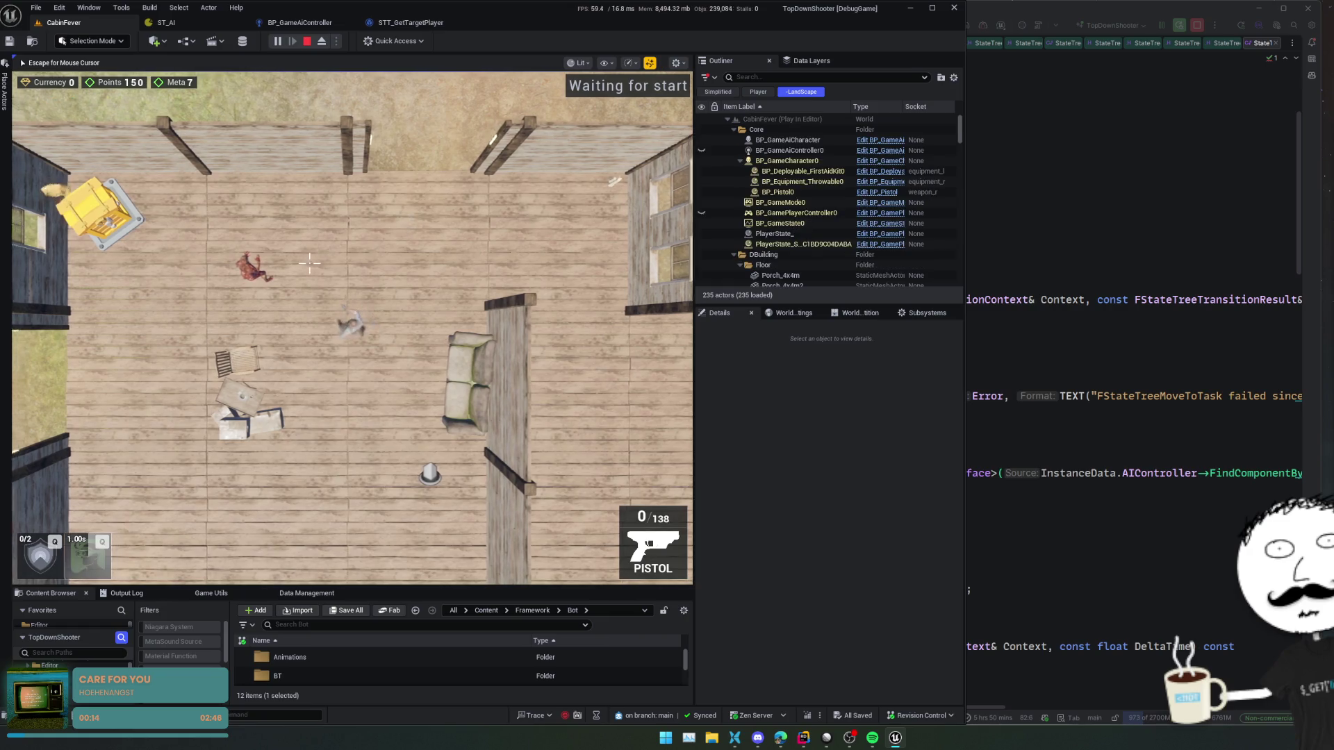
- Read the play session's Output Log in an enlarged panel, then go back to the ST_AI editor
click(126, 594)
drag(439, 588, 469, 491)
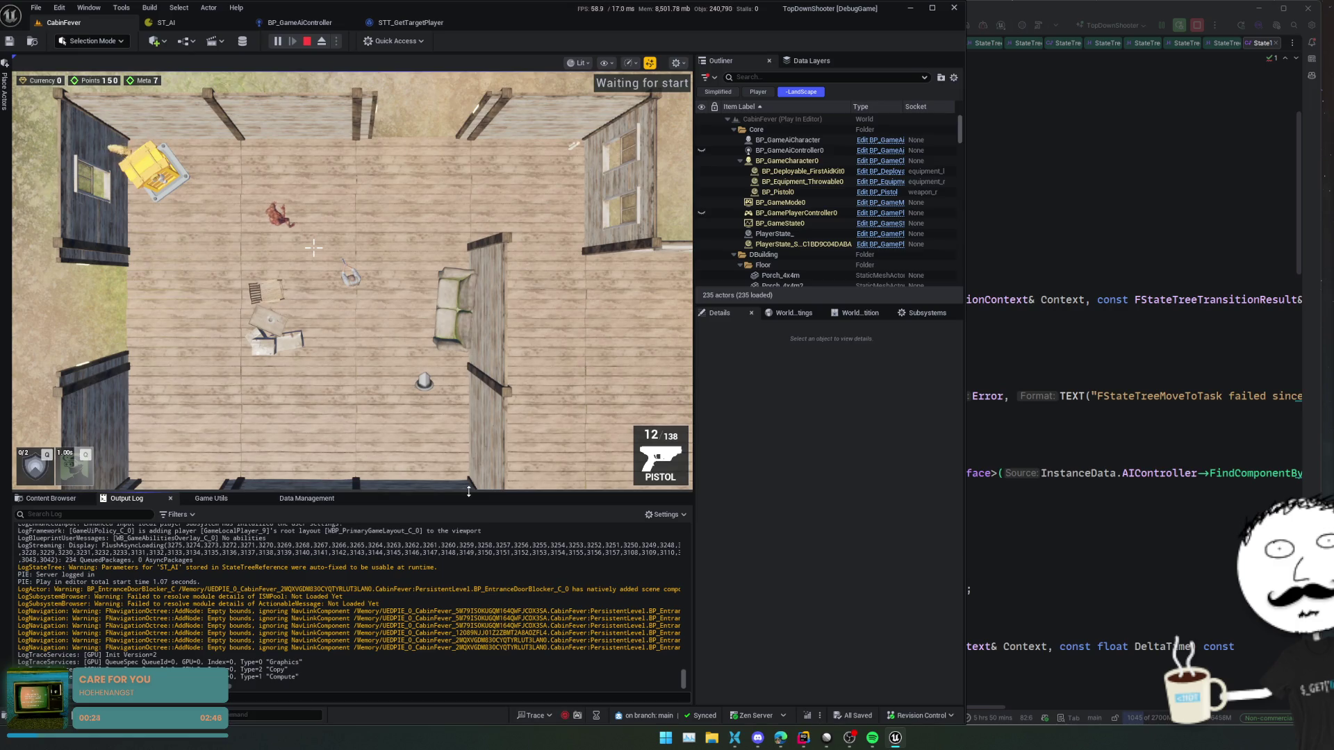
drag(469, 491, 469, 535)
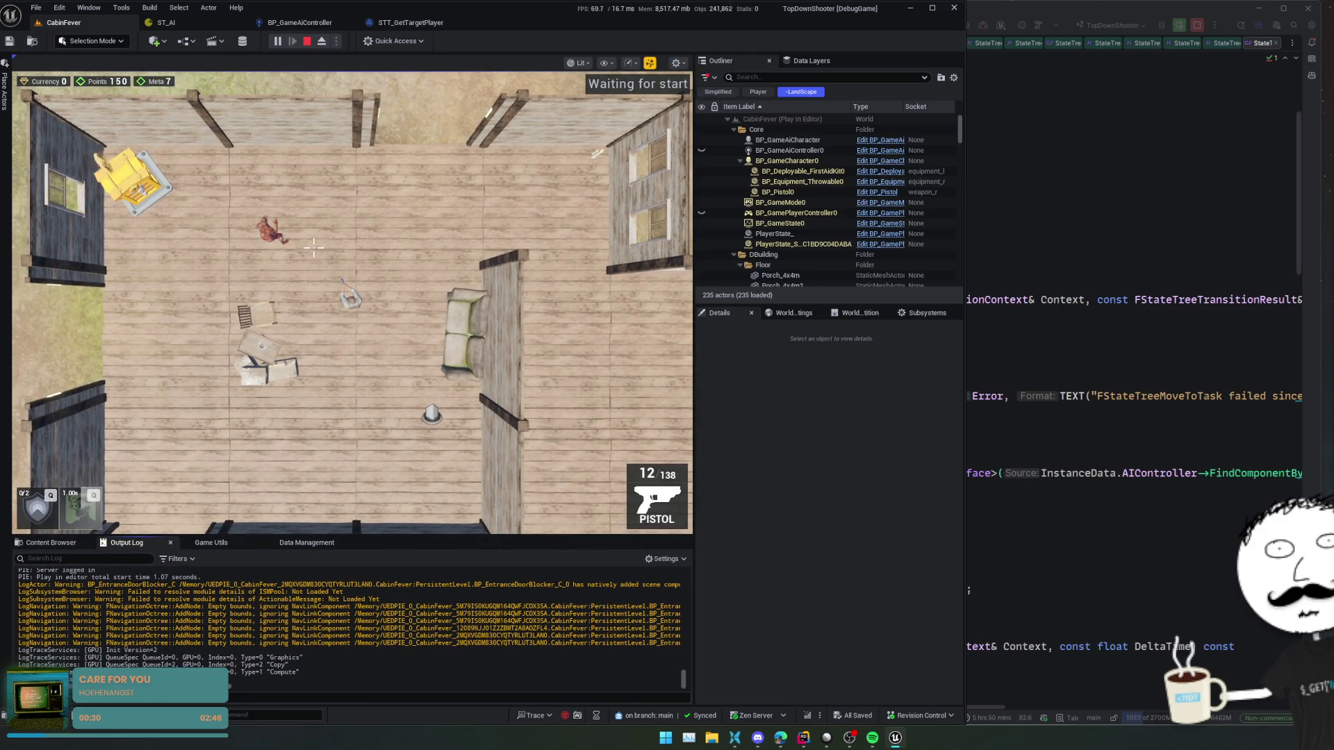
click(223, 24)
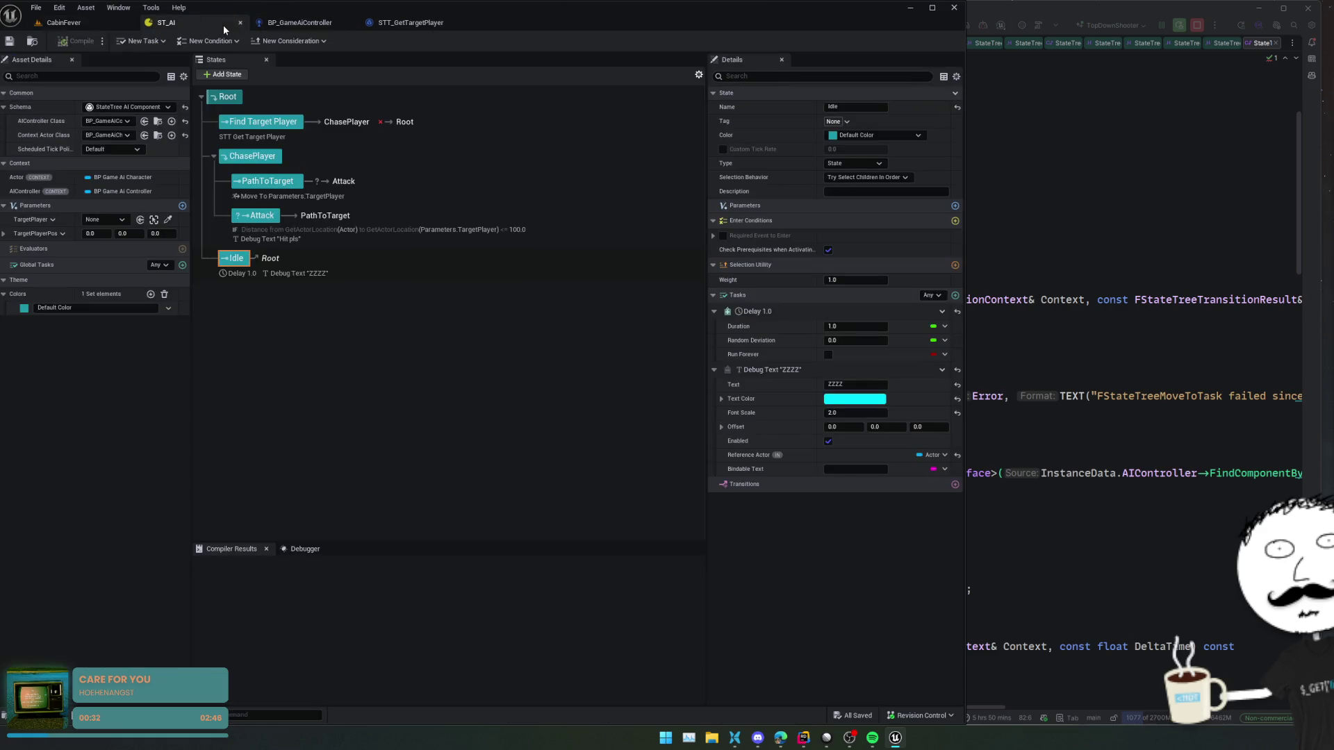
- Open the State Tree Debugger, stop the play session and move Unreal Insights aside
click(319, 553)
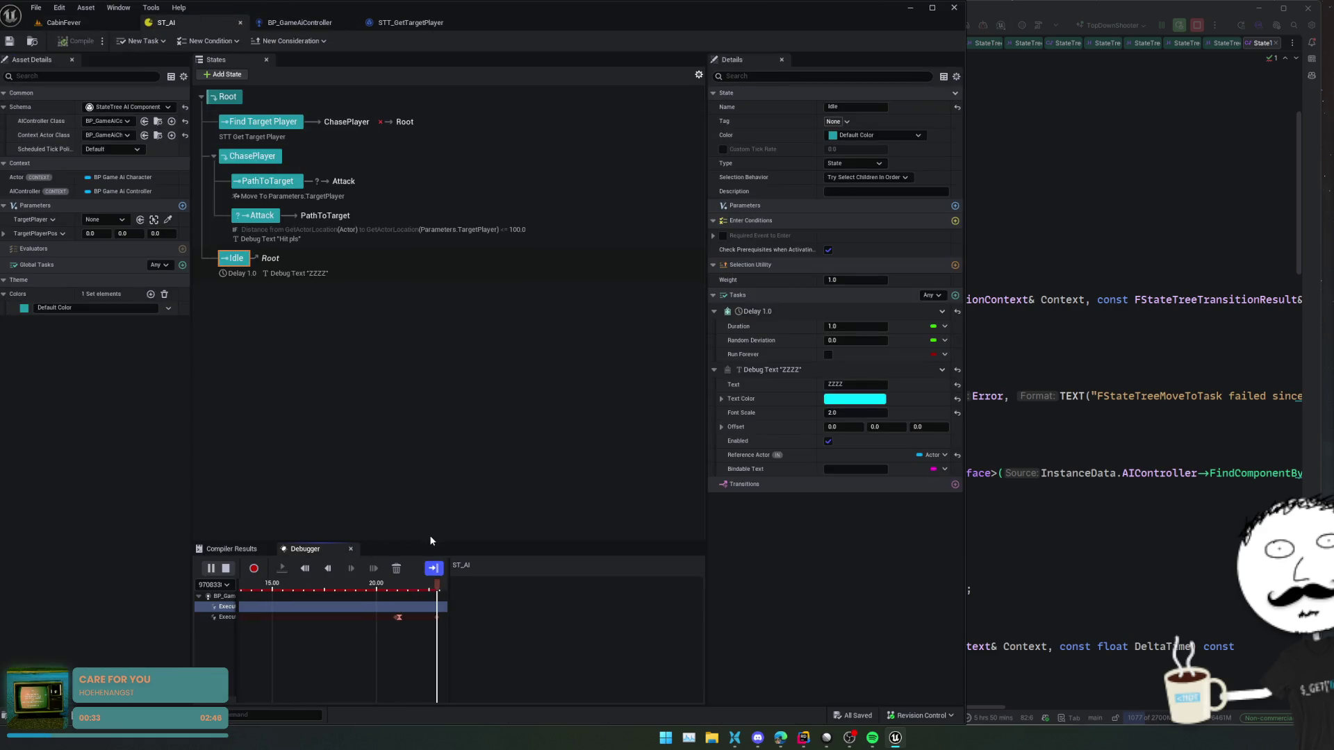
click(226, 568)
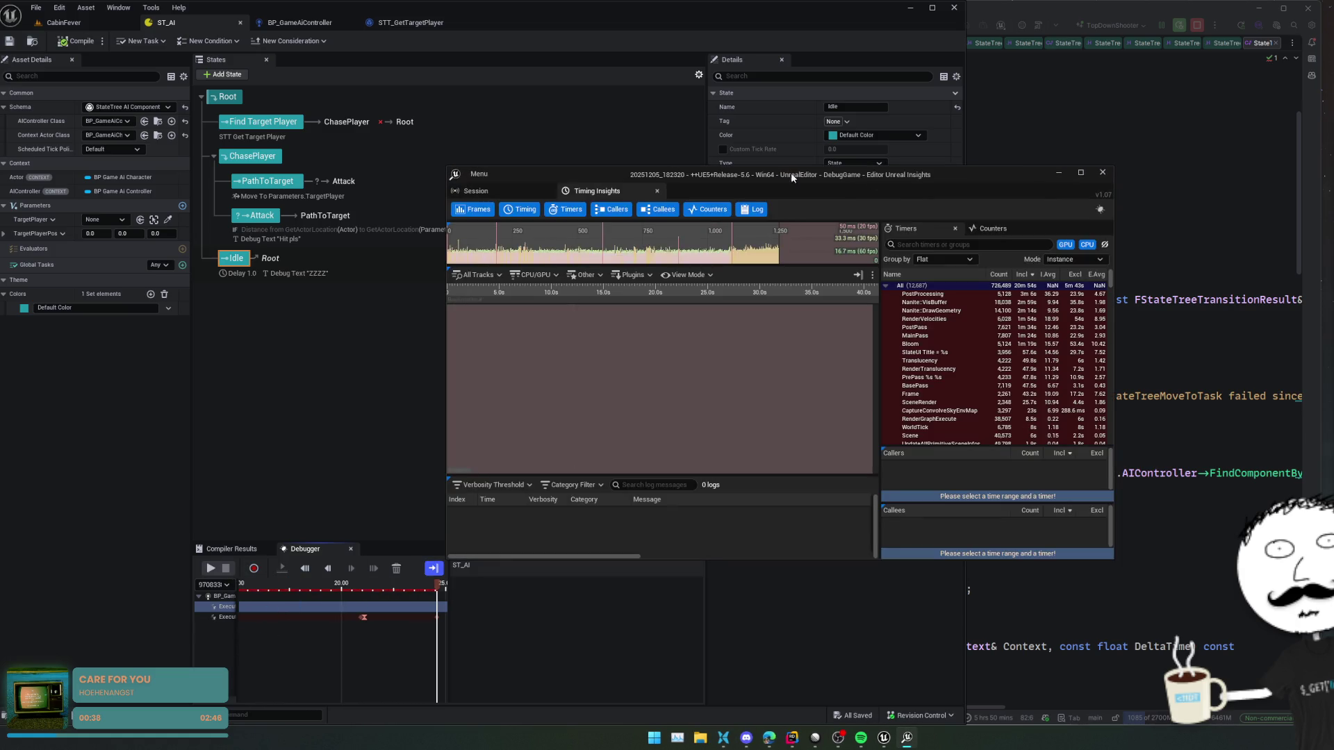
drag(1010, 186, 1173, 142)
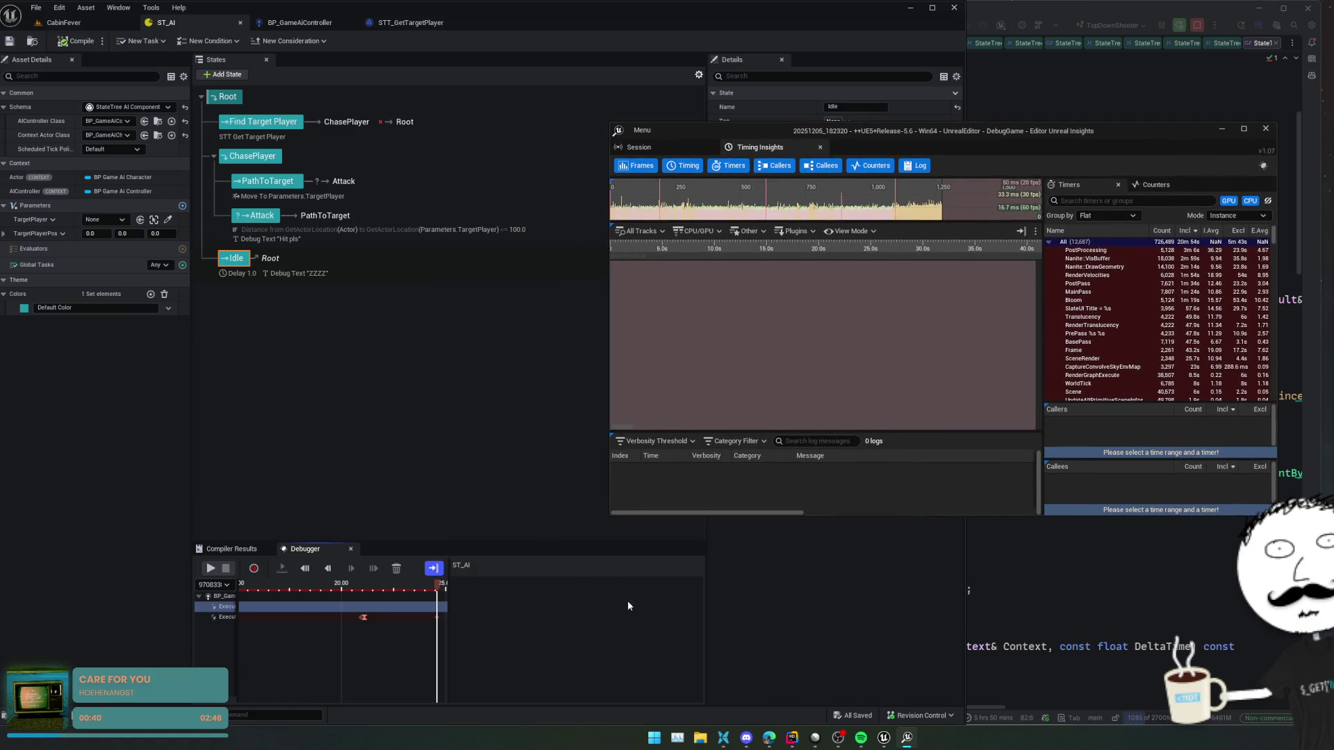
click(349, 679)
- Widen the debugger timeline and track column, zoom to the recorded executions, and place the playhead near 0.75 s
drag(445, 618, 569, 618)
drag(256, 670, 293, 660)
scroll(465, 616, up, 5)
scroll(431, 622, up, 8)
scroll(381, 628, up, 8)
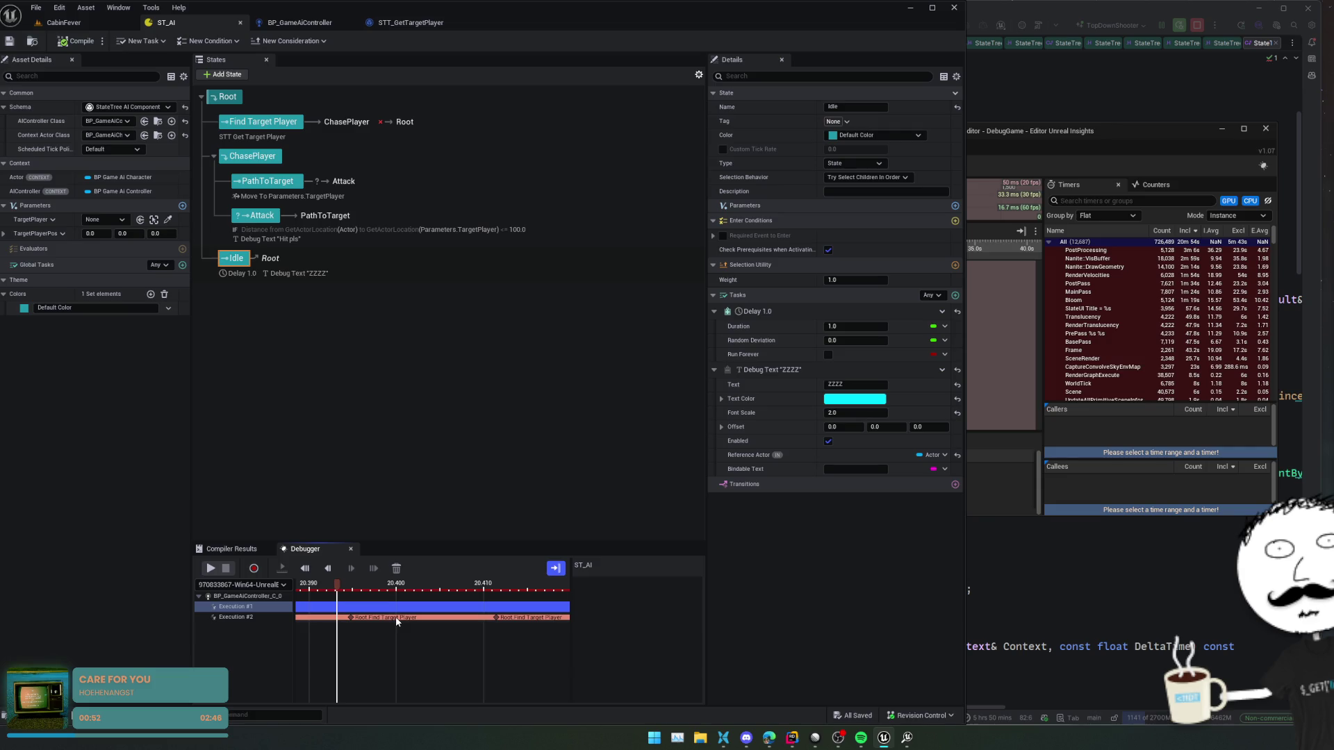
scroll(416, 623, down, 6)
scroll(380, 648, down, 10)
scroll(382, 619, up, 5)
click(414, 621)
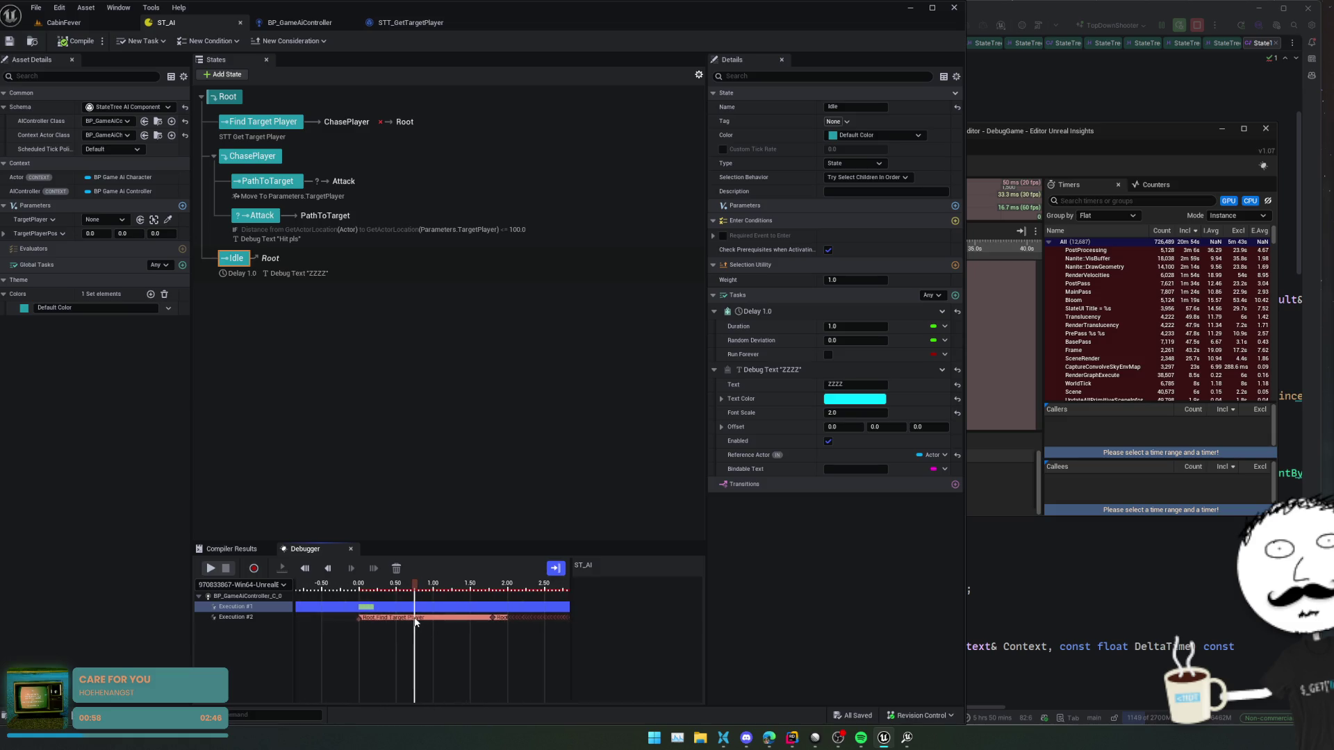
- Select Execution #2 at about 0.12 s and expand the STT Get Target Player trace to view its AI value
click(365, 609)
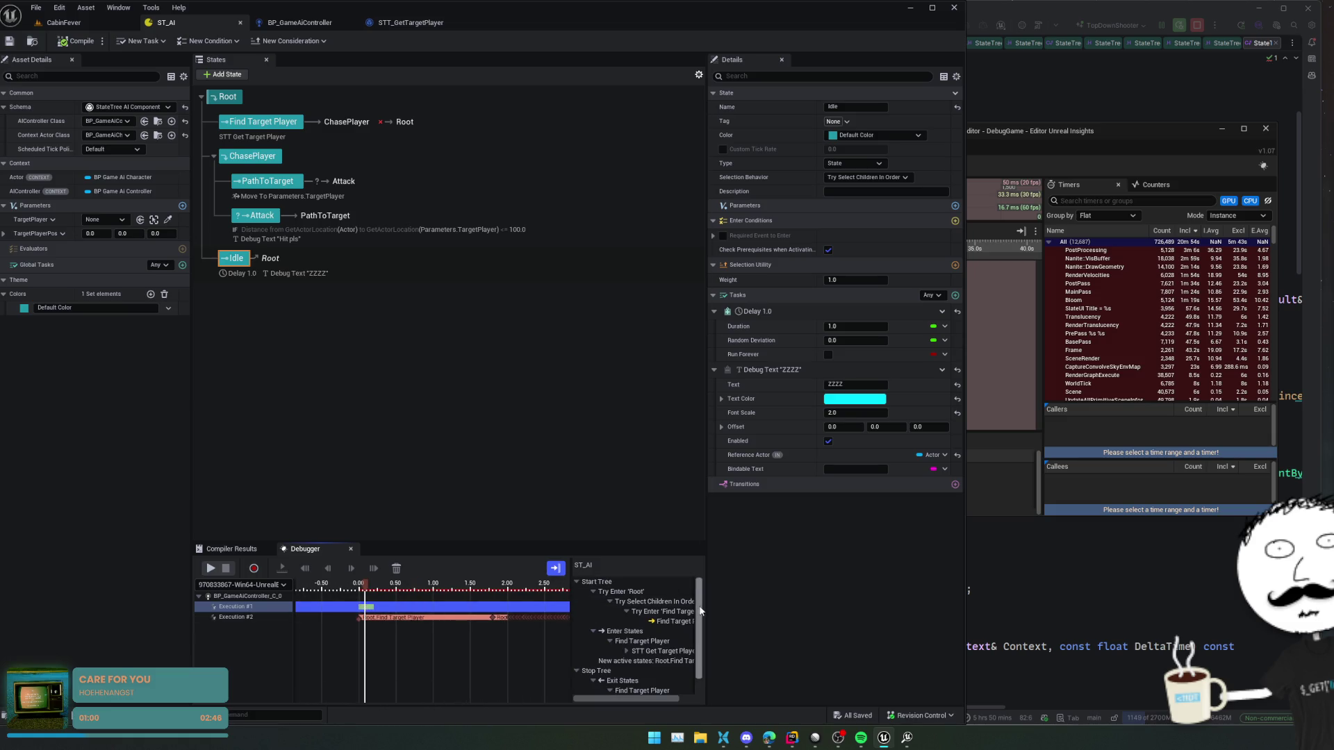
mouse_move(571, 646)
mouse_down()
mouse_move(431, 648)
mouse_move(517, 648)
mouse_up()
scroll(665, 618, down, 1)
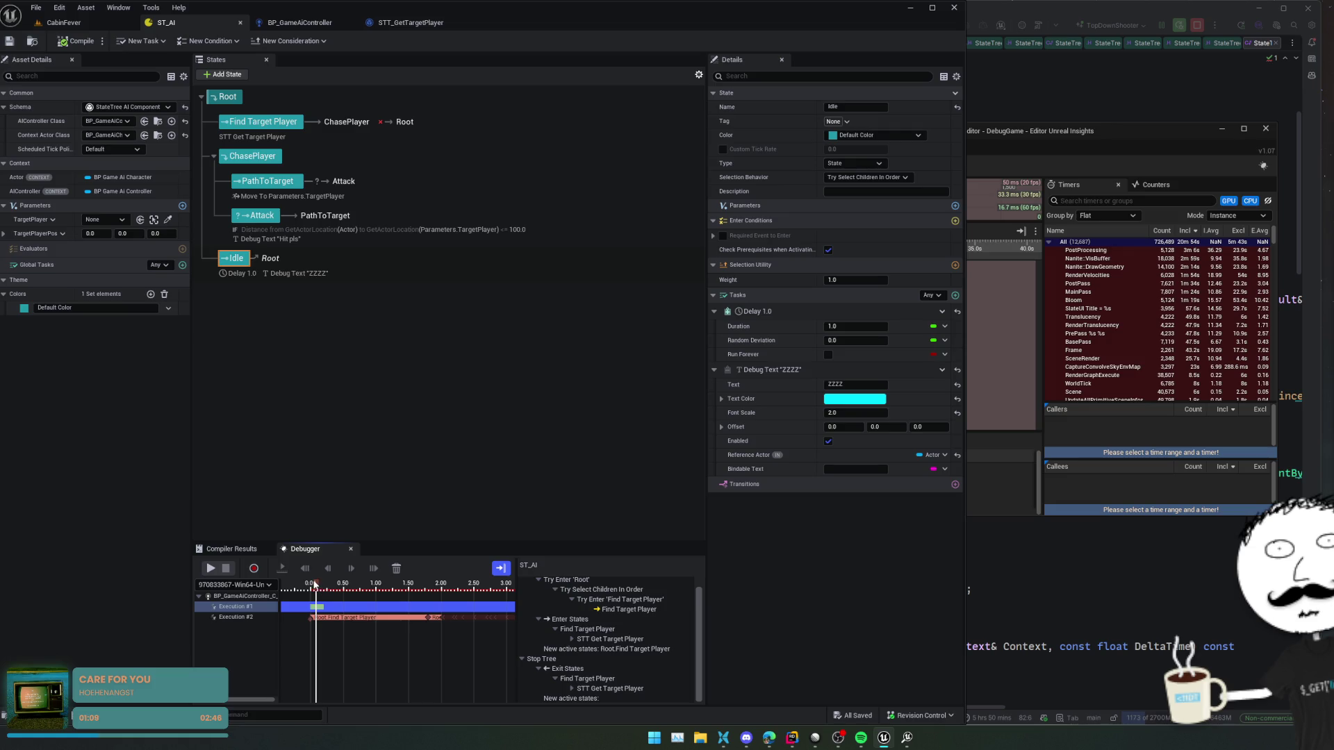
drag(314, 585, 308, 587)
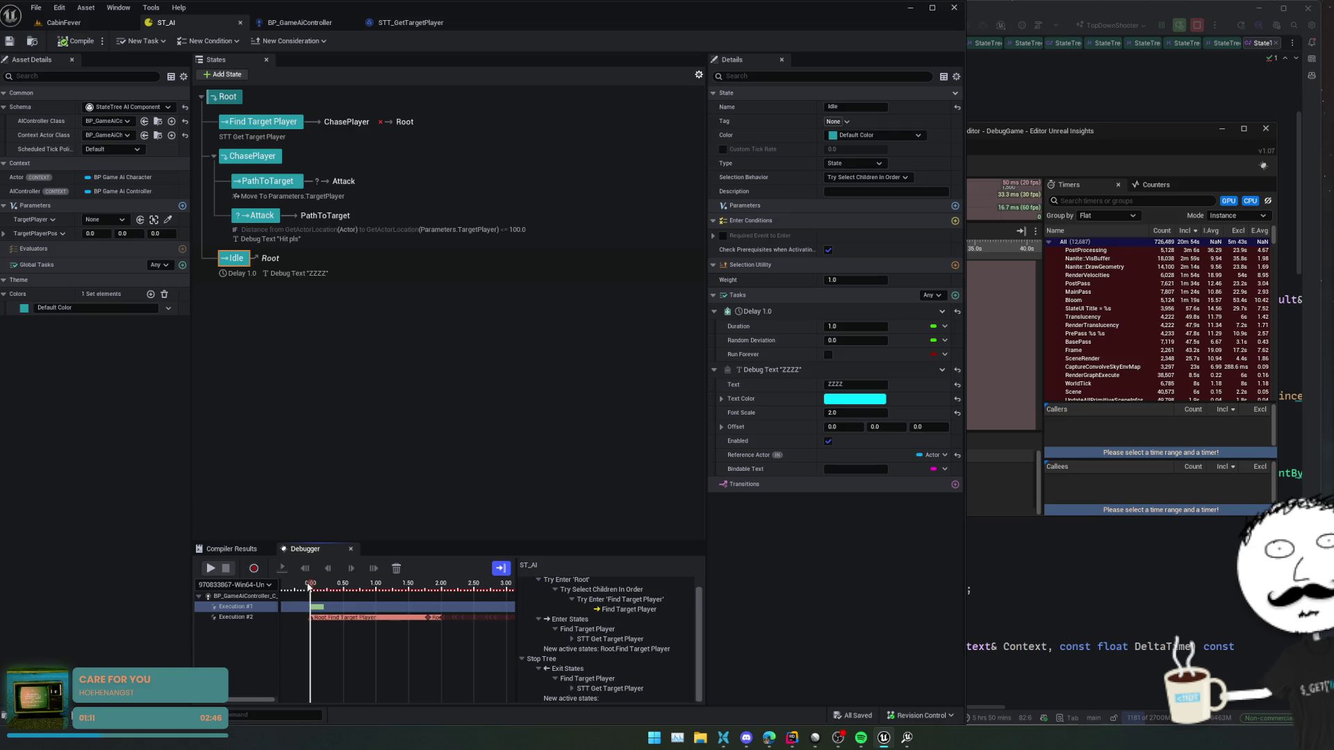
click(236, 618)
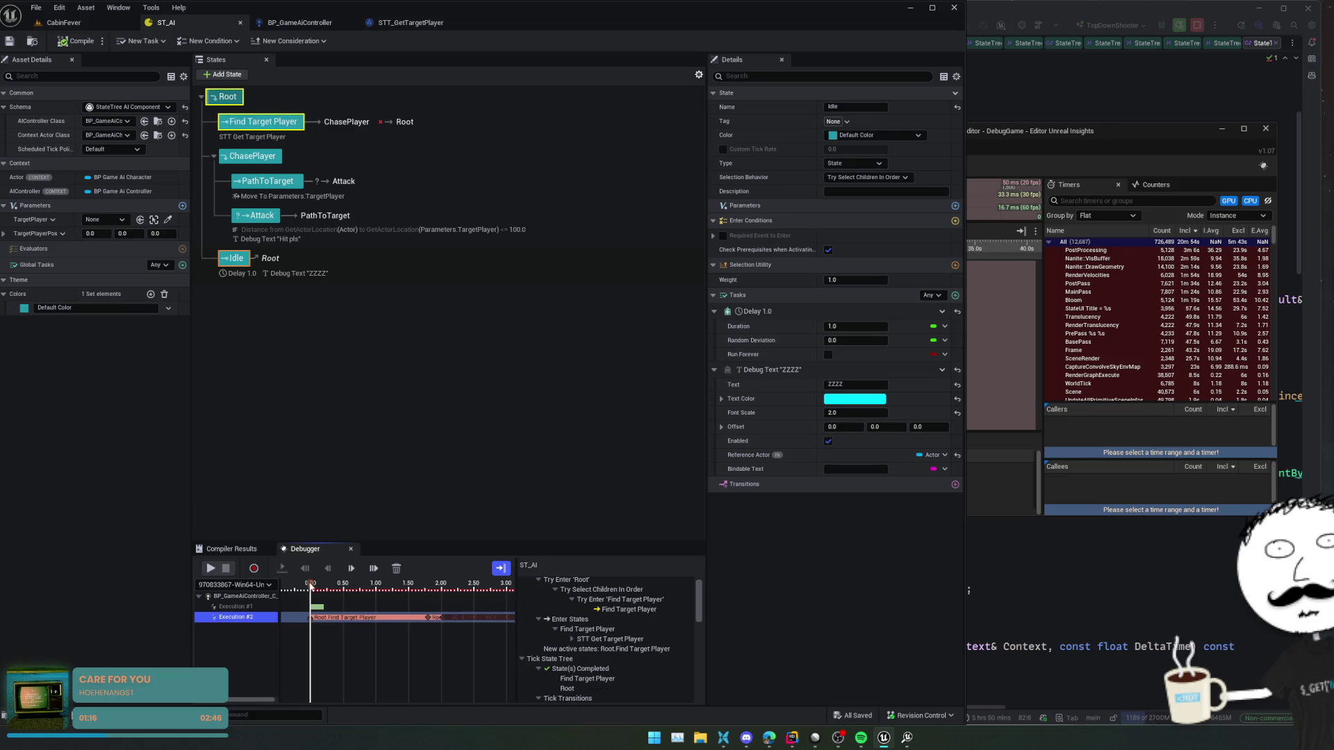
click(318, 617)
click(591, 618)
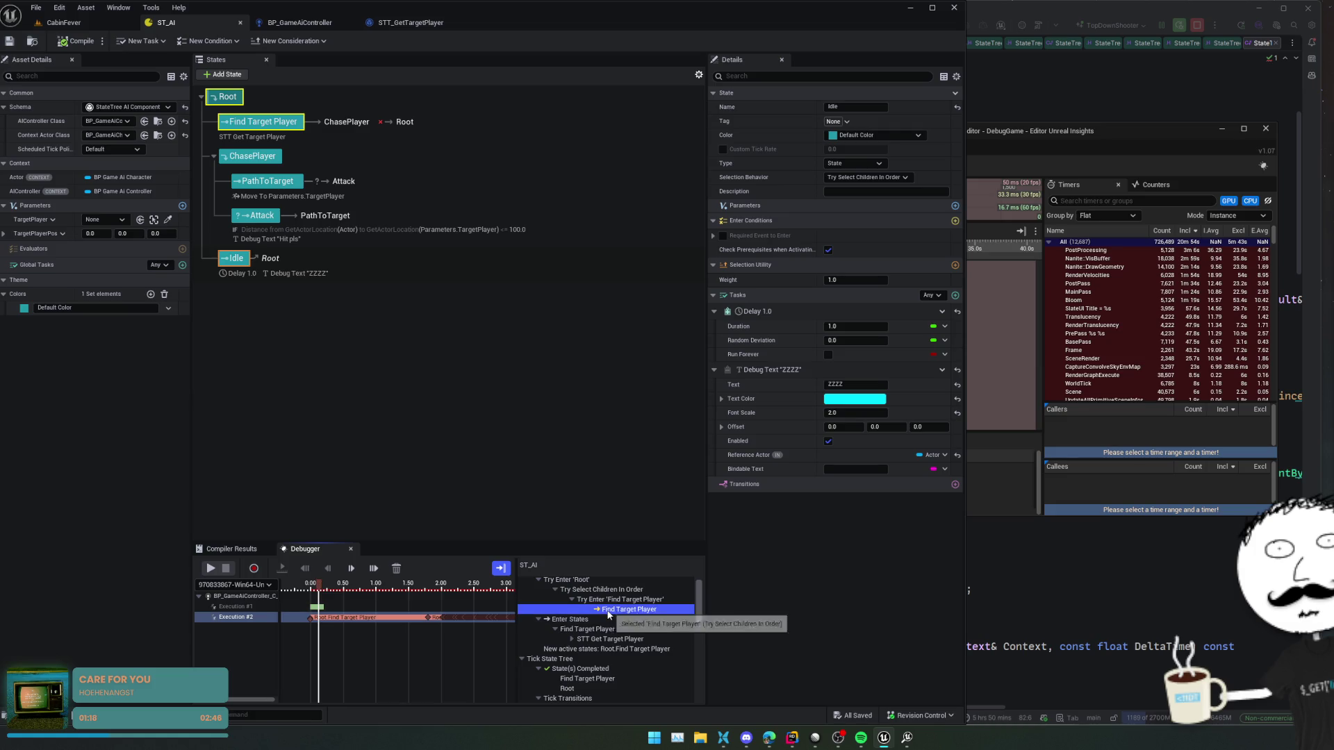
double_click(649, 639)
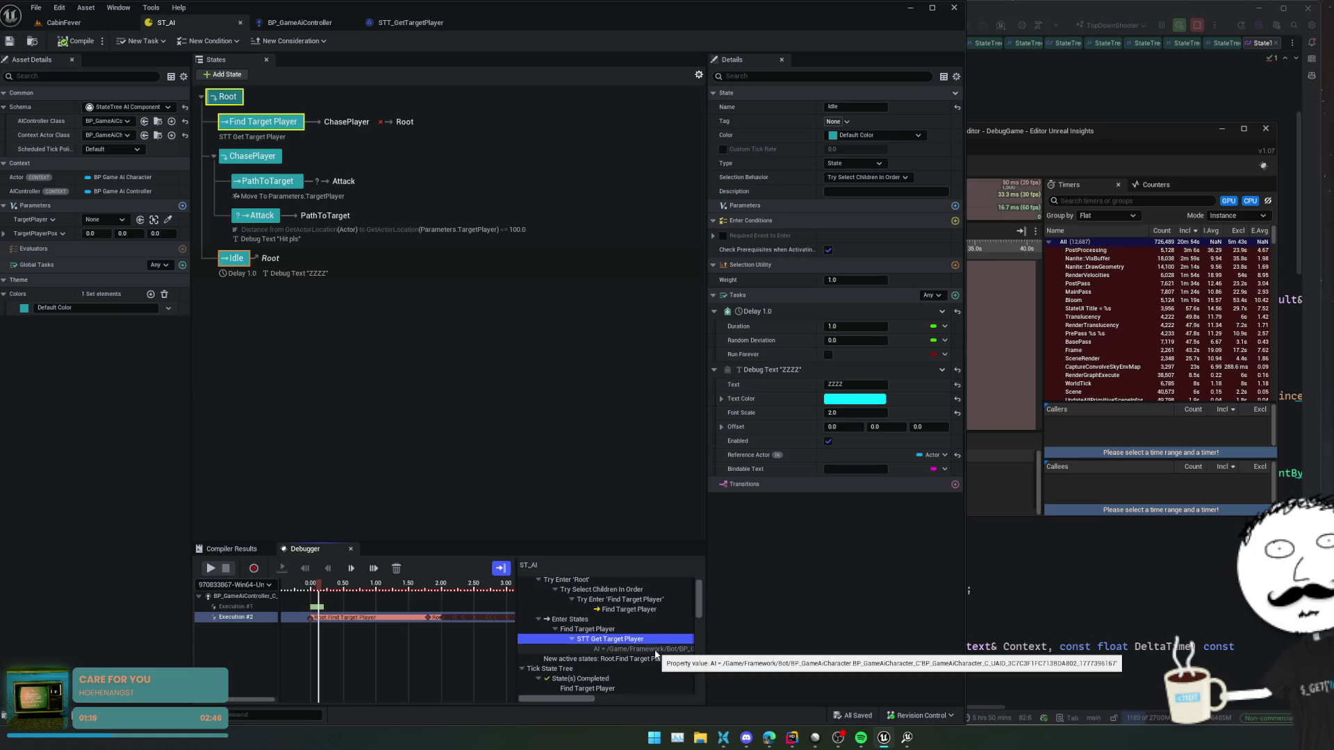
click(655, 651)
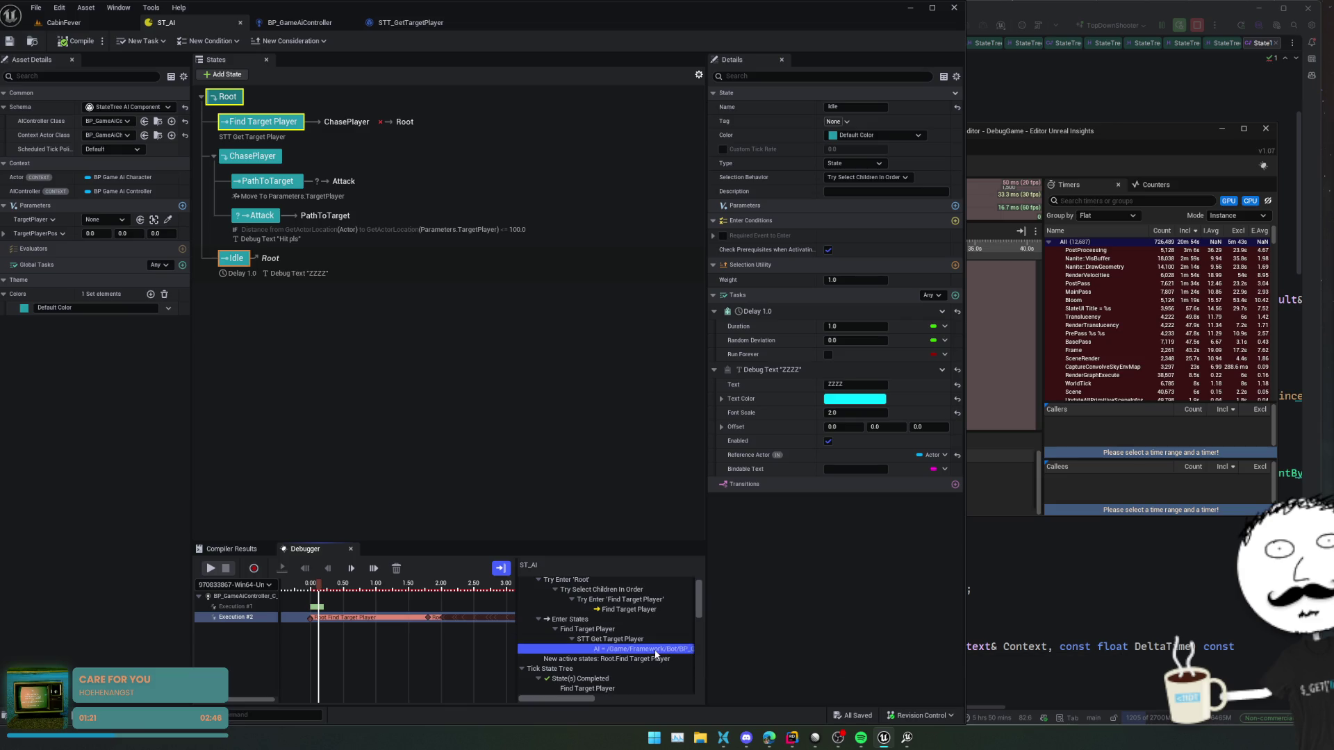
scroll(655, 654, down, 2)
scroll(657, 655, down, 1)
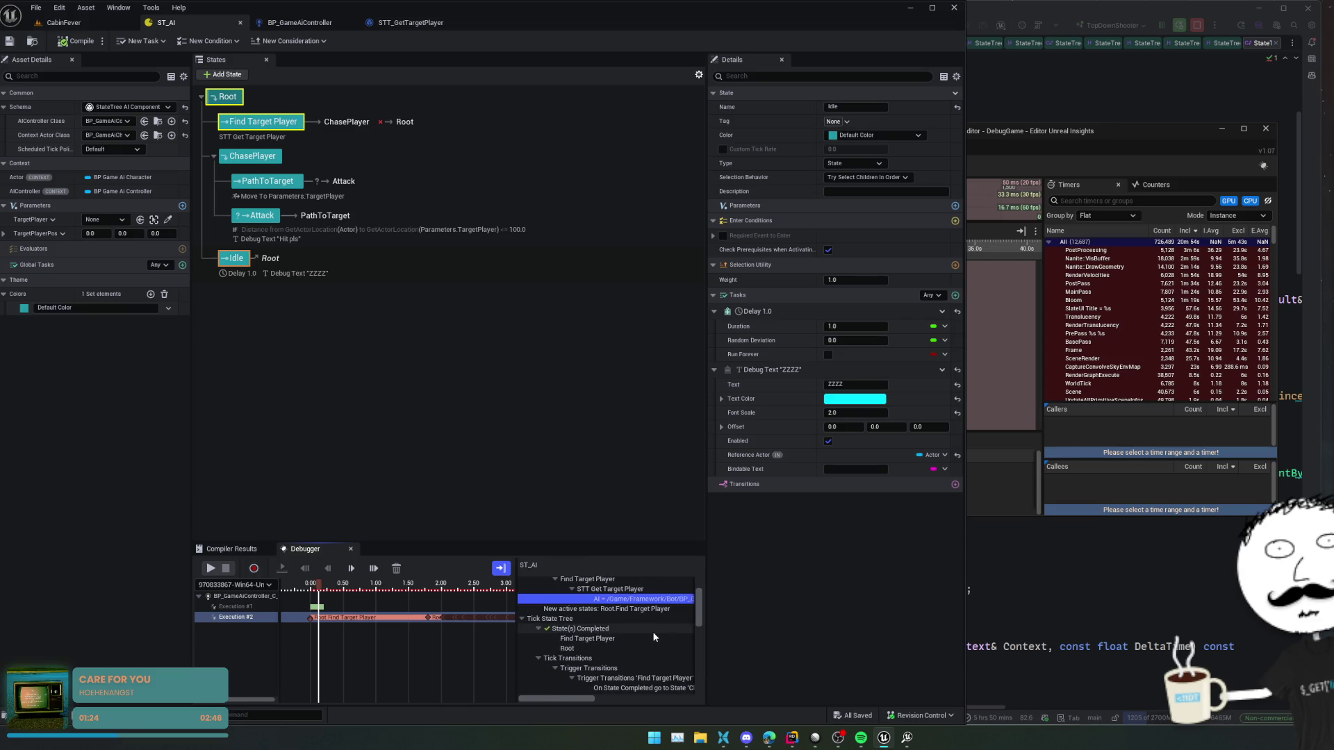
- Expand the completed Find Target Player entry's Object Is Valid condition, showing Object = None
click(655, 639)
scroll(654, 644, down, 2)
scroll(653, 644, down, 2)
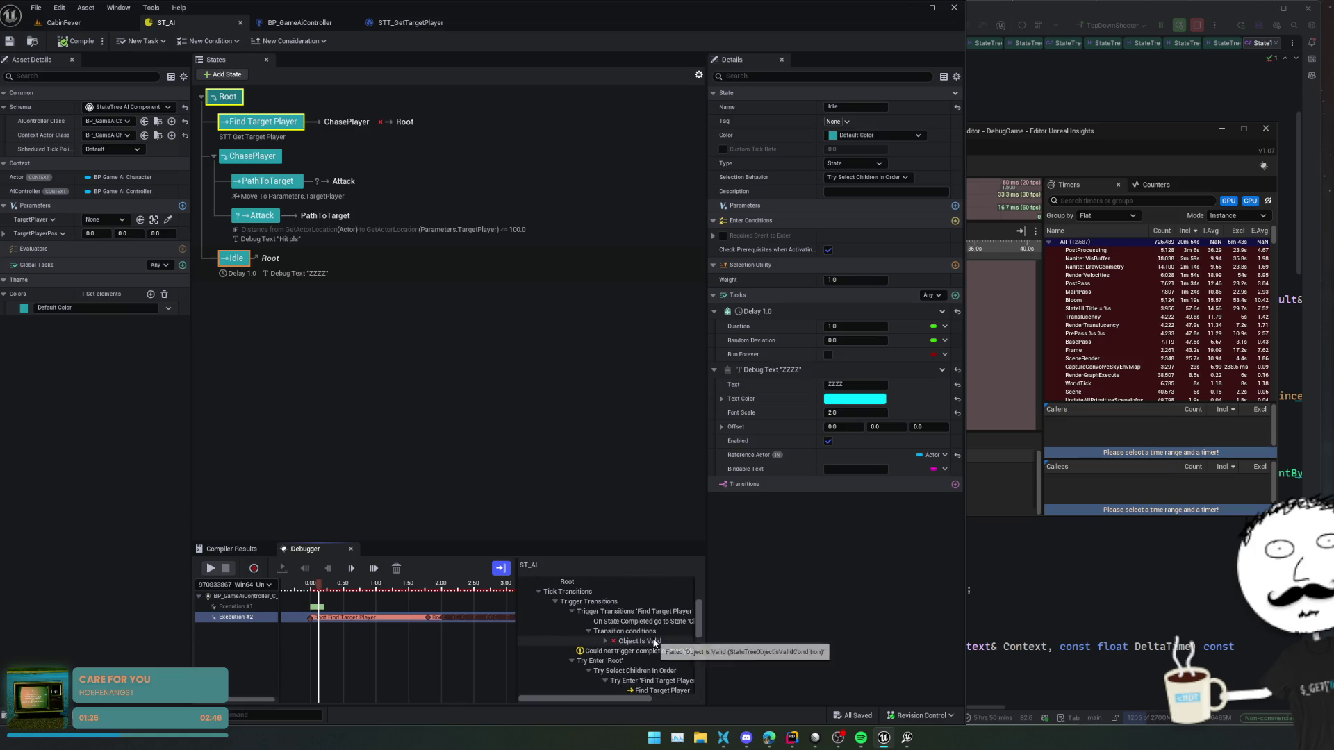
click(605, 641)
click(647, 653)
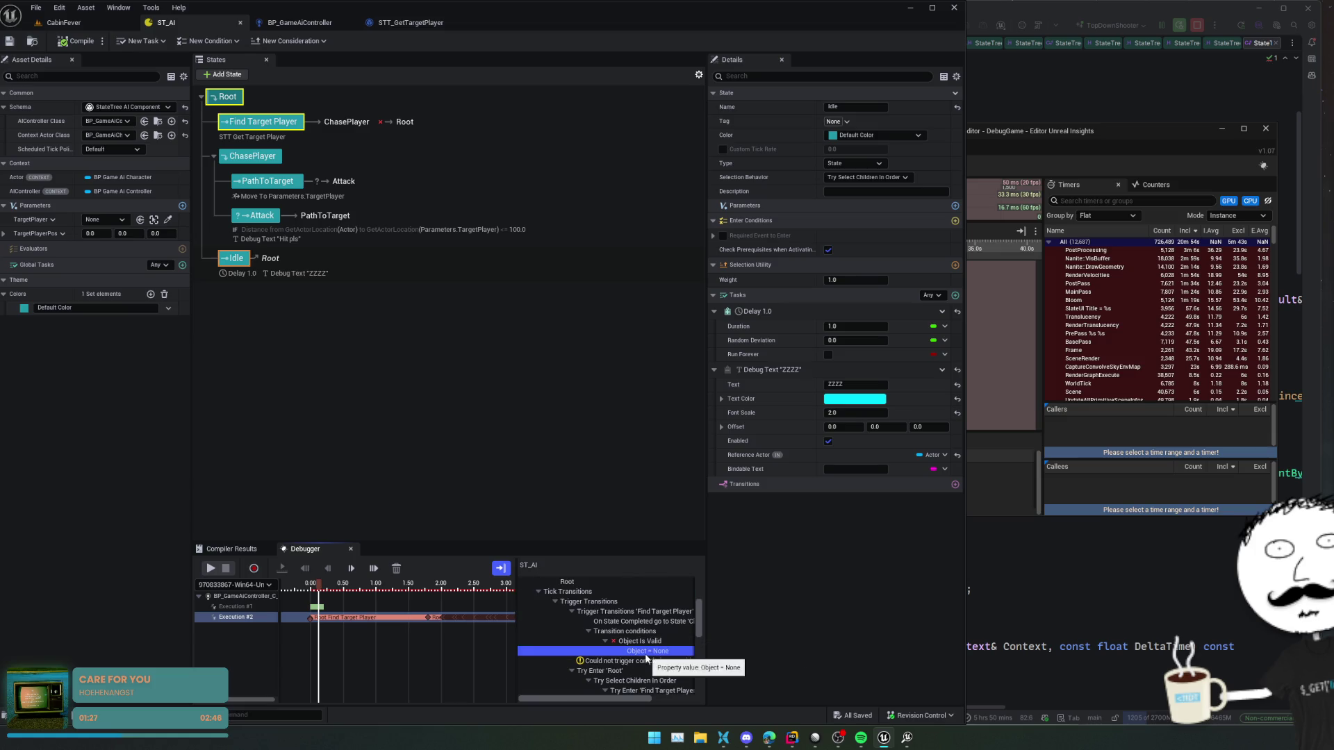
scroll(653, 642, down, 2)
scroll(655, 646, down, 1)
scroll(655, 648, down, 2)
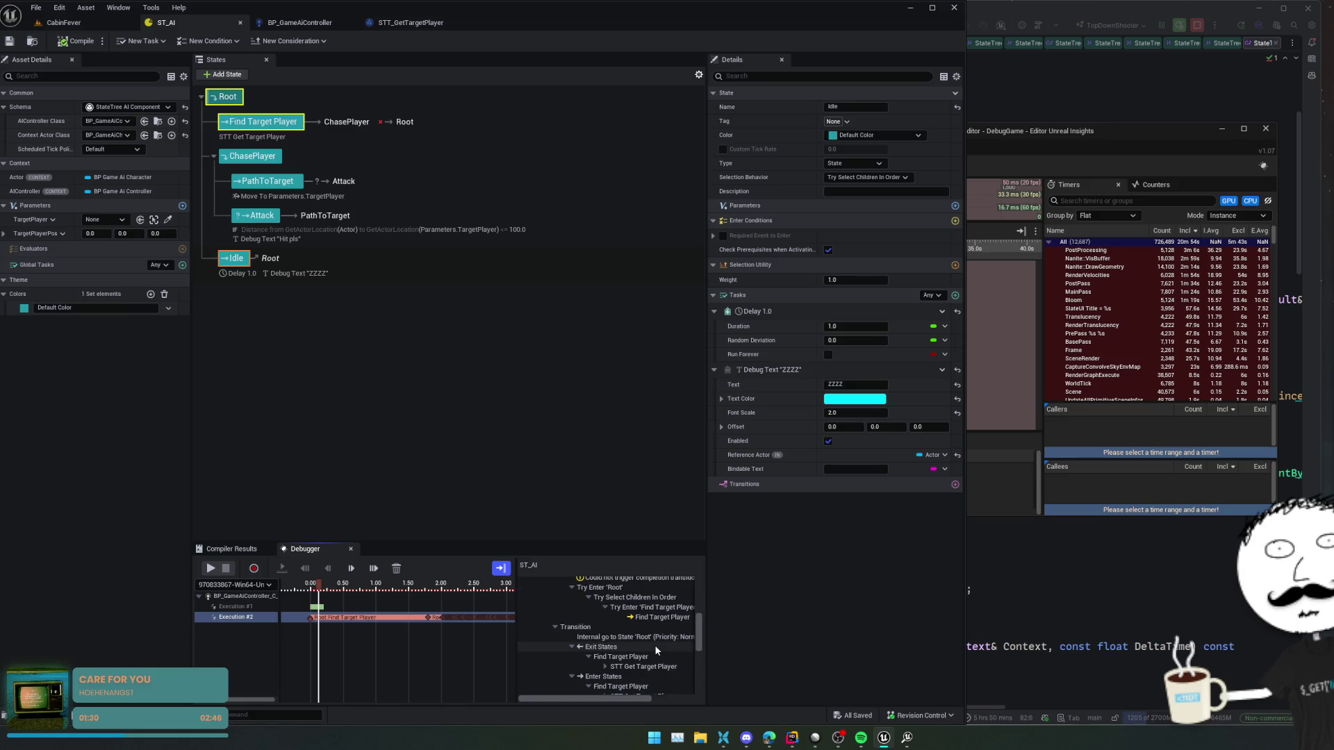
scroll(655, 648, down, 2)
scroll(655, 644, down, 2)
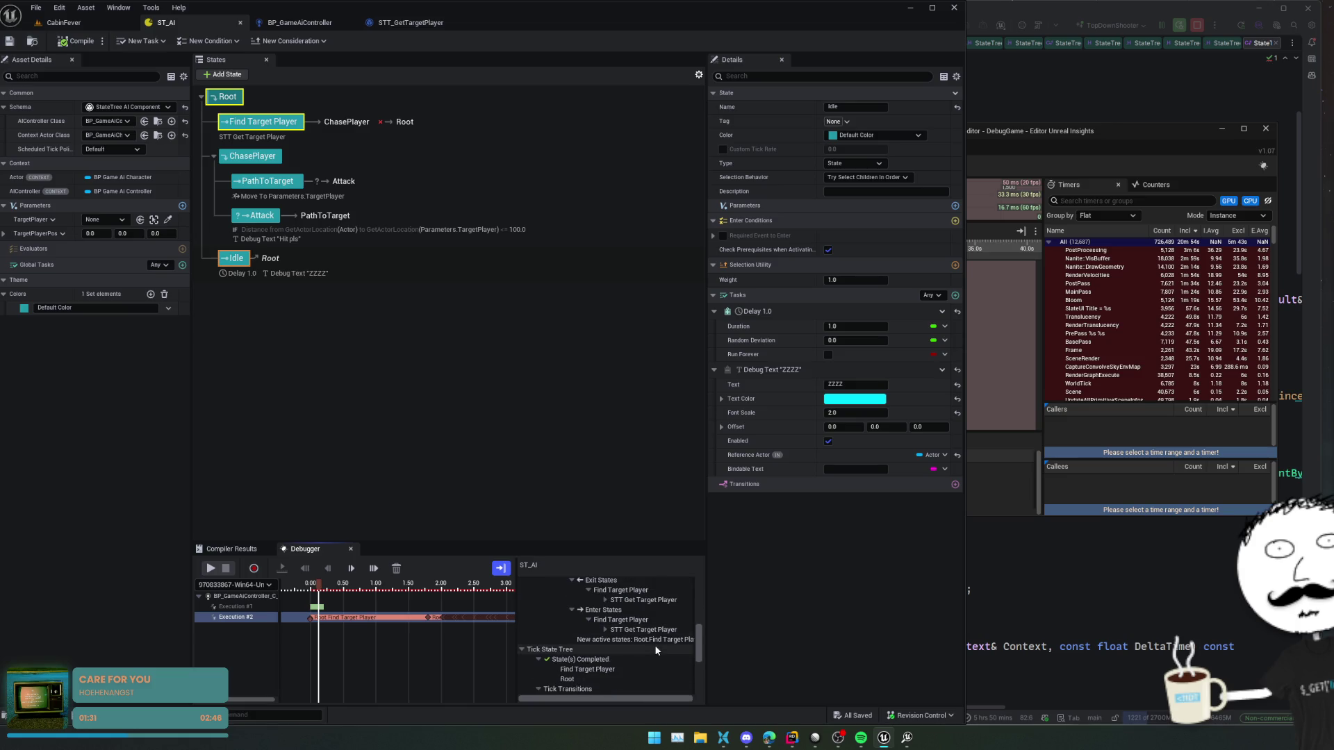
- Inspect STT Get Target Player's recorded TargetPlayer under Enter States and the failing Object Is Valid transition condition
click(604, 630)
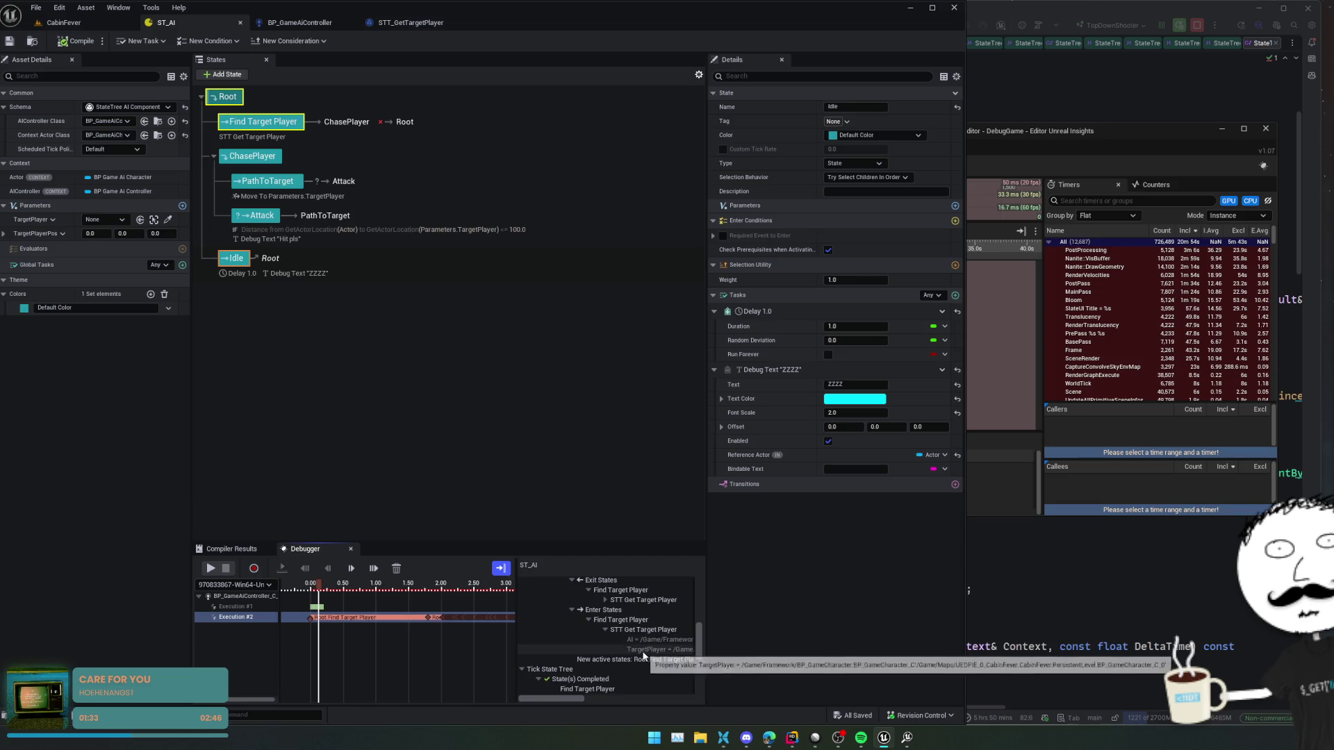
click(643, 651)
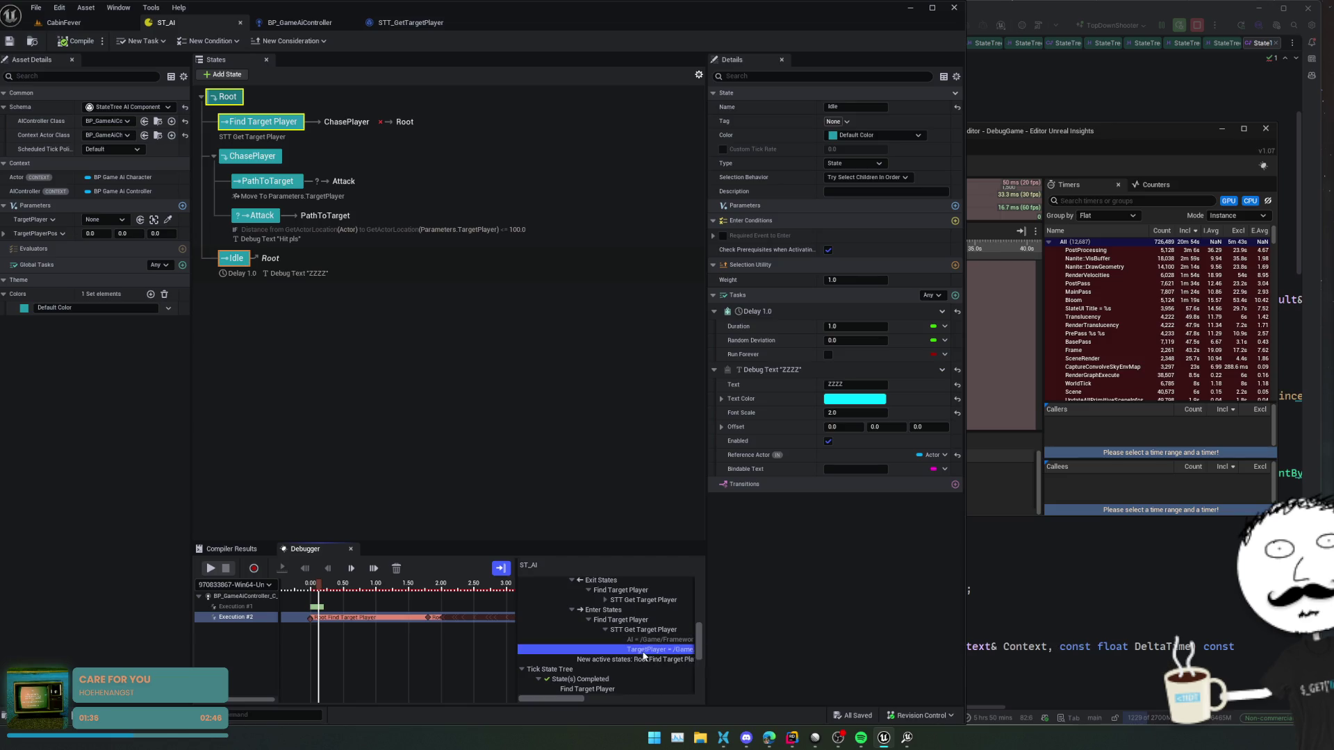
scroll(667, 646, down, 3)
scroll(671, 639, down, 2)
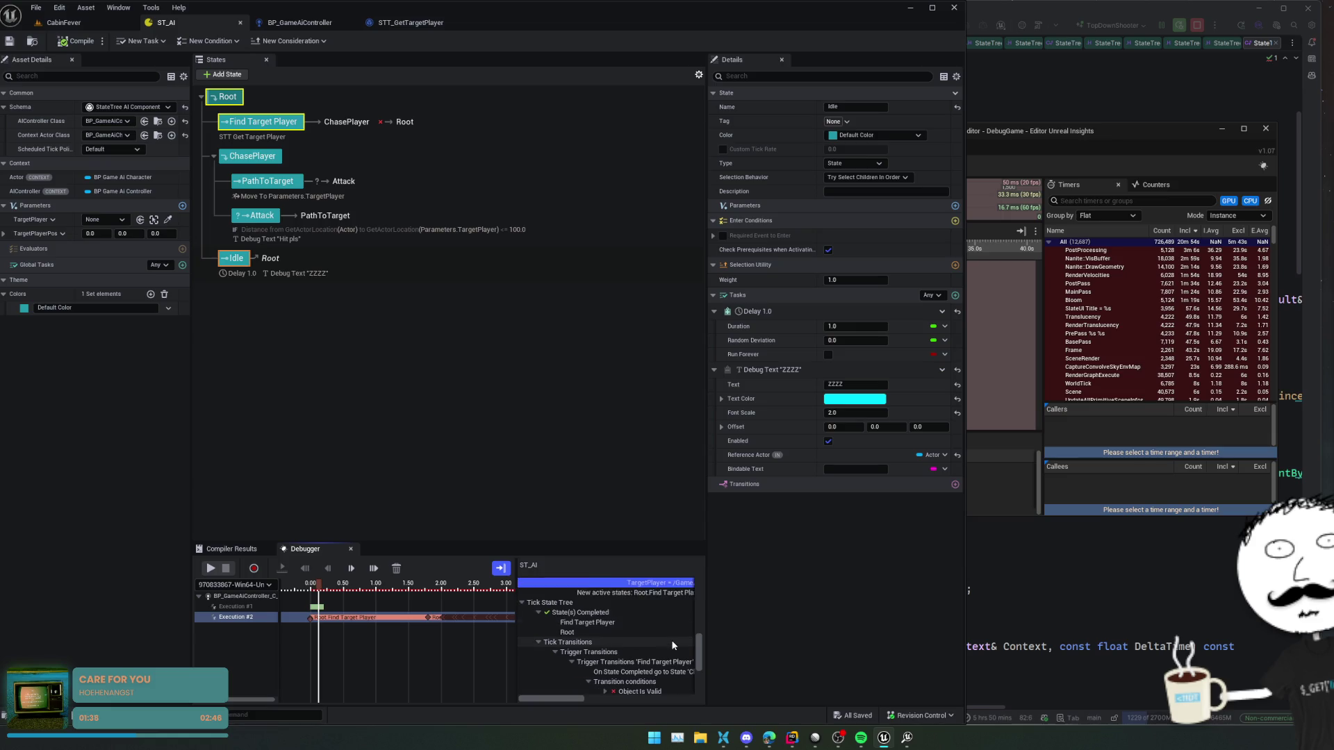
click(669, 663)
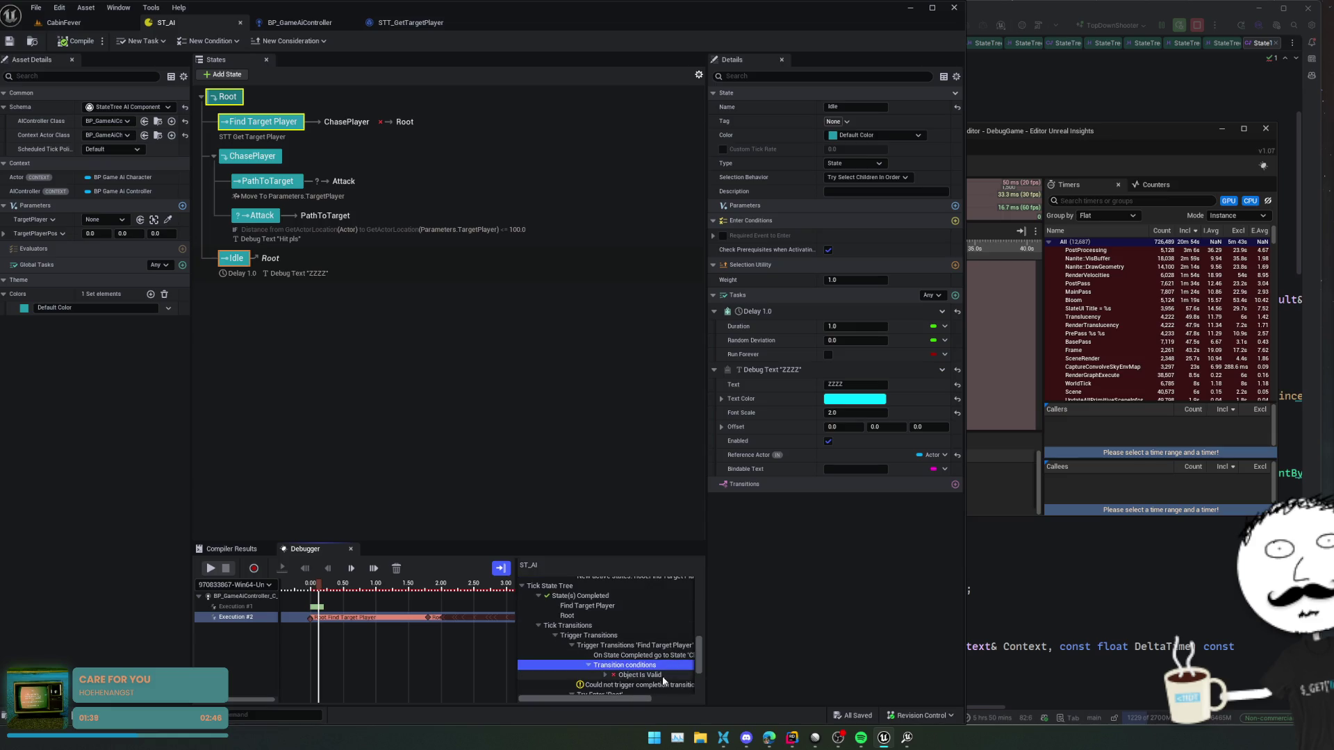
click(605, 676)
scroll(604, 653, down, 1)
key(Down)
key(Down)
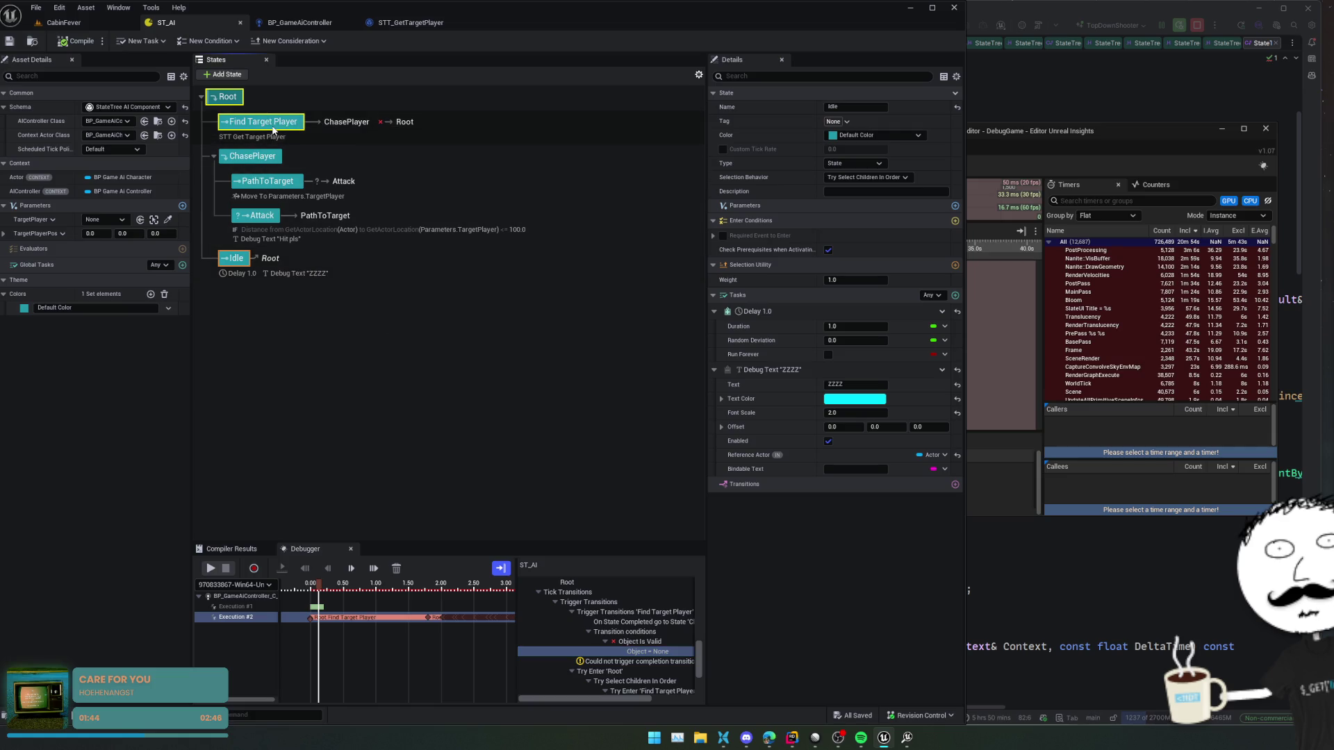
- Expand Find Target Player's On State Completed transition to show its Is Object Valid condition
click(272, 131)
click(714, 370)
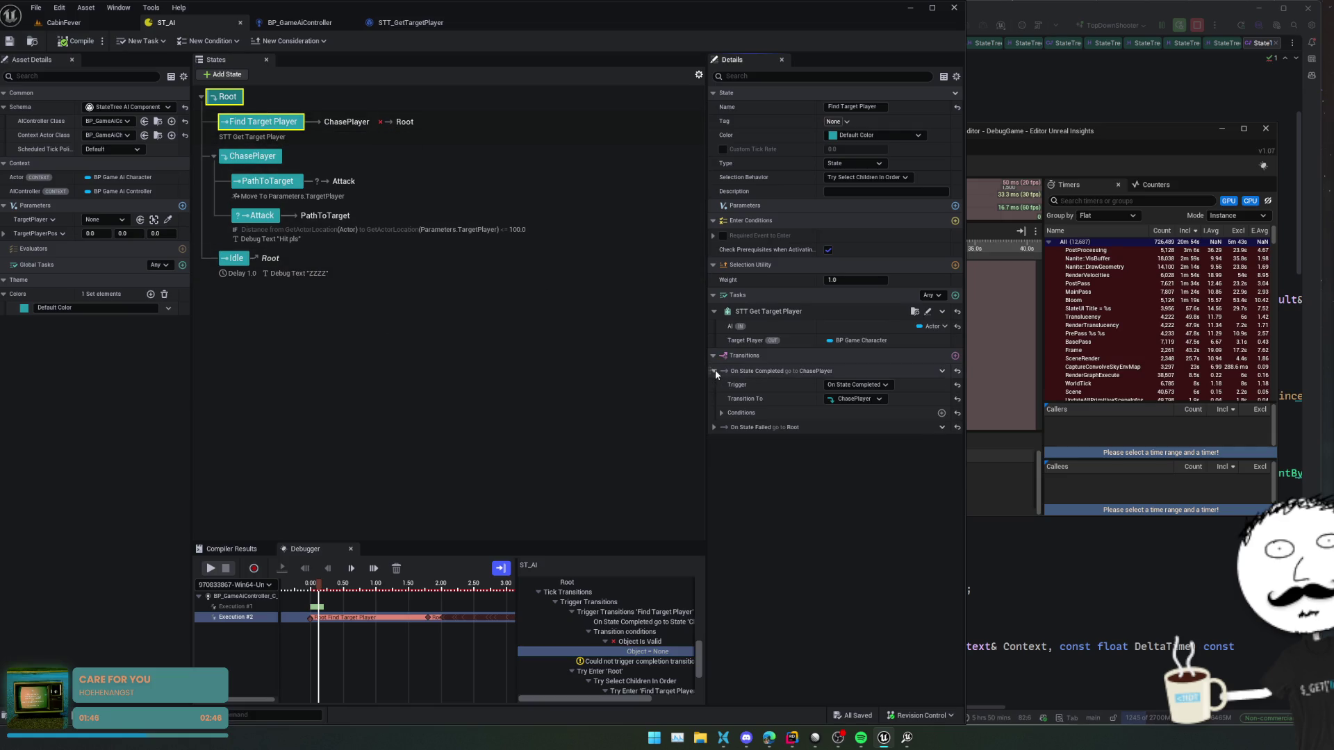
click(722, 413)
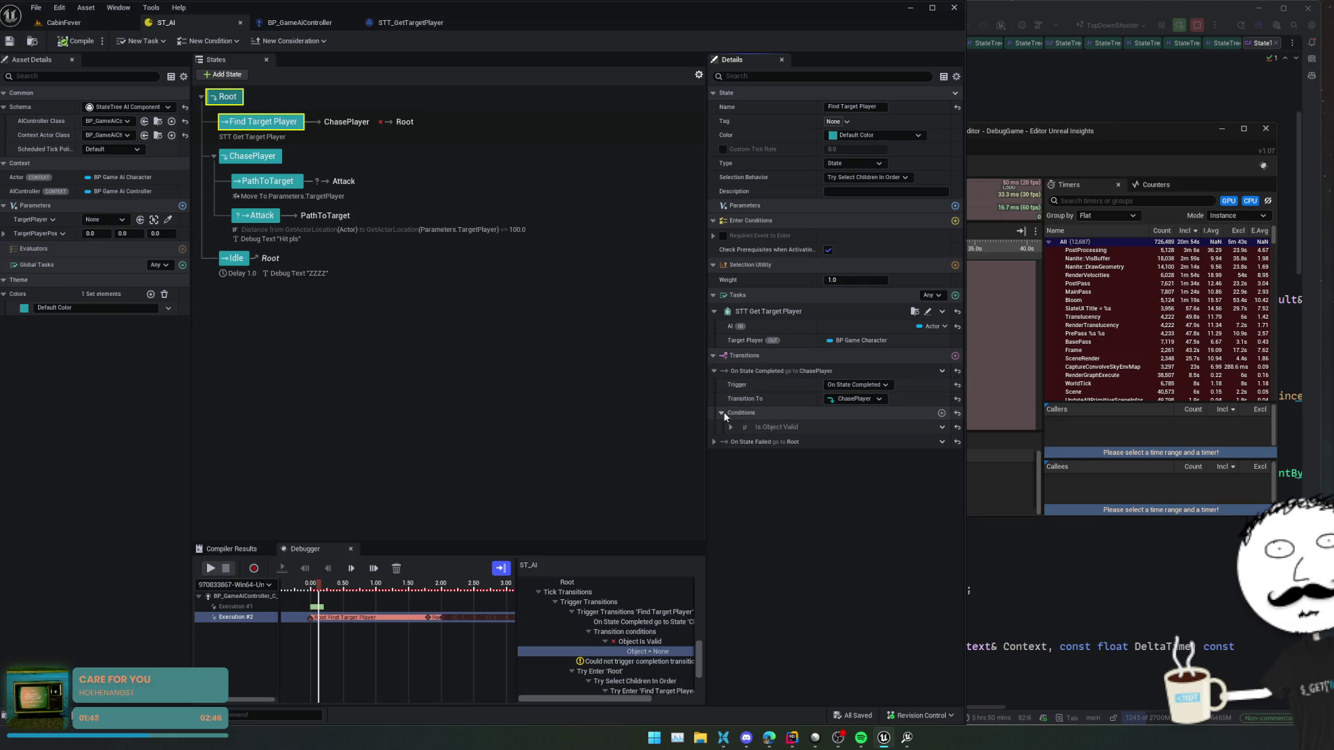
click(730, 426)
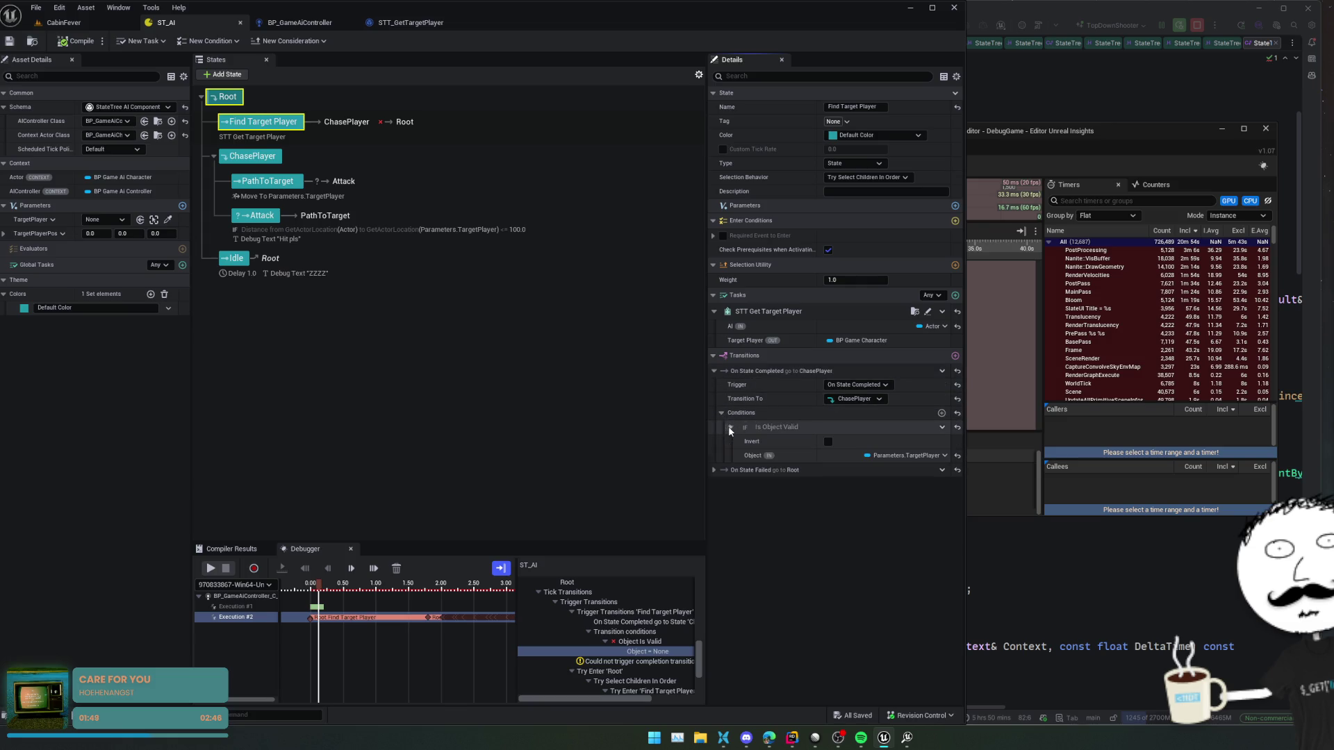
- Leave the condition's Object binding unchanged and view the STT_GetTargetPlayer blueprint's TargetPlayer variable
click(897, 458)
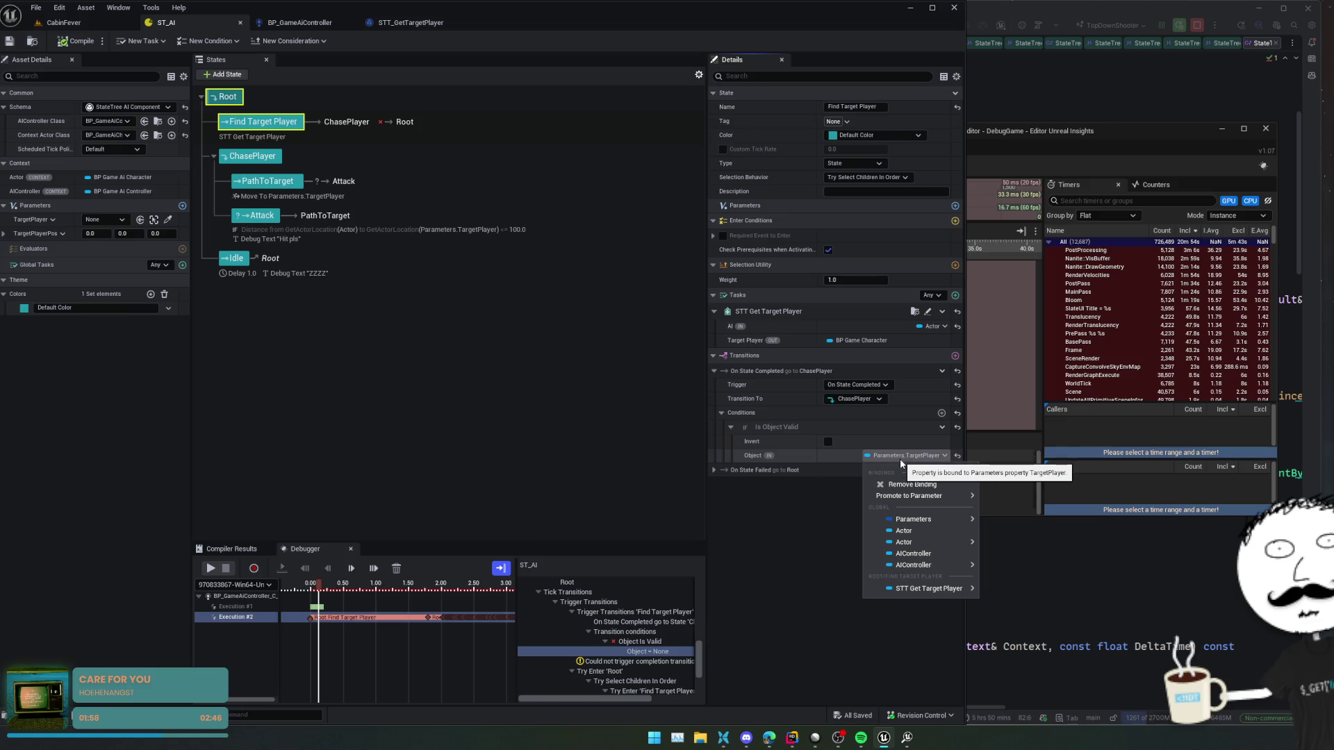
mouse_move(936, 592)
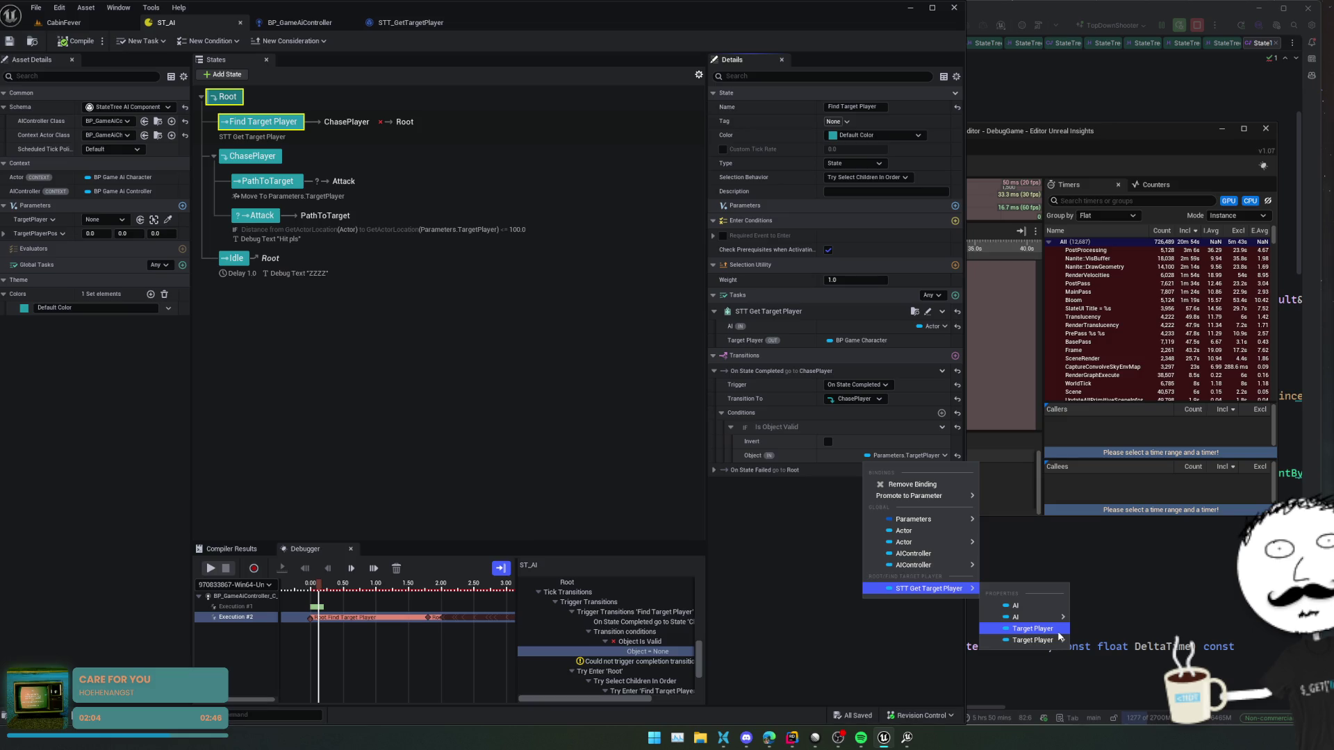
click(802, 571)
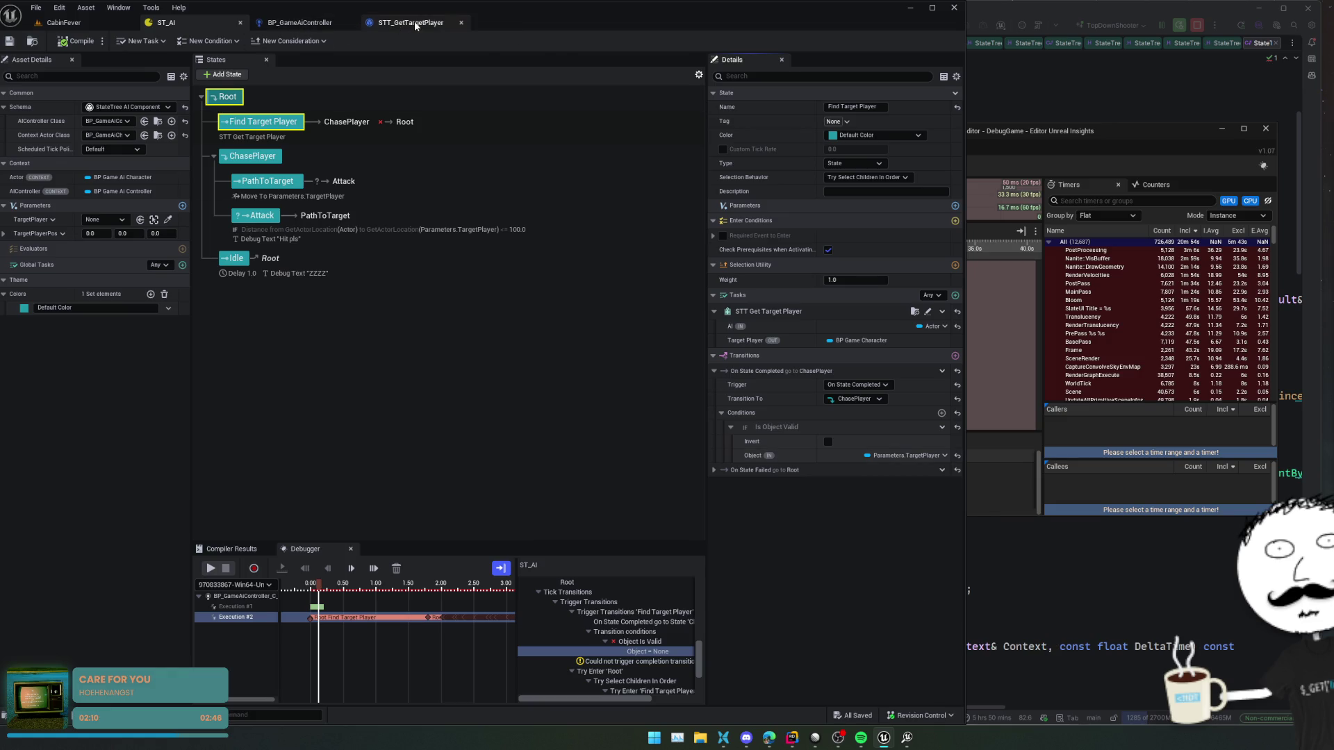
click(409, 22)
click(41, 227)
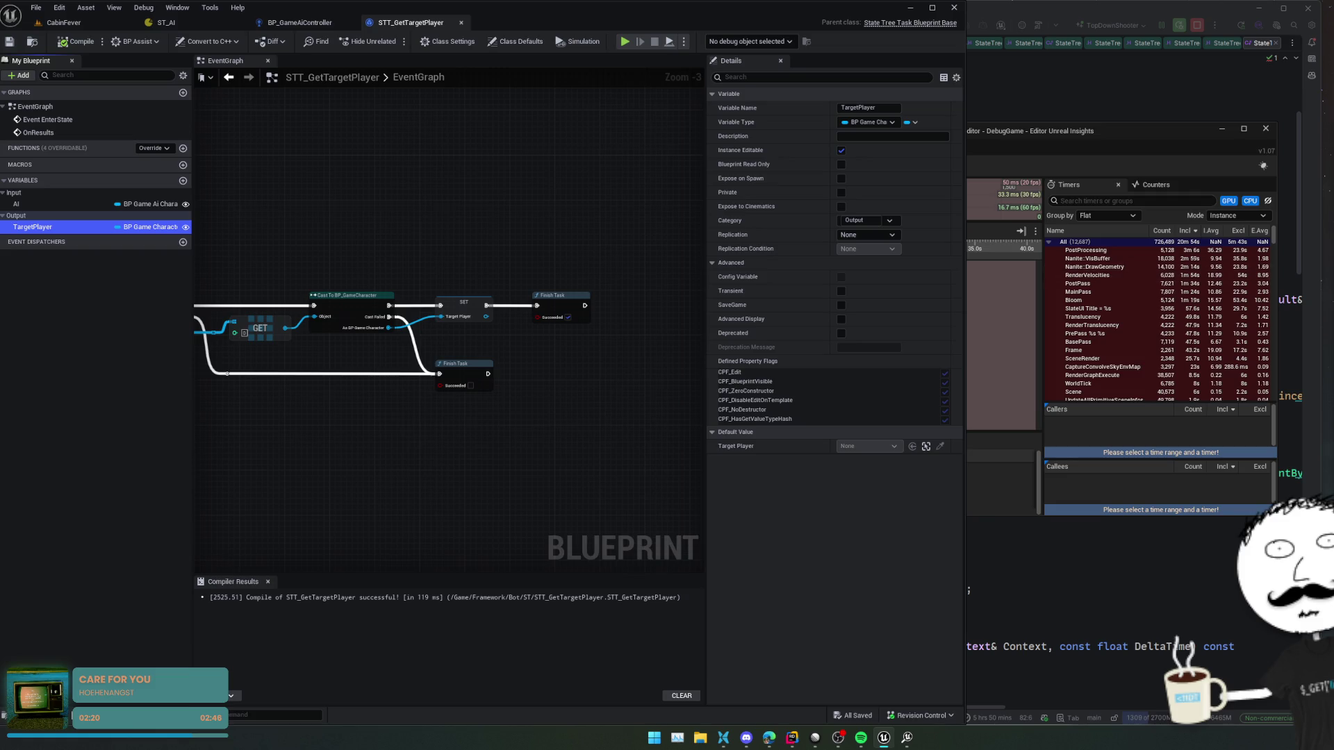
- Bring the browser showing Google results for 'ue state tree eqs query' in front of Unreal
mouse_move(768, 742)
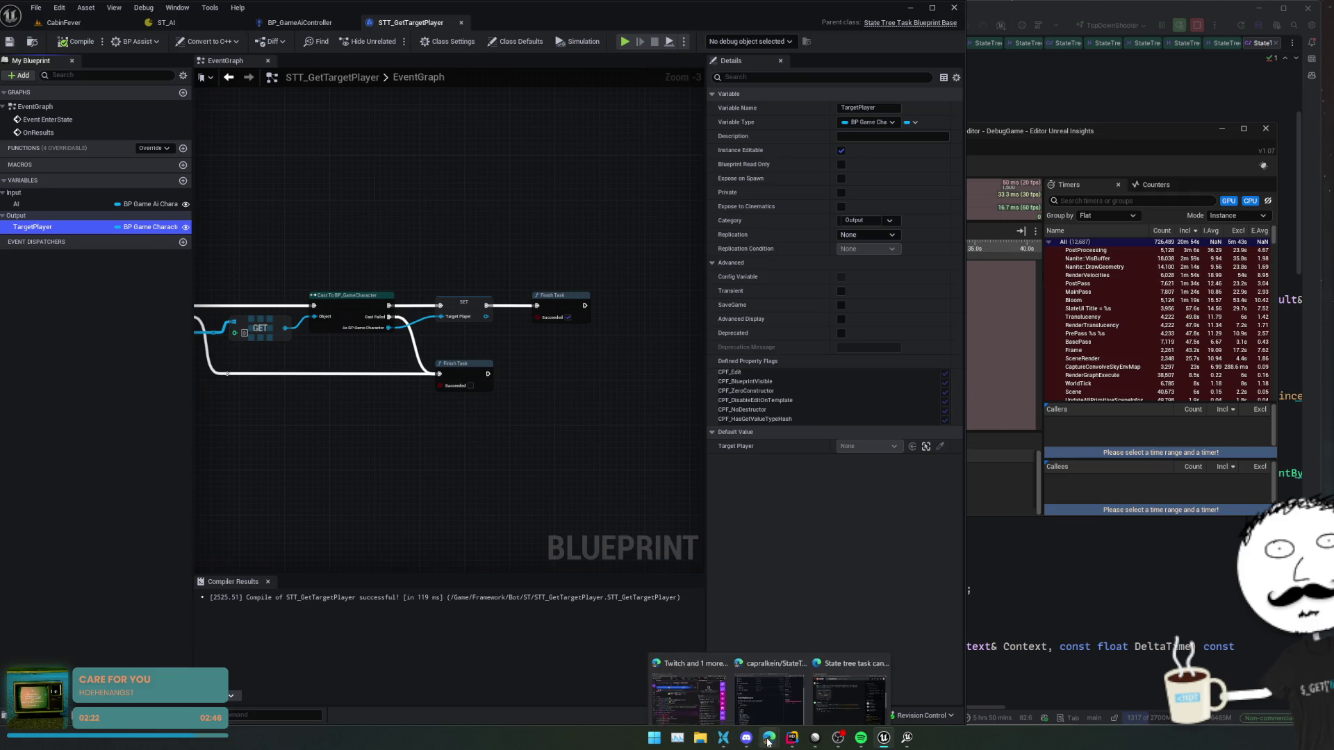
click(849, 698)
- Search Google for 'ue state tree' and open Epic's StateTree documentation result
key(alt+Left)
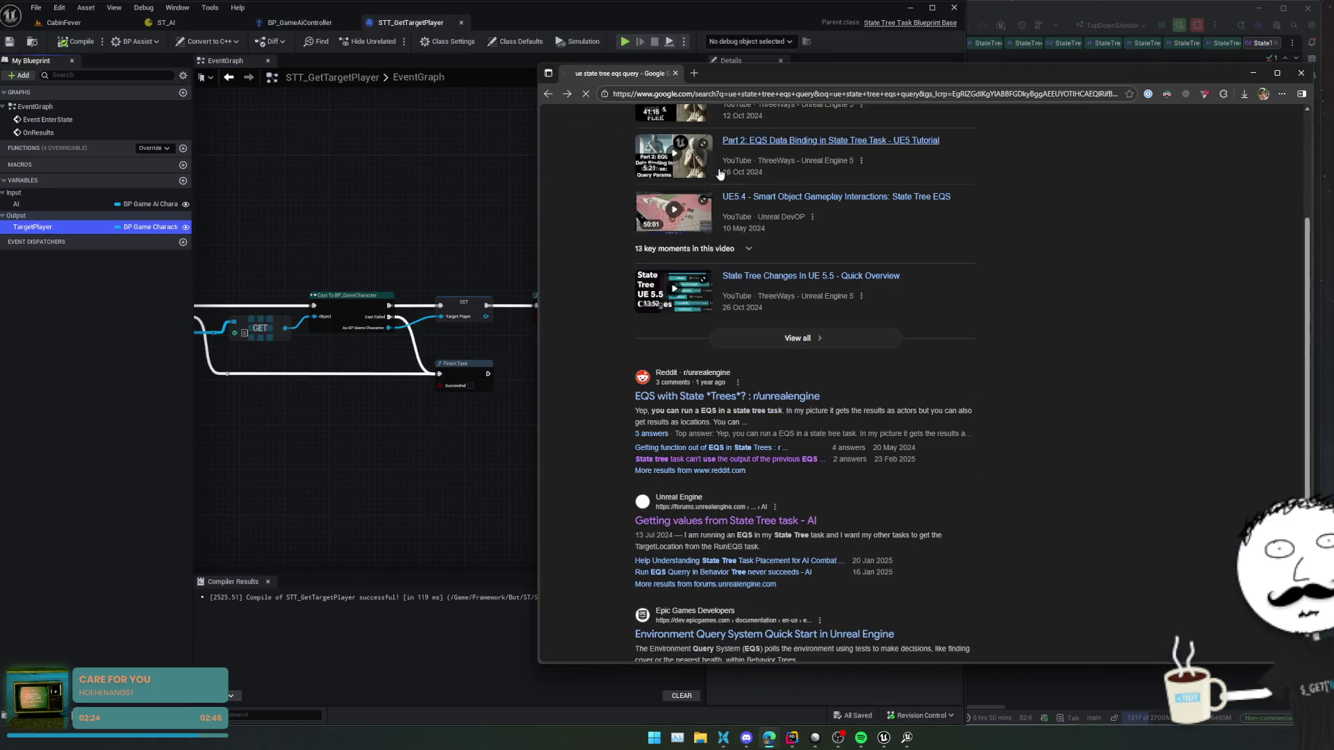
click(718, 95)
text(ue state)
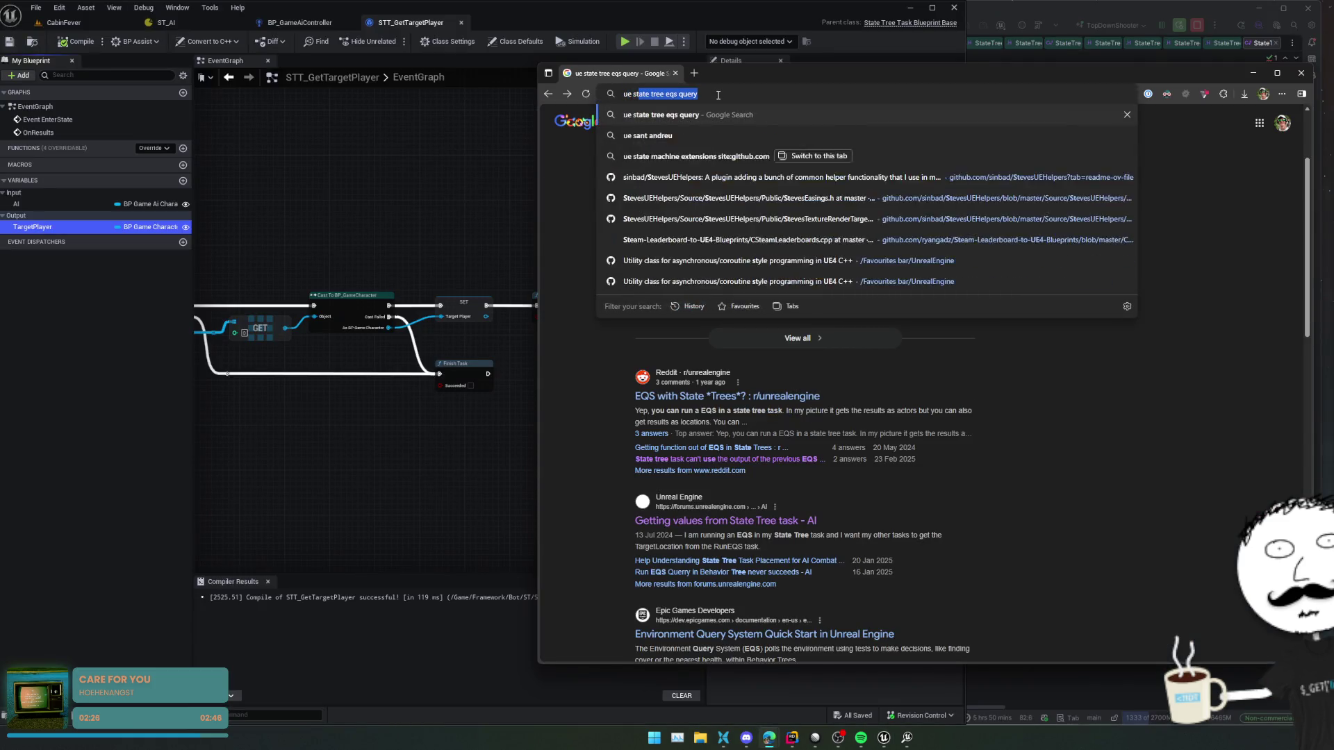
text( tree)
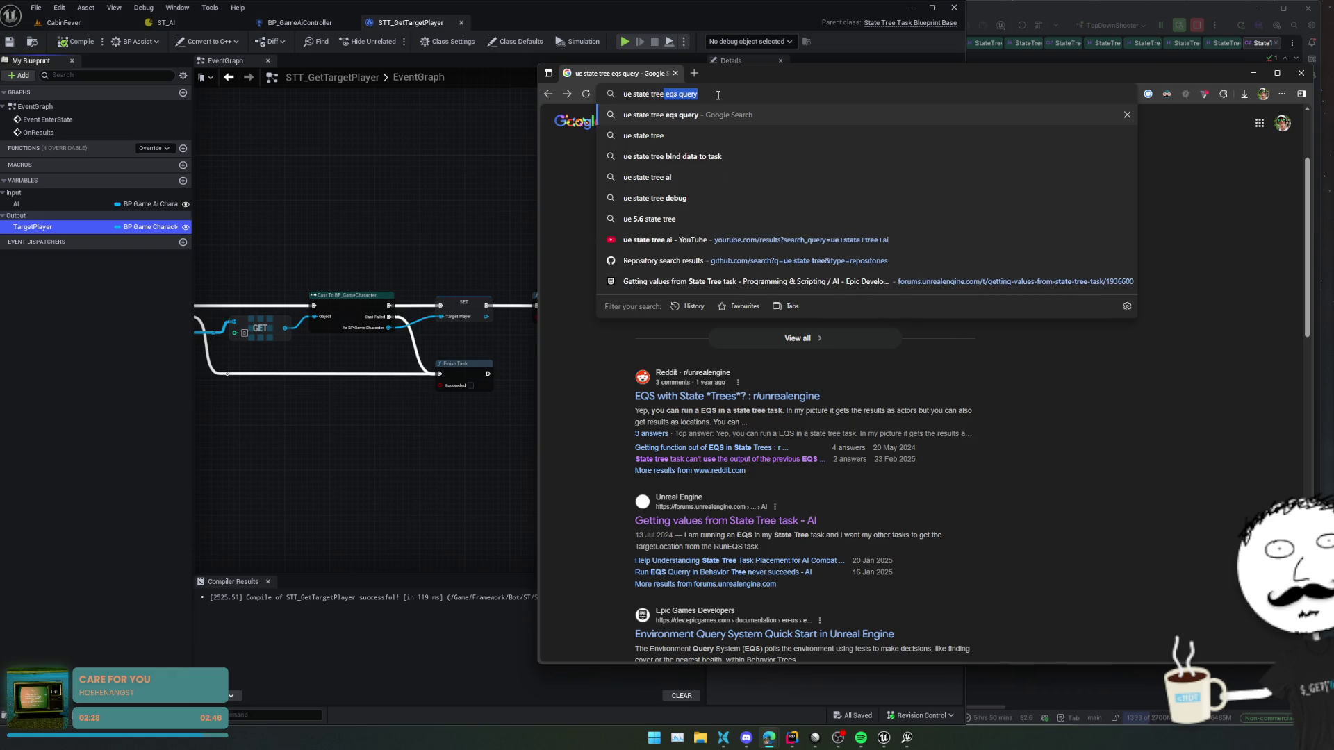
key(Delete)
key(Return)
click(731, 219)
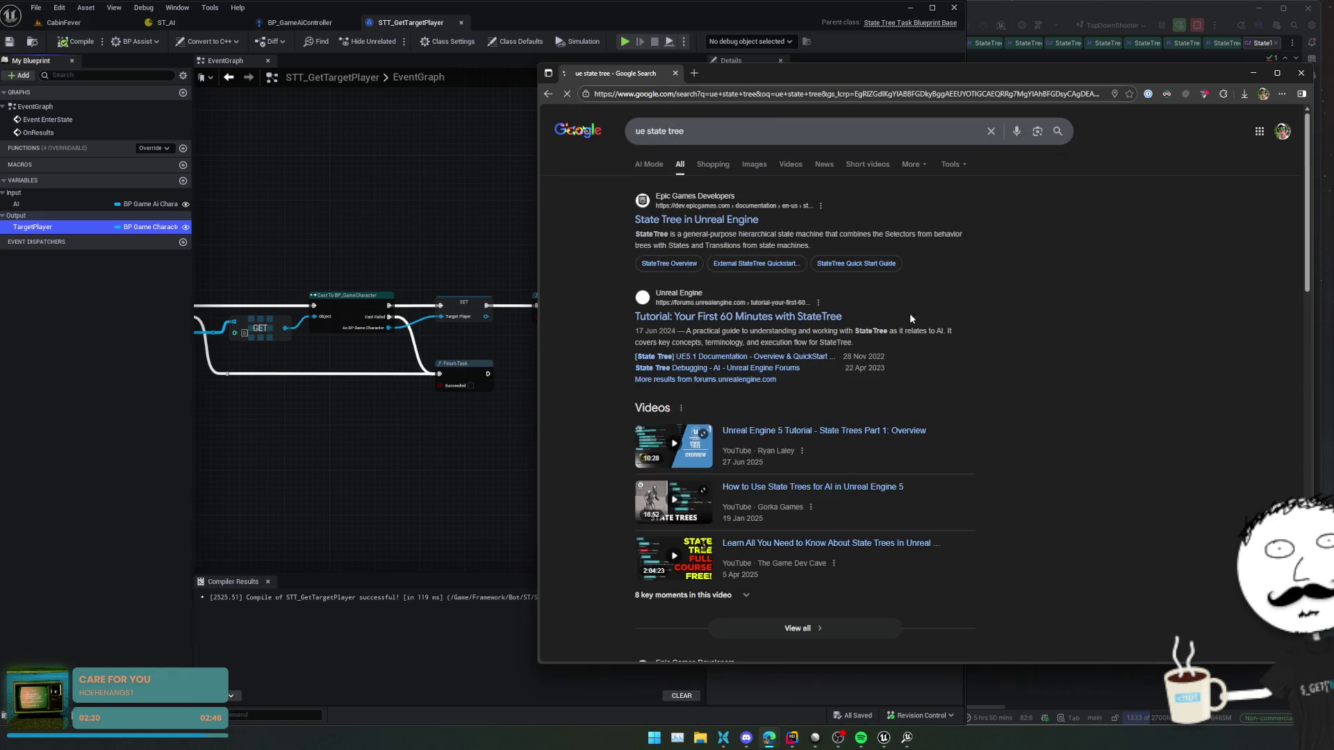
- Widen the browser window and switch the StateTree documentation to Unreal Engine 5.6
scroll(1020, 302, down, 5)
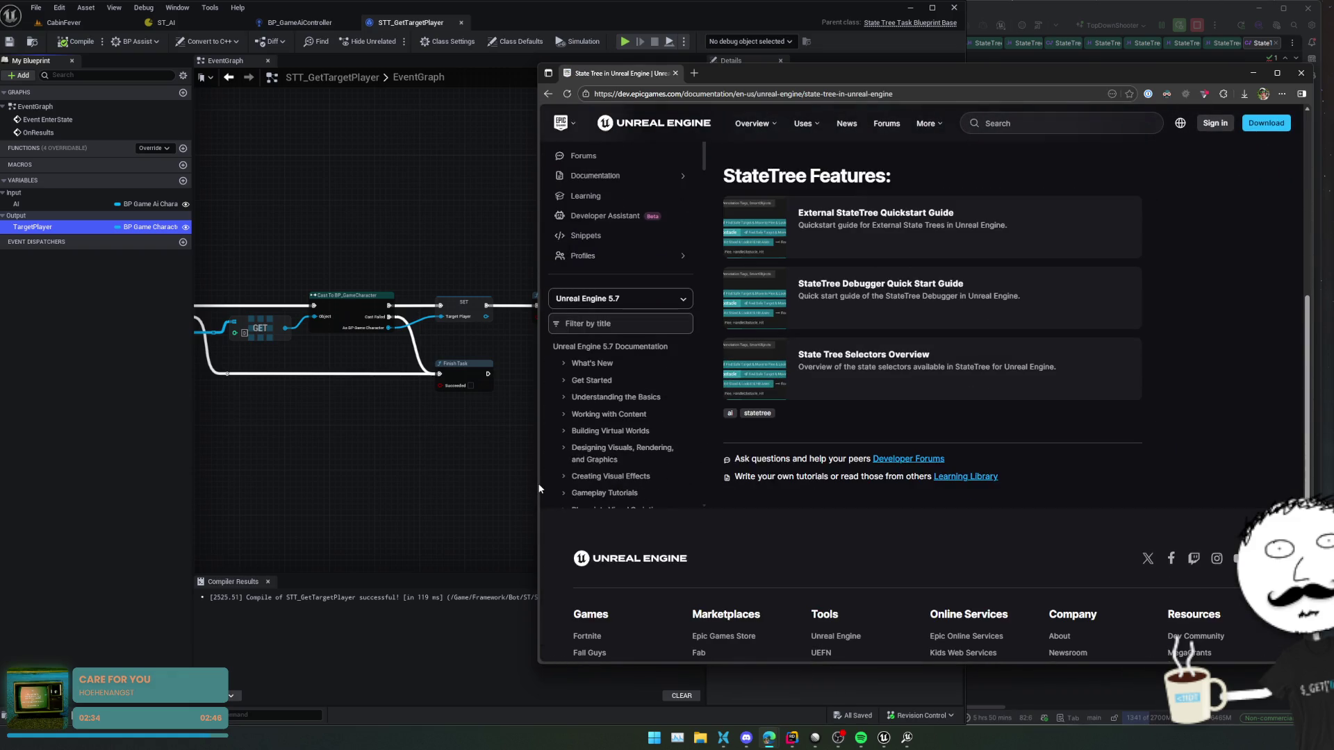
drag(535, 486, 433, 486)
click(515, 298)
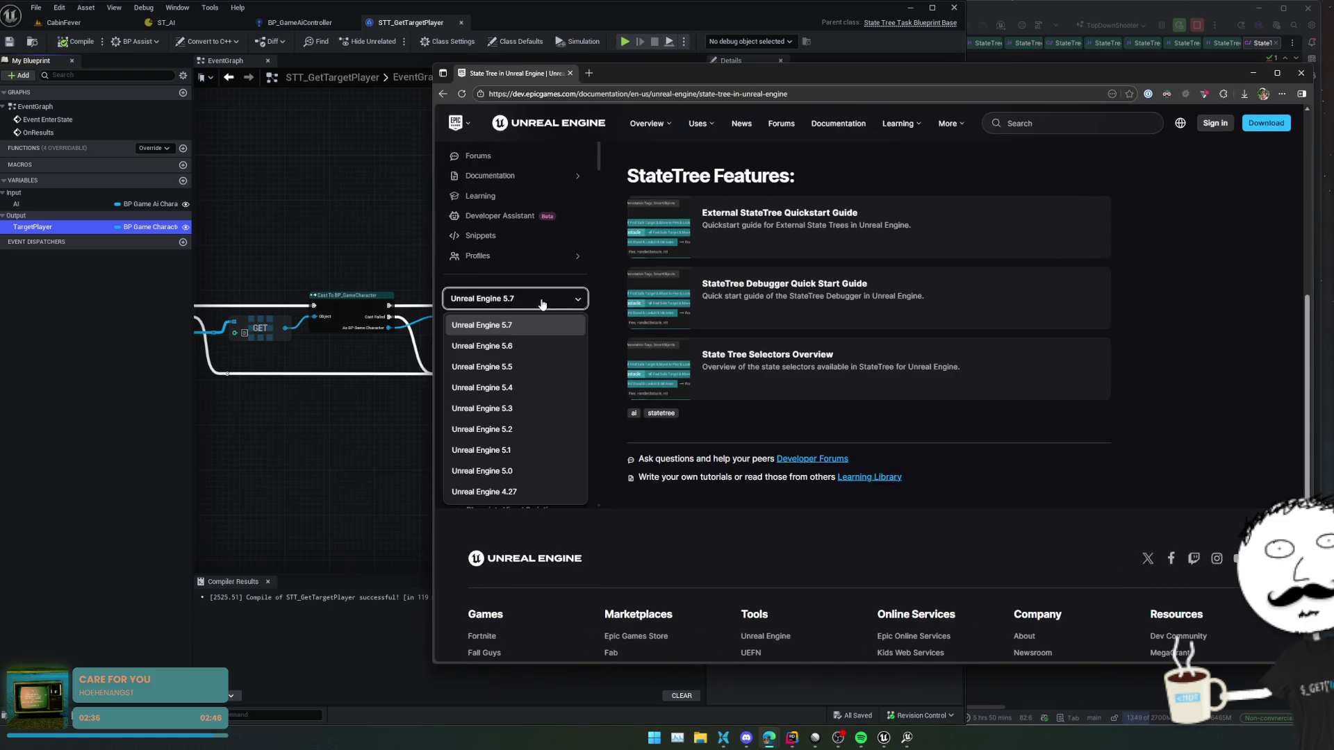
click(548, 347)
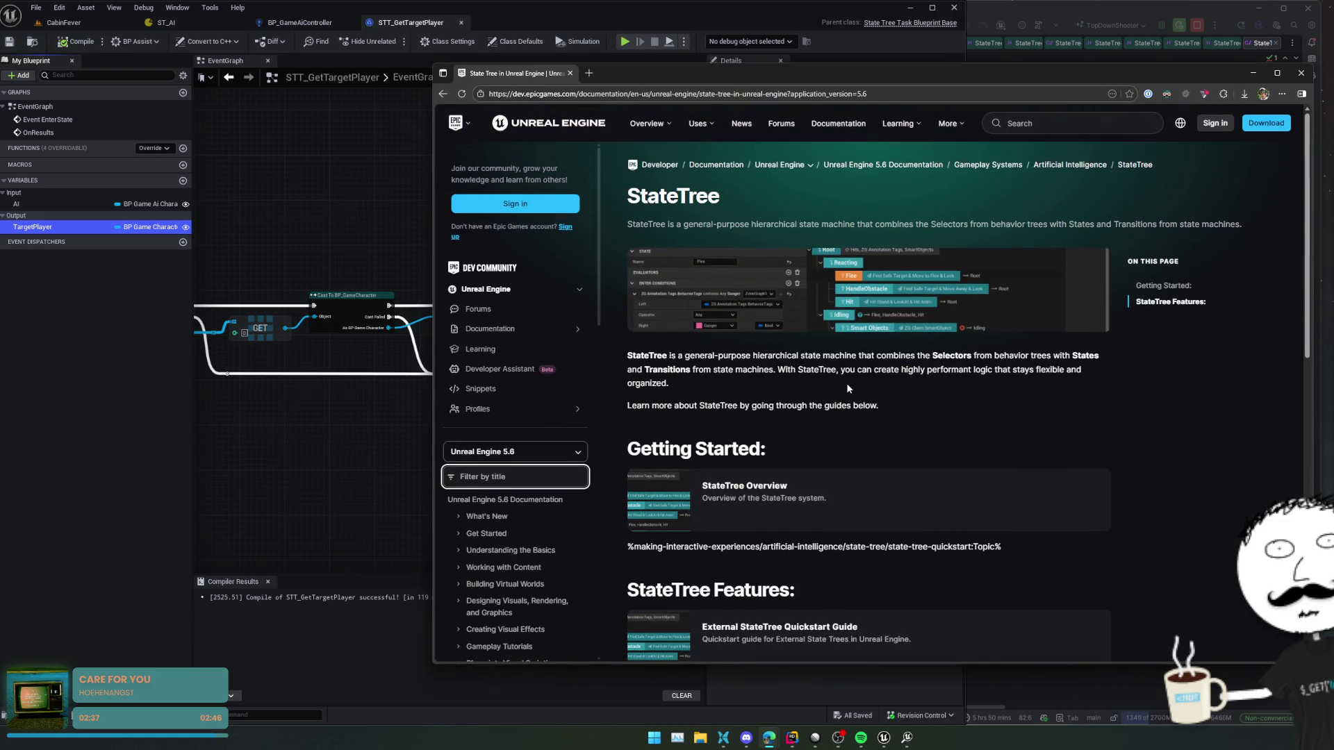
scroll(903, 389, down, 3)
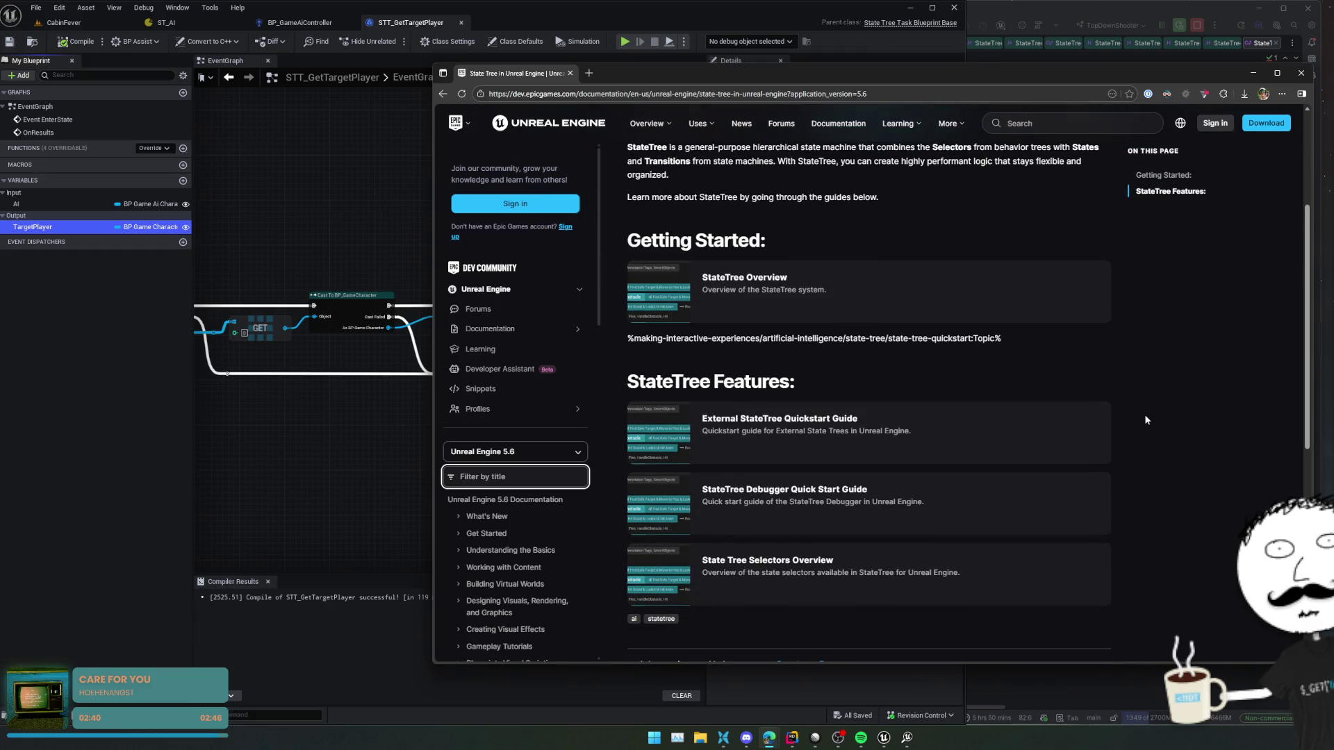
scroll(1144, 414, down, 2)
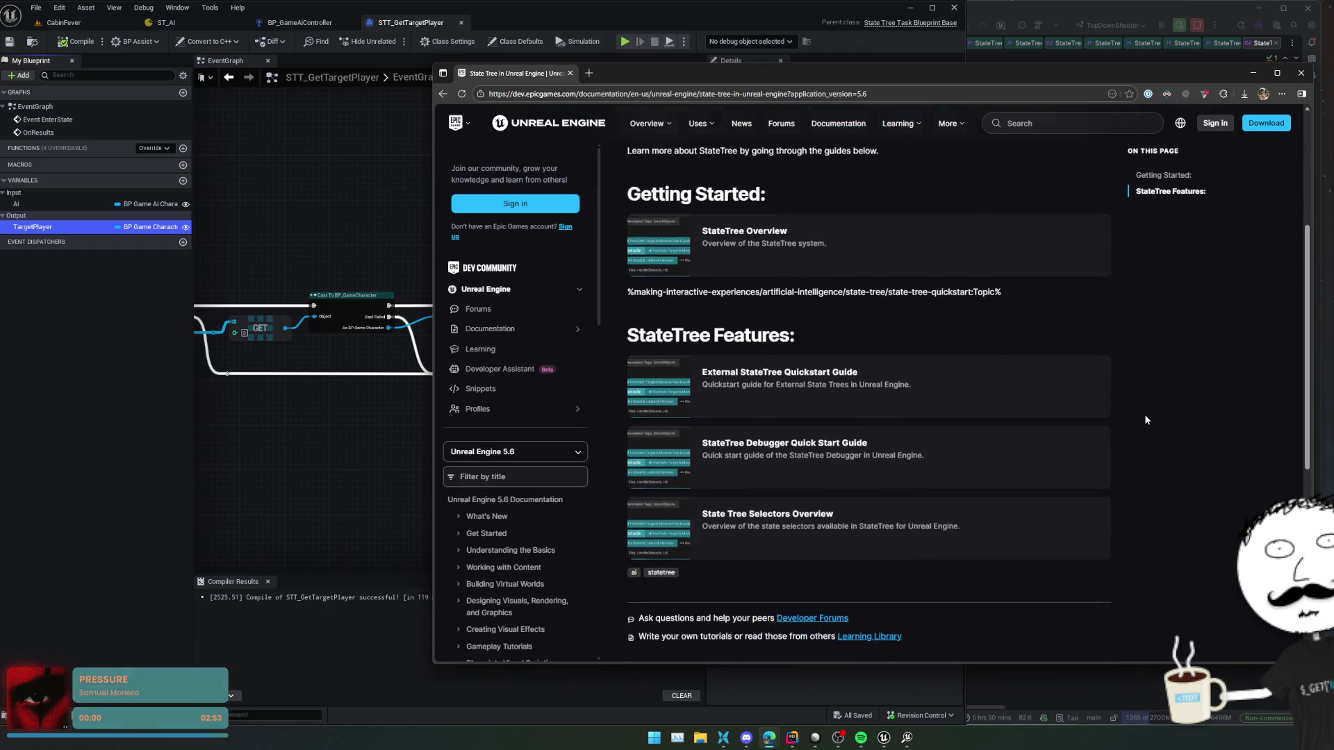
scroll(1144, 414, up, 2)
click(885, 297)
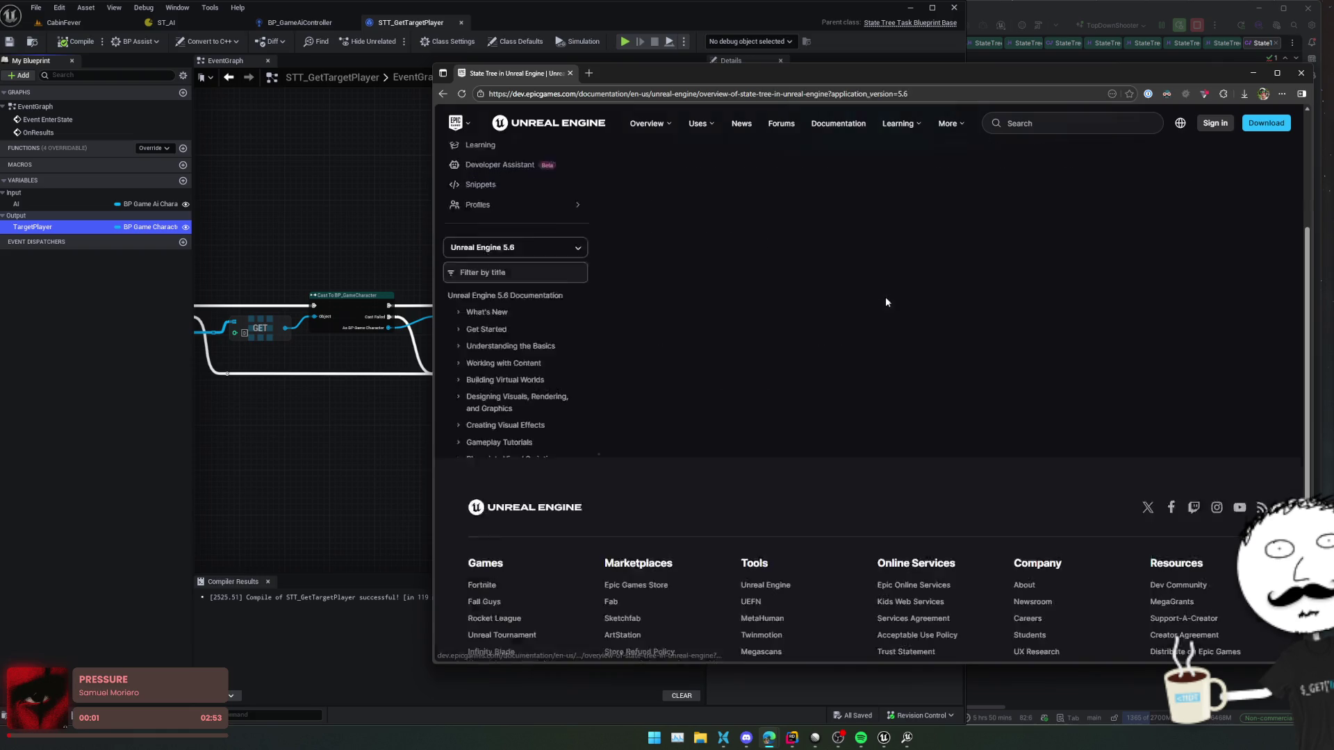
- Read the Overview's Selector State and Executing the State Tasks paragraphs
scroll(1031, 489, down, 4)
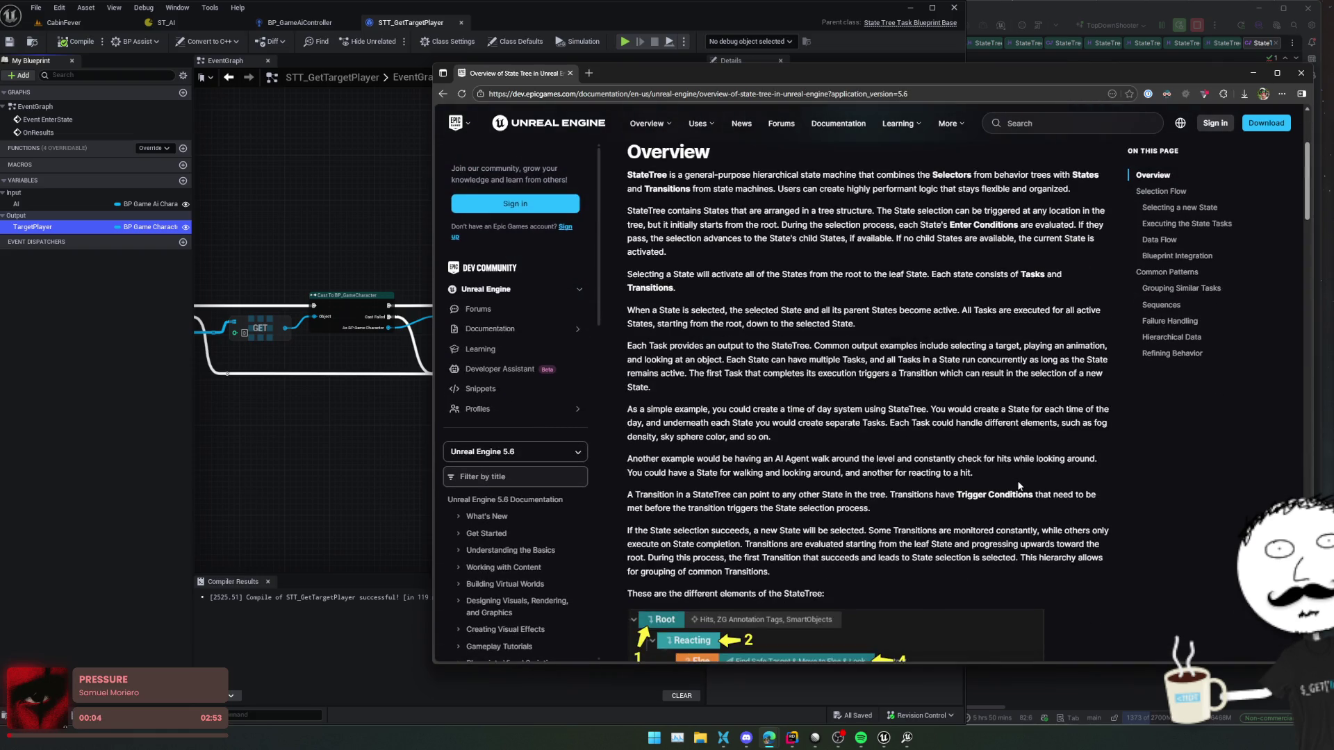
scroll(956, 473, down, 6)
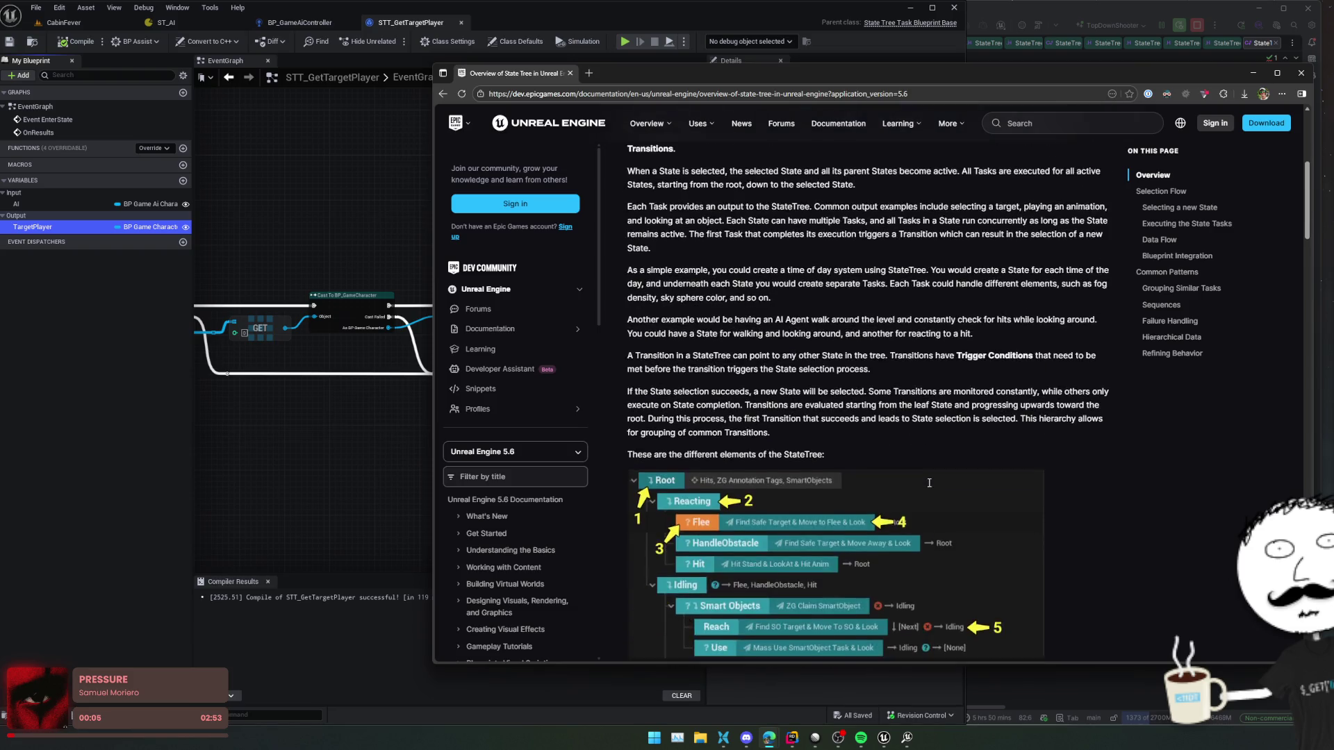
scroll(984, 477, down, 1)
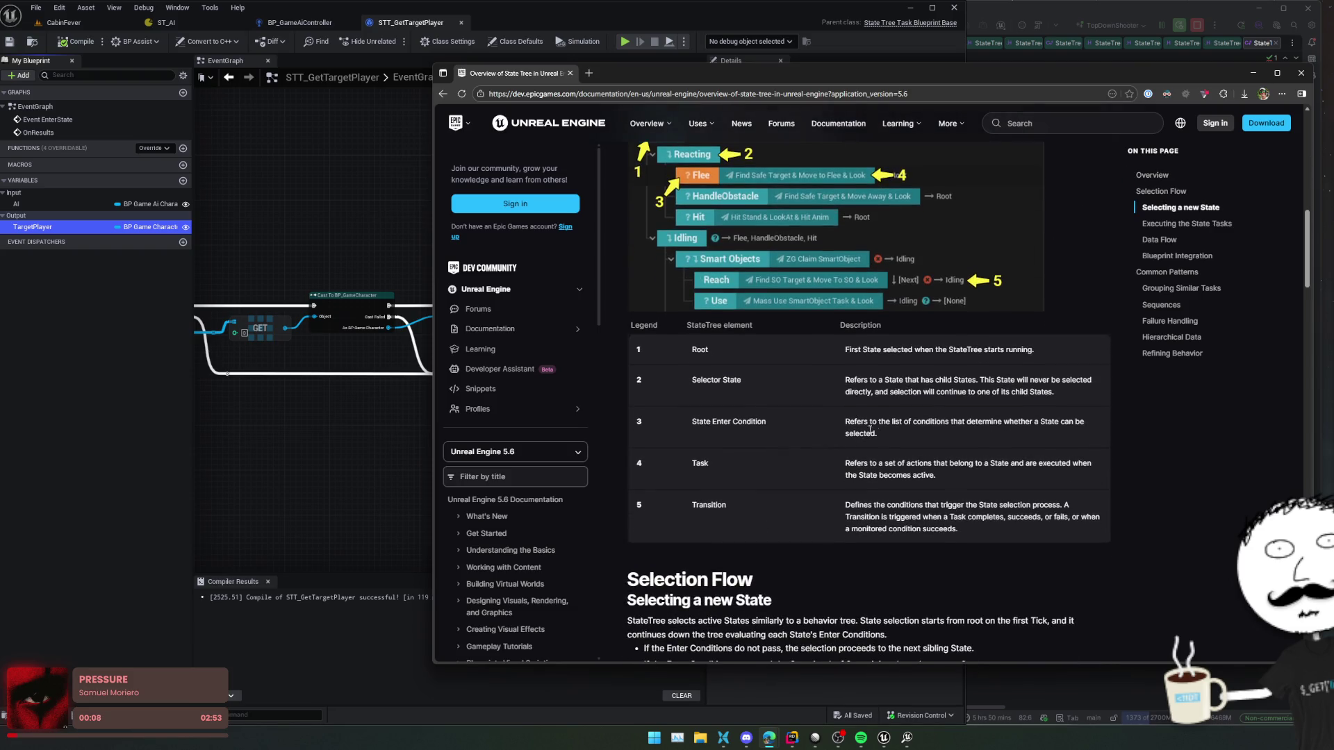
triple_click(882, 384)
click(776, 398)
scroll(777, 398, down, 3)
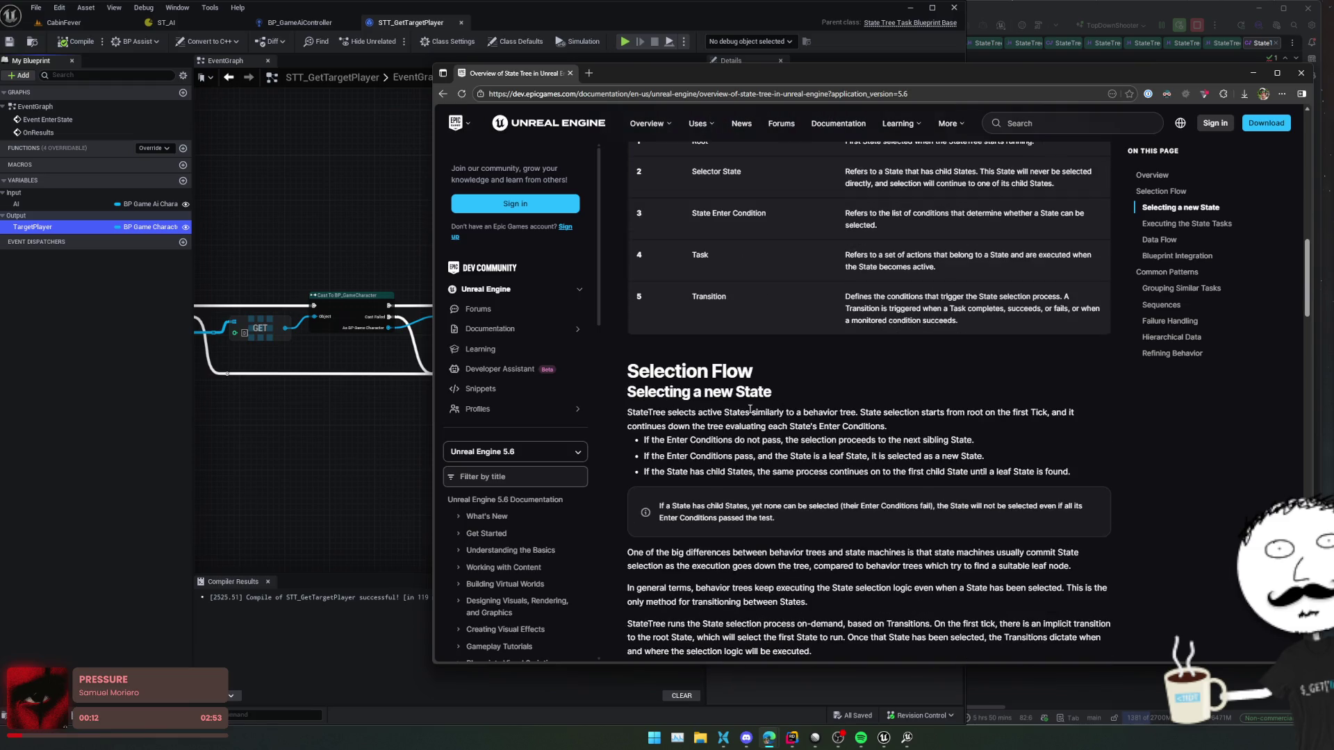
scroll(875, 461, down, 5)
triple_click(875, 461)
click(877, 461)
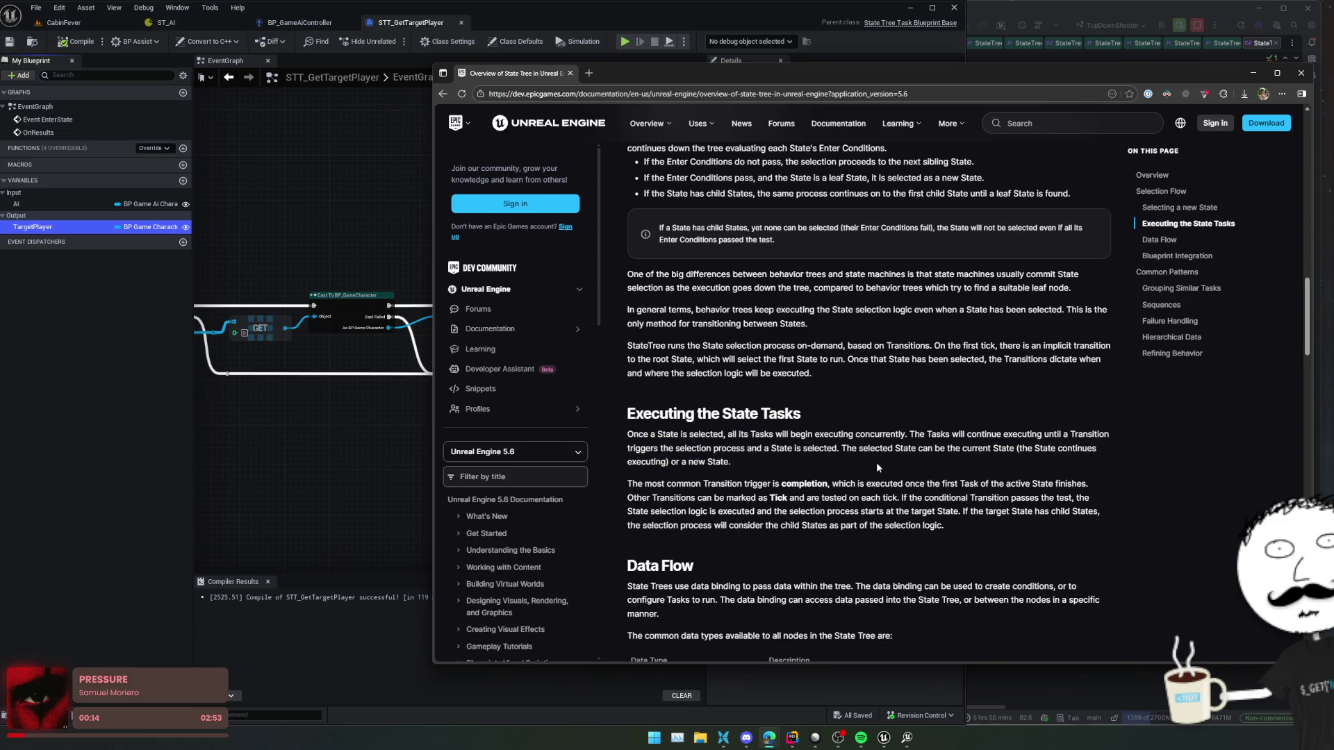
- Continue reading the StateTree Overview down to its final Refining Behavior section
scroll(876, 461, down, 1)
scroll(876, 461, down, 7)
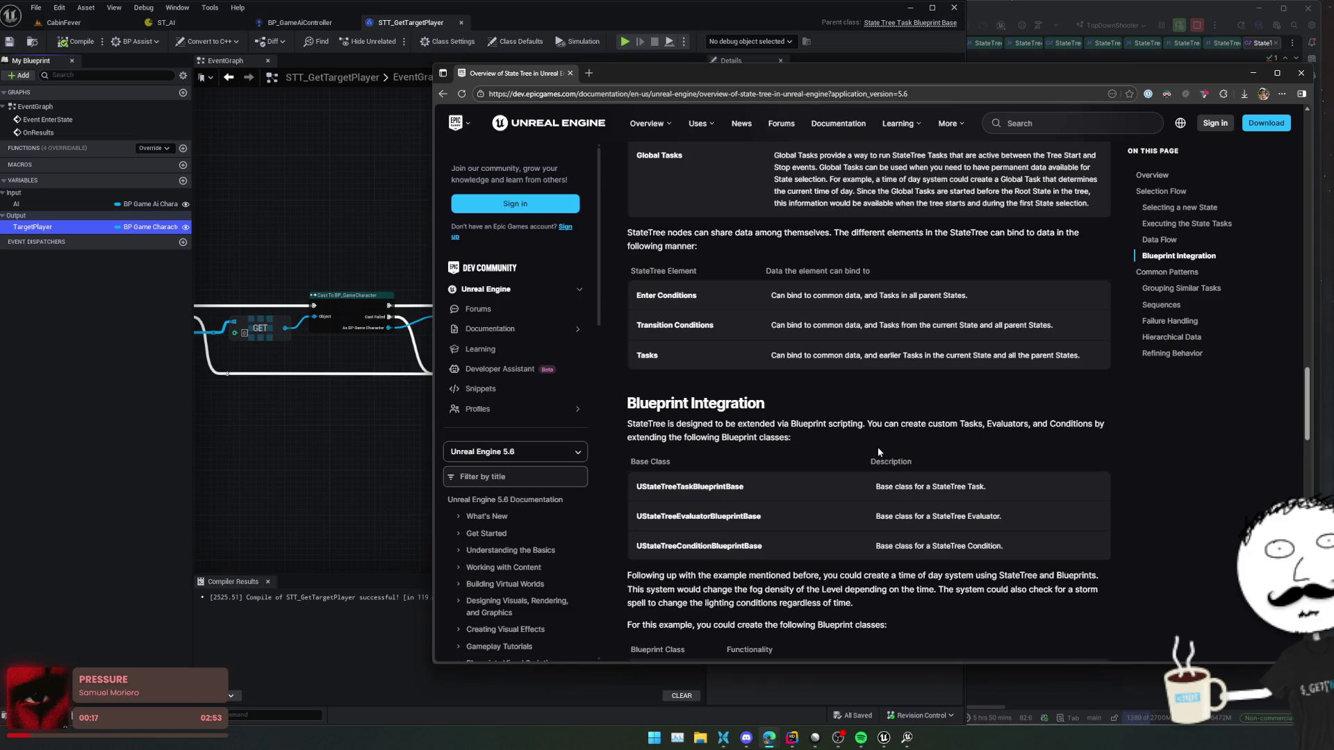
scroll(878, 450, down, 5)
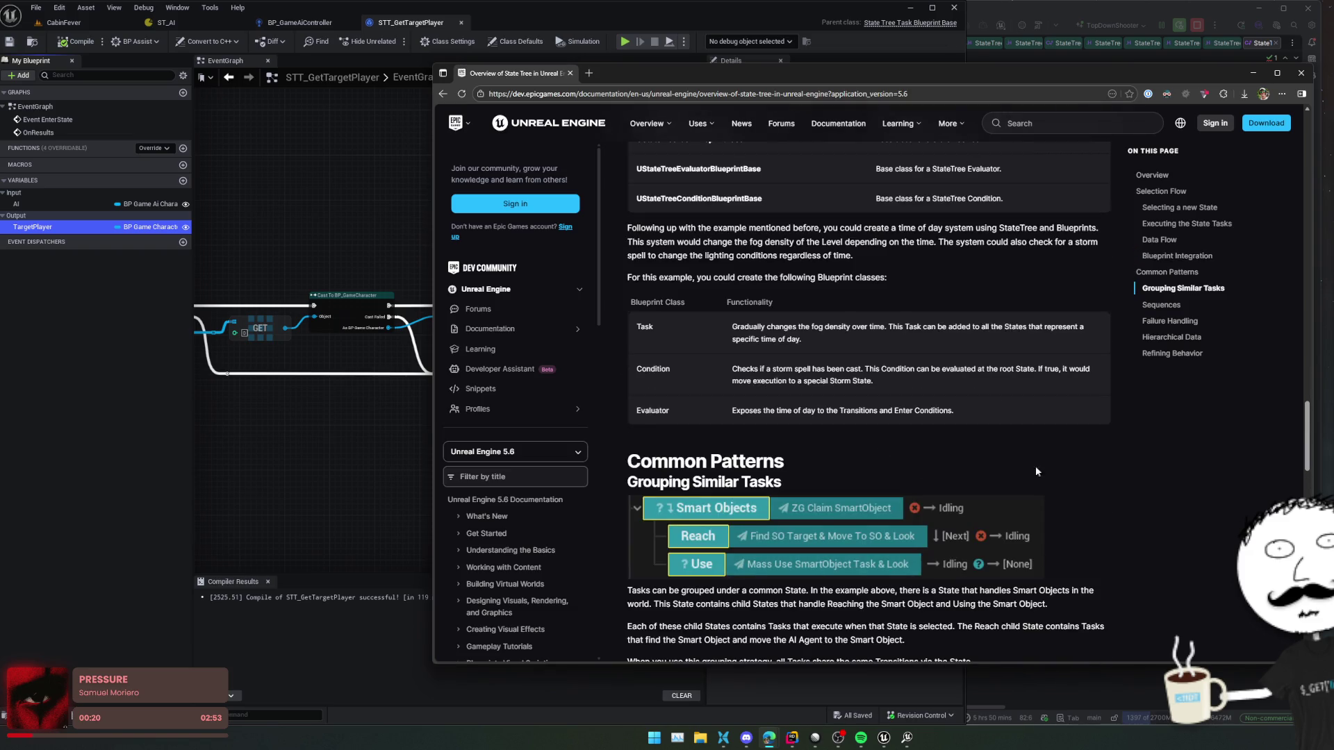
scroll(1096, 480, down, 2)
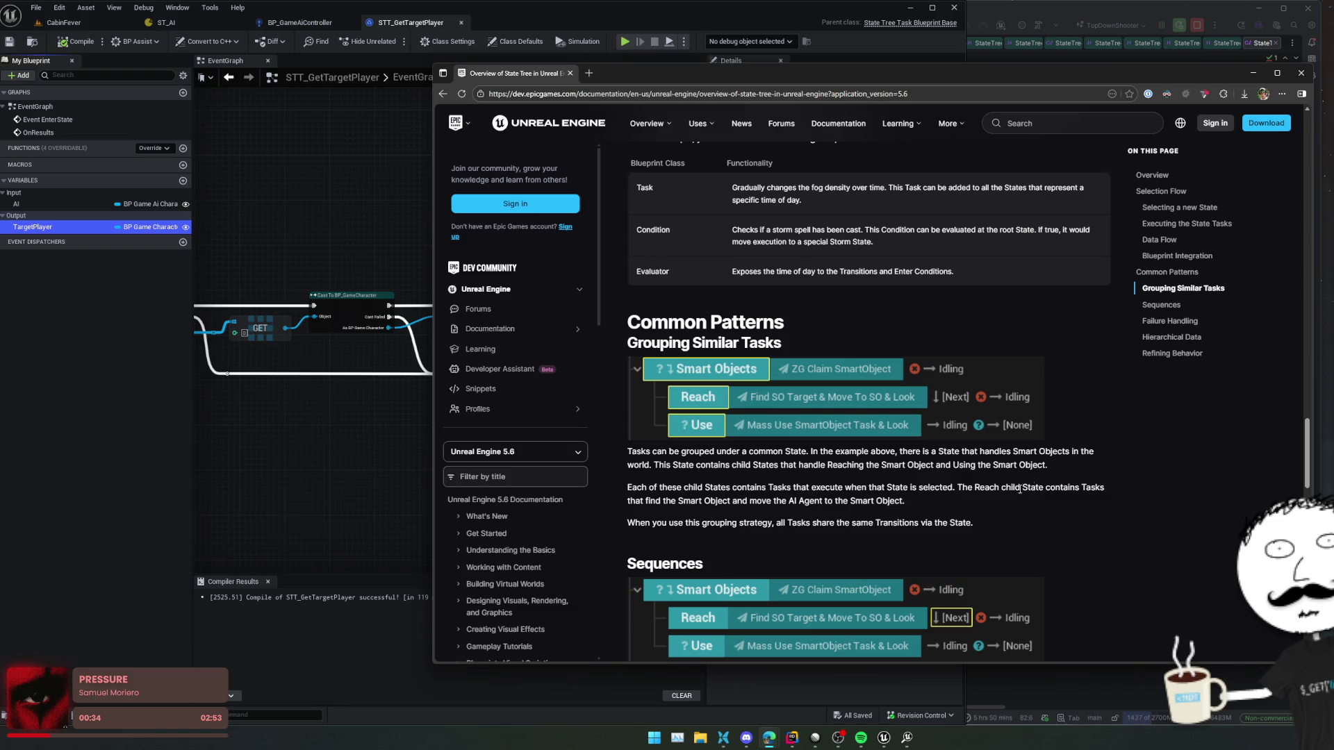
scroll(1073, 484, down, 2)
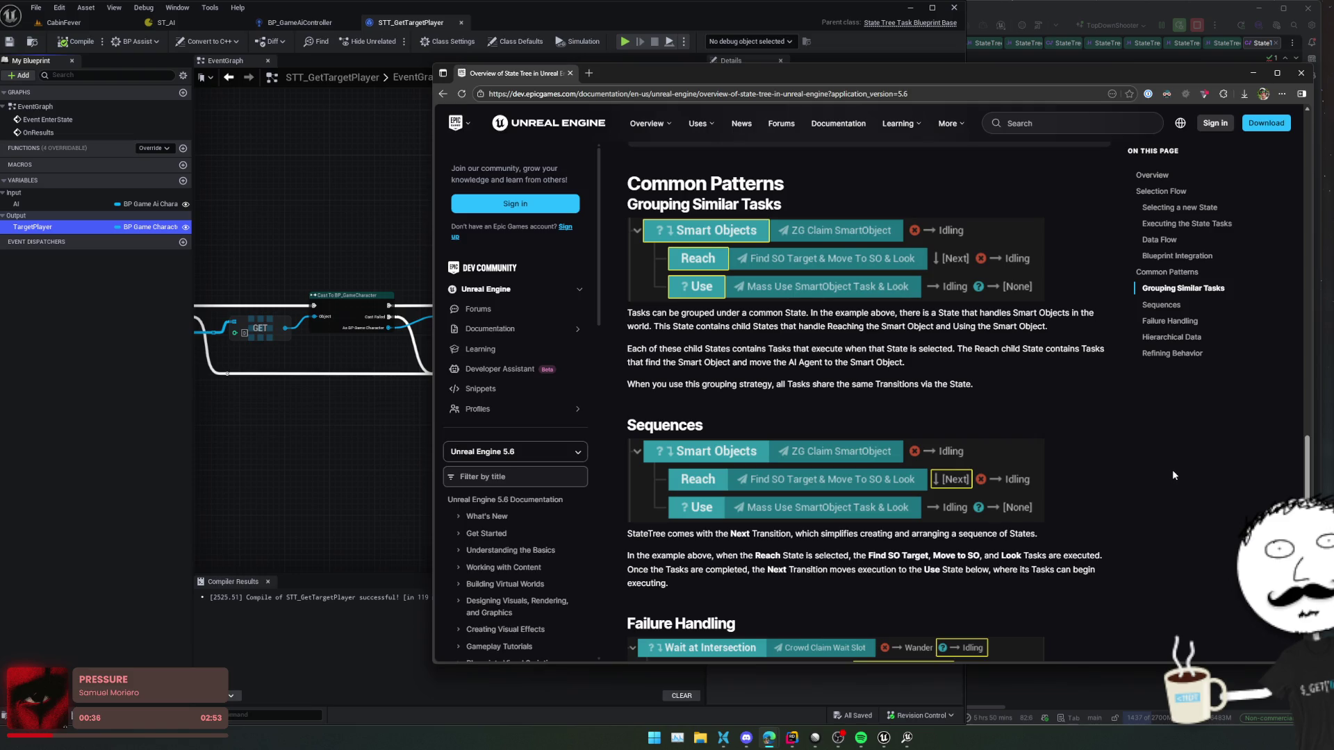
scroll(1186, 469, down, 3)
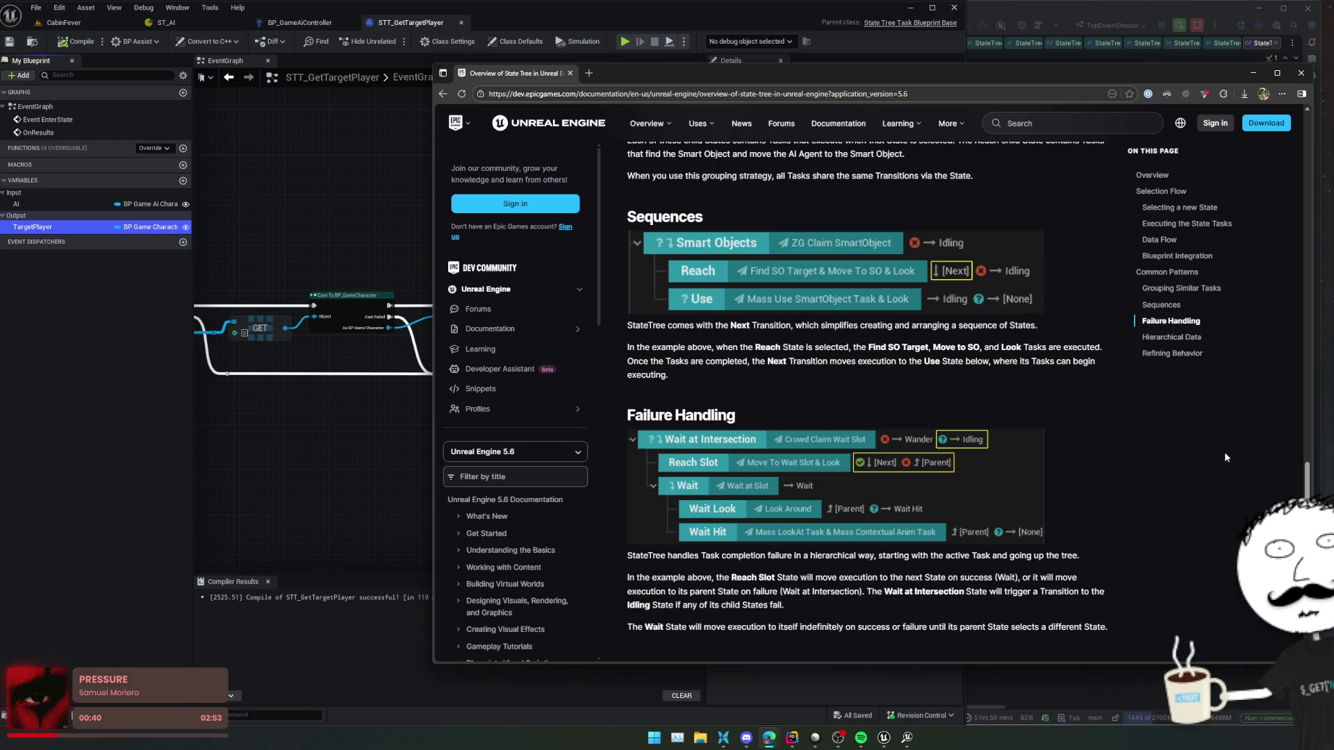
scroll(1224, 451, down, 10)
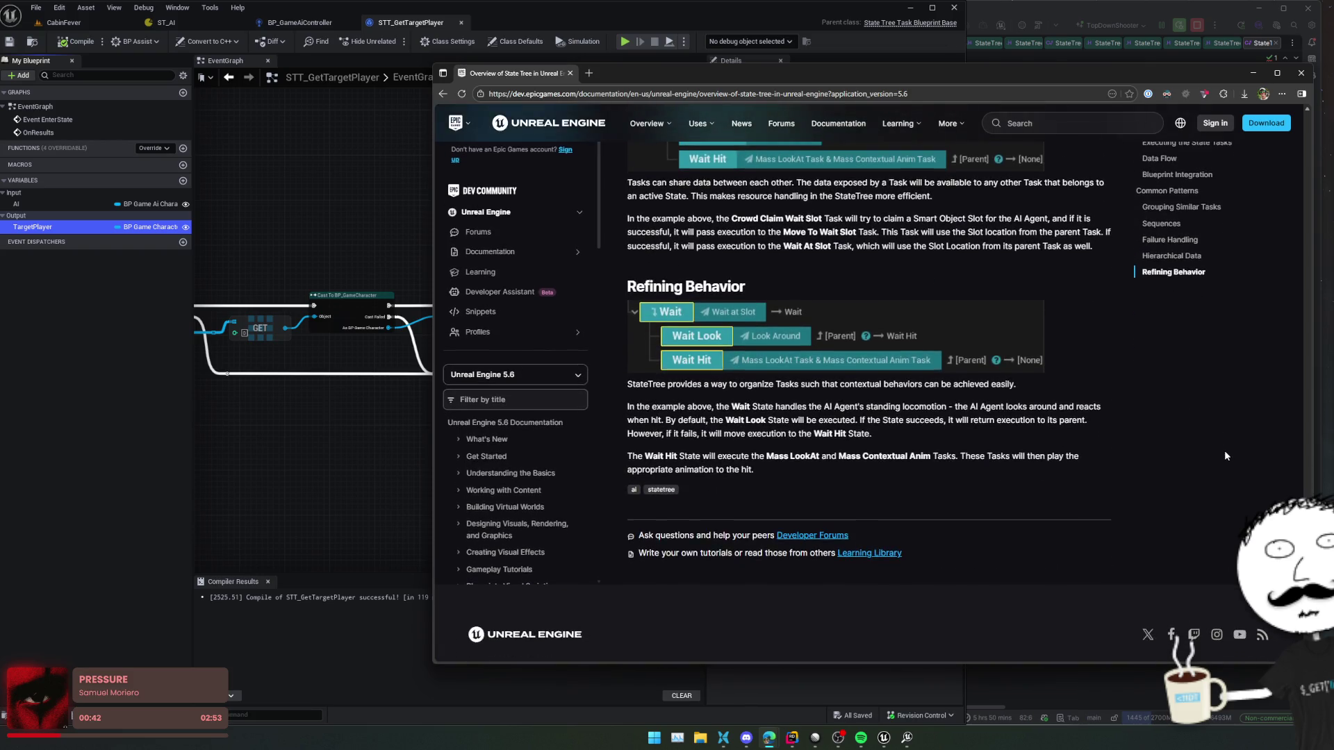
scroll(542, 464, down, 6)
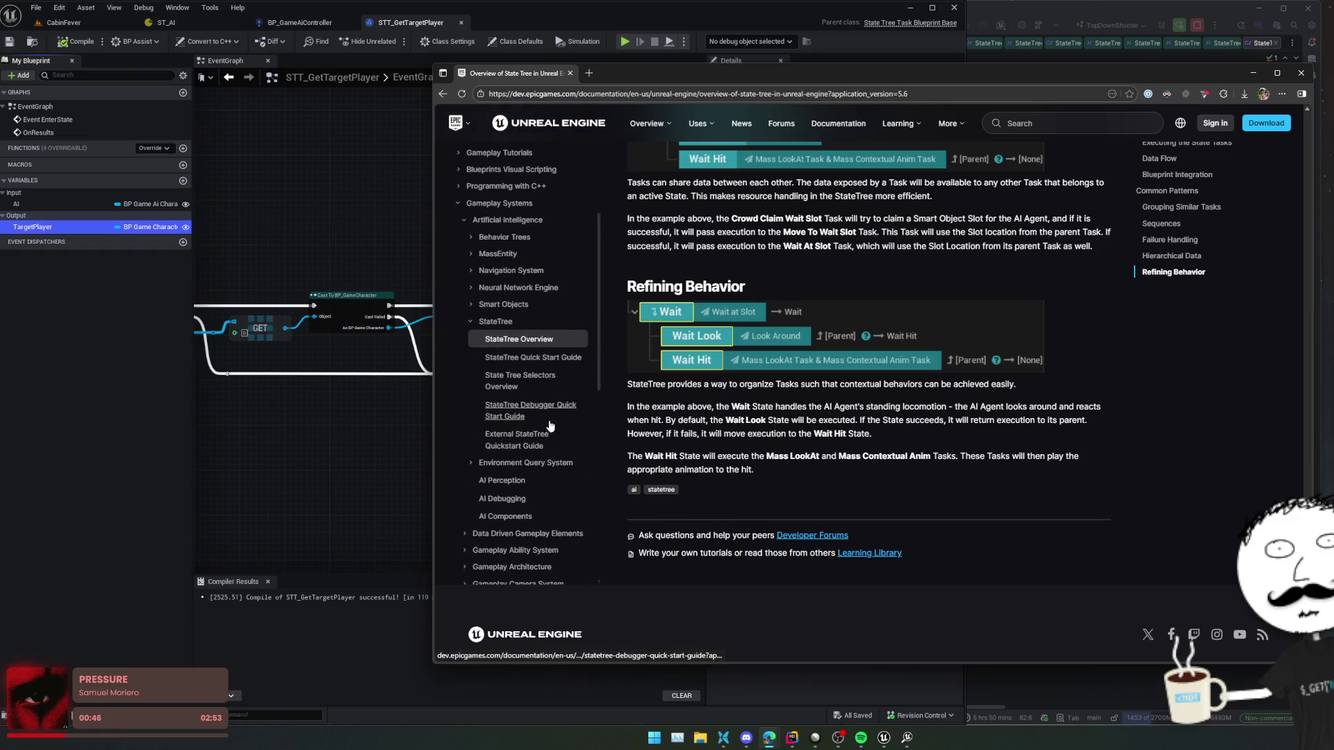
- Skim the External StateTree Quickstart Guide's introduction and the State Tree Selectors Overview page
click(541, 447)
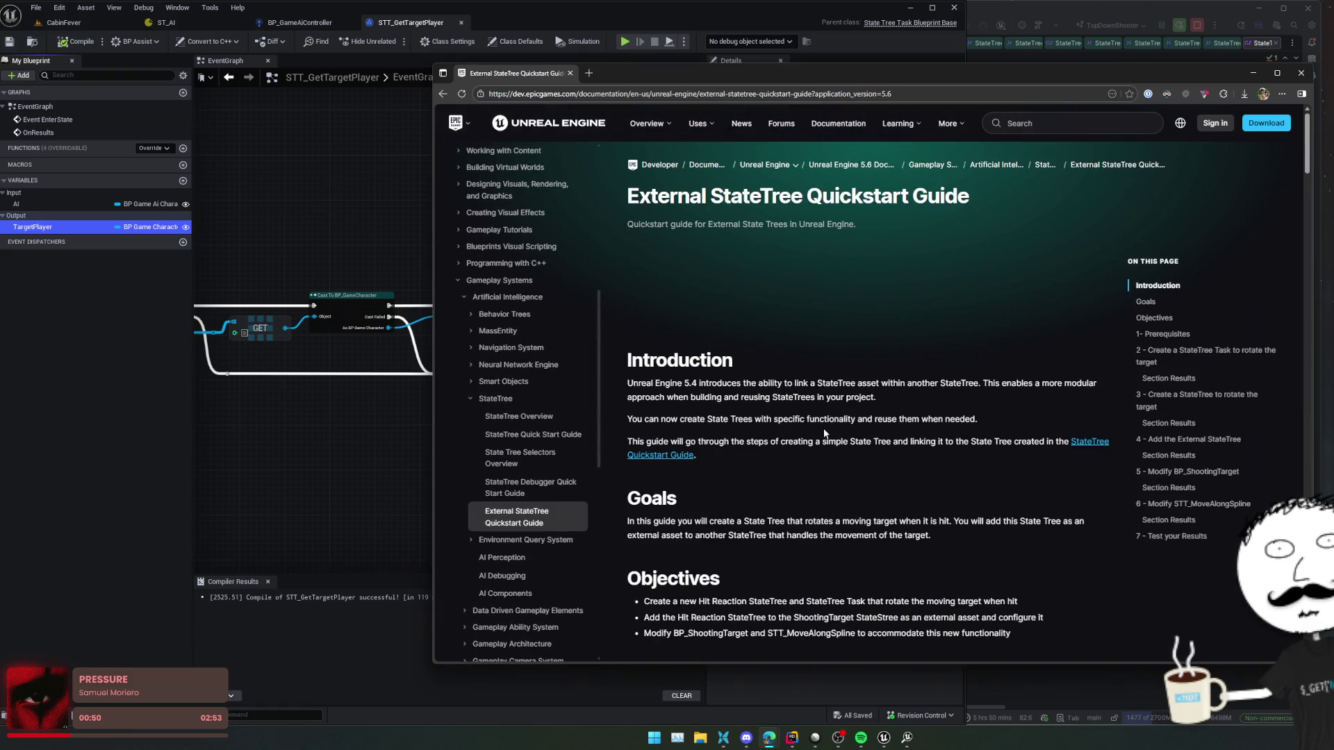
triple_click(919, 398)
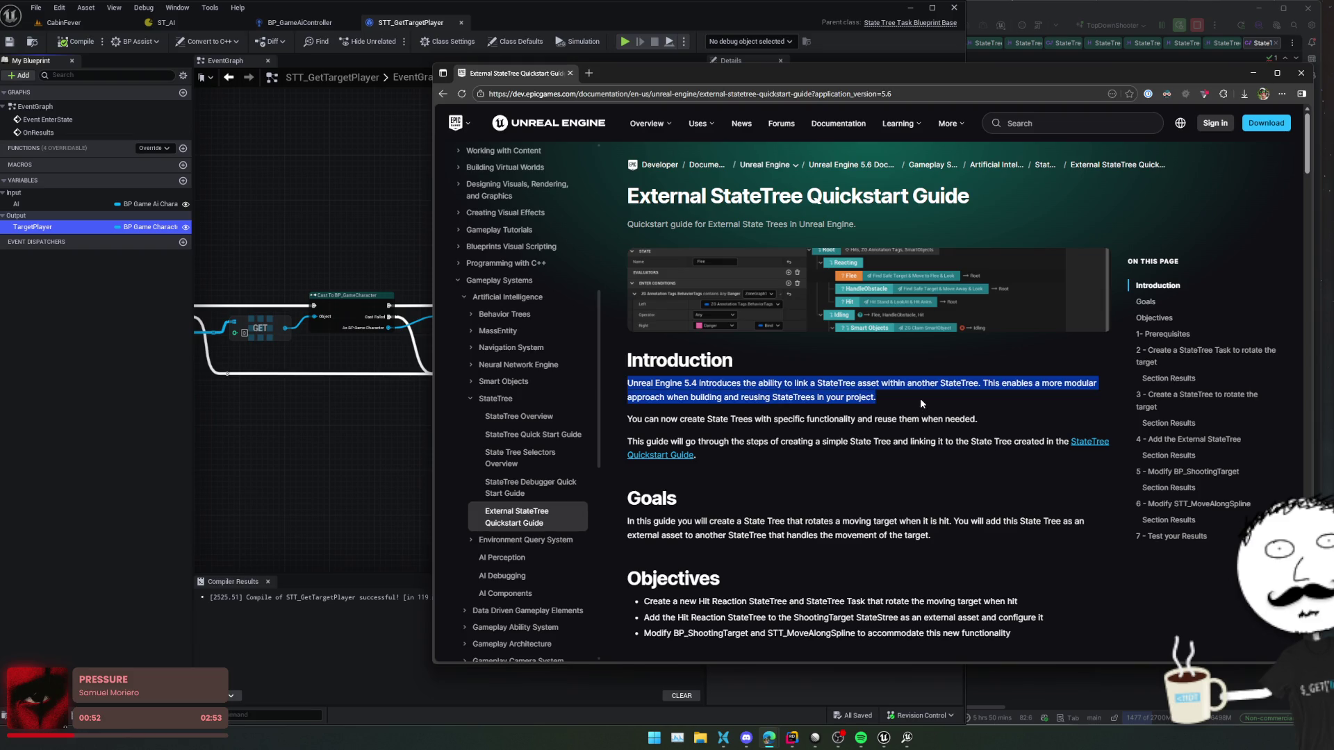
click(533, 457)
scroll(1084, 377, down, 1)
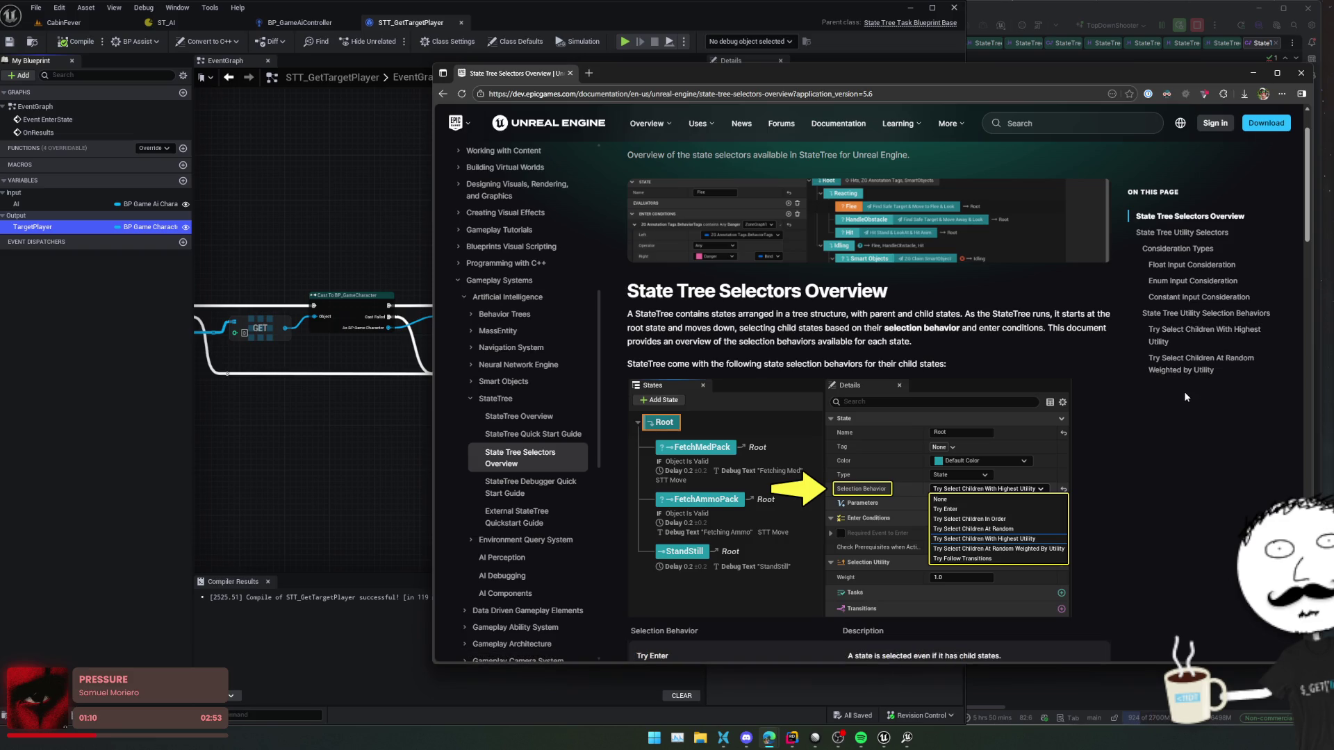
scroll(1183, 390, down, 5)
click(533, 434)
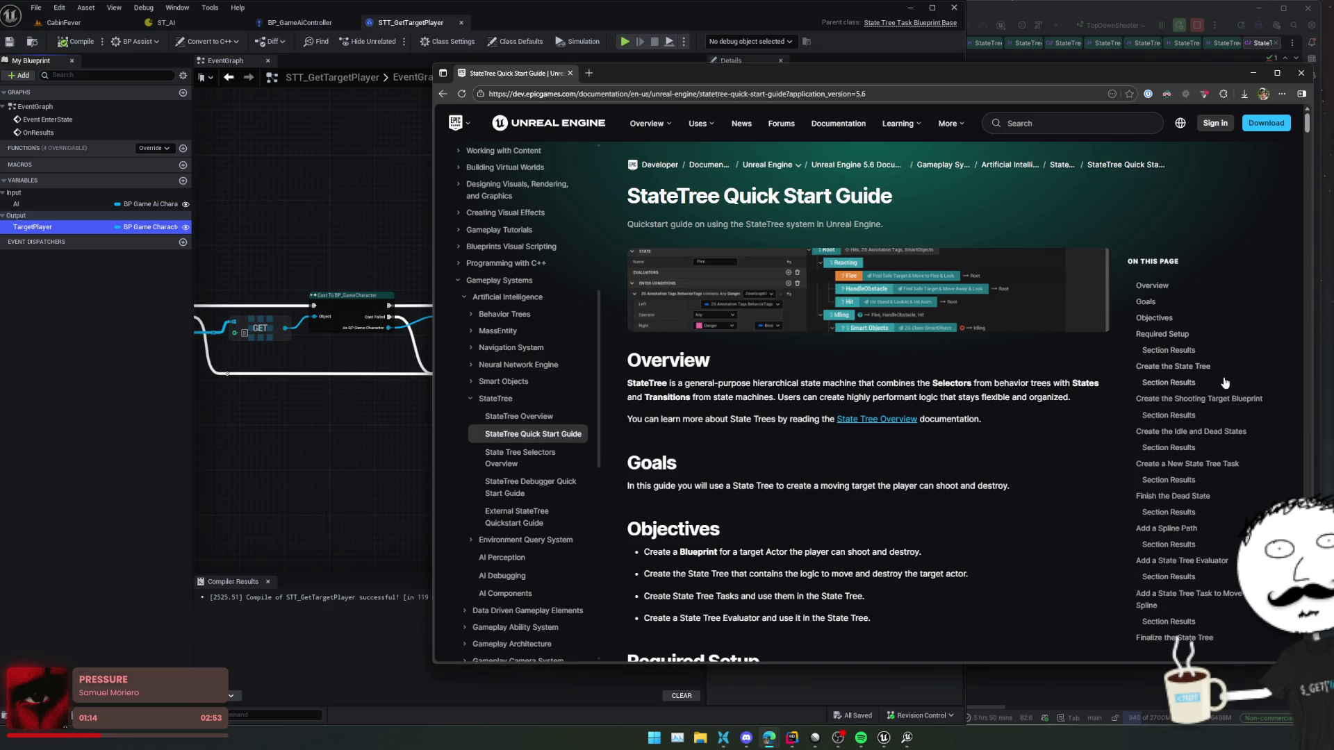
- Read the Quick Start Guide's Create a New State Tree Task section
scroll(1233, 427, down, 1)
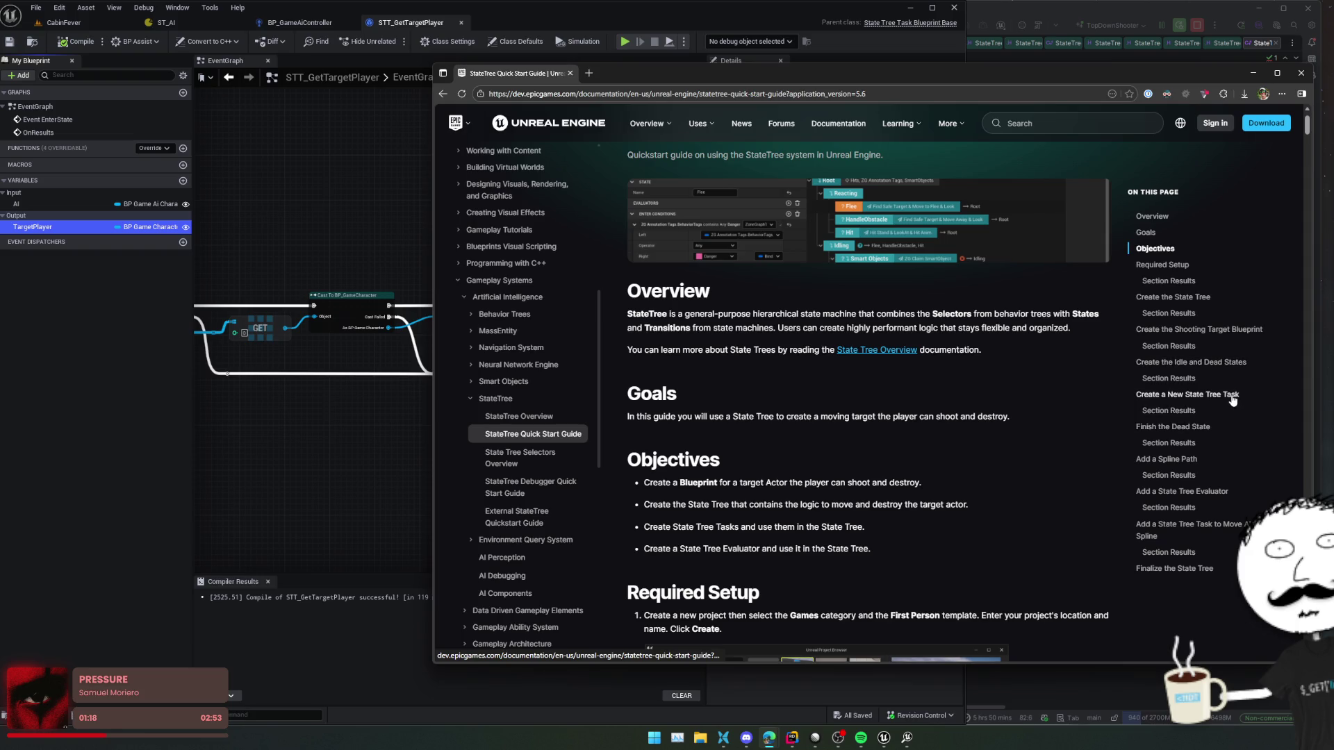
click(1232, 402)
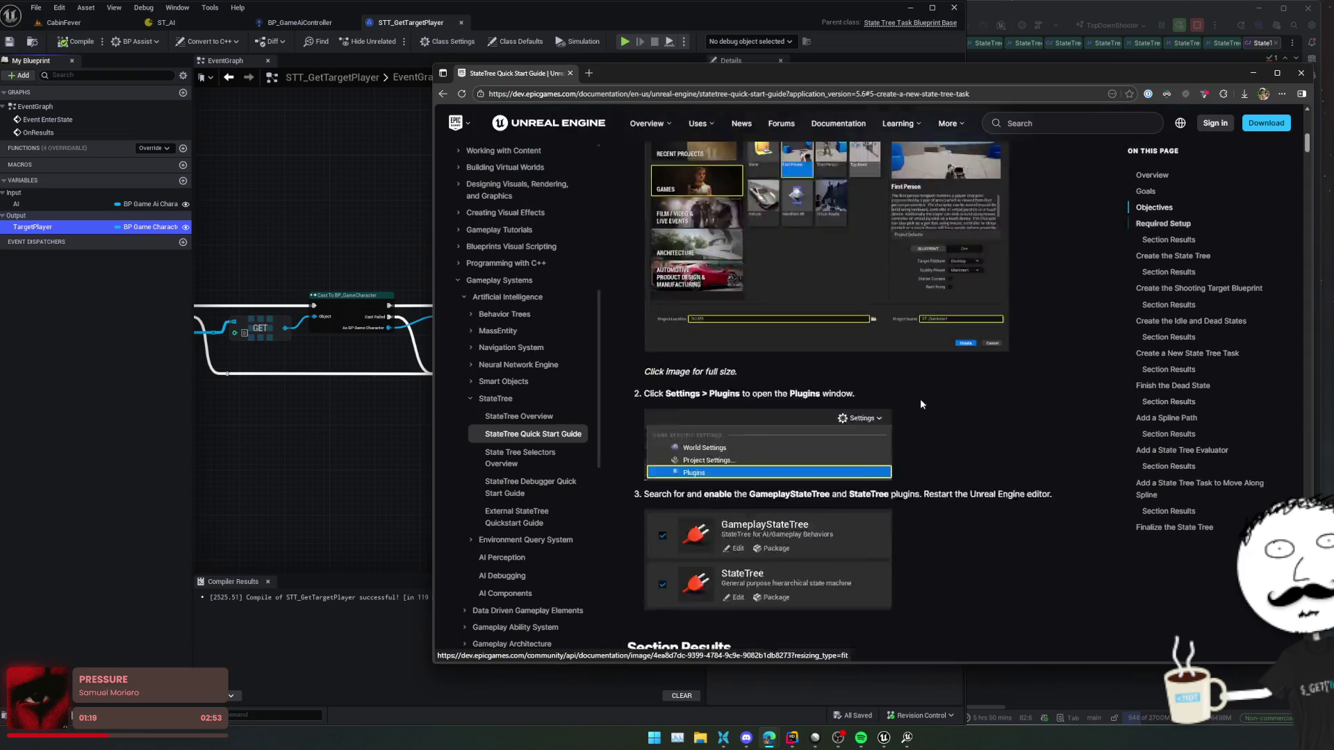
scroll(927, 379, down, 7)
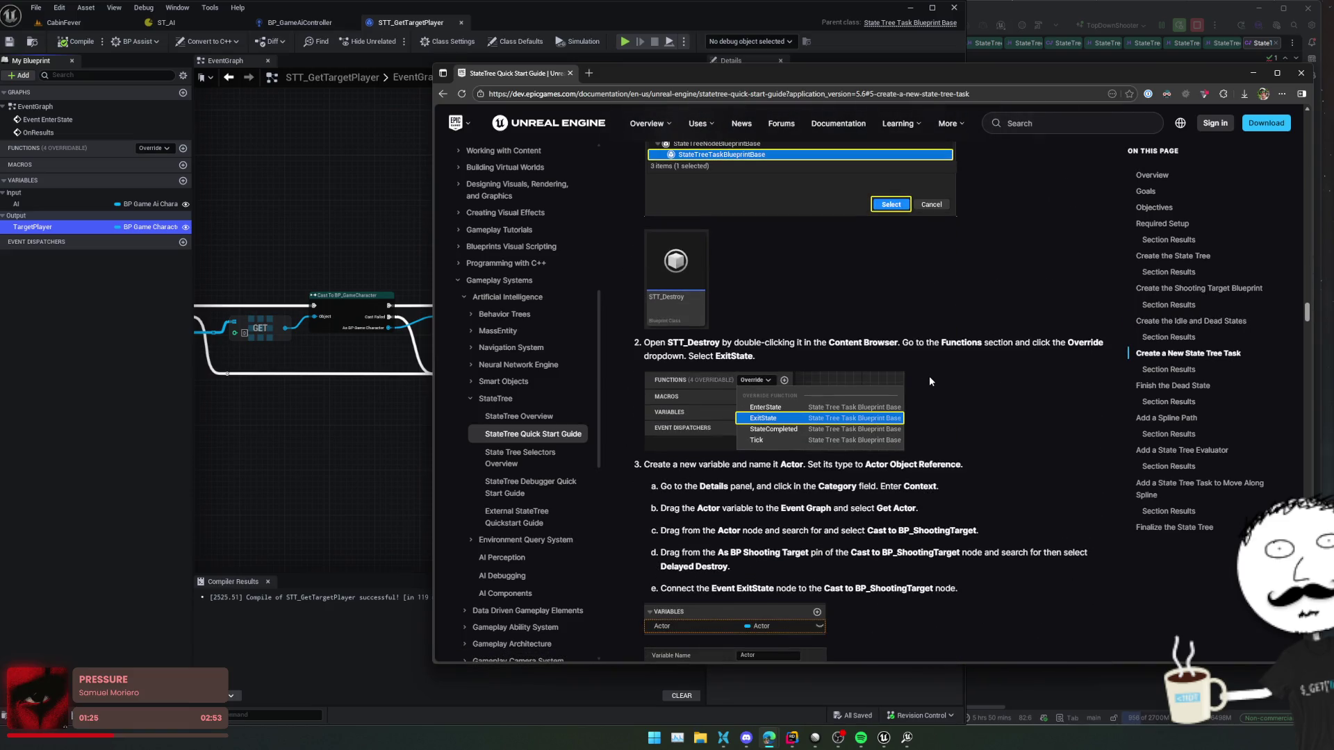
scroll(928, 377, down, 3)
scroll(930, 377, up, 3)
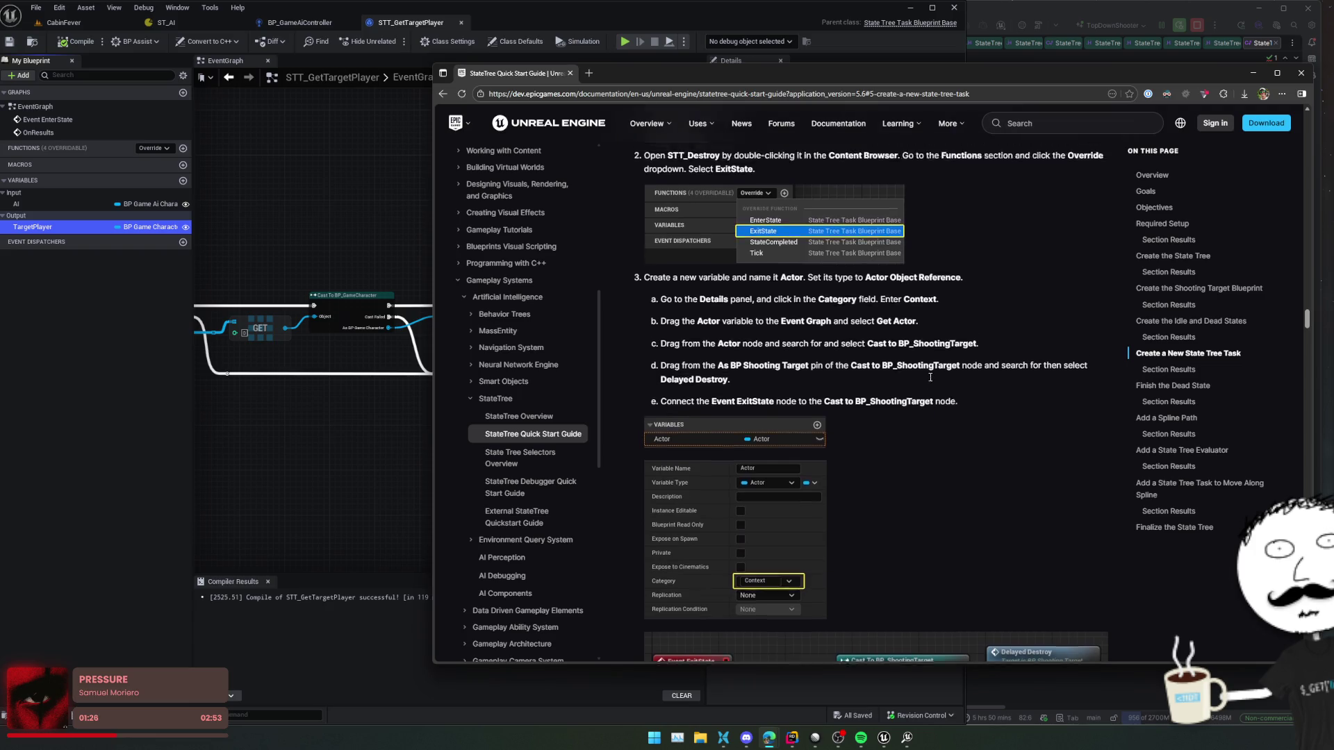
scroll(929, 380, up, 2)
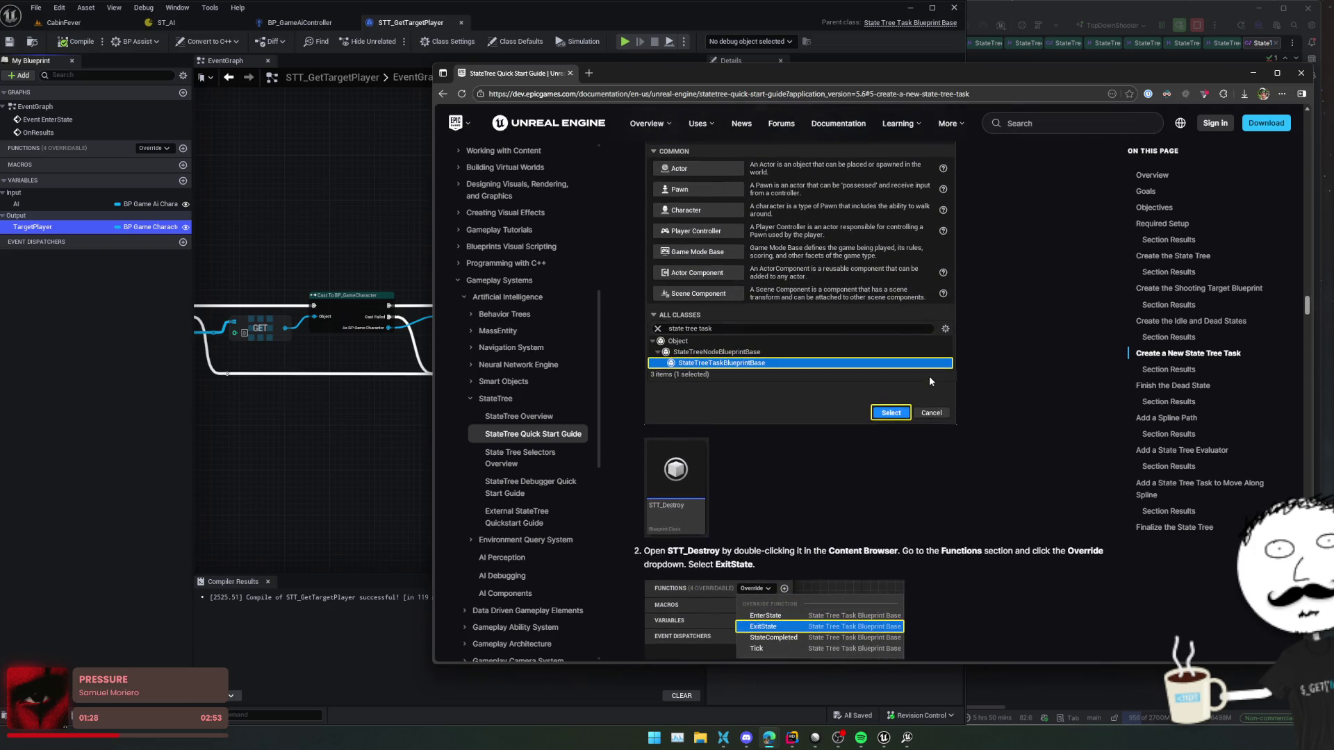
scroll(930, 380, down, 5)
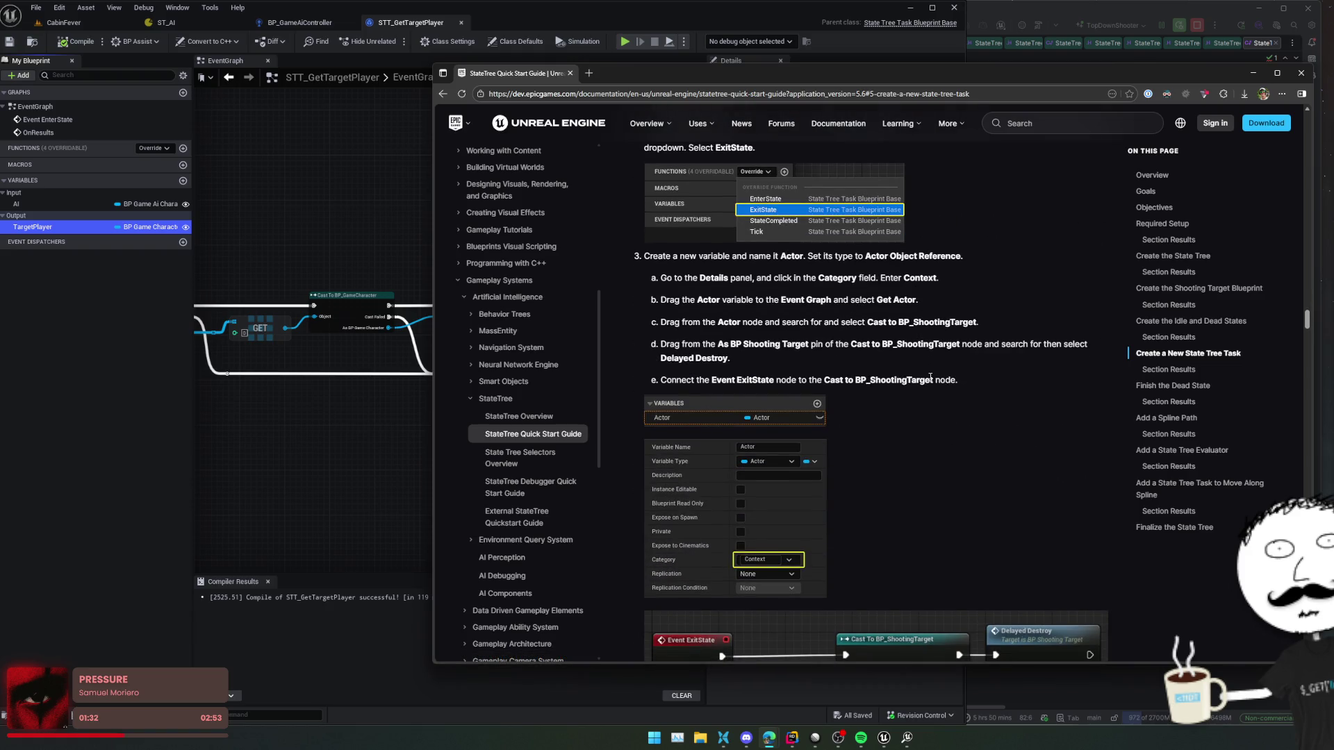
scroll(930, 376, down, 2)
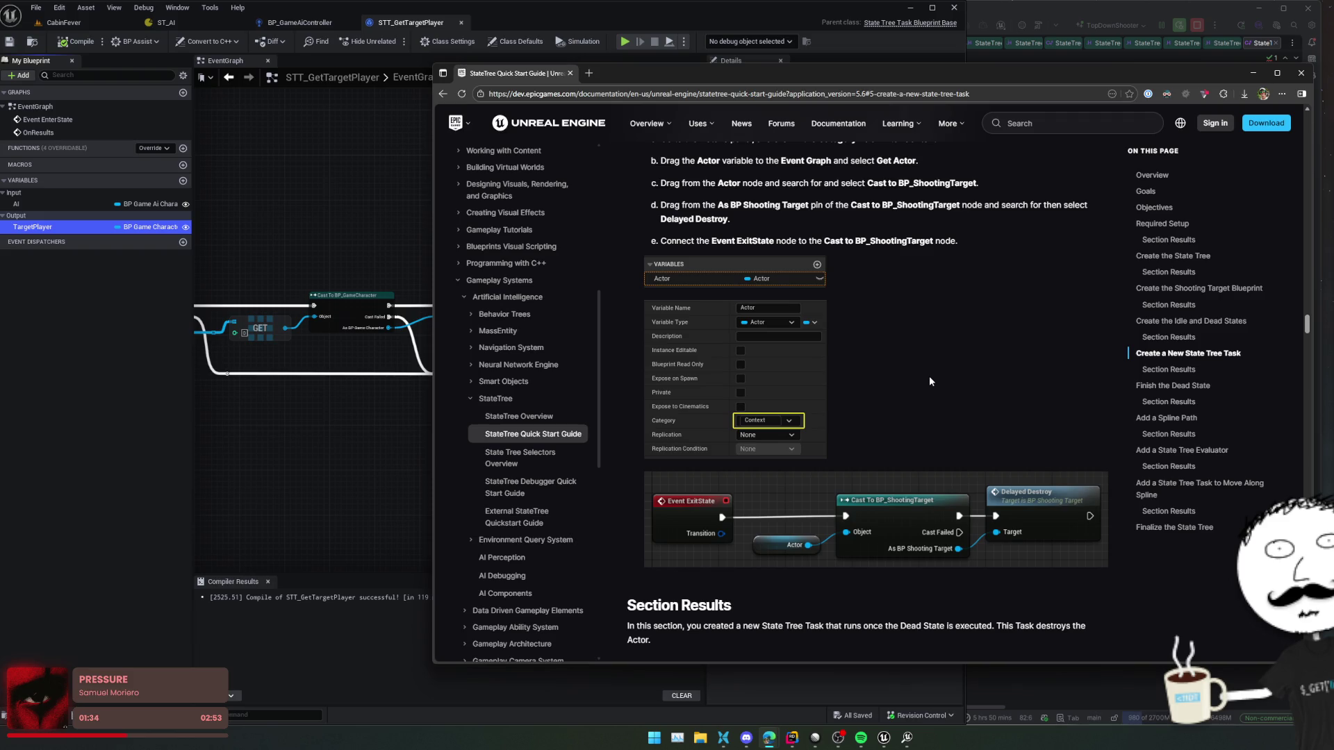
scroll(929, 380, down, 1)
scroll(929, 380, up, 2)
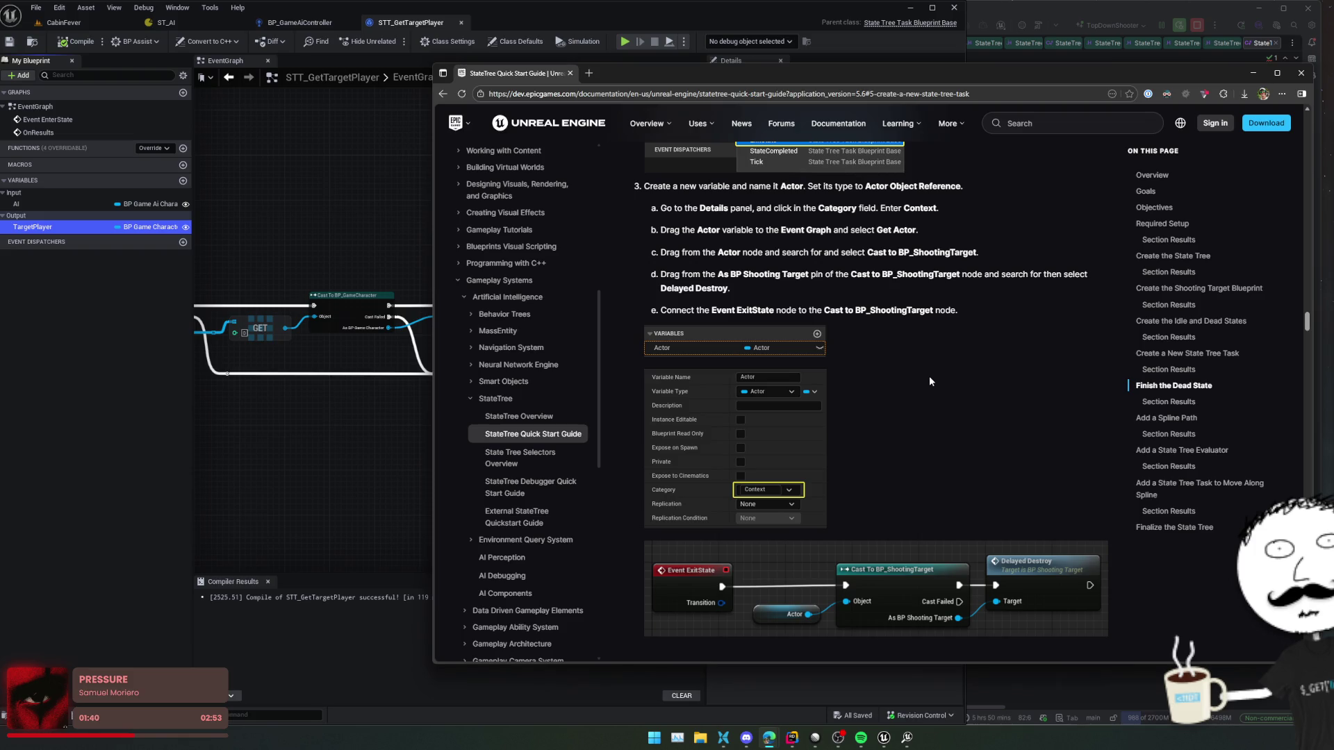
scroll(930, 381, up, 3)
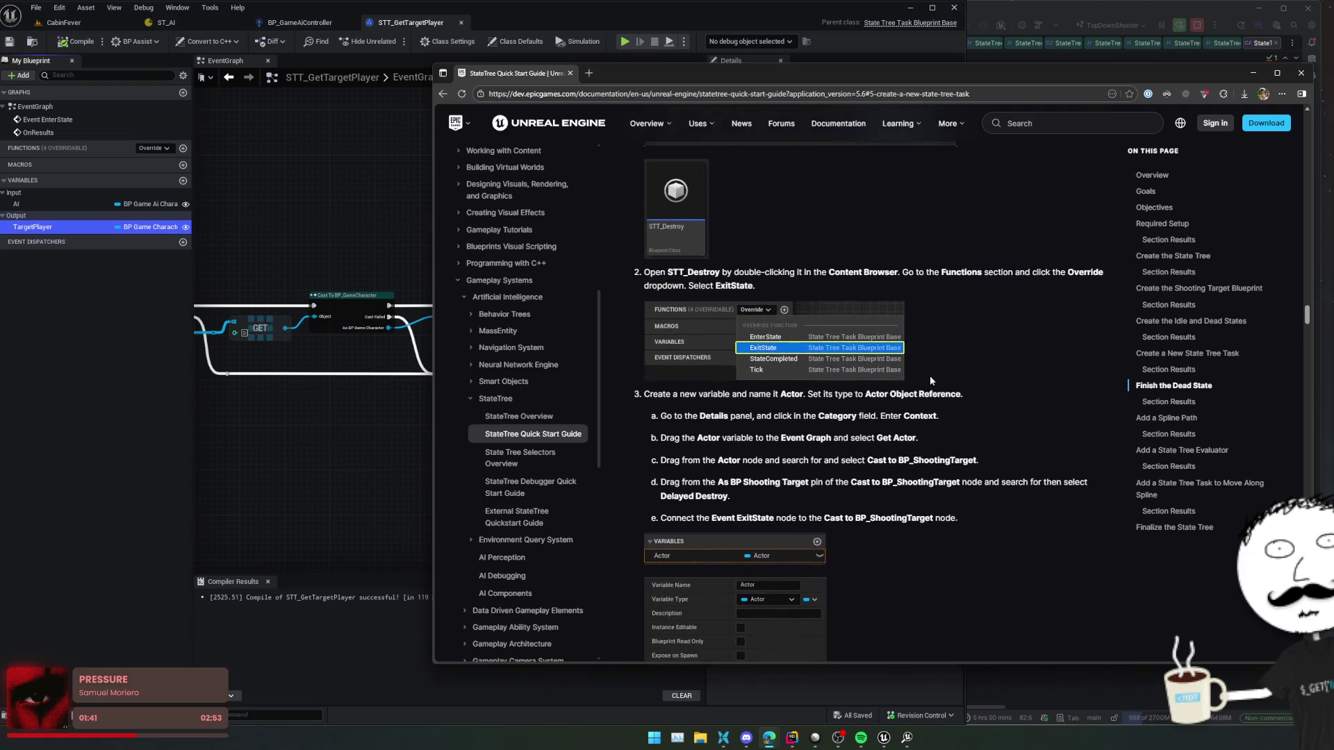
- Study the guide's step 3 variable and step 6 condition instructions, then read further down
drag(1038, 381, 1025, 524)
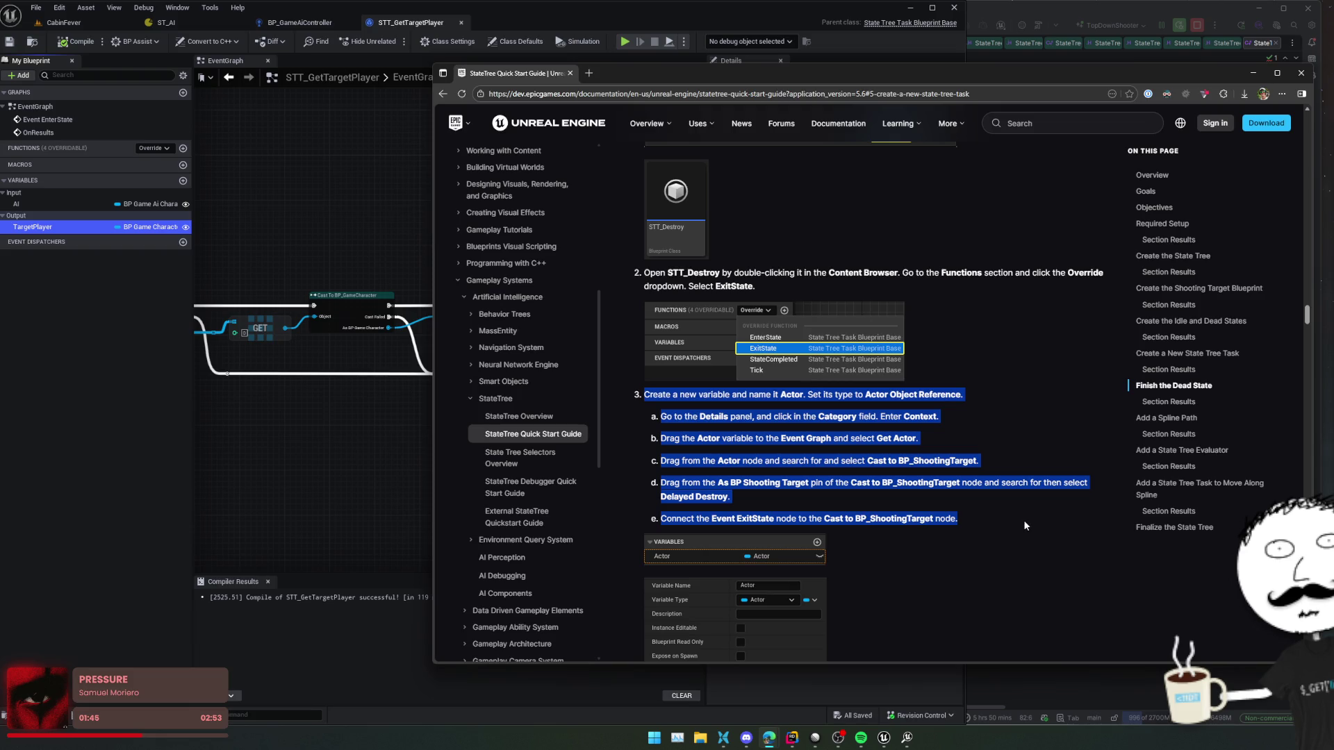
scroll(1022, 514, up, 10)
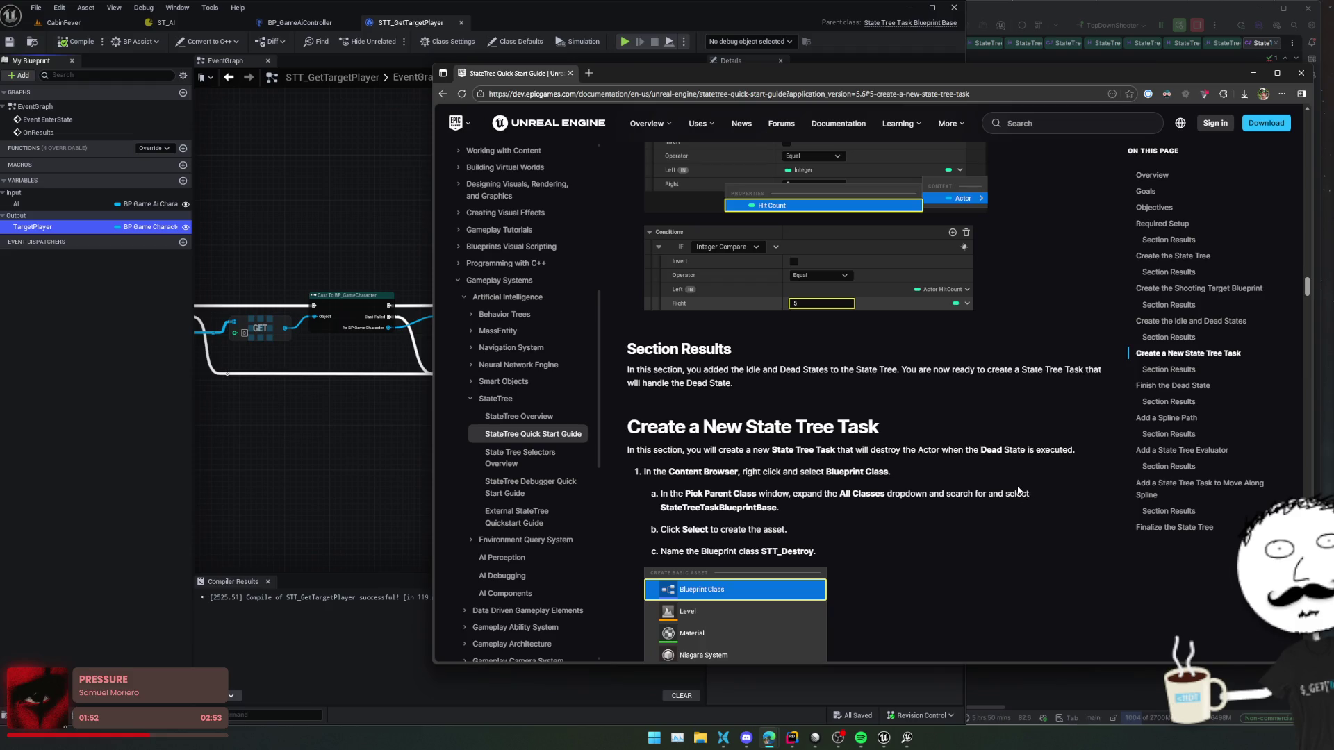
scroll(1020, 486, up, 5)
mouse_move(1019, 477)
mouse_down()
mouse_move(1103, 455)
mouse_move(1085, 491)
mouse_move(1039, 379)
mouse_up()
click(1051, 412)
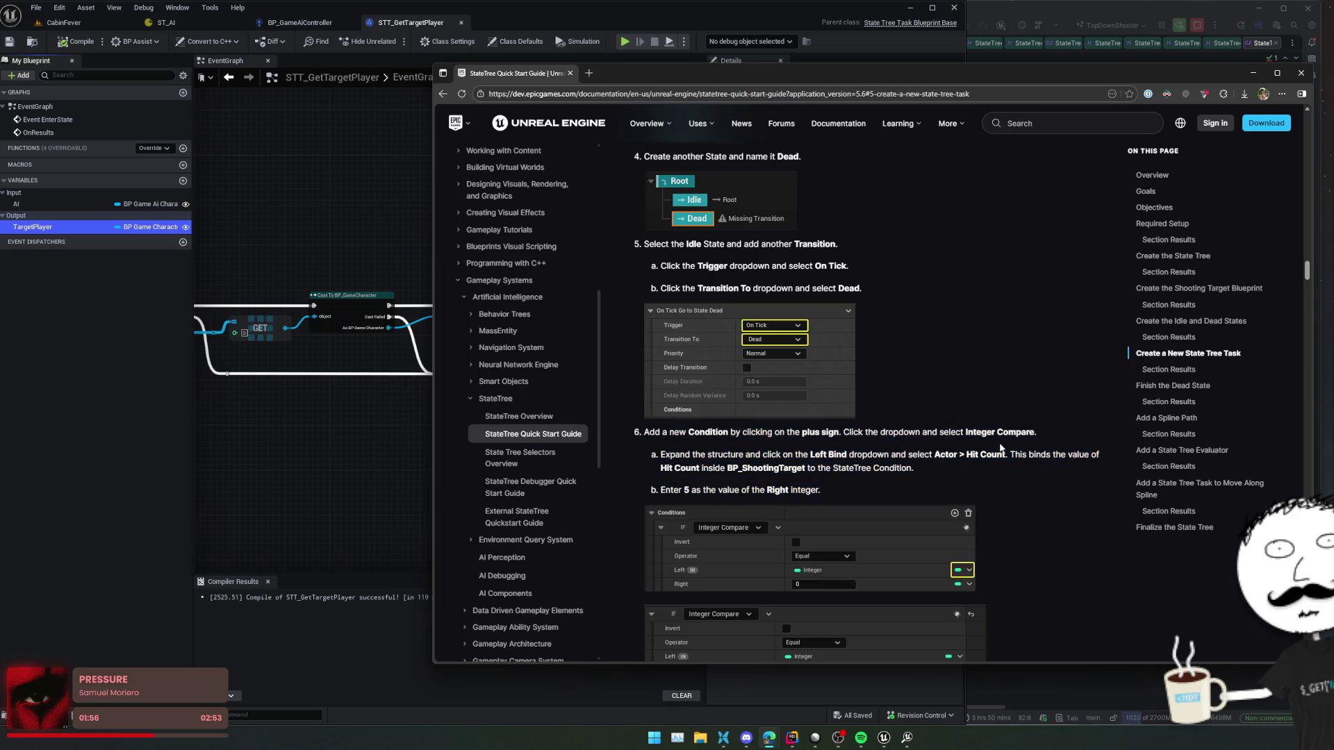
scroll(994, 426, down, 15)
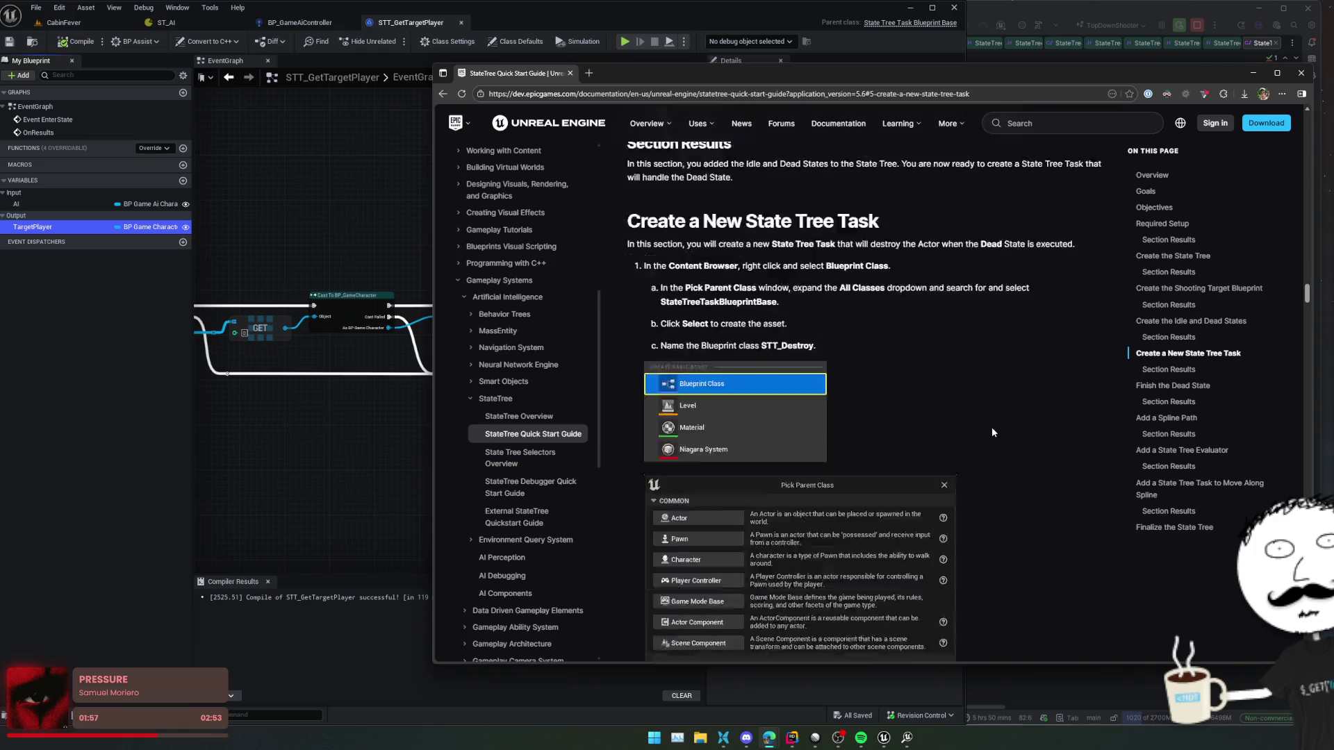
scroll(977, 421, down, 3)
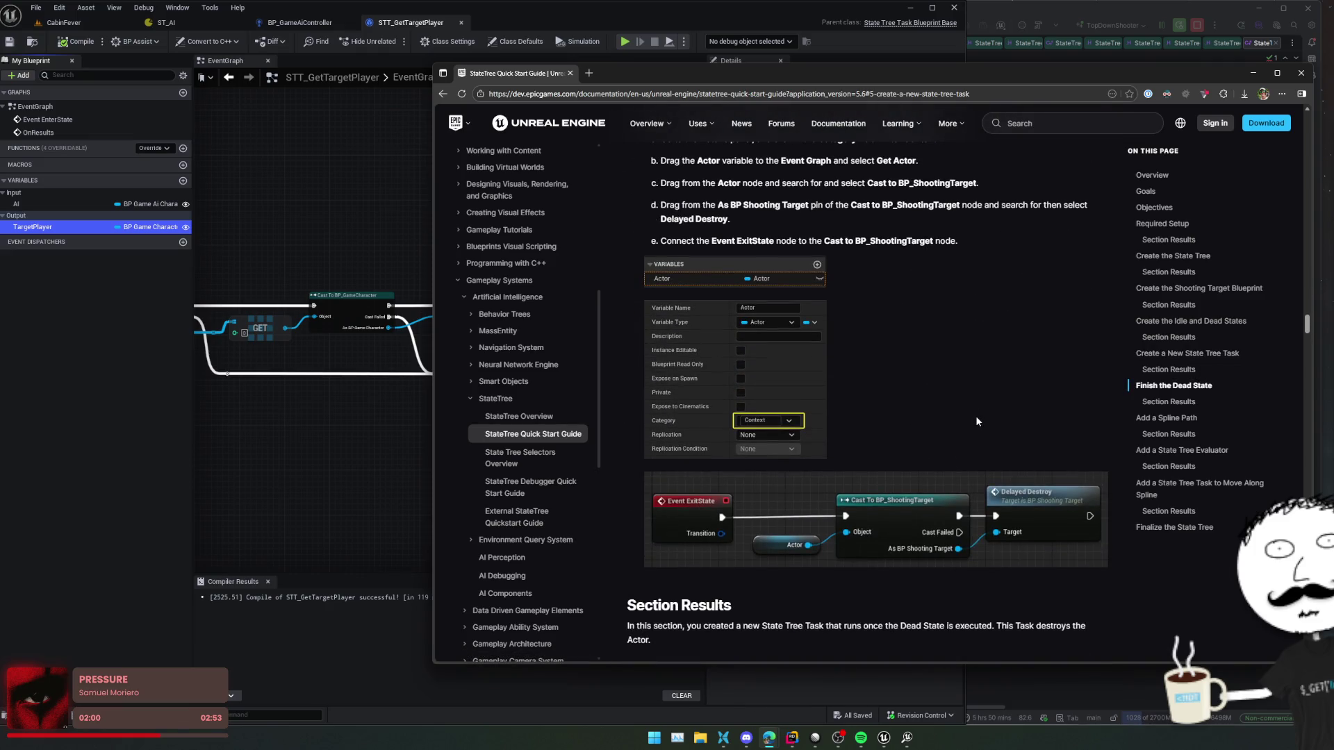
scroll(977, 420, down, 5)
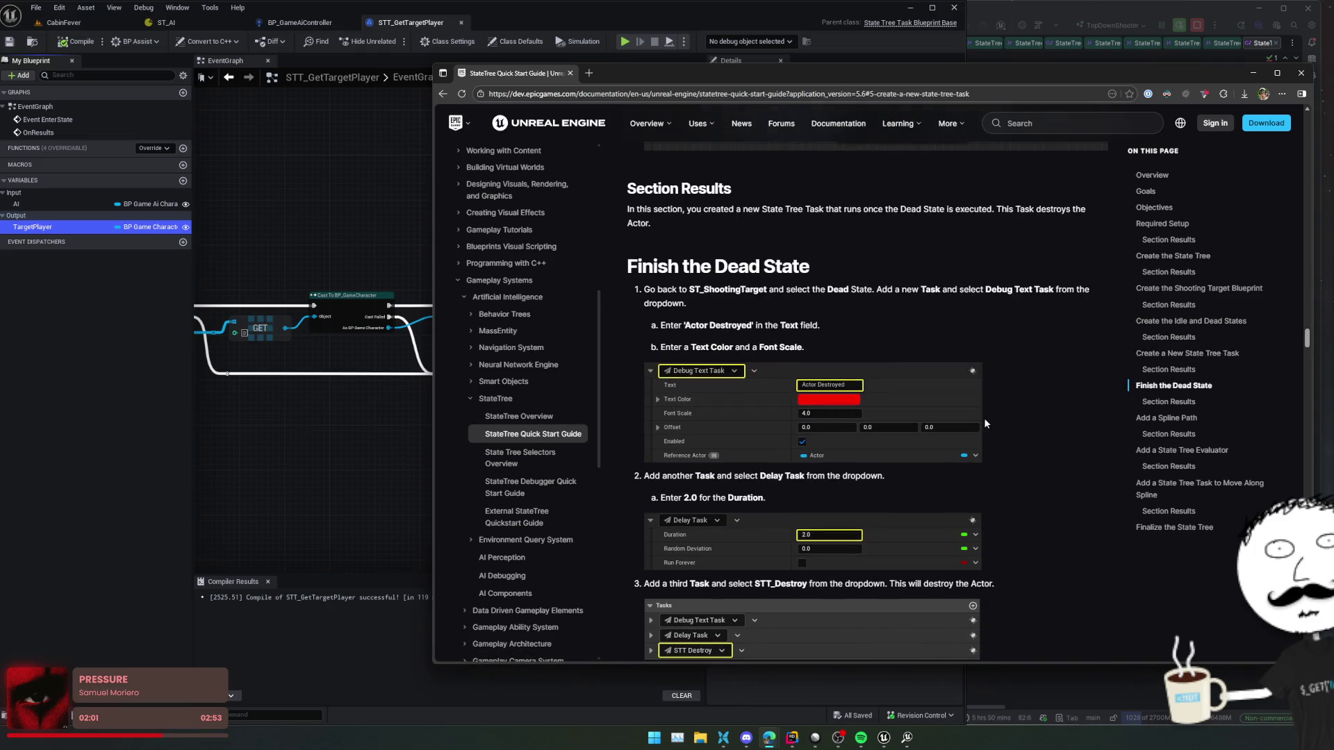
scroll(984, 421, down, 5)
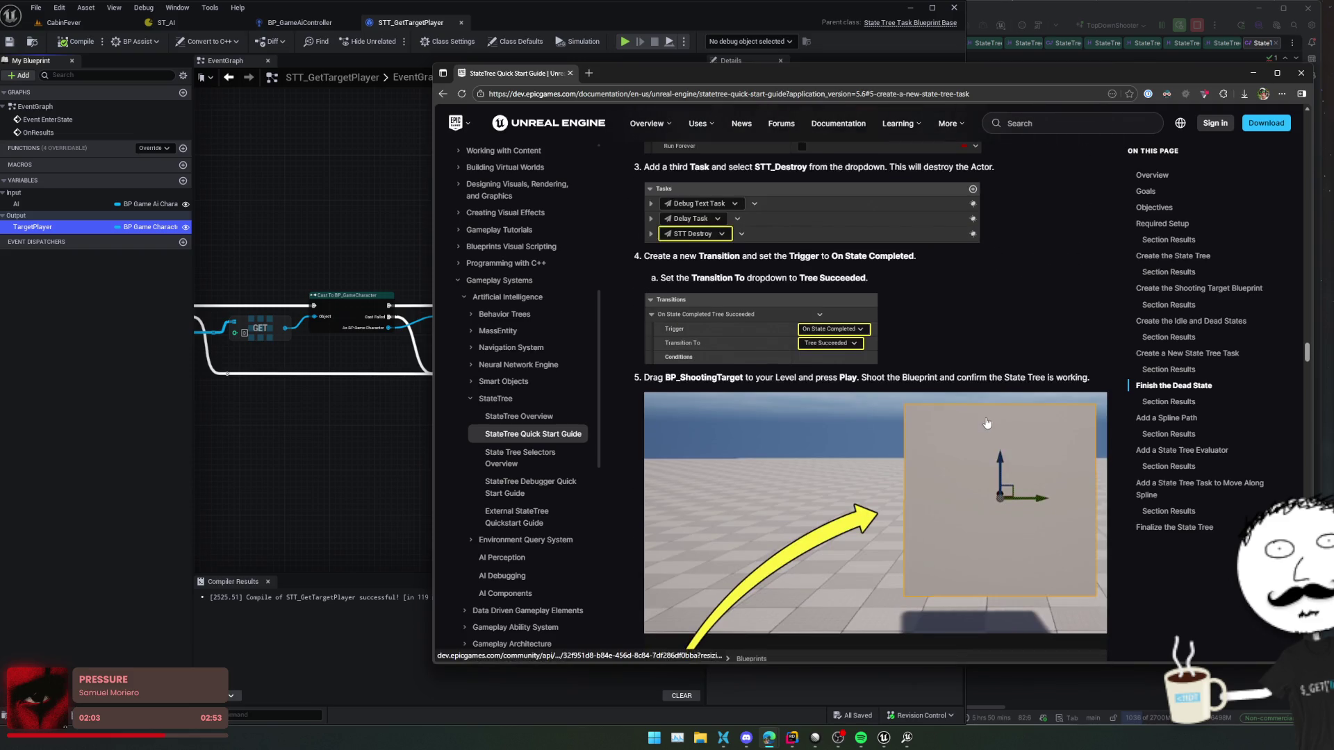
scroll(985, 421, down, 5)
scroll(987, 421, down, 2)
scroll(986, 421, down, 3)
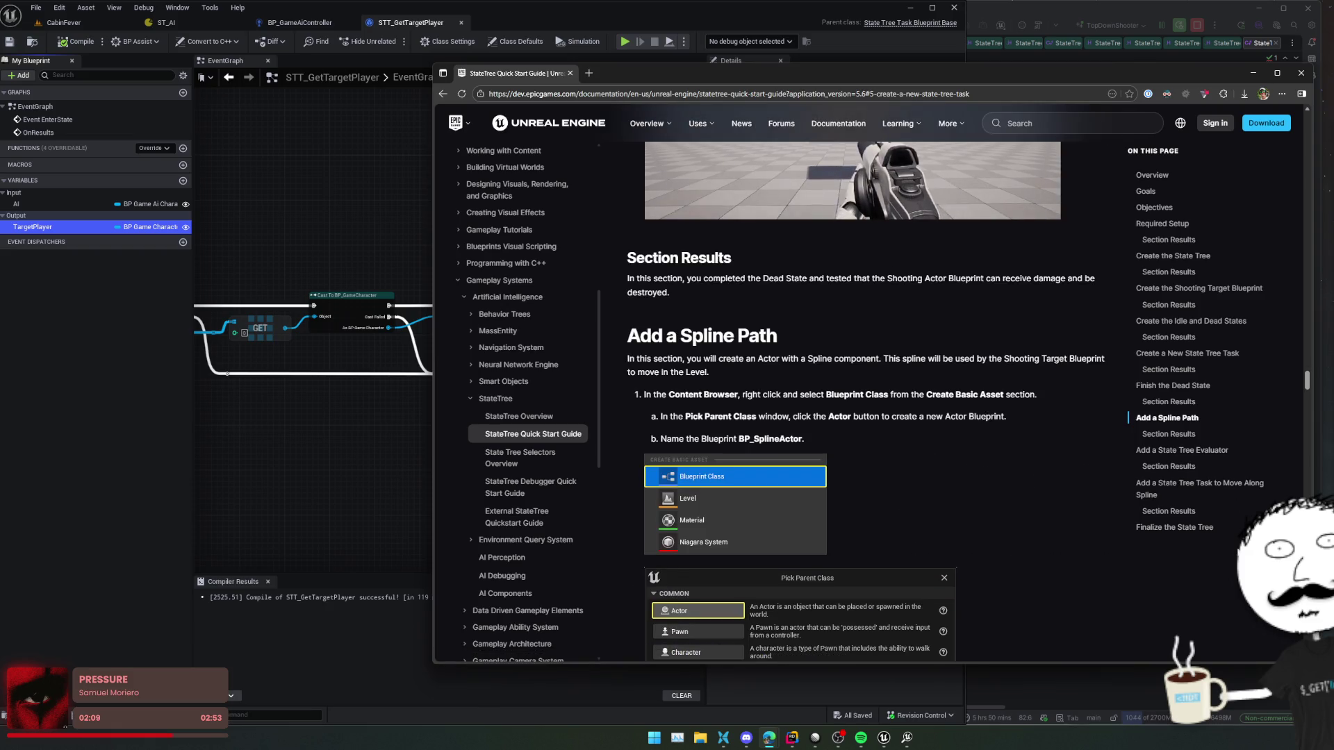
- Read the 'Add a State Tree Task to Move Along Spline' section, then return to Rider
click(1181, 484)
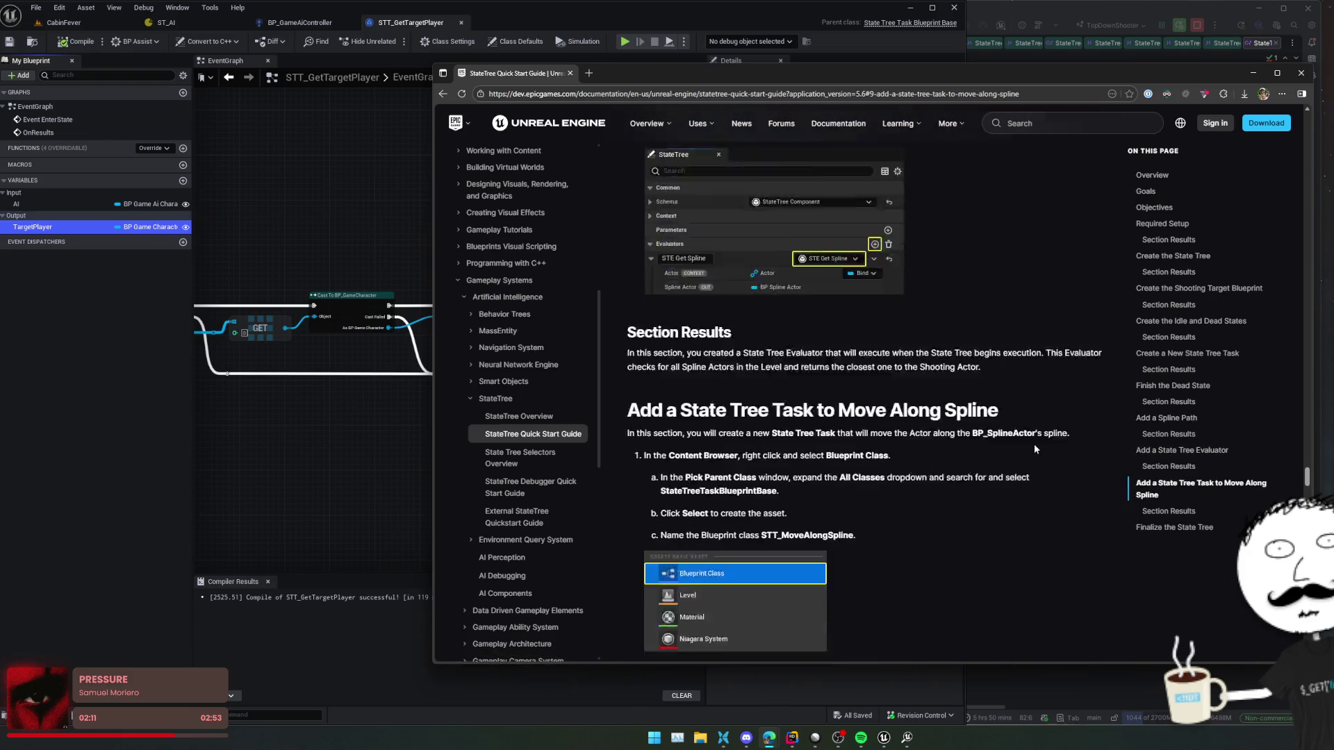
scroll(1031, 444, down, 10)
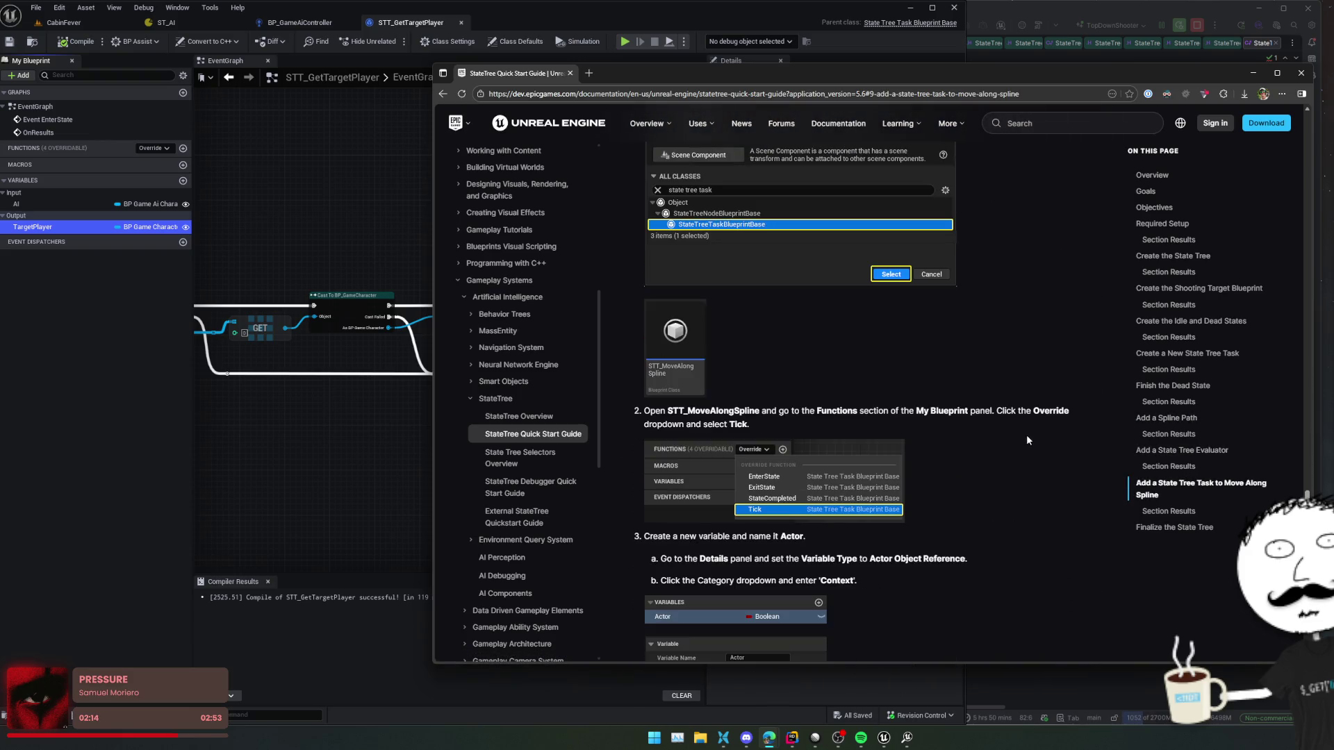
scroll(1026, 440, down, 3)
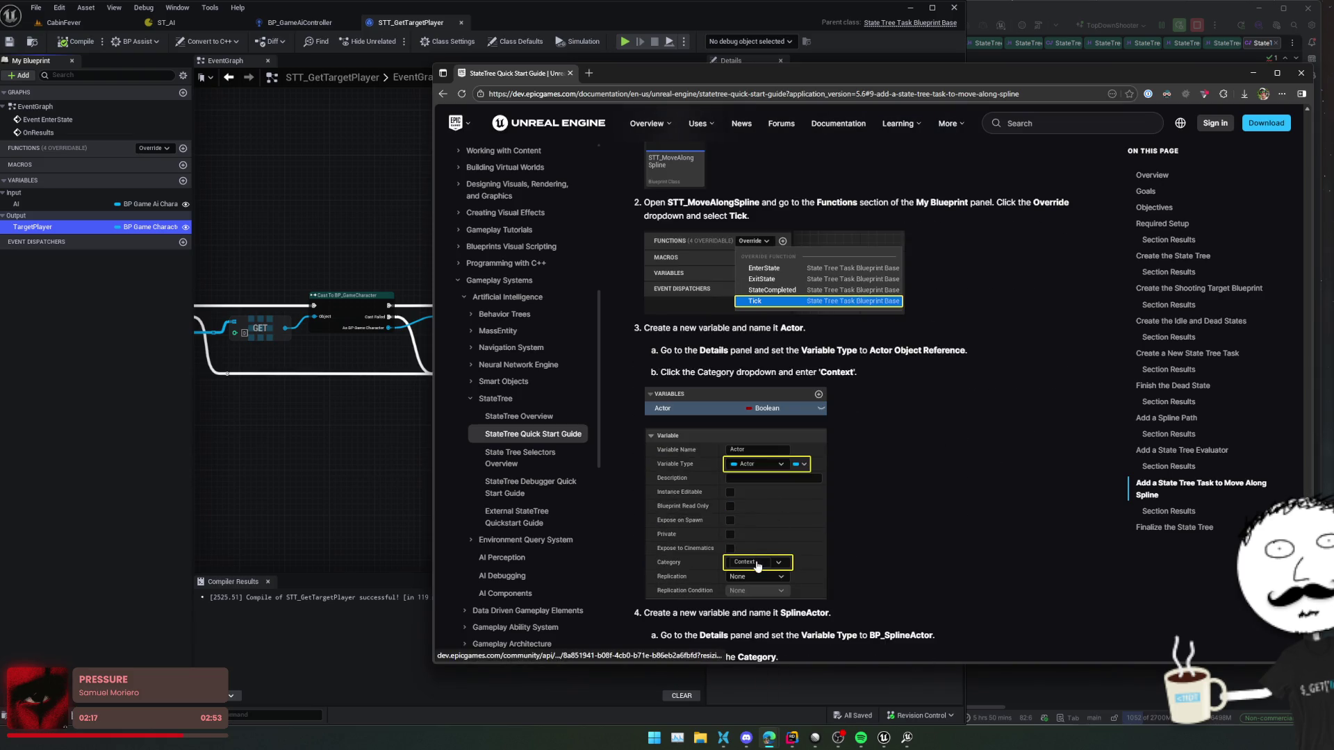
scroll(762, 558, down, 3)
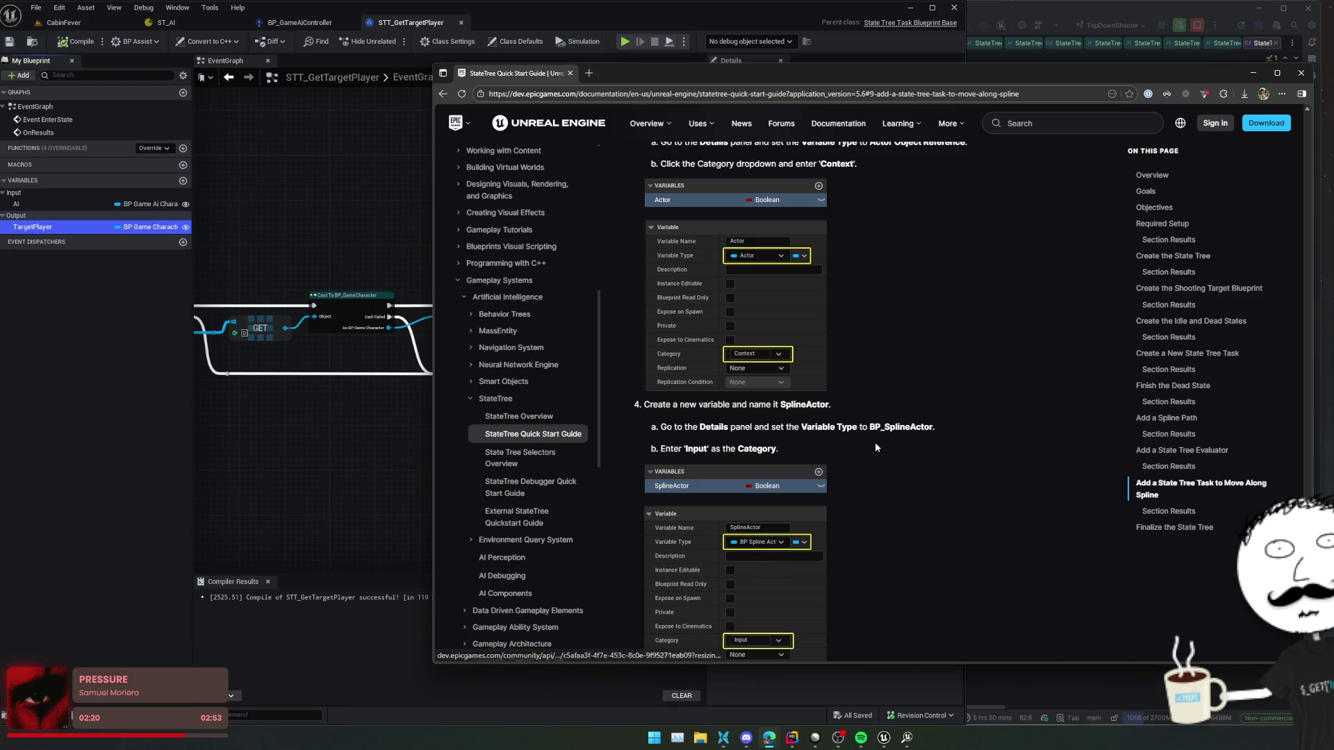
click(1019, 12)
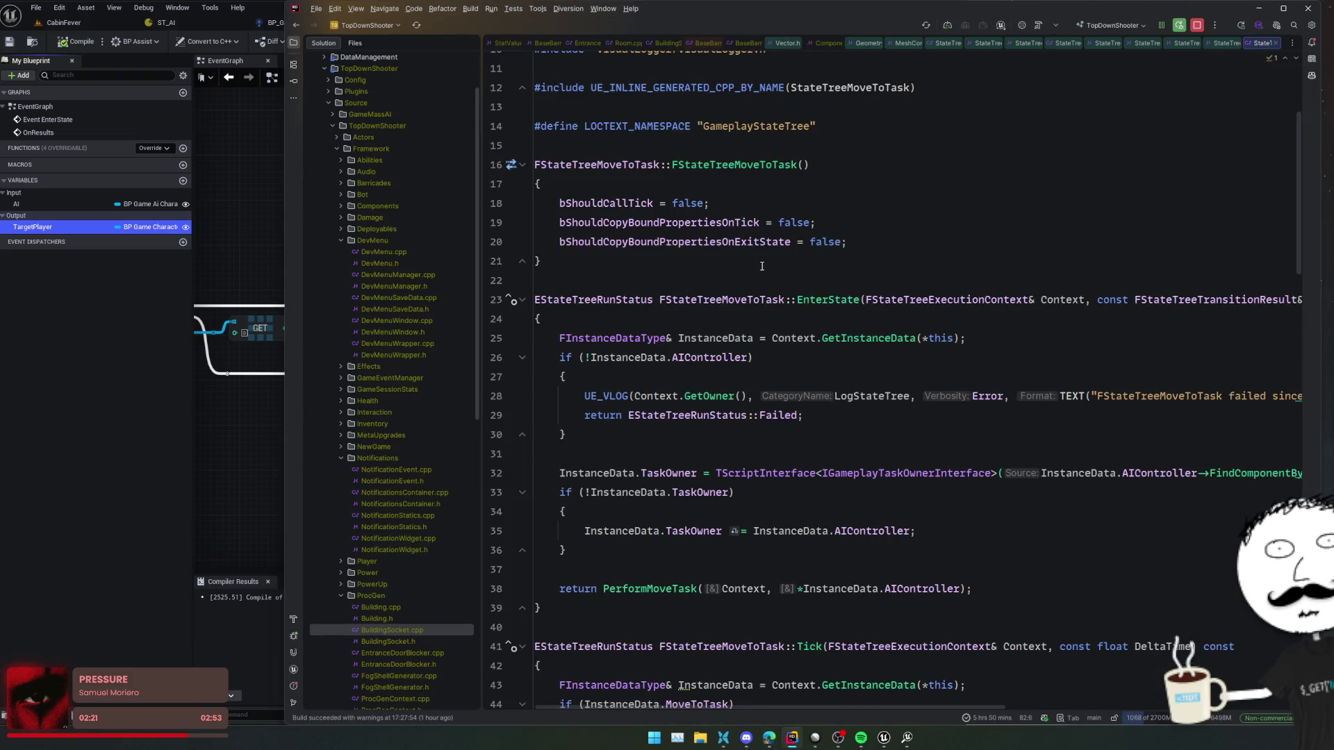
- Locate StateTreeAIComponent.h in the project tree and follow it to the UStateTreeComponent declaration
click(416, 45)
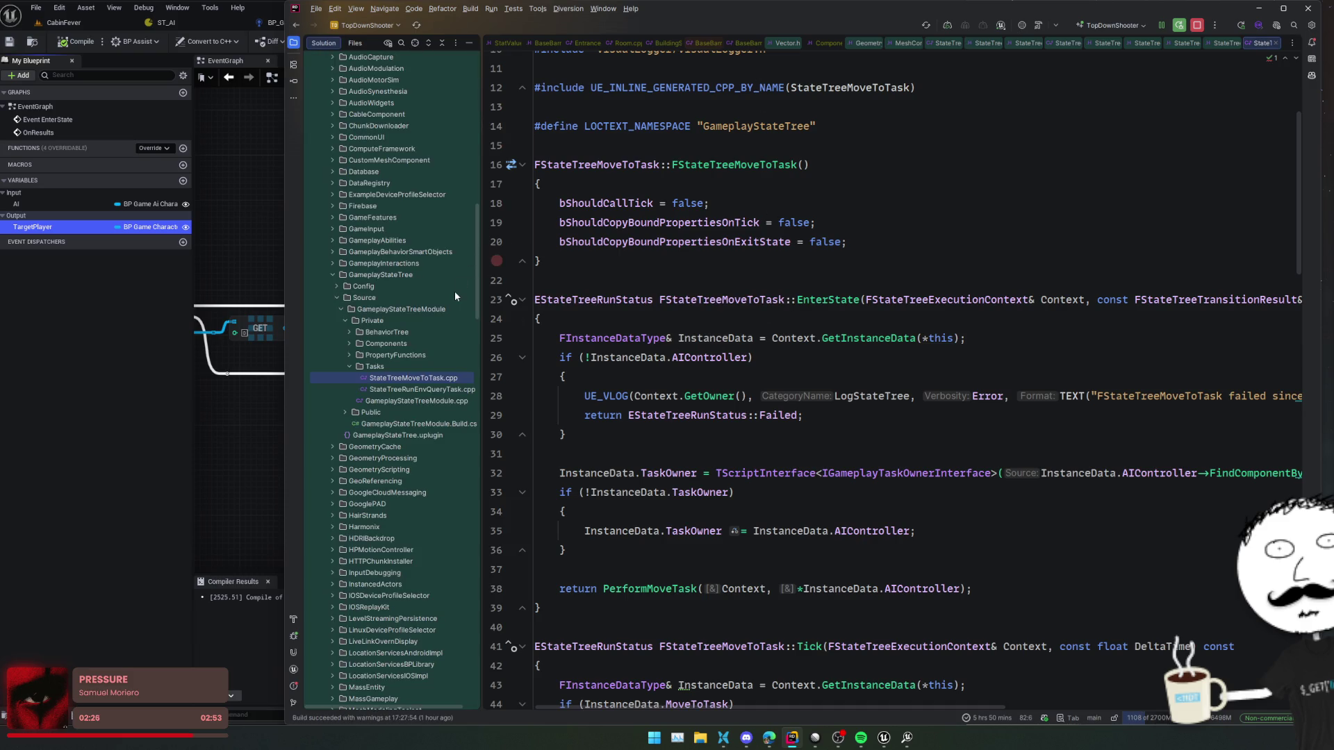
click(982, 45)
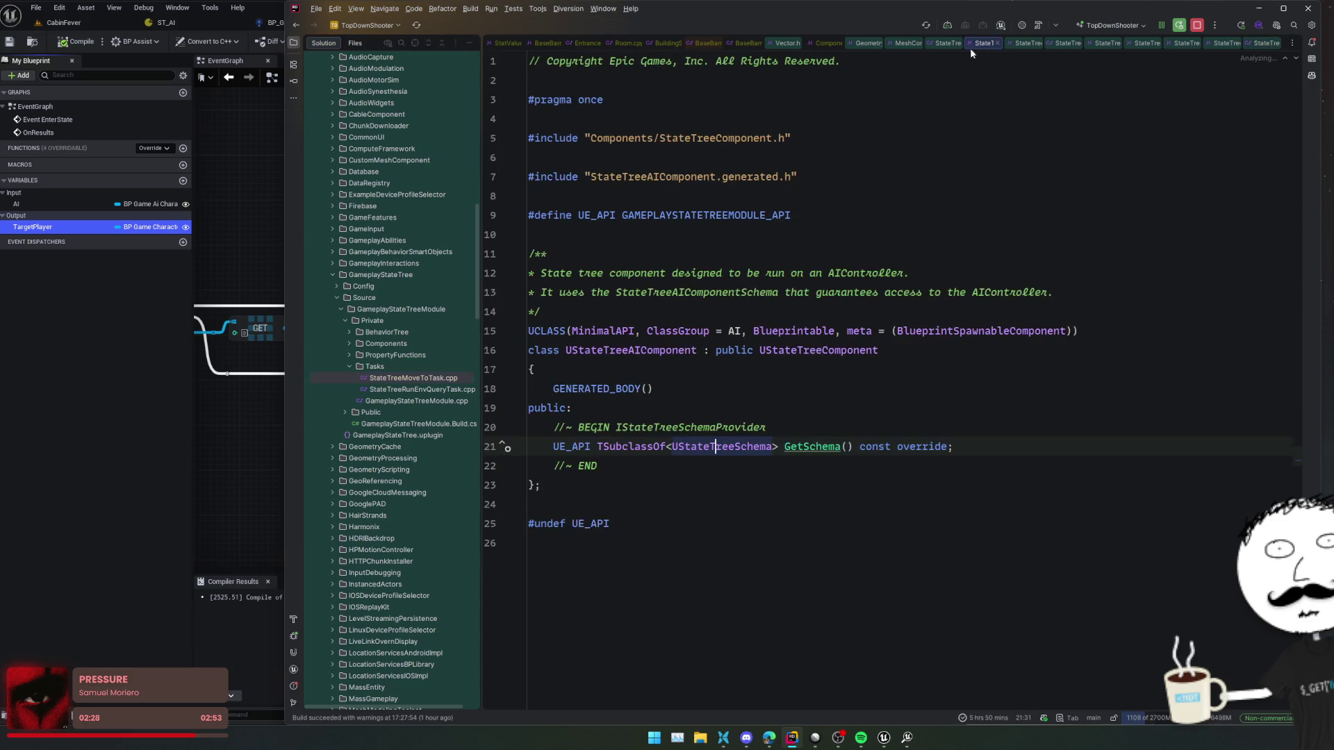
click(414, 42)
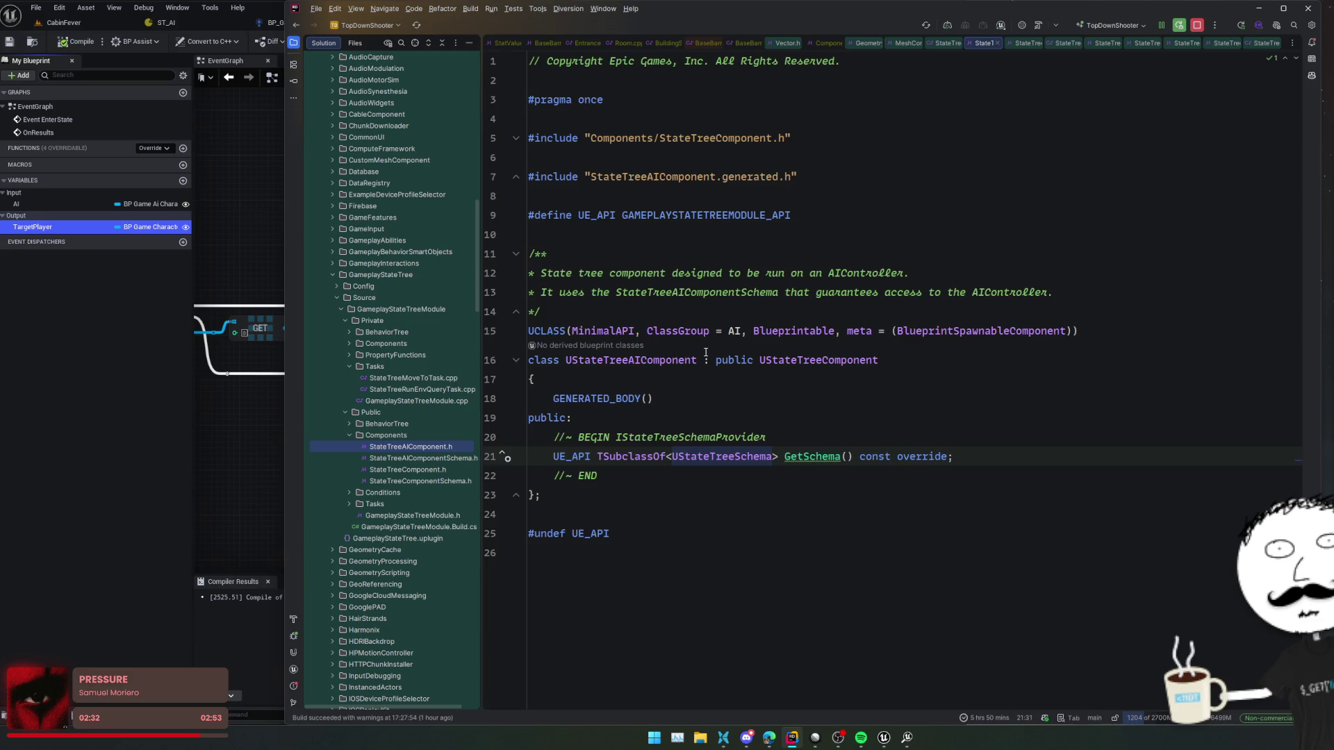
ctrl+click(842, 362)
click(414, 42)
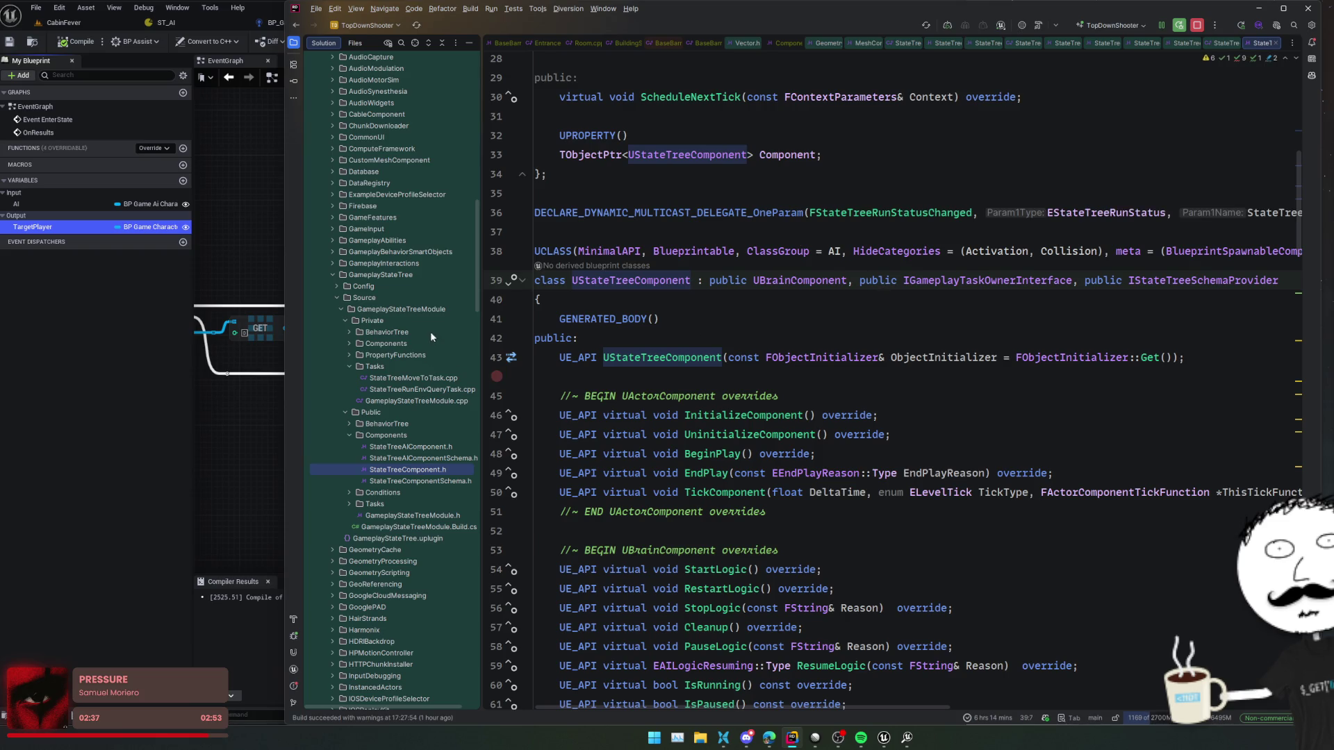
- Open StateTreeAITask.h, go to FStateTreeTaskBase in StateTreeTaskBase.h, and select the StateTree Source folder
double_click(387, 424)
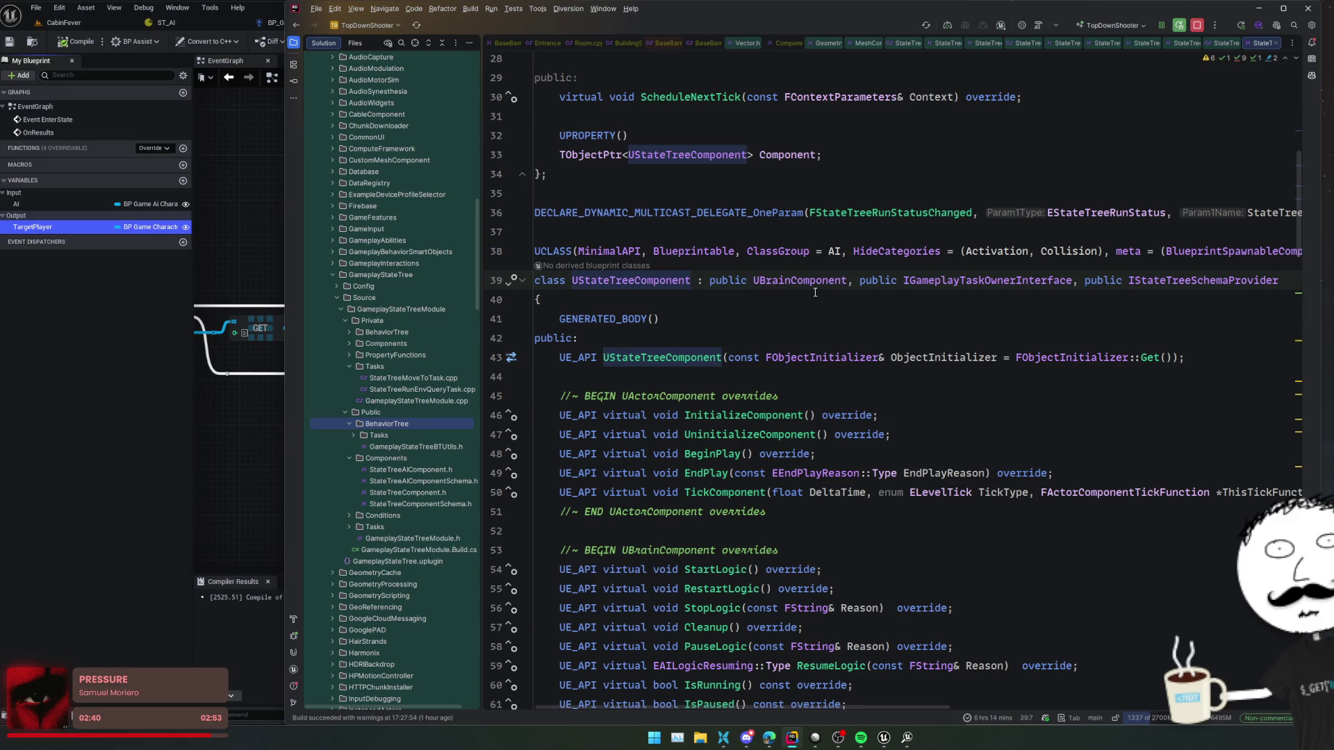
double_click(382, 529)
double_click(403, 539)
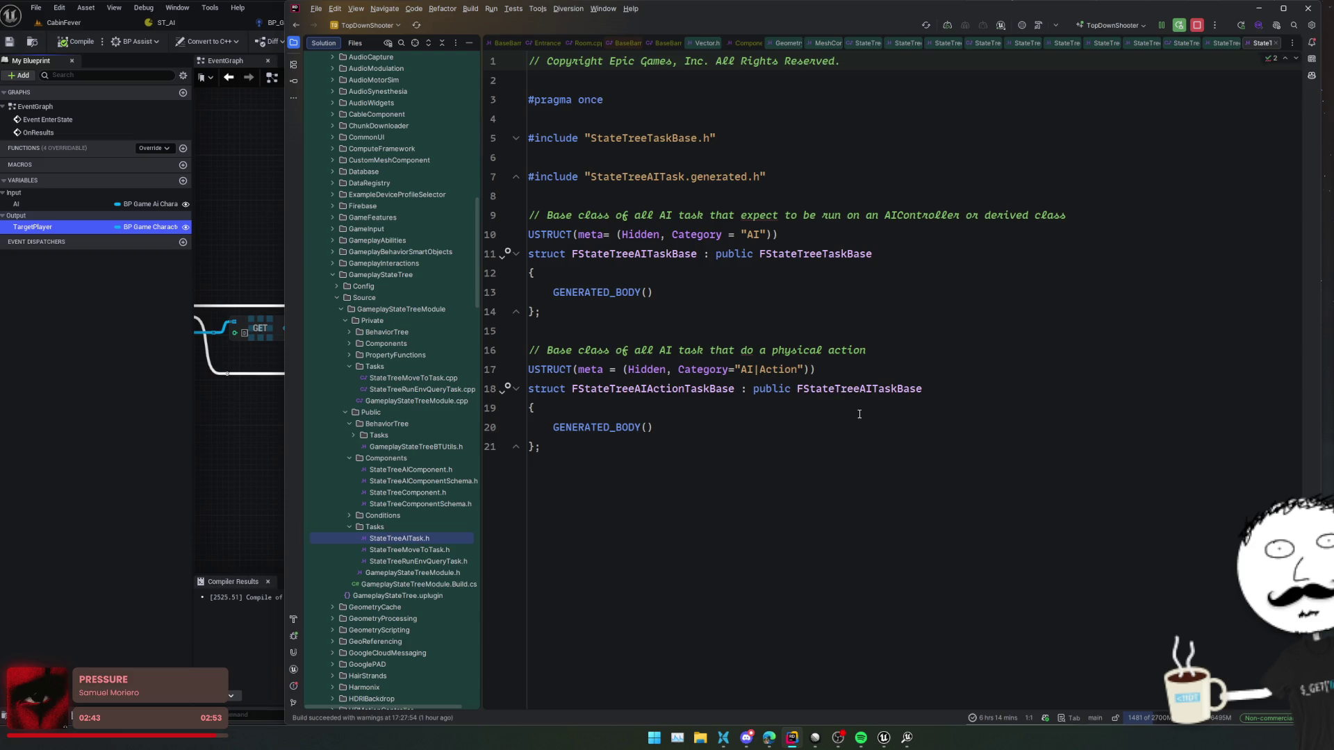
ctrl+click(808, 254)
scroll(403, 208, up, 5)
click(383, 219)
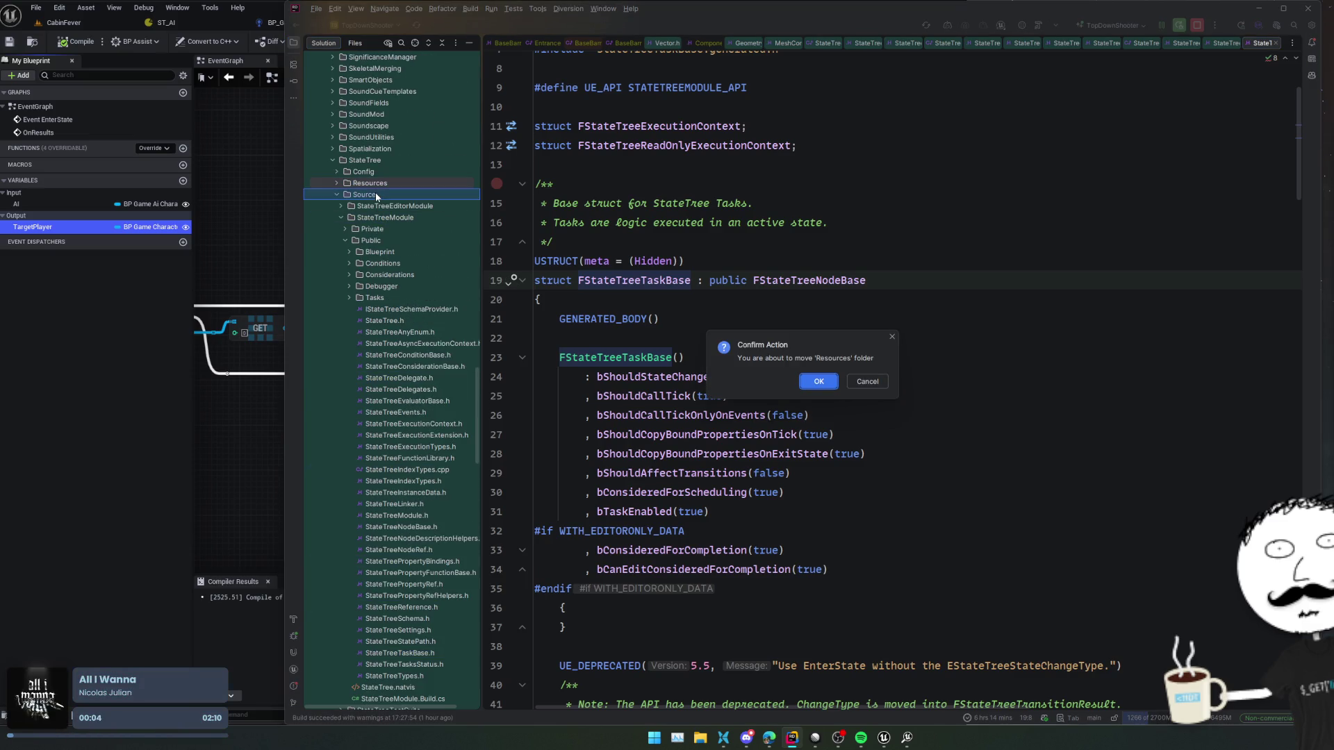
click(375, 195)
- Search the StateTree Source folder for 'Context' and preview the Context category match
key(ctrl+shift+f)
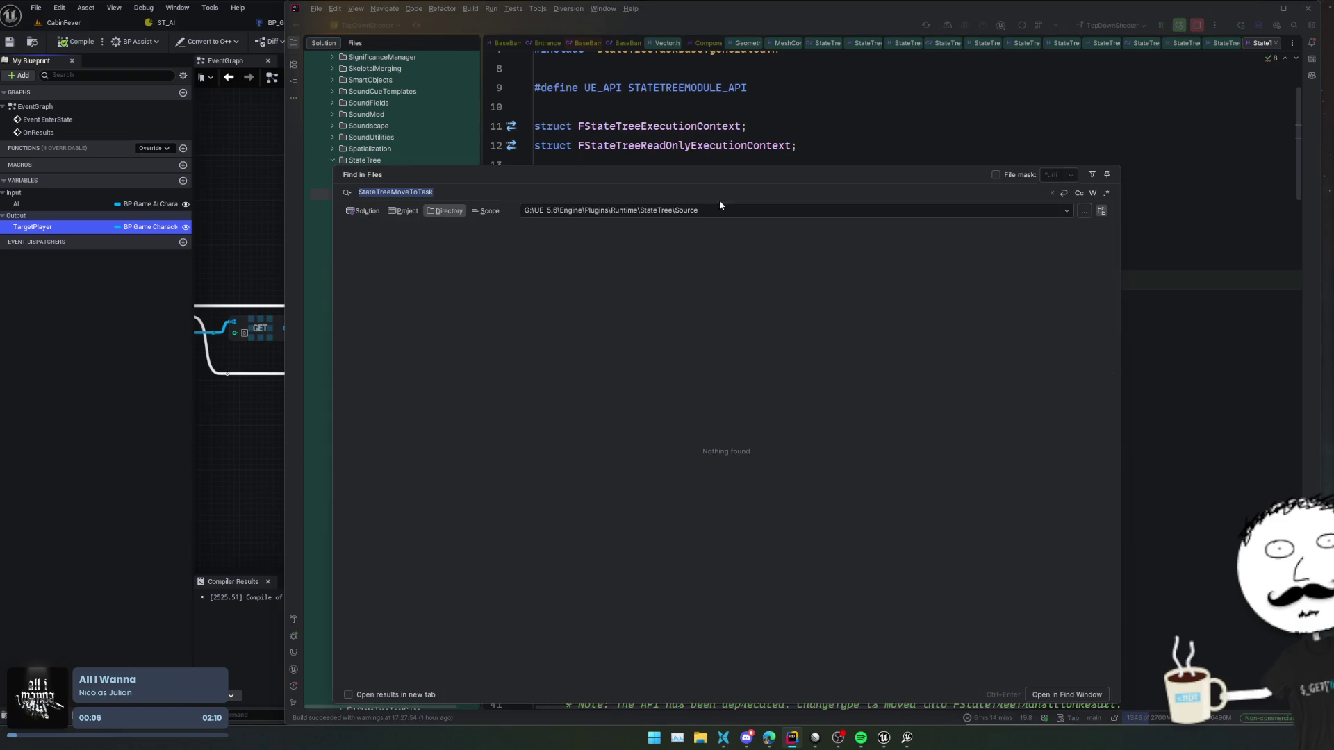
text("Context")
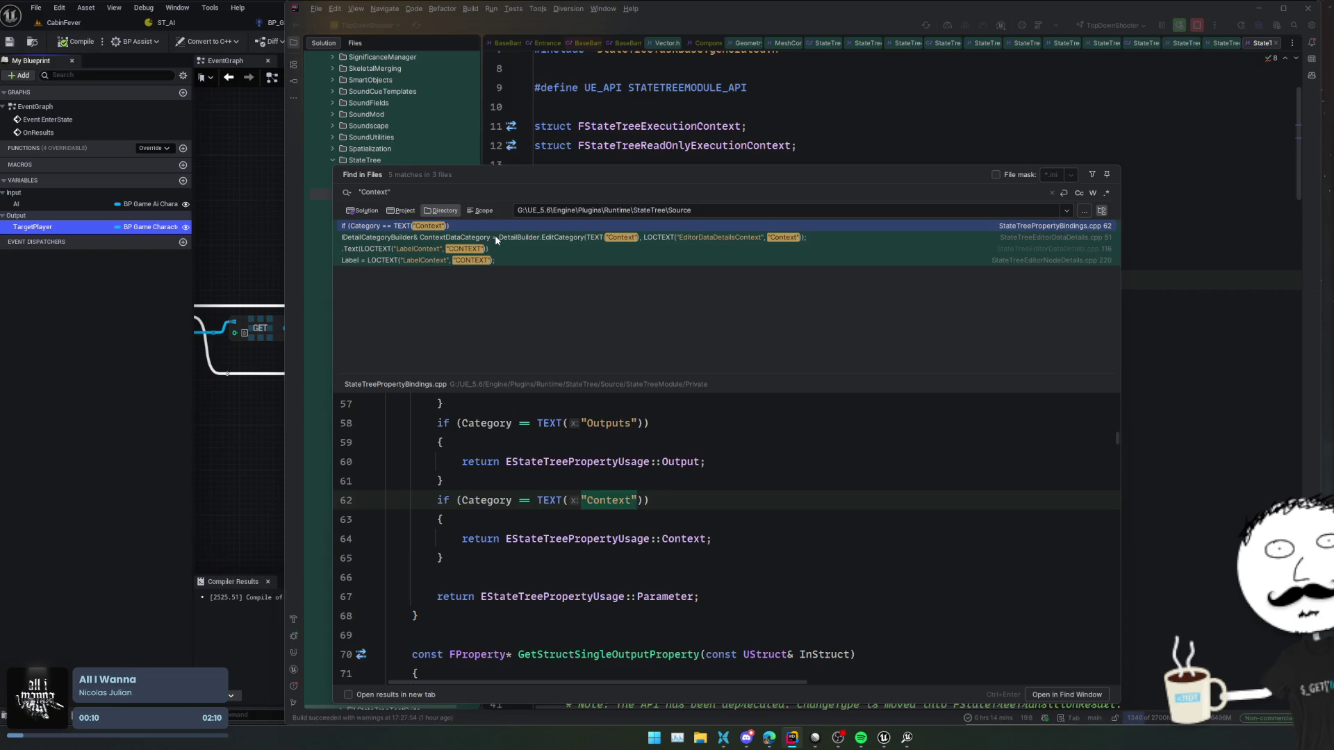
click(812, 537)
scroll(812, 537, up, 5)
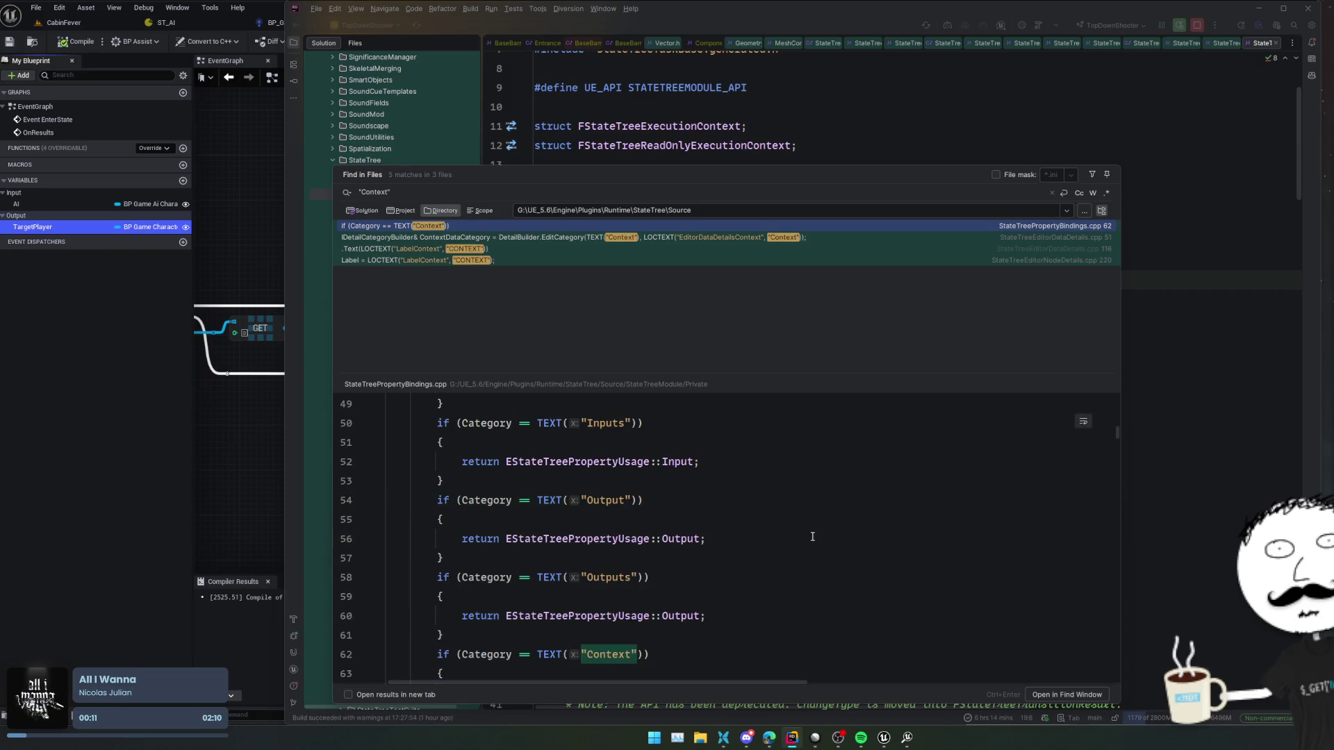
scroll(813, 536, down, 3)
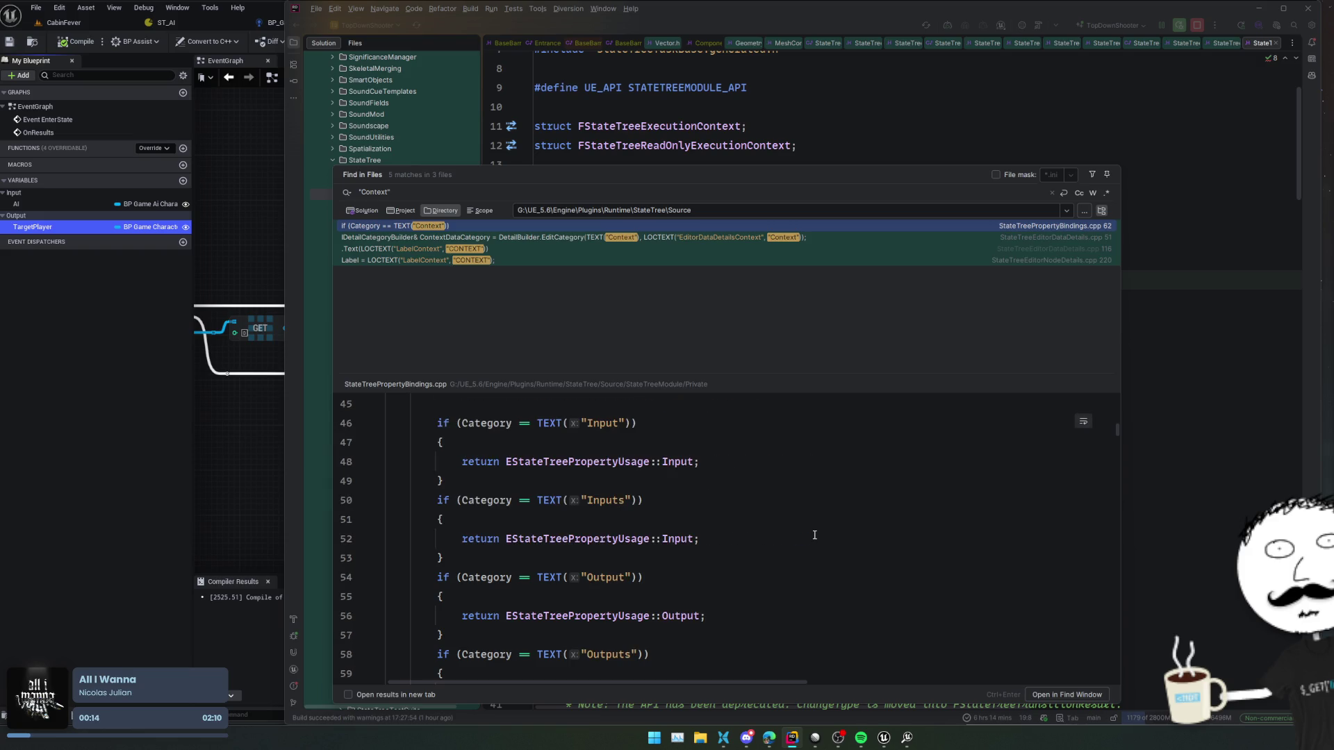
scroll(814, 535, down, 1)
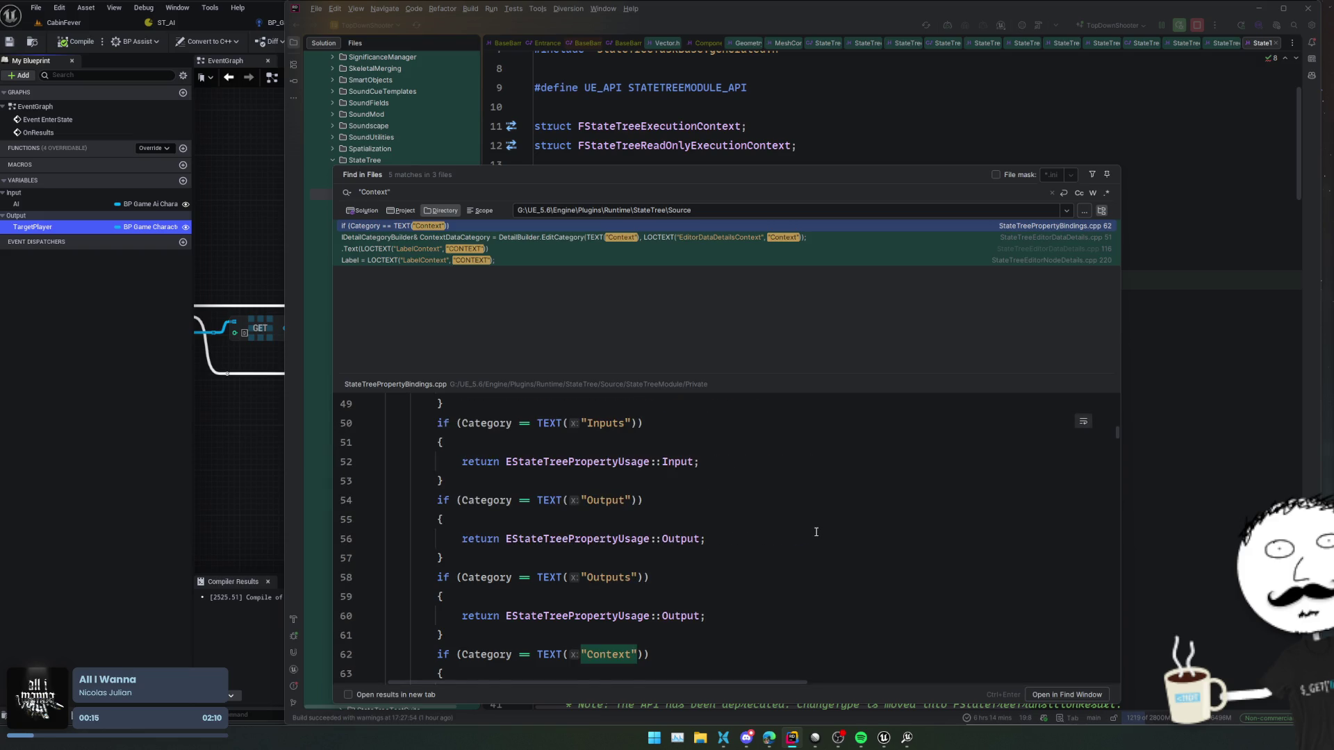
scroll(816, 532, down, 2)
scroll(816, 530, down, 2)
scroll(816, 530, up, 2)
scroll(816, 530, up, 7)
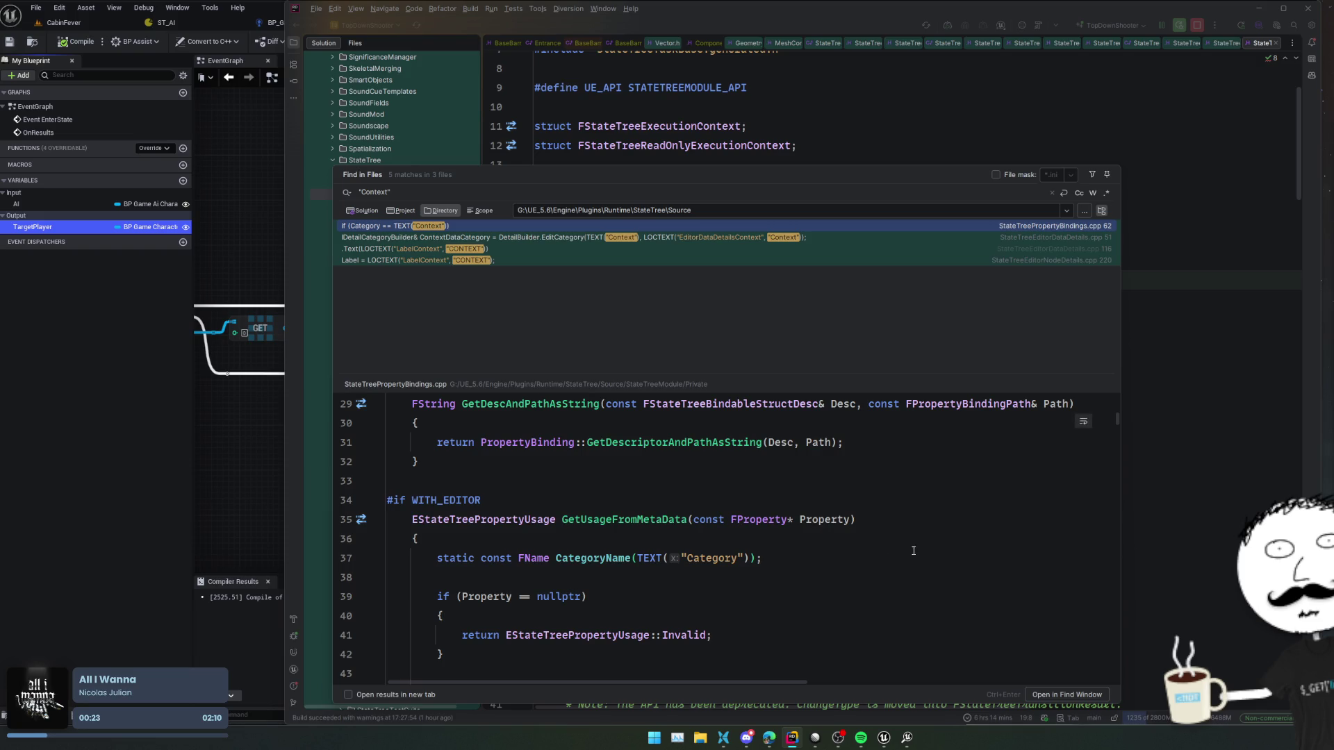
scroll(913, 550, down, 4)
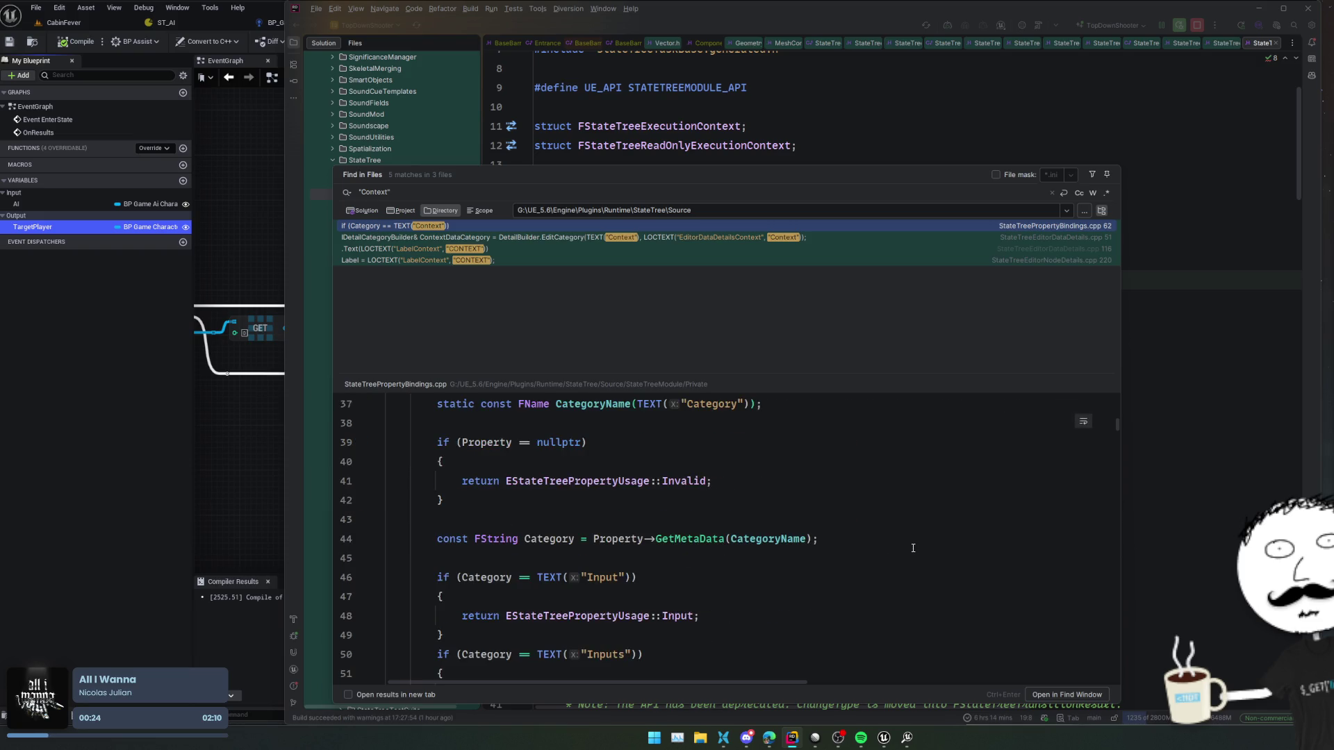
- Open the StateTreePropertyBindings.cpp line 62 match mapping Context to EStateTreePropertyUsage::Context
click(580, 248)
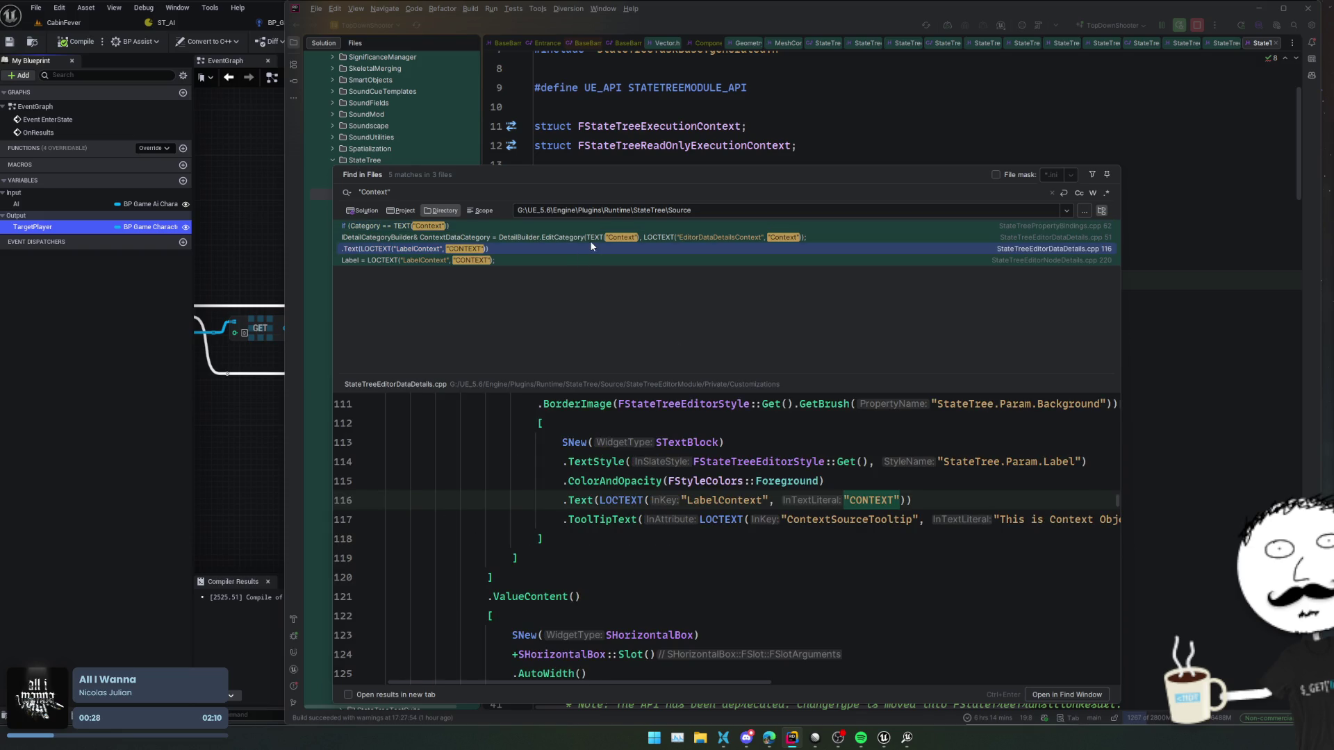
click(590, 241)
double_click(590, 225)
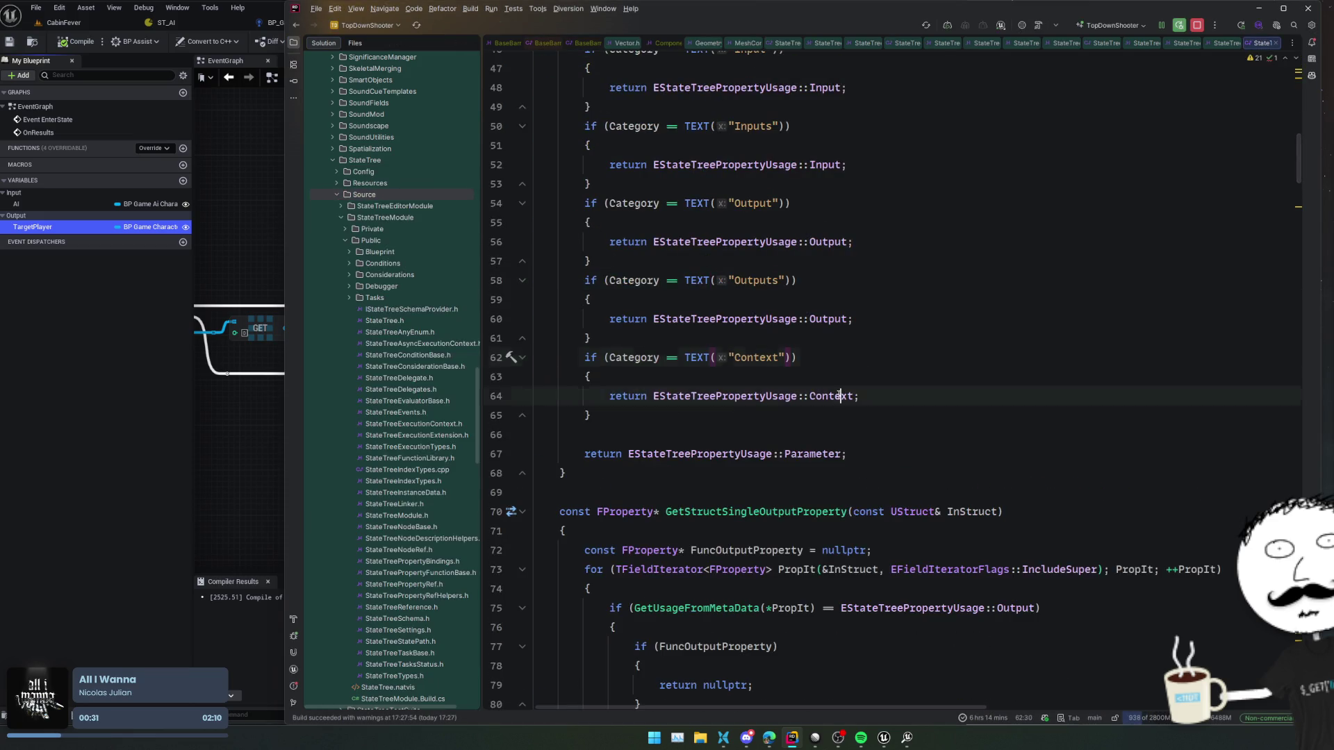
- Go to the EStateTreePropertyUsage declaration of Context, listing its usages and then closing the list
ctrl+click(848, 396)
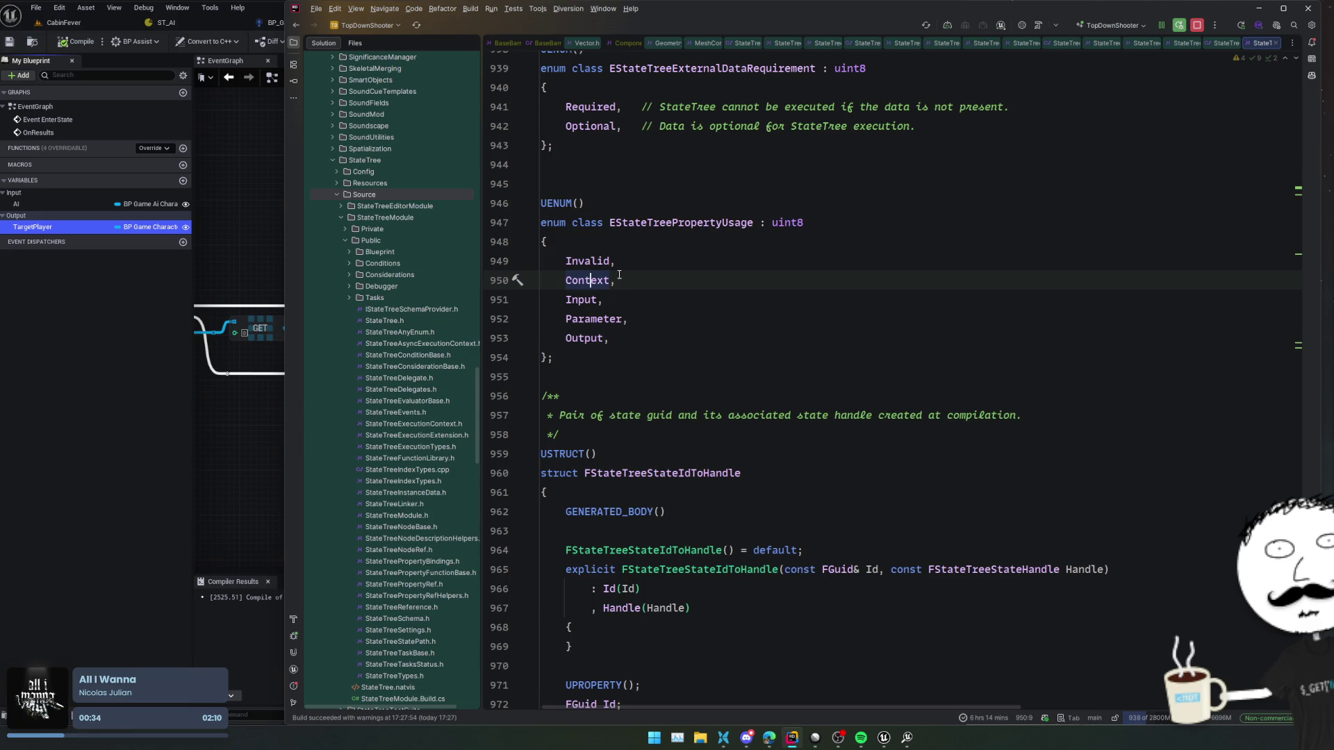
ctrl+click(589, 280)
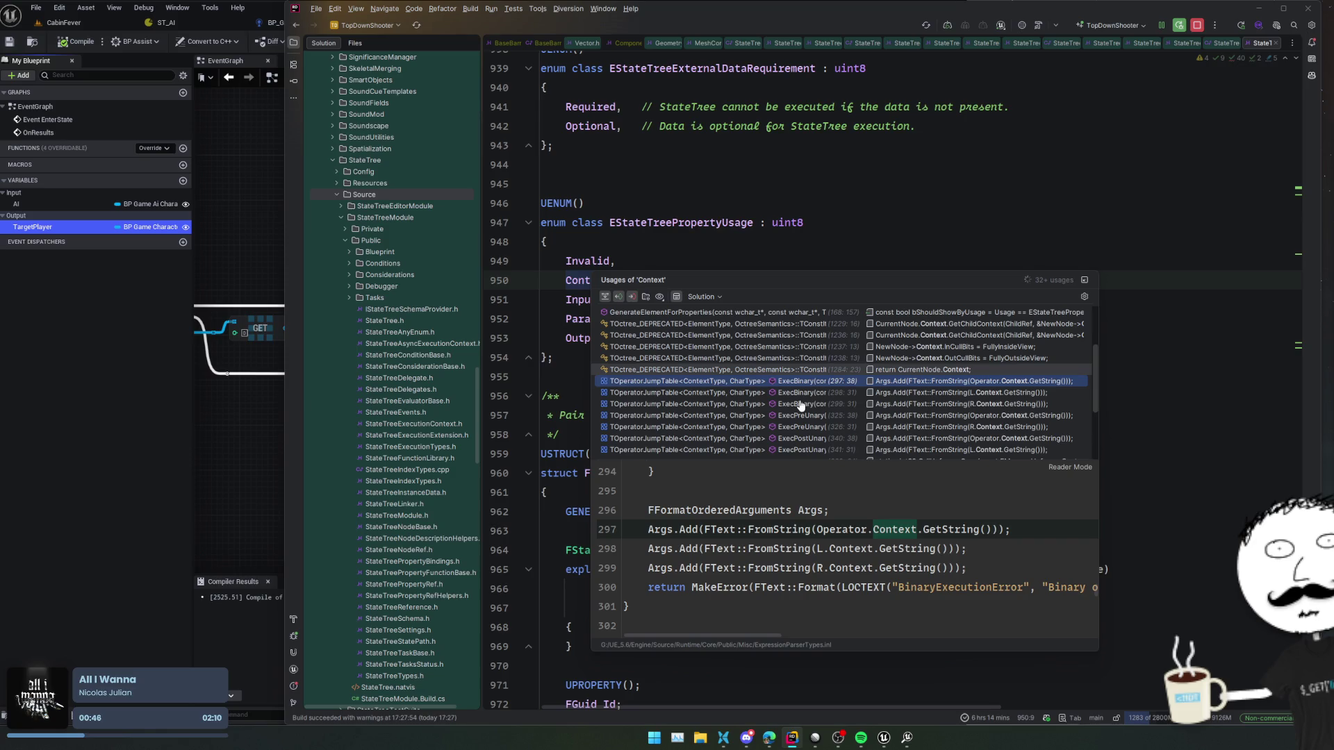
click(746, 738)
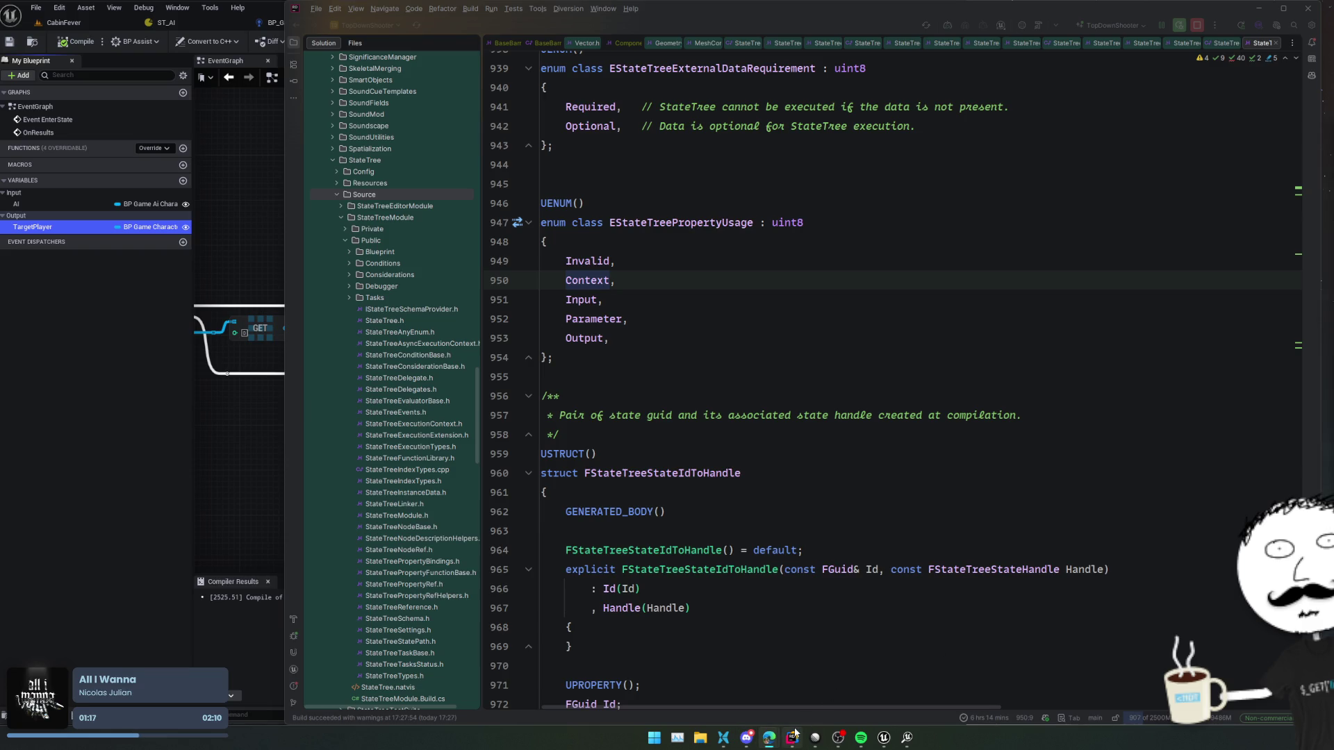
mouse_move(792, 738)
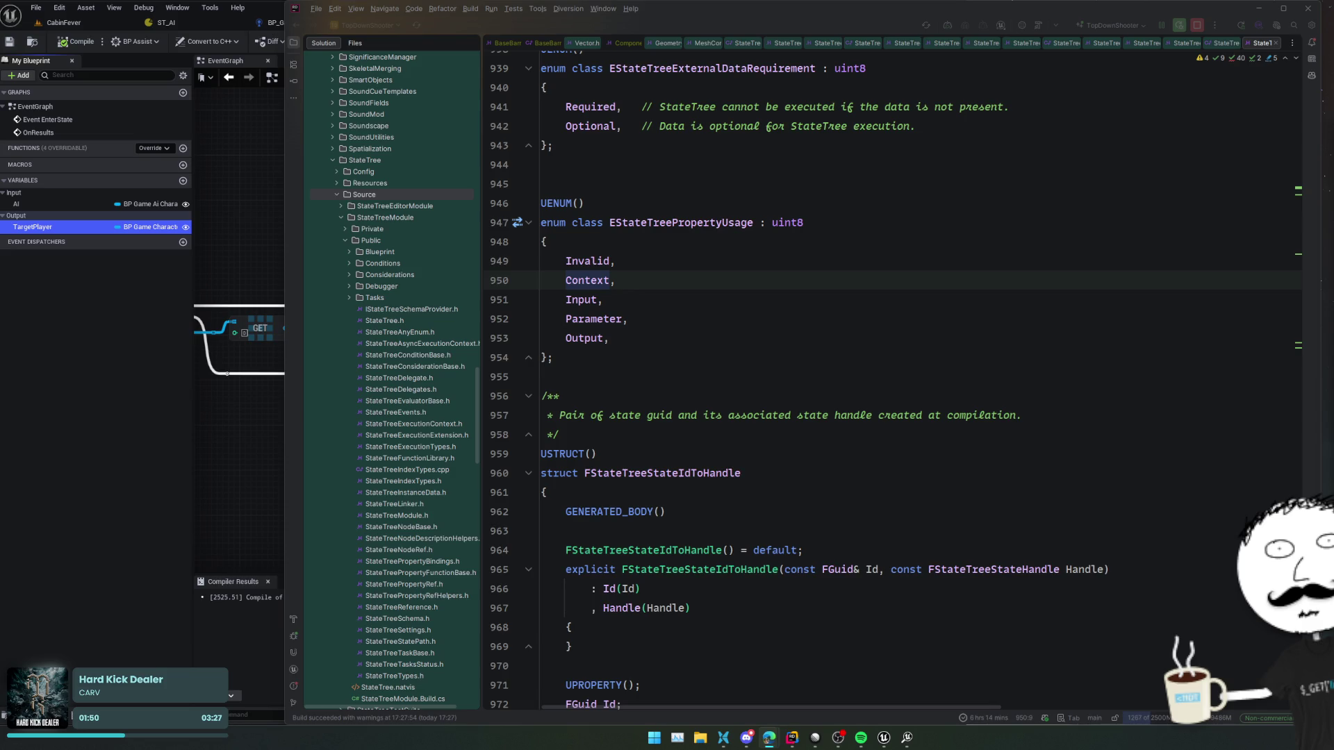
click(678, 738)
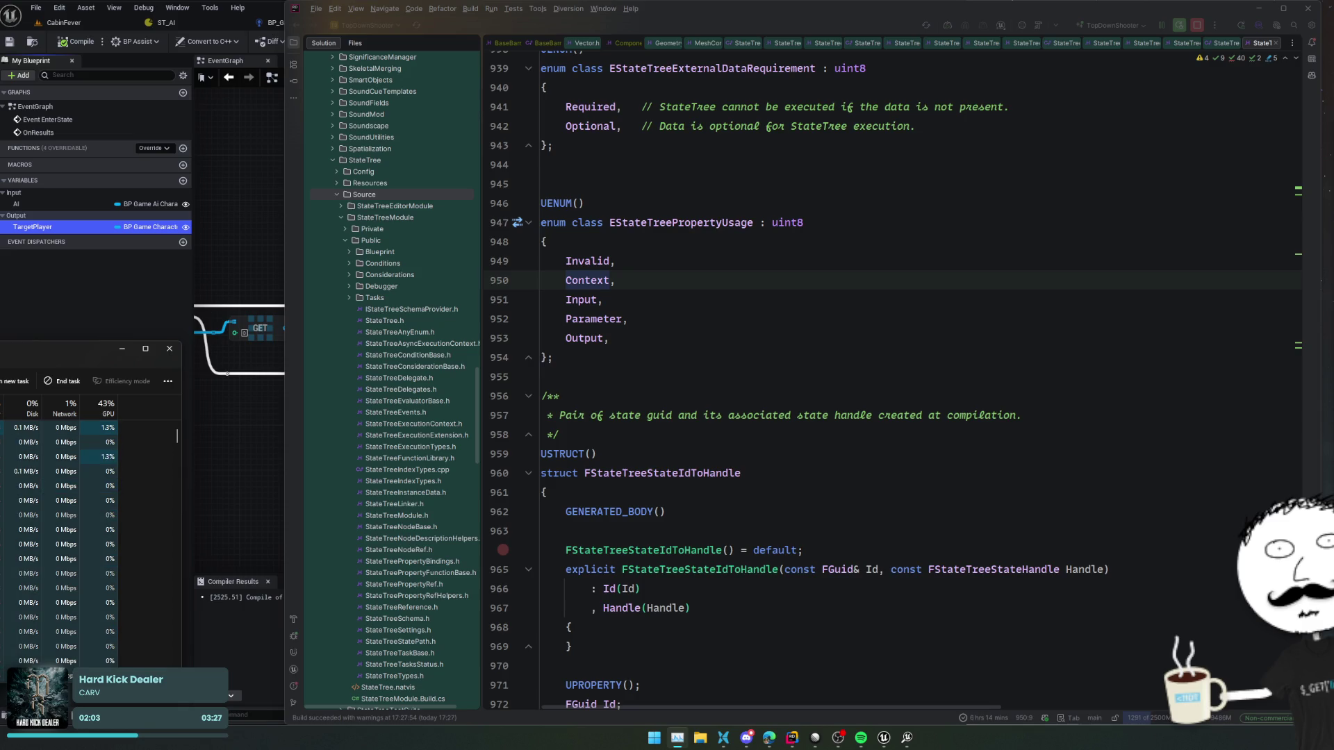
drag(14, 361, 572, 332)
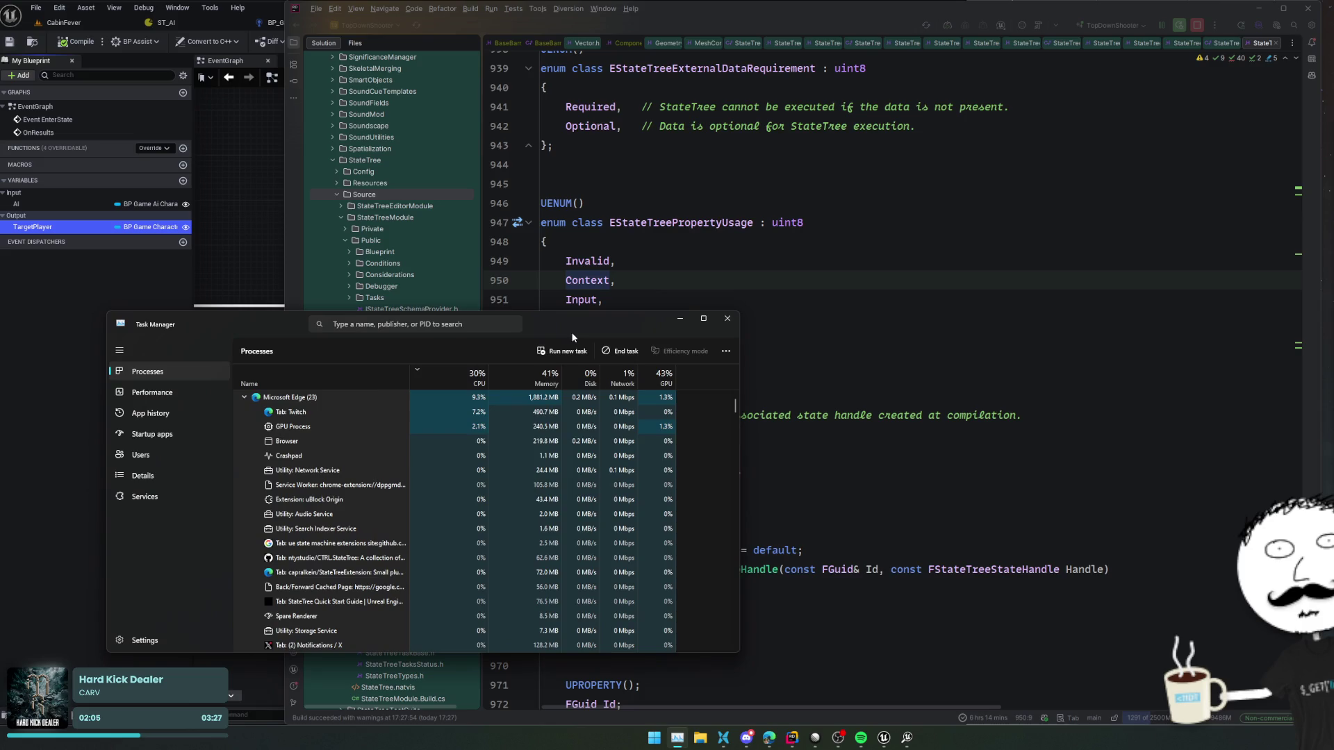
click(244, 397)
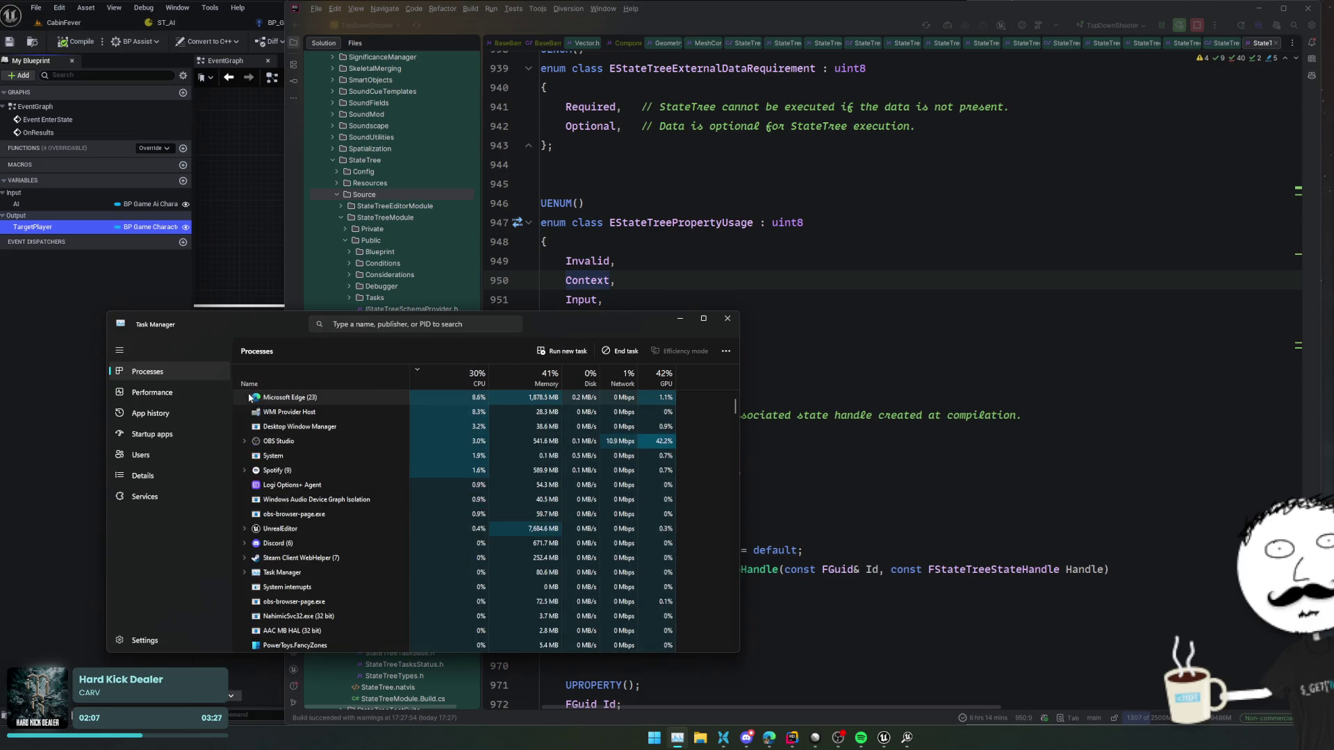
click(679, 324)
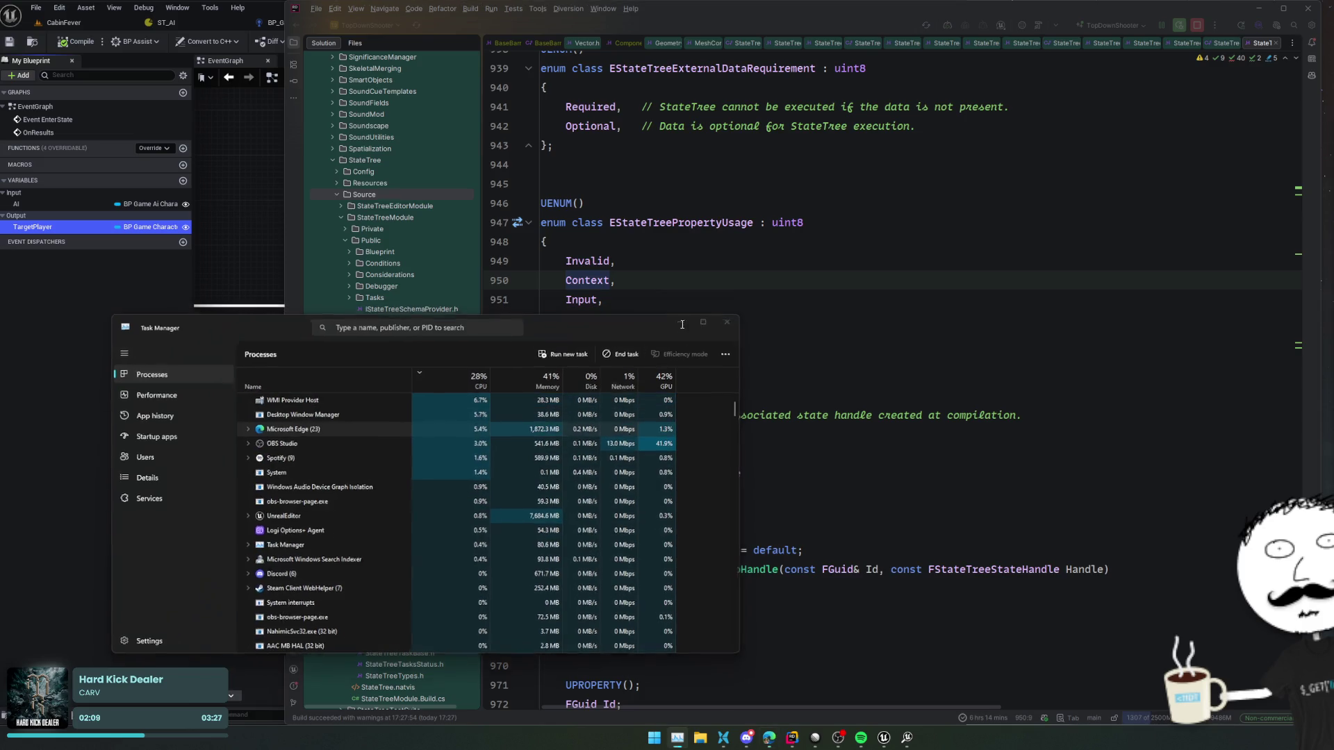
click(857, 277)
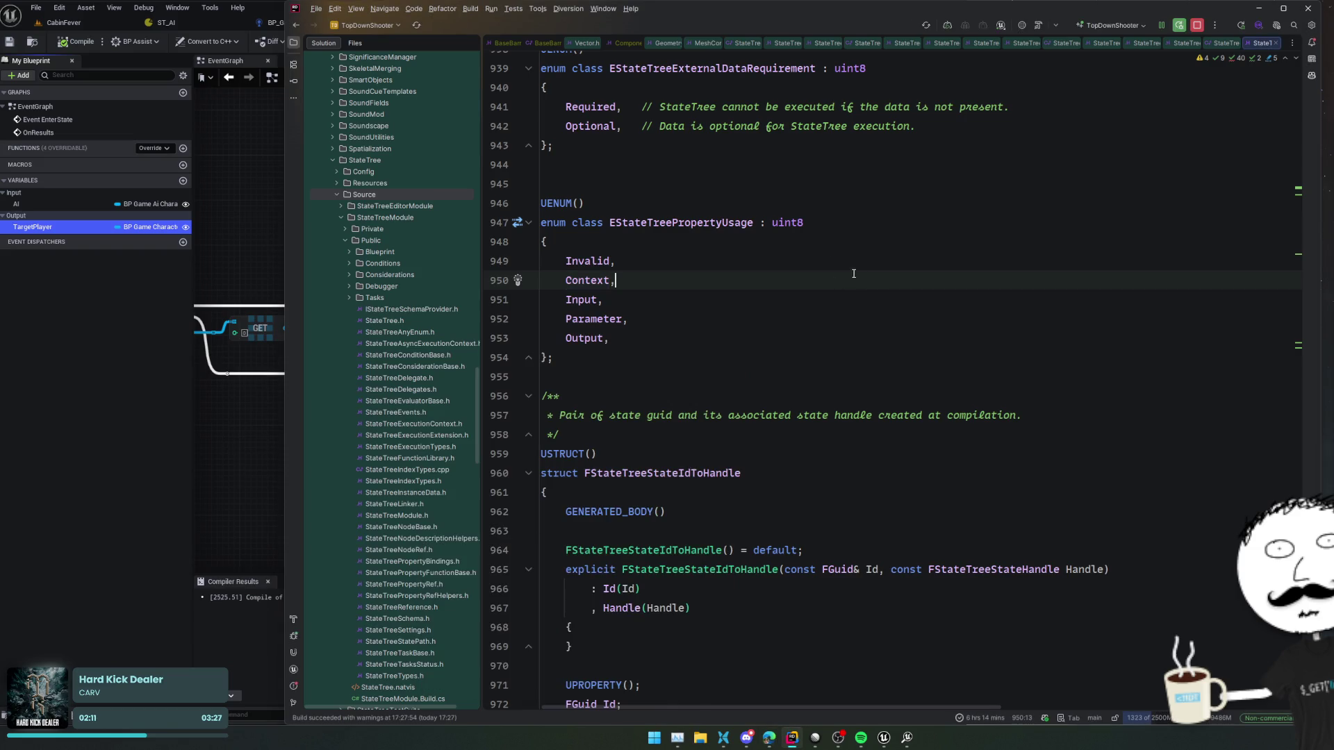
- Open CanBindToProperty at line 570 of StateTreeBindingExtension.cpp from EStateTreePropertyUsage usages, then return to Unreal
click(699, 222)
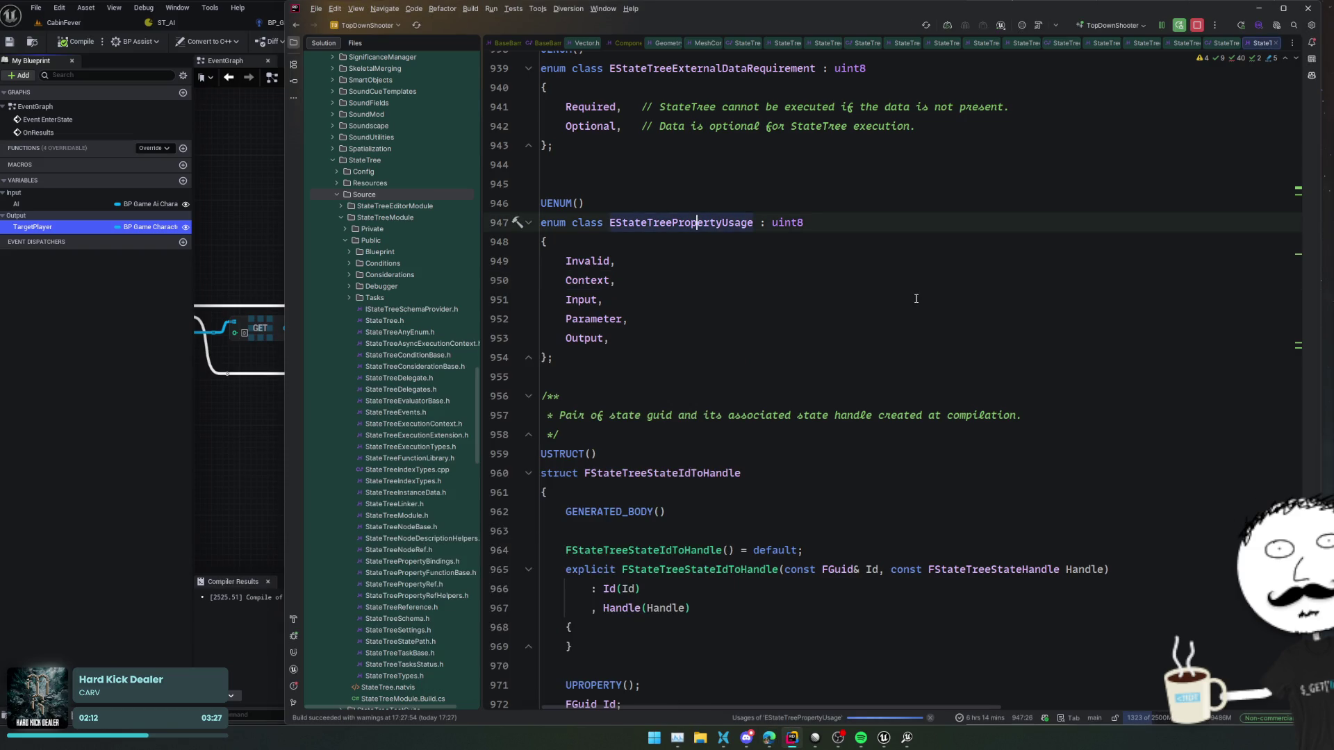
key(alt+F7)
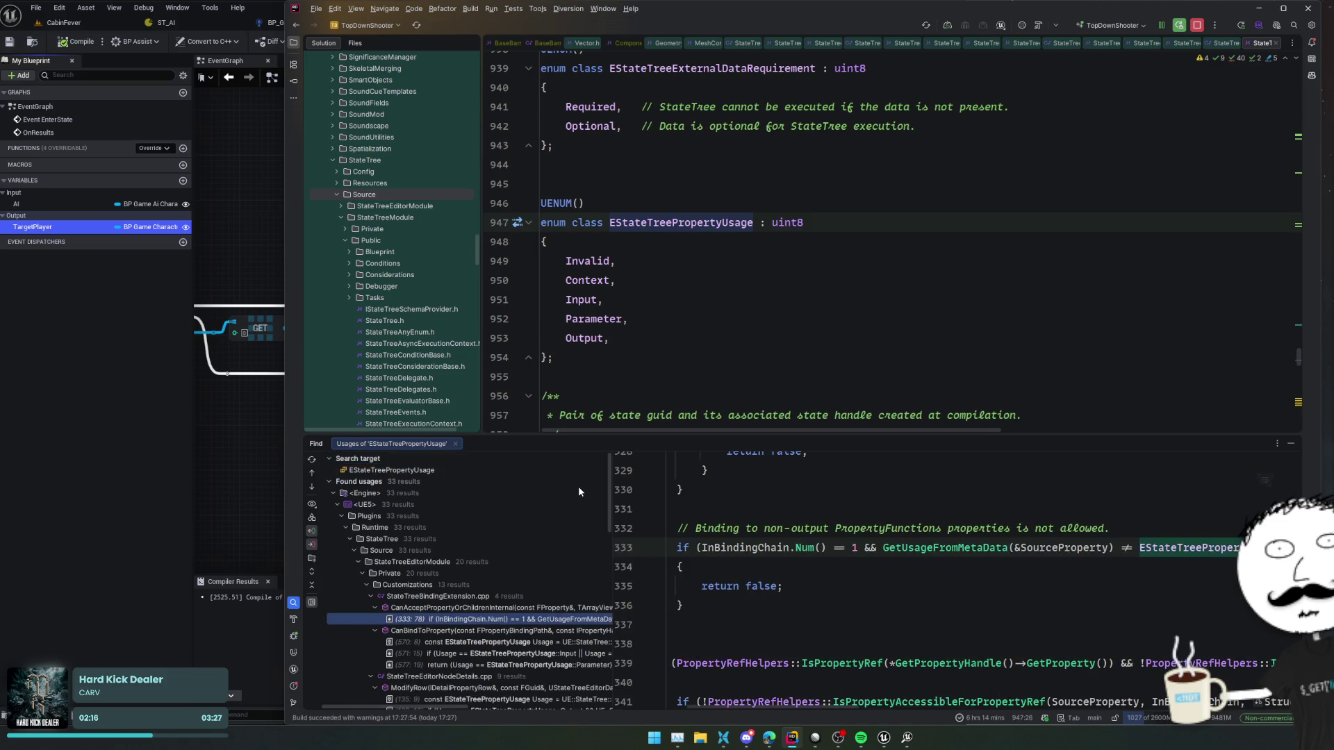
scroll(578, 491, down, 2)
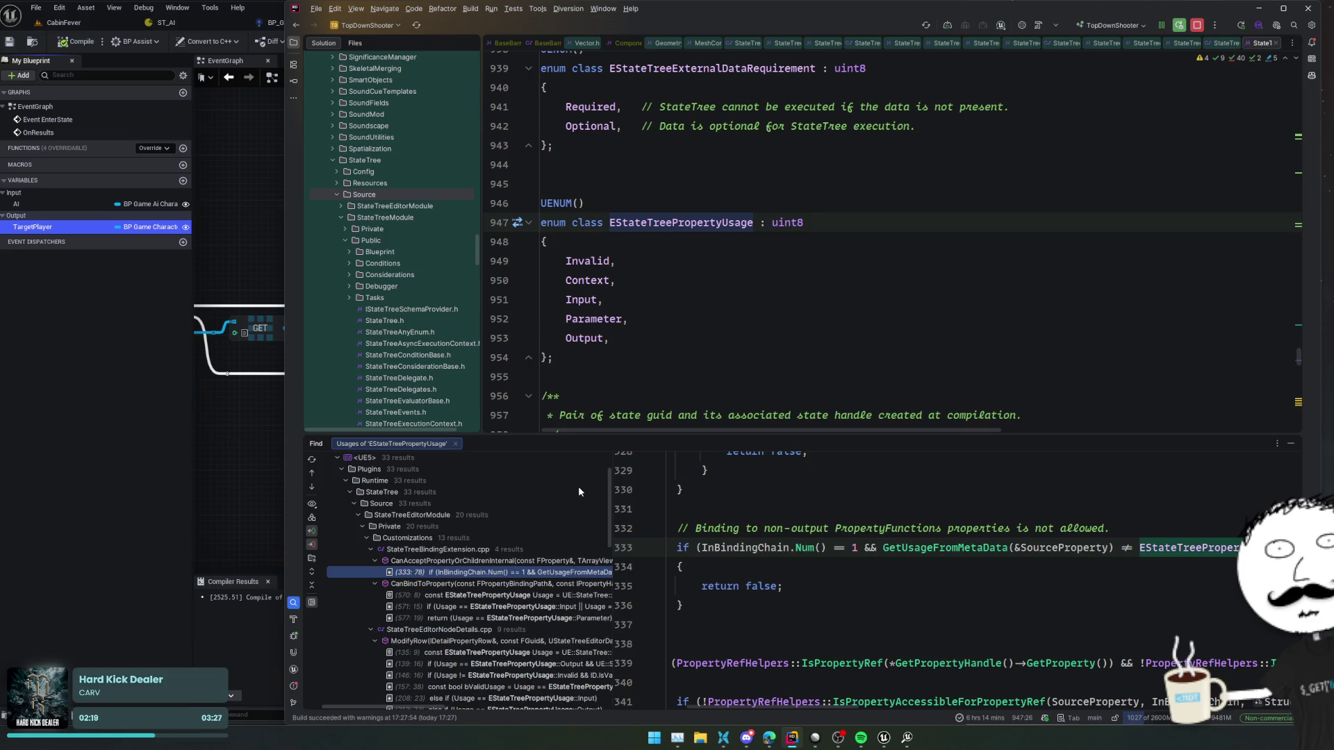
scroll(578, 491, down, 2)
click(533, 551)
double_click(532, 550)
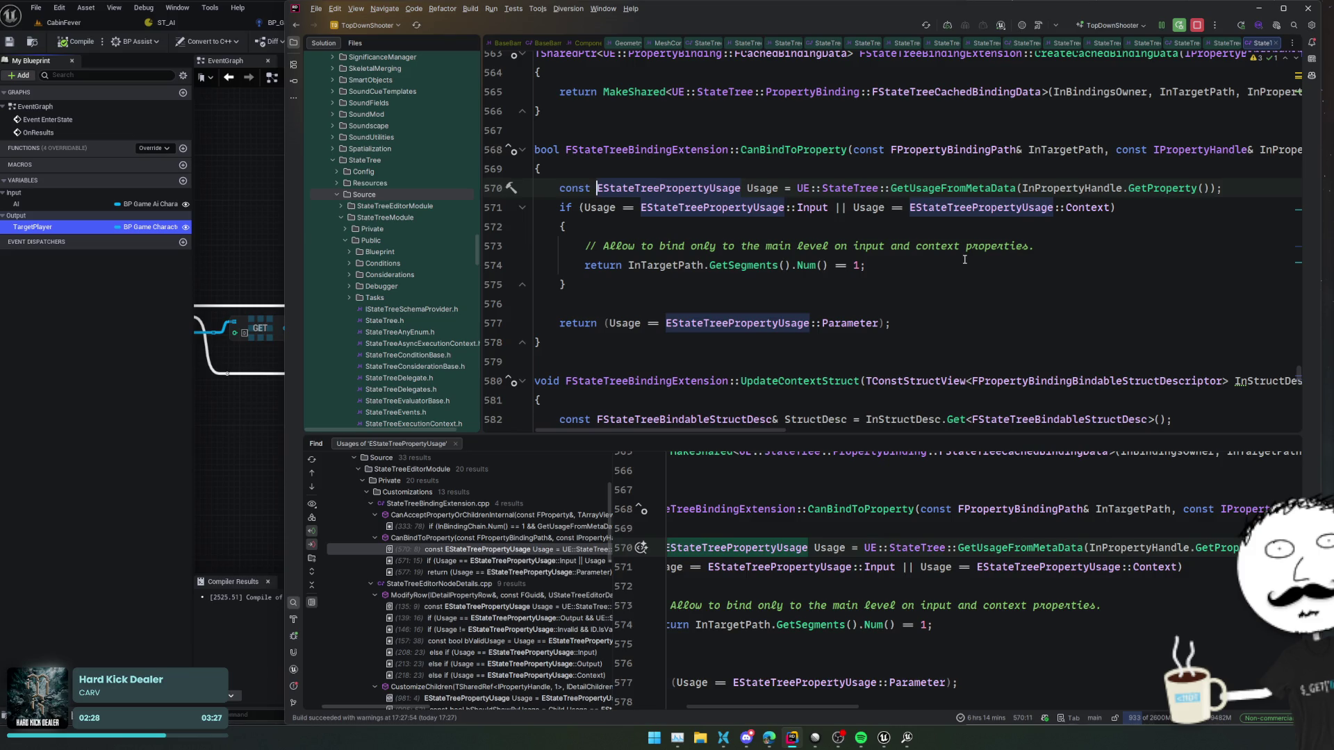
click(229, 247)
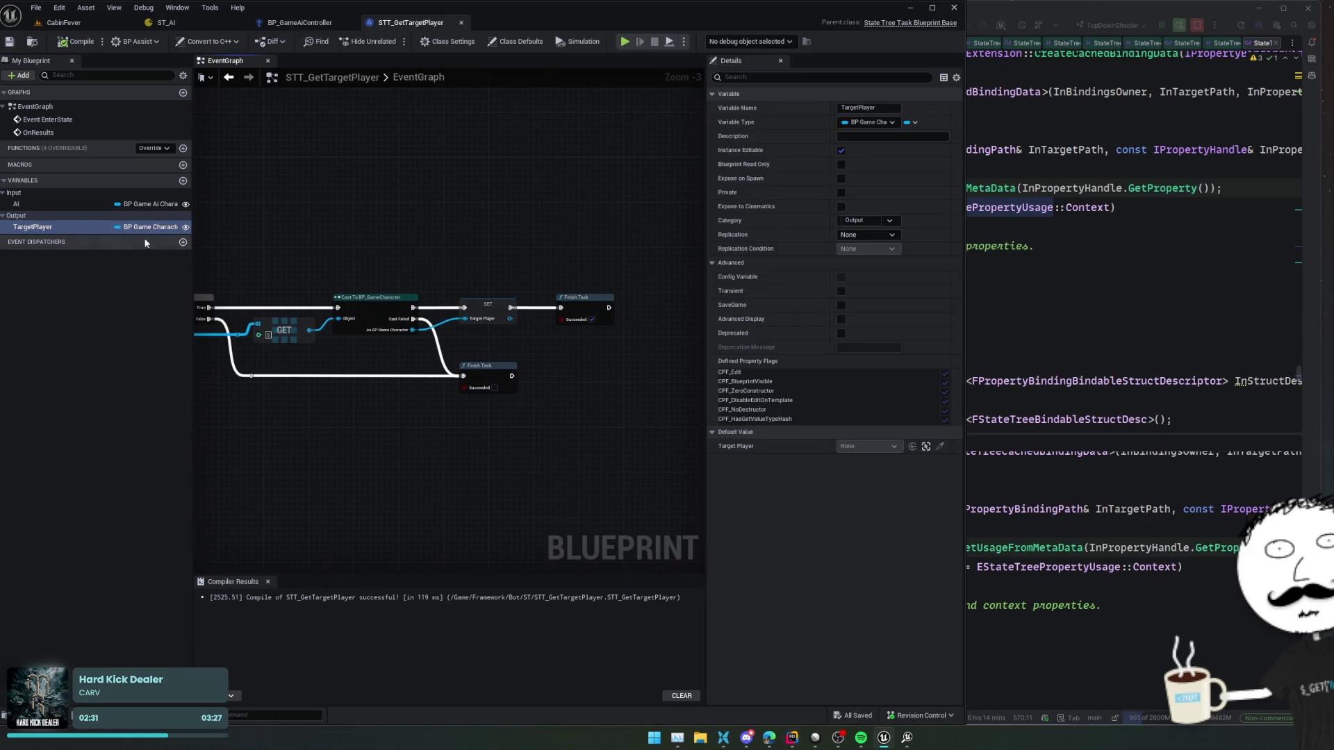
- Change STT_GetTargetPlayer's TargetPlayer variable category to Context and save the blueprint
click(16, 215)
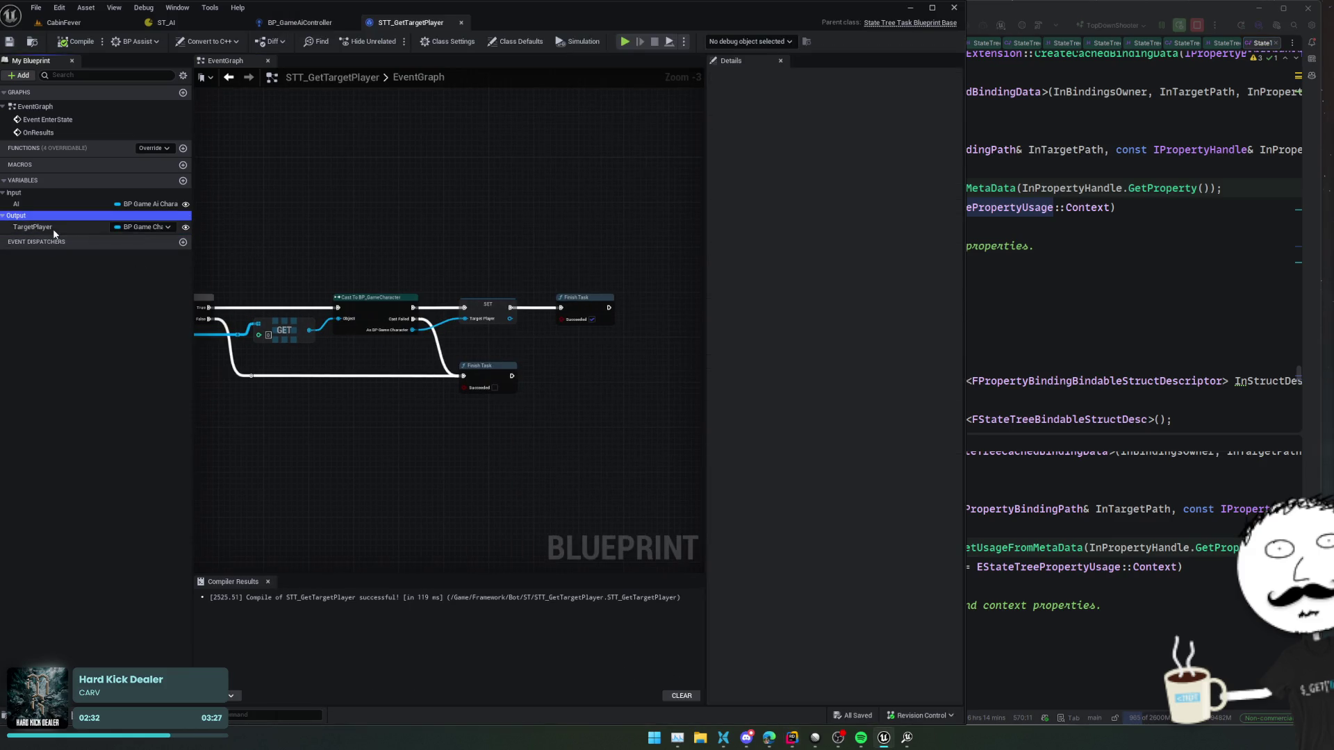
click(53, 227)
click(861, 220)
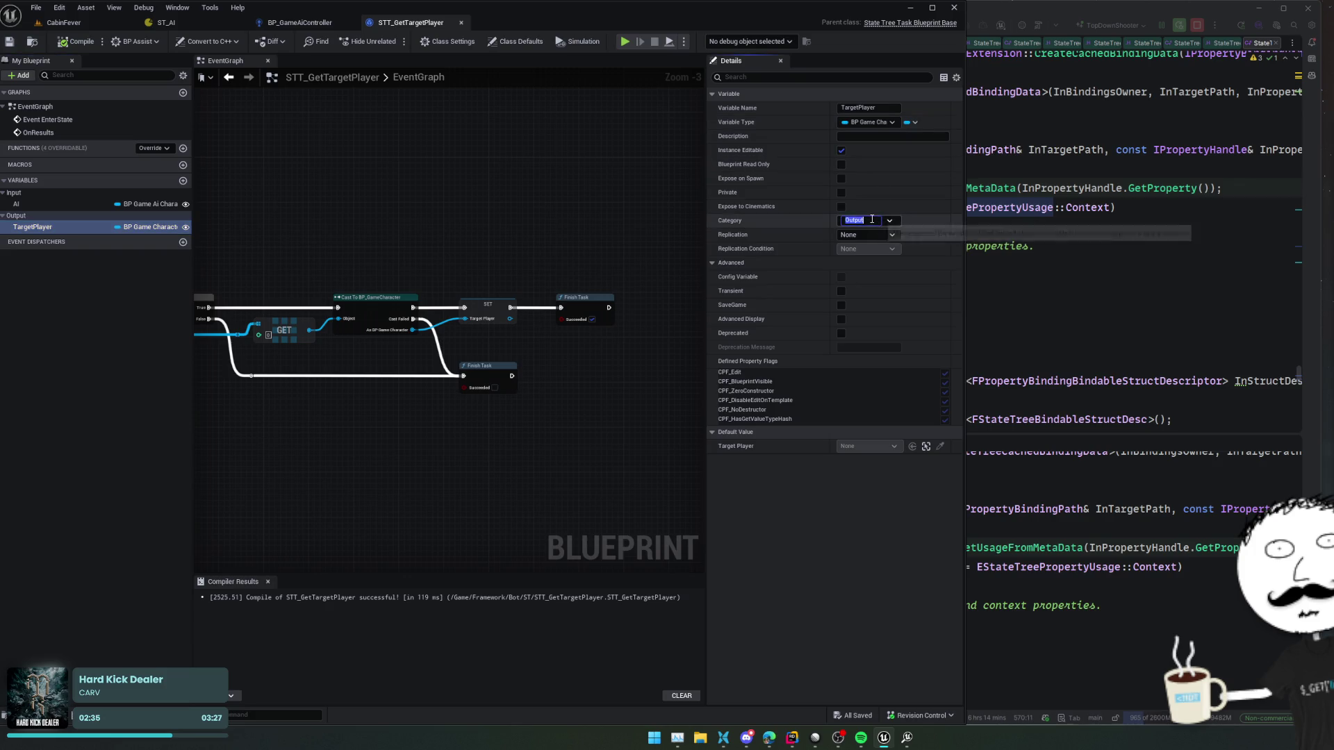
text(Context)
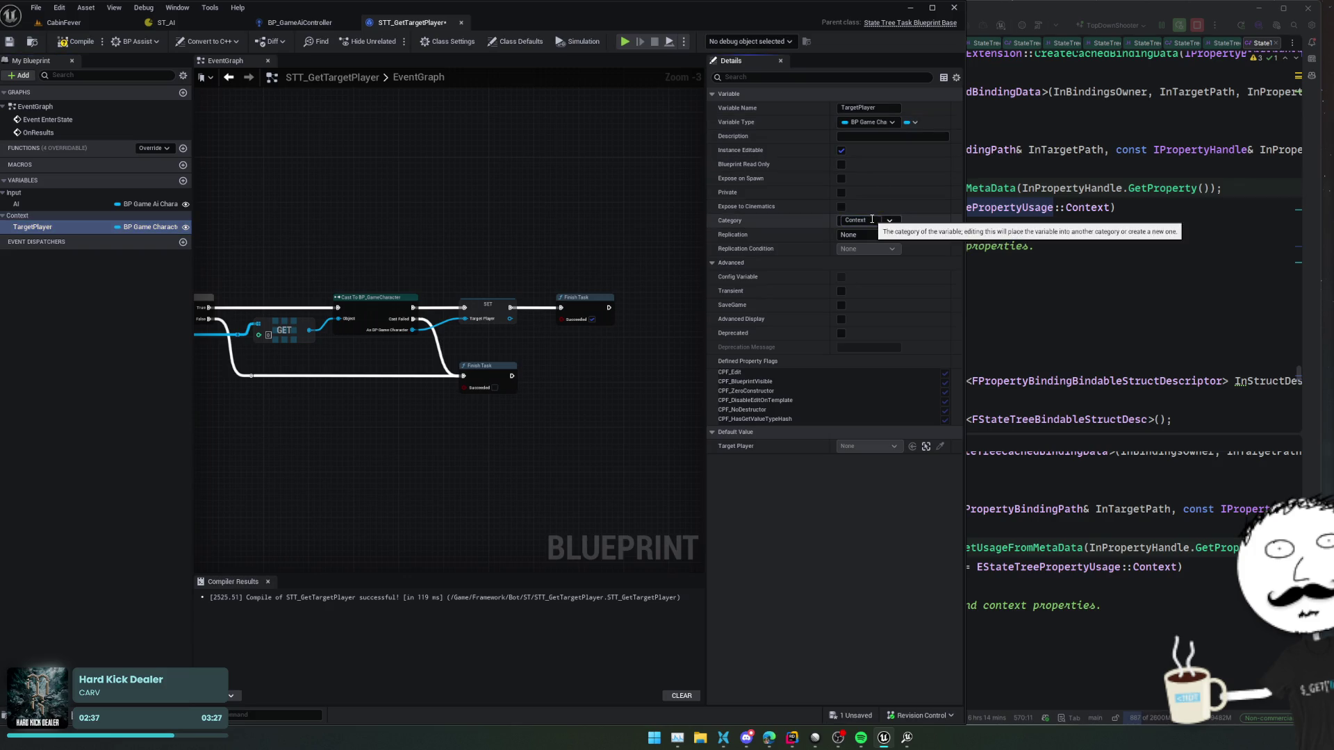
key(Return)
key(ctrl+s)
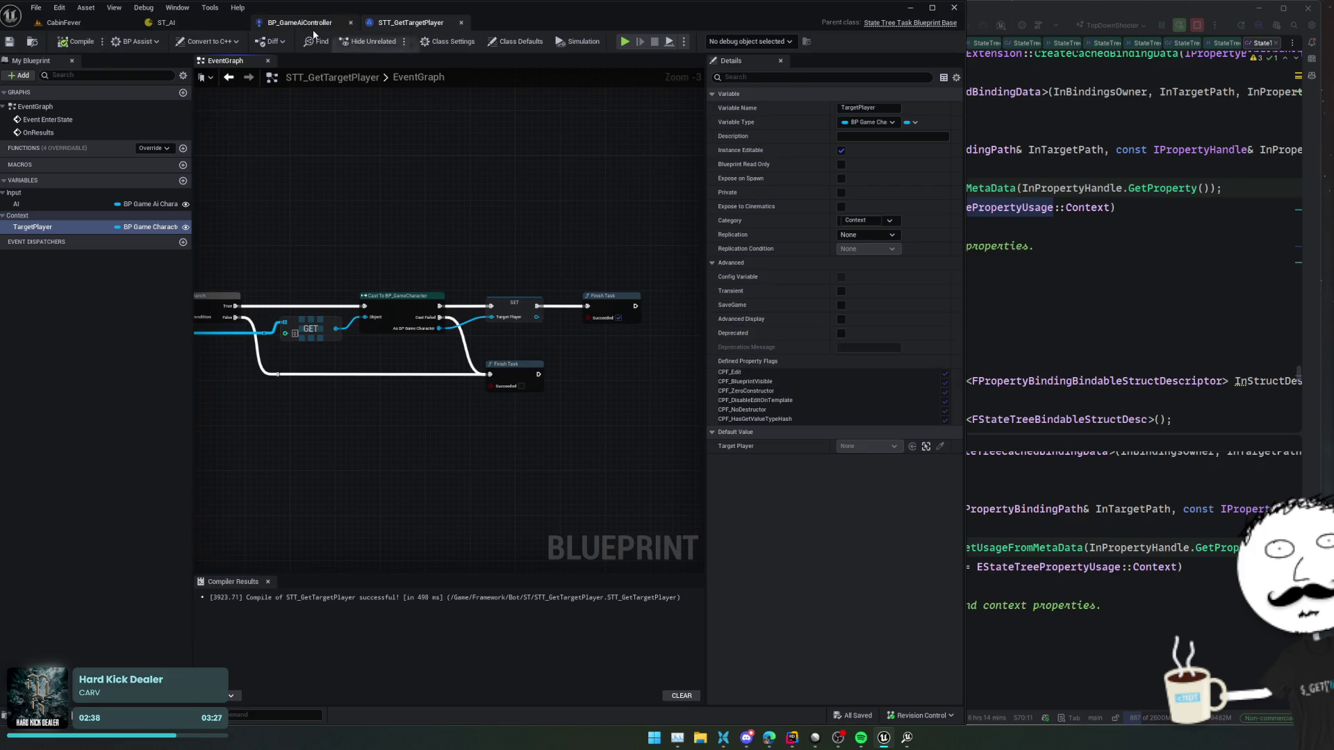
- Bring up the ST_AI State Tree and open the Target Player binding options
mouse_move(204, 27)
mouse_down()
mouse_move(285, 40)
mouse_move(448, 21)
mouse_up()
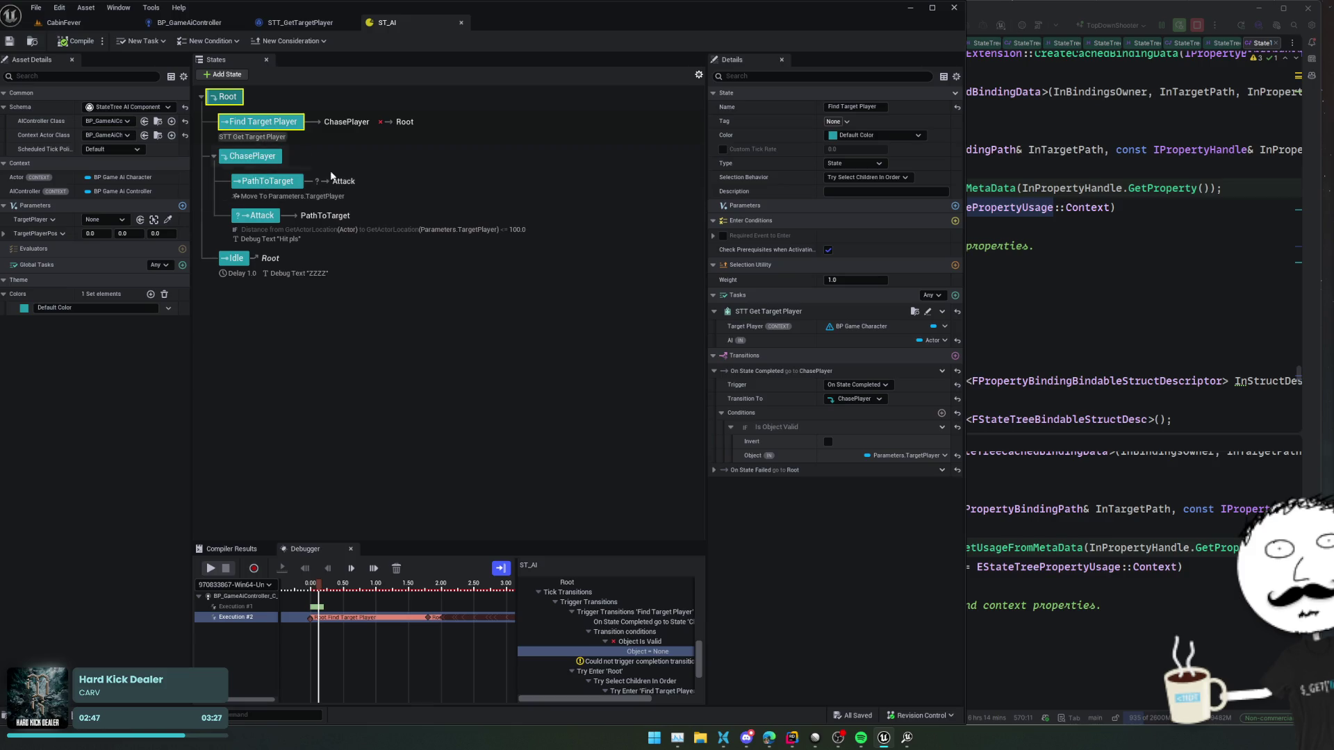
mouse_move(867, 332)
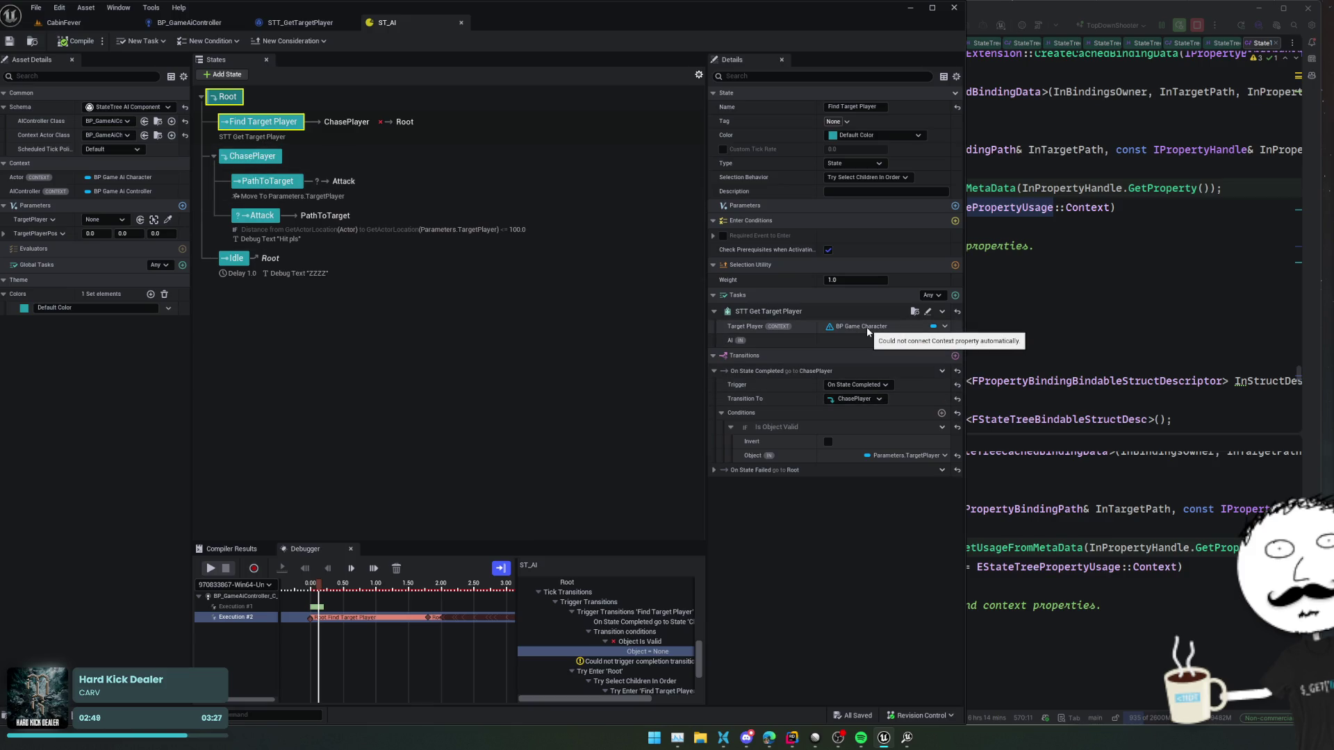
click(933, 340)
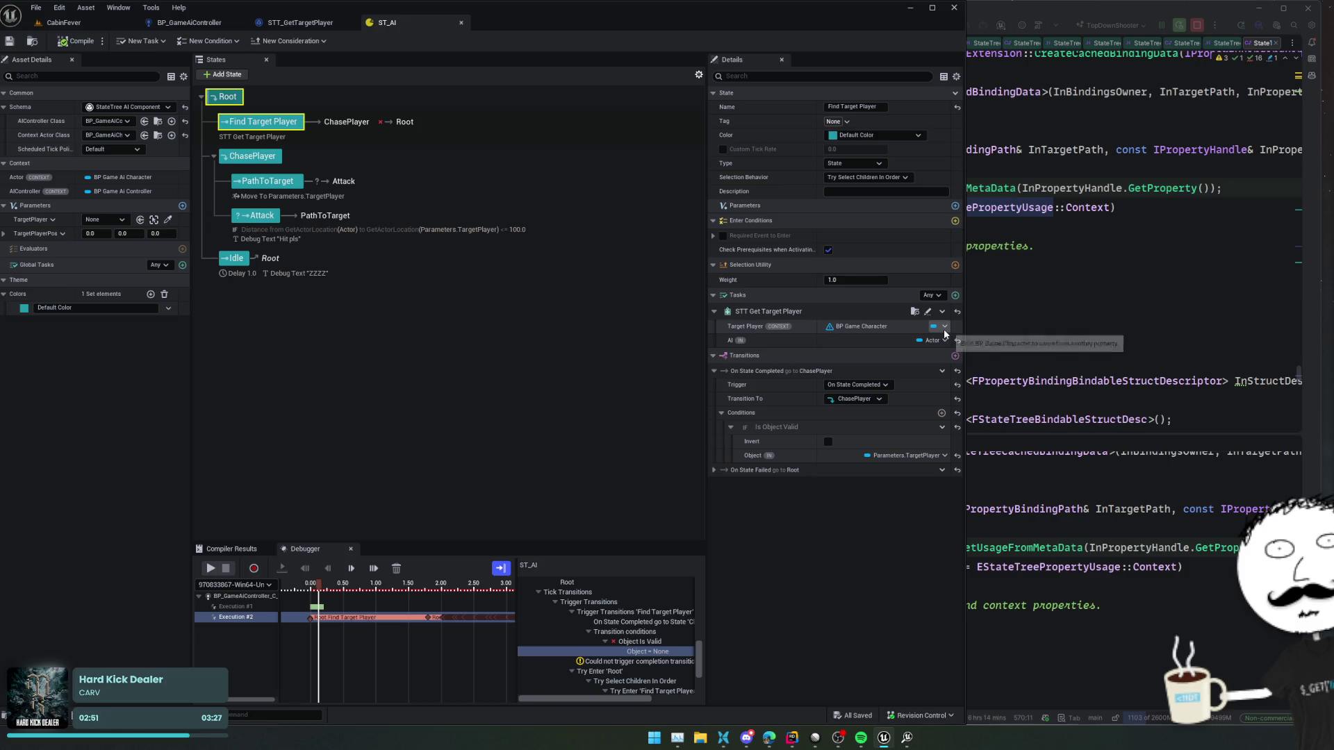
- Bind the Get Target Player task's Target Player to Parameters > TargetPlayer, then compile ST_AI
mouse_move(995, 349)
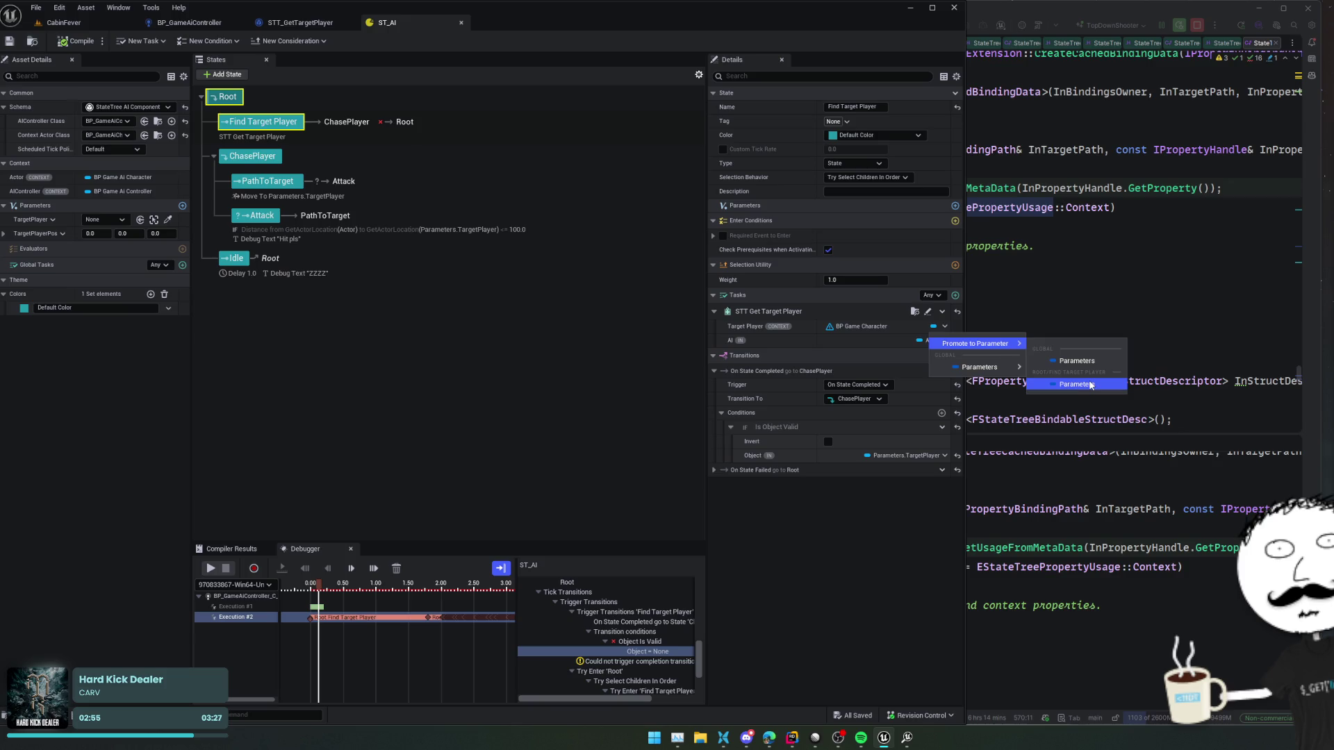
mouse_move(998, 371)
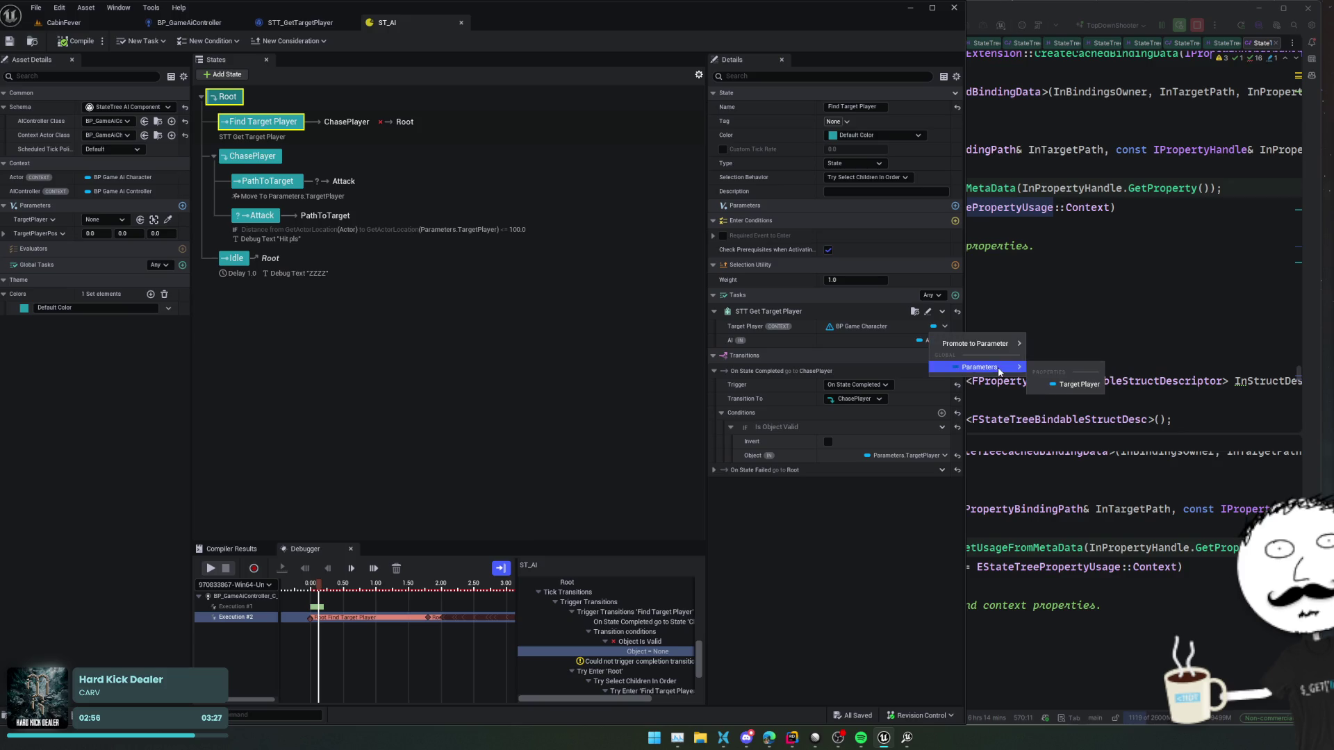
click(1075, 384)
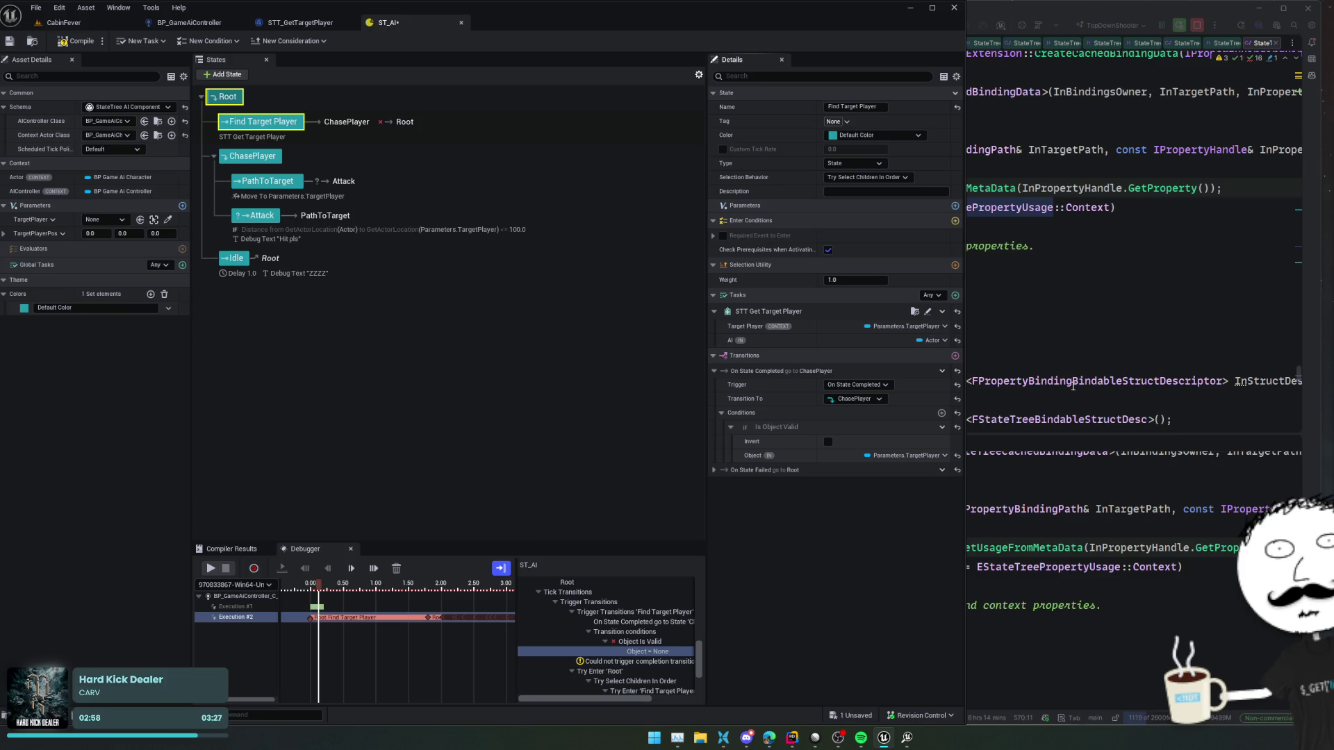
click(73, 41)
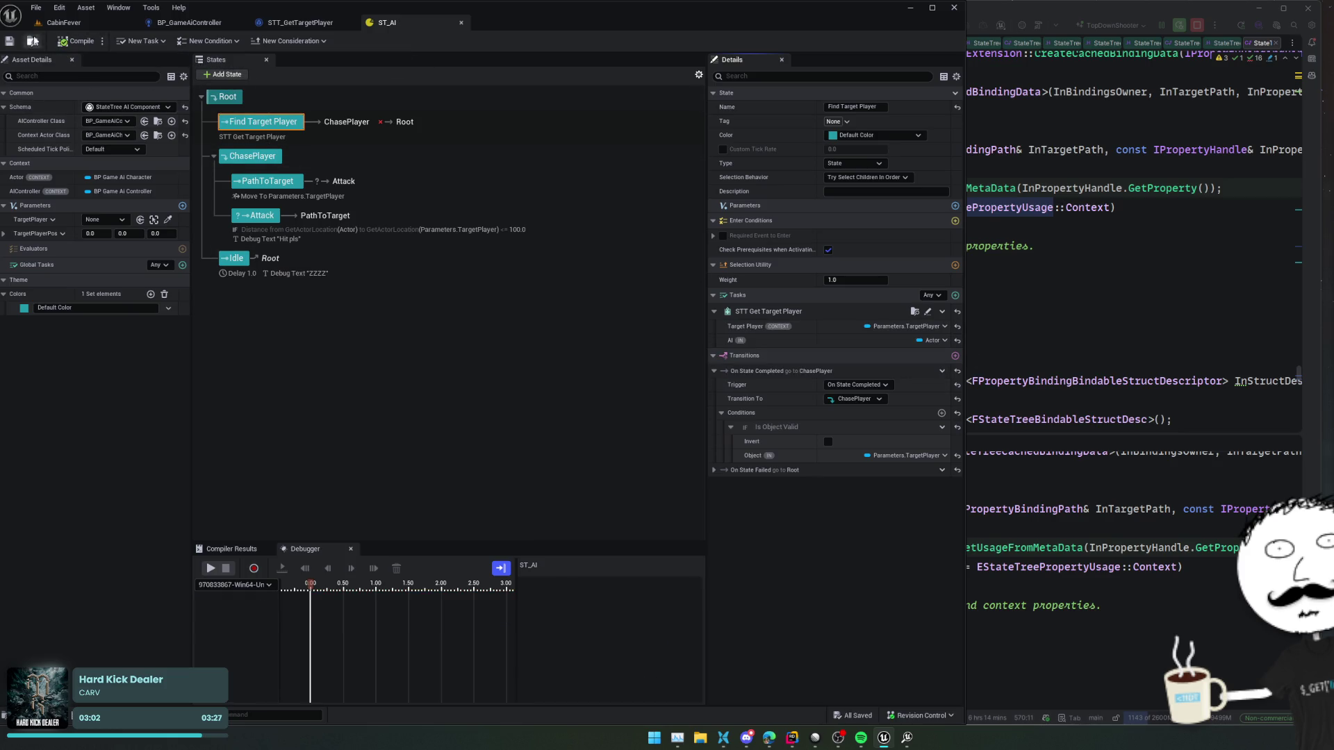
- Start a Play In Editor session of the CabinFever level and regain editor control
click(63, 23)
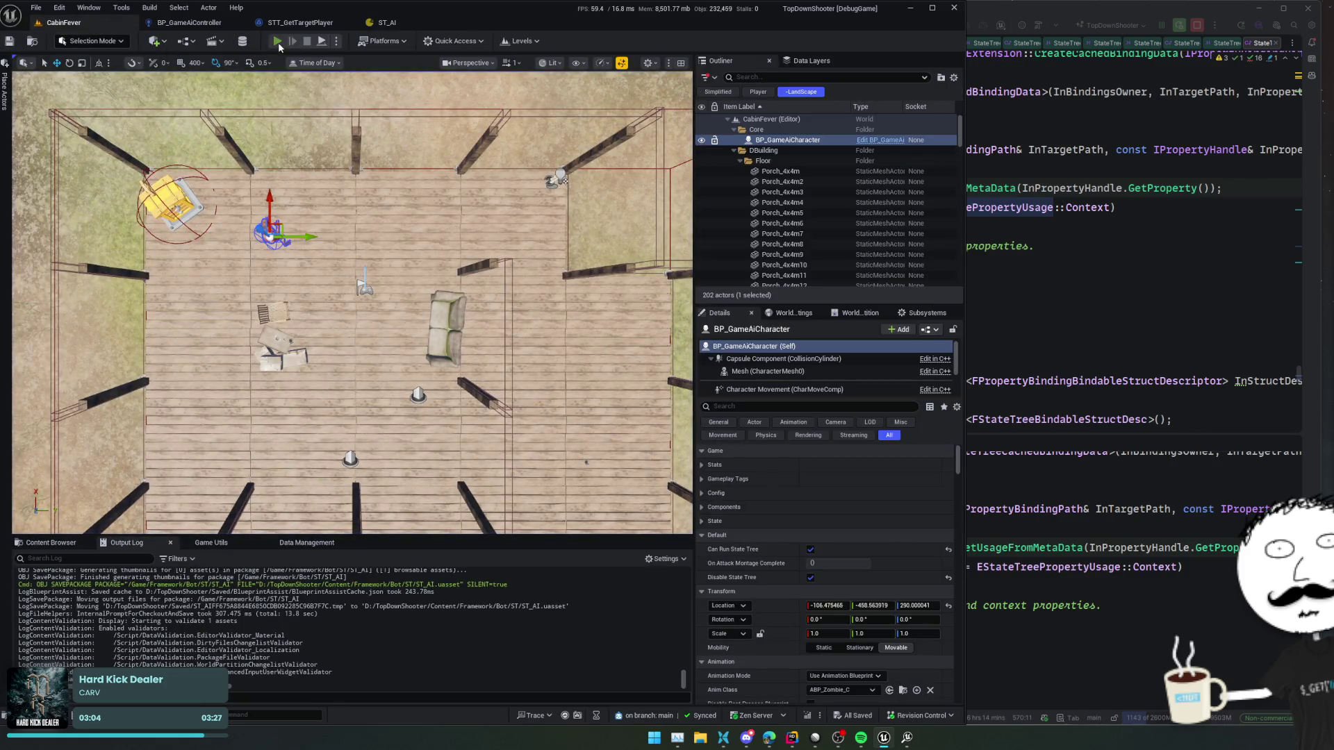
key(alt+p)
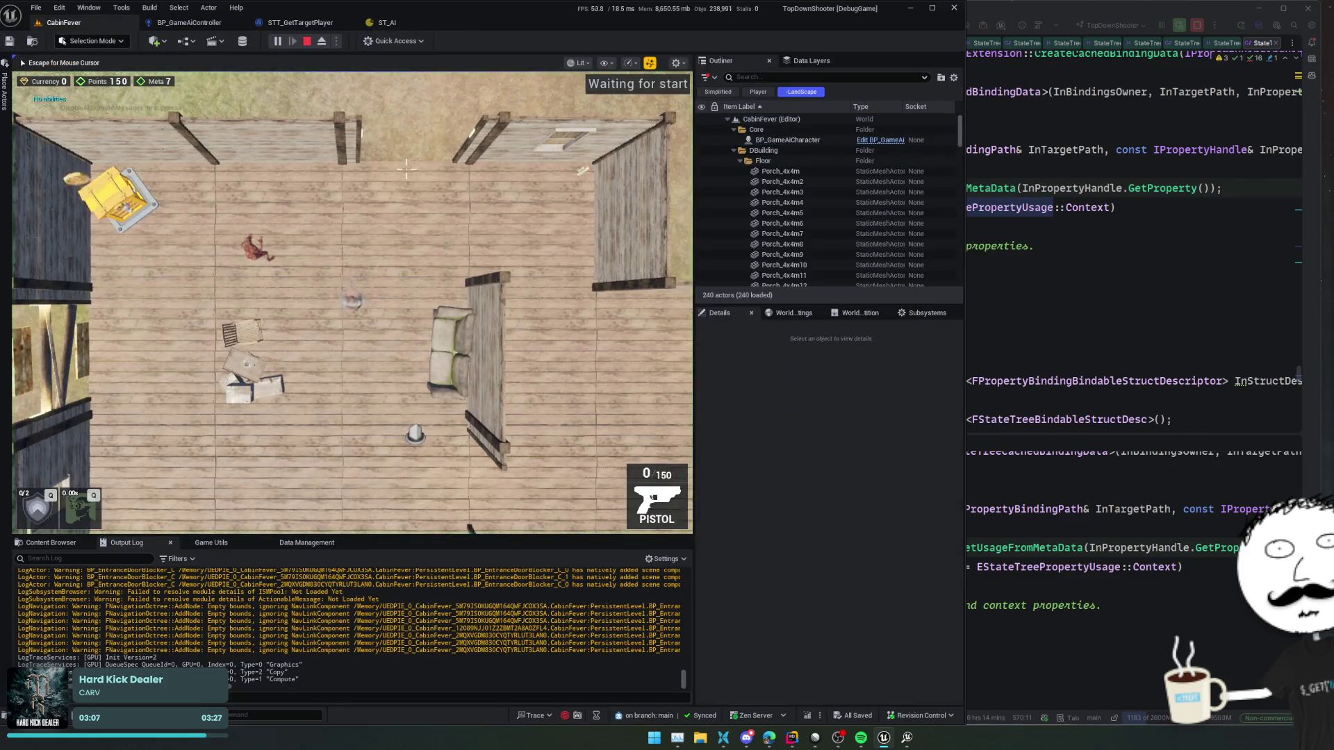
key(Escape)
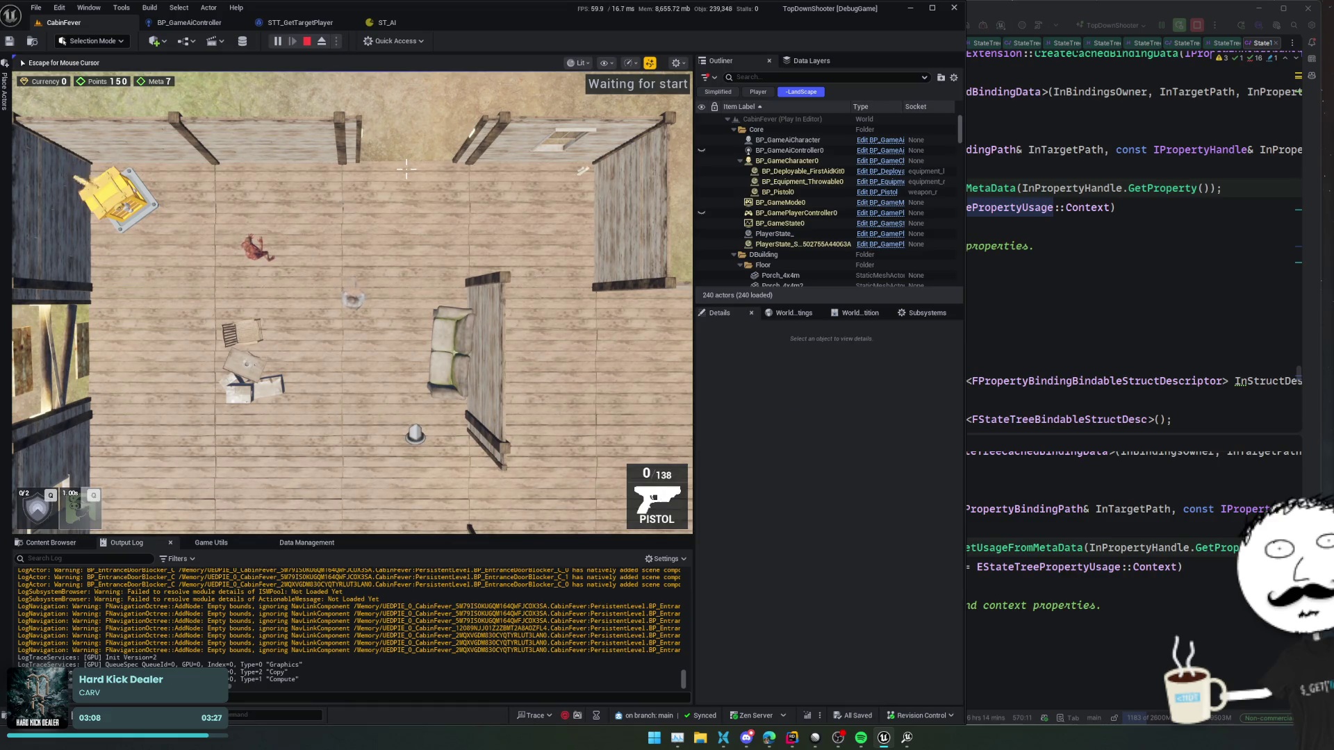
- Show Execution #2 in the ST_AI debugger and stop the play session
click(384, 24)
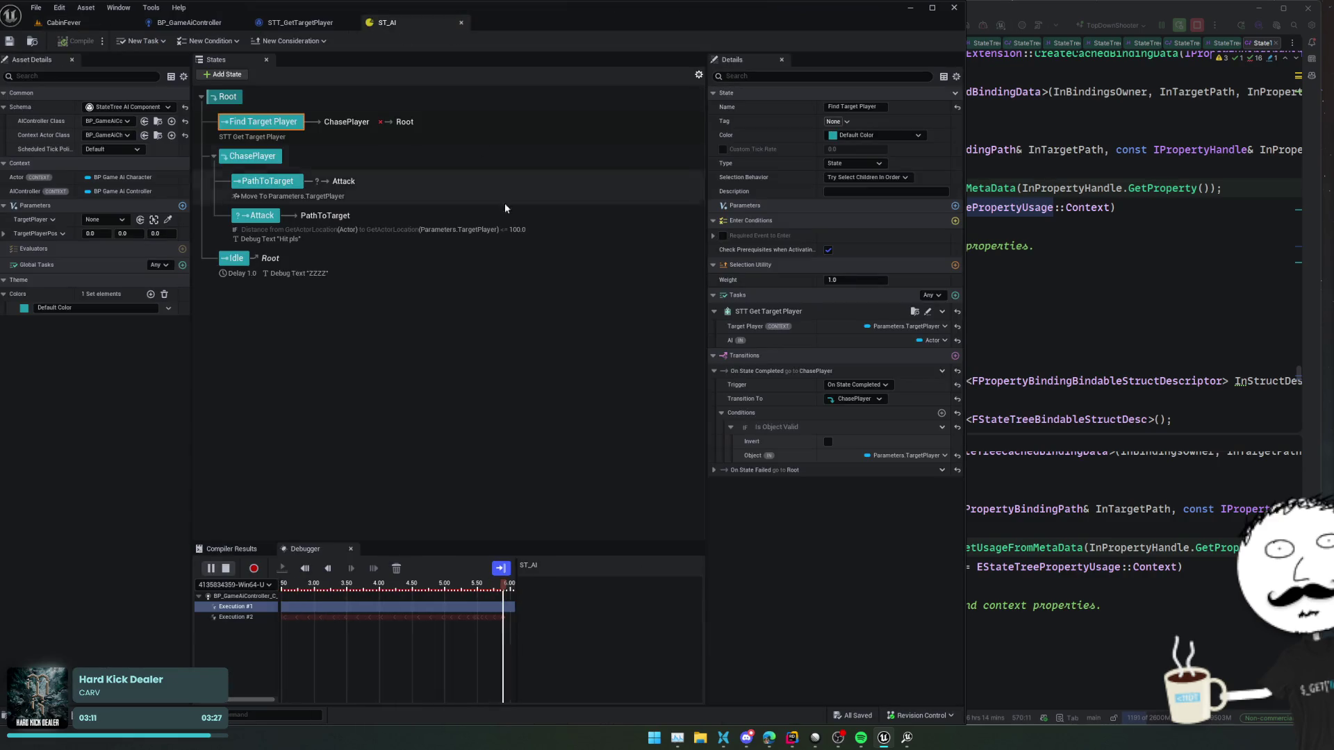
click(249, 616)
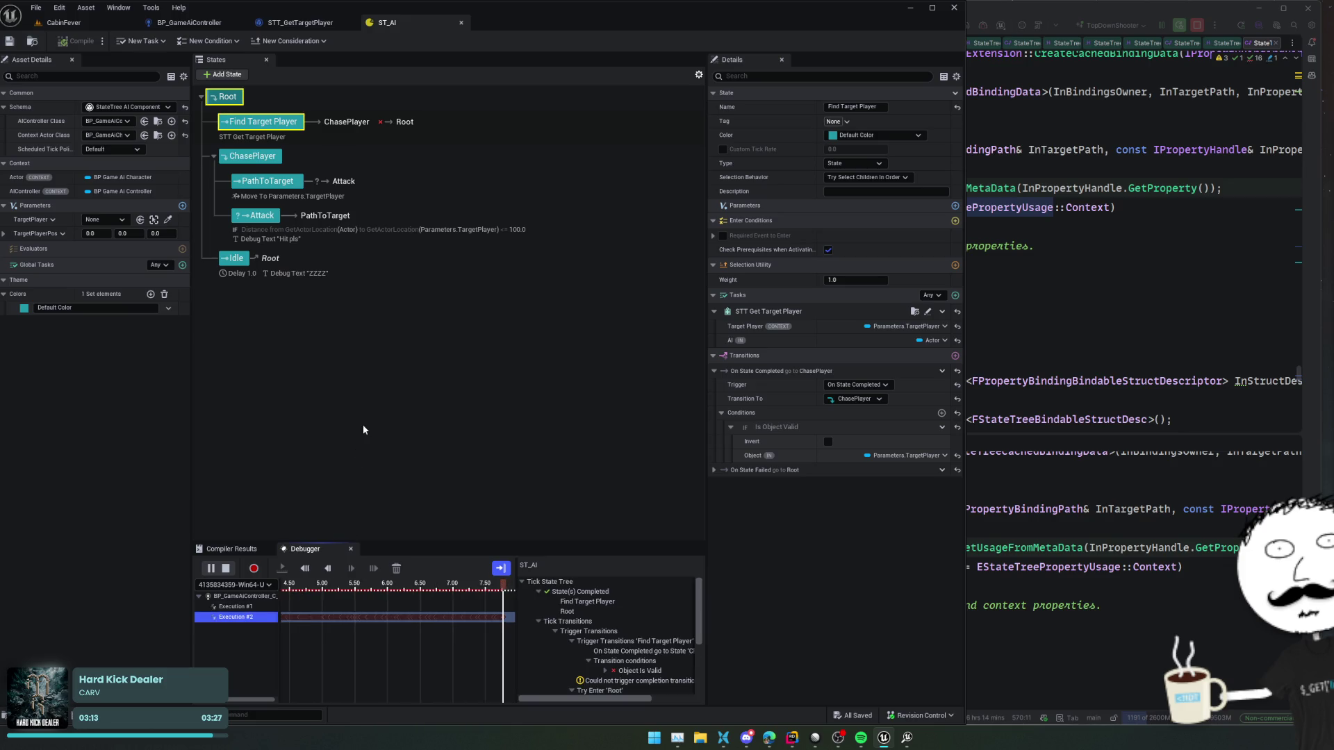
key(Escape)
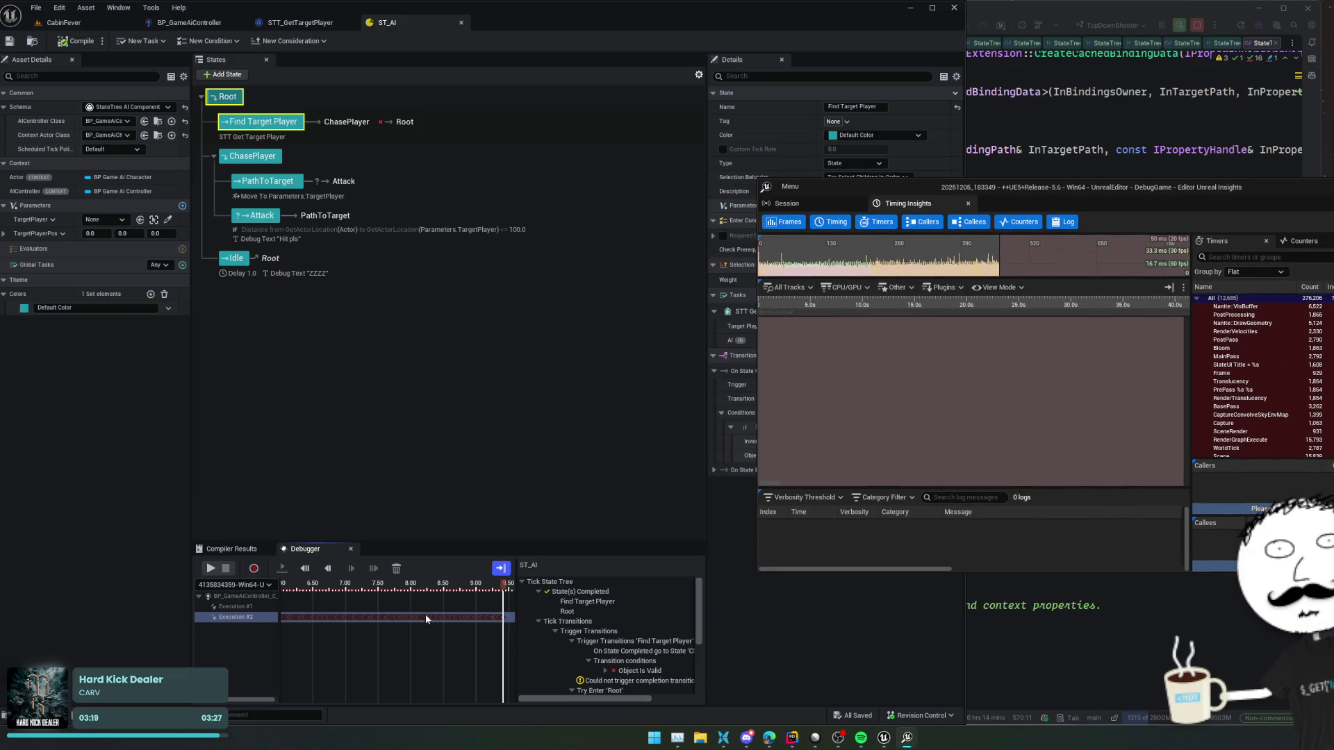
- Scrub the ST_AI debugger timeline to about 8.300 and select Find Target Player's Trigger Transitions entry
scroll(428, 618, up, 5)
scroll(429, 619, up, 4)
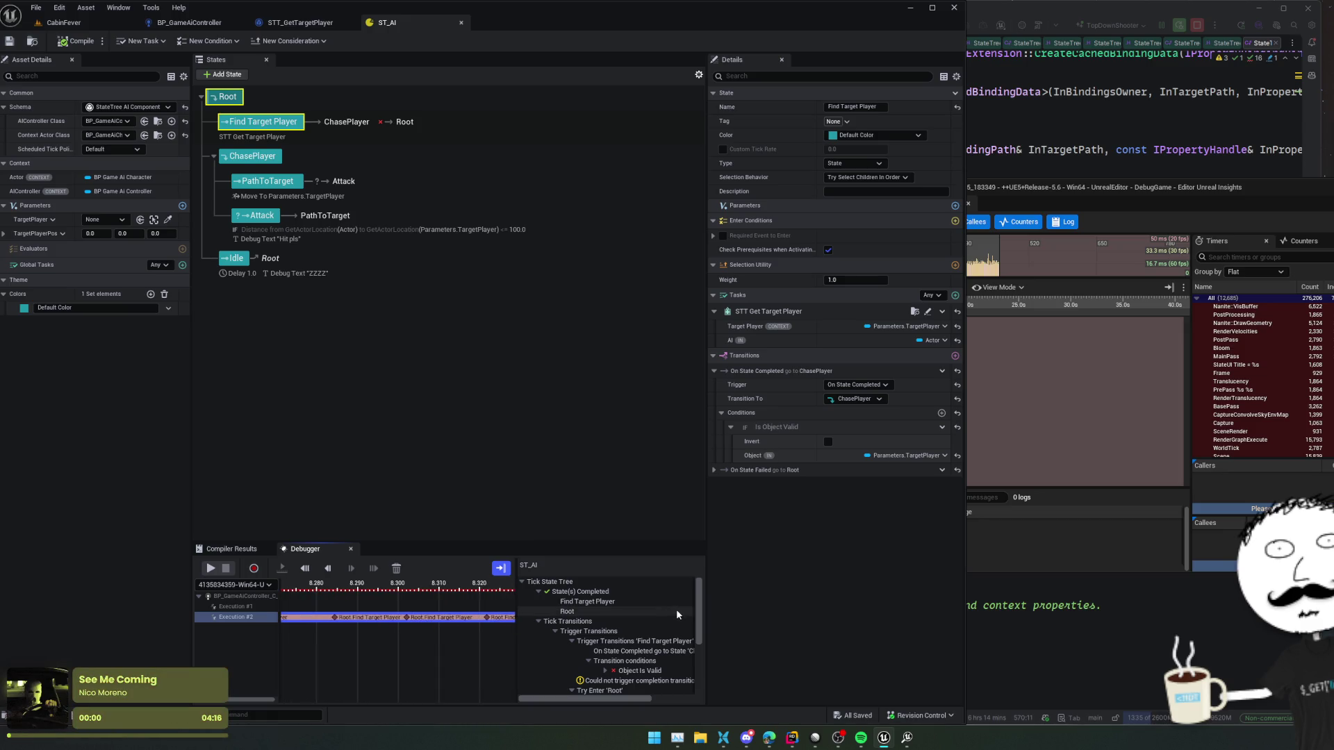
drag(419, 587, 407, 587)
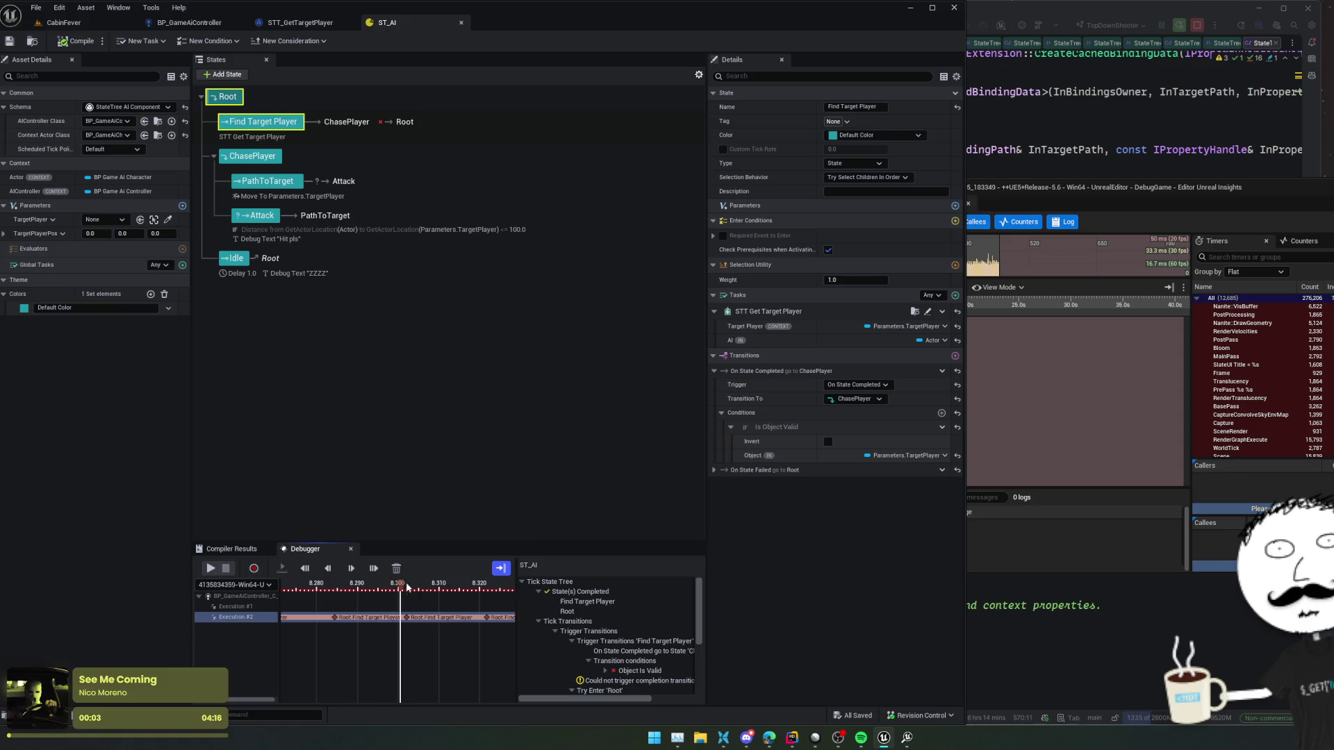
scroll(694, 626, down, 2)
scroll(694, 624, down, 2)
mouse_move(627, 698)
mouse_down()
mouse_move(677, 698)
mouse_move(653, 699)
mouse_up()
scroll(590, 635, up, 2)
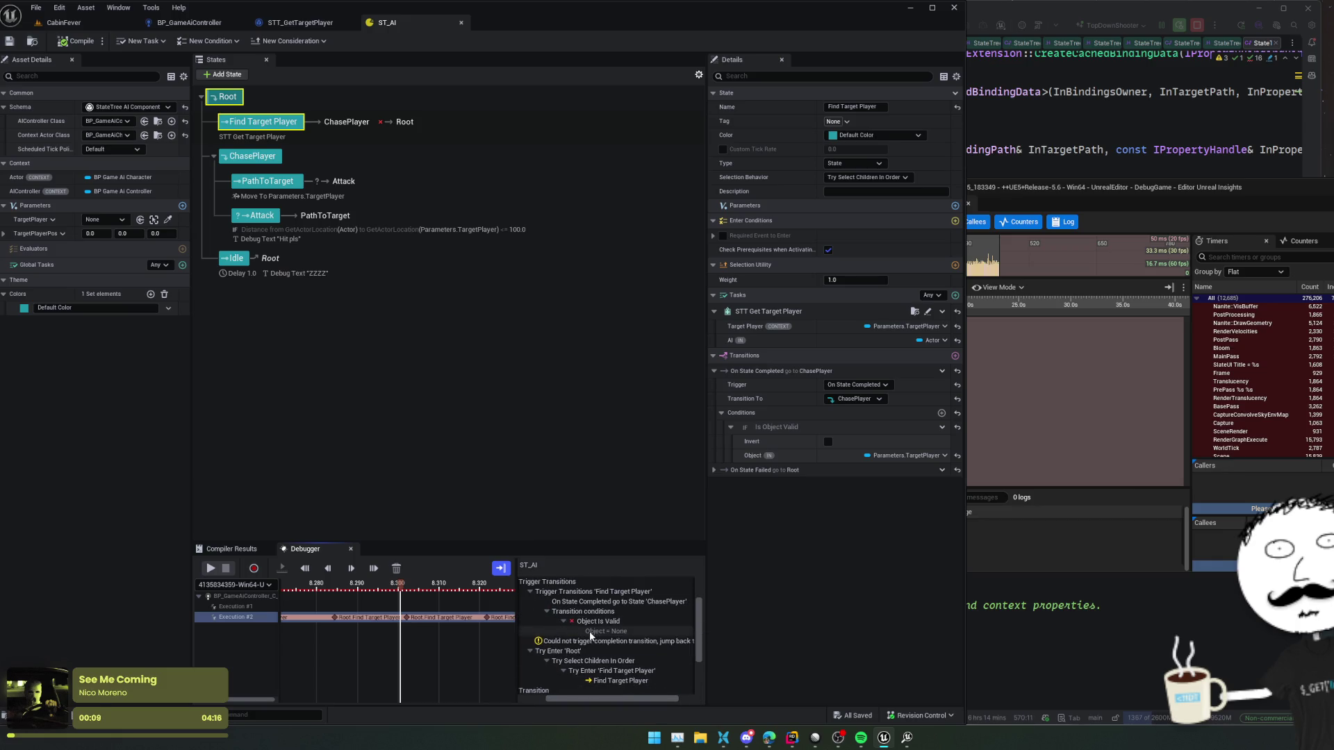
scroll(589, 632, up, 1)
click(620, 610)
- Inspect the ChasePlayer state's settings to see why the transition failed
drag(613, 700, 596, 700)
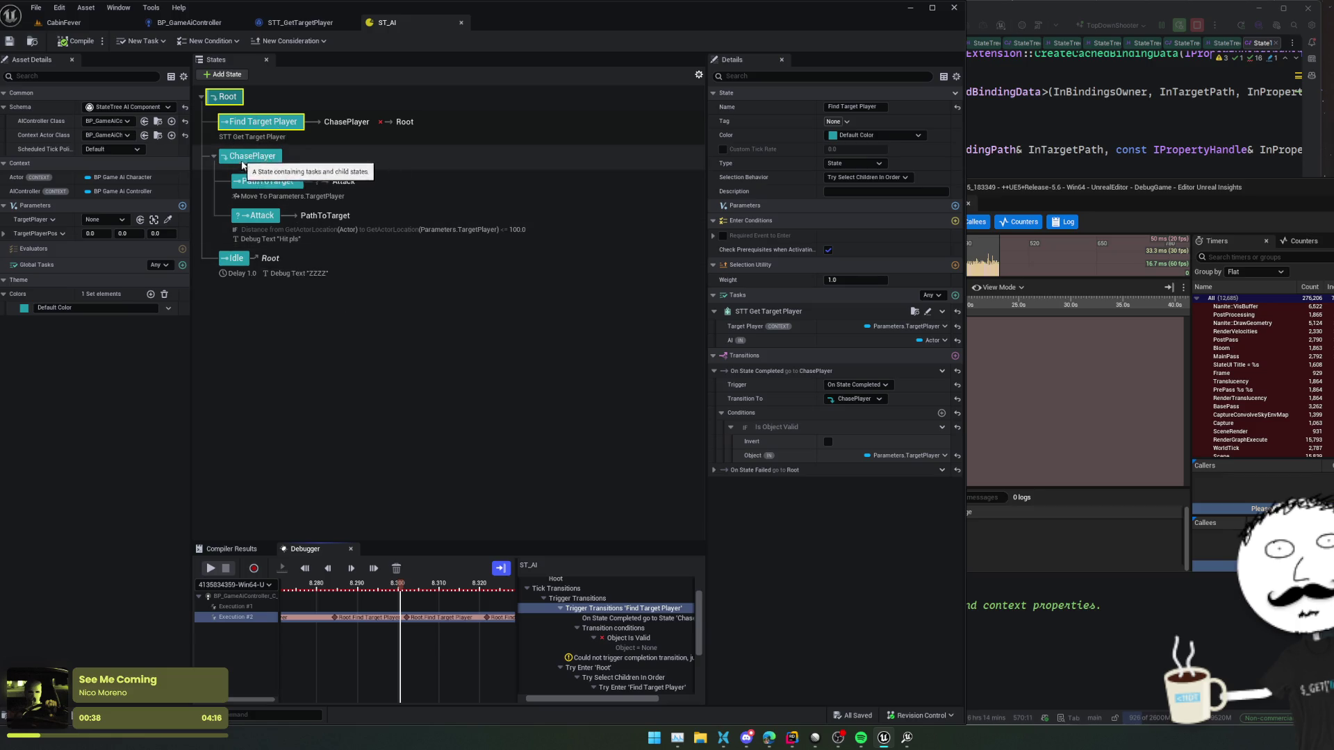
click(265, 159)
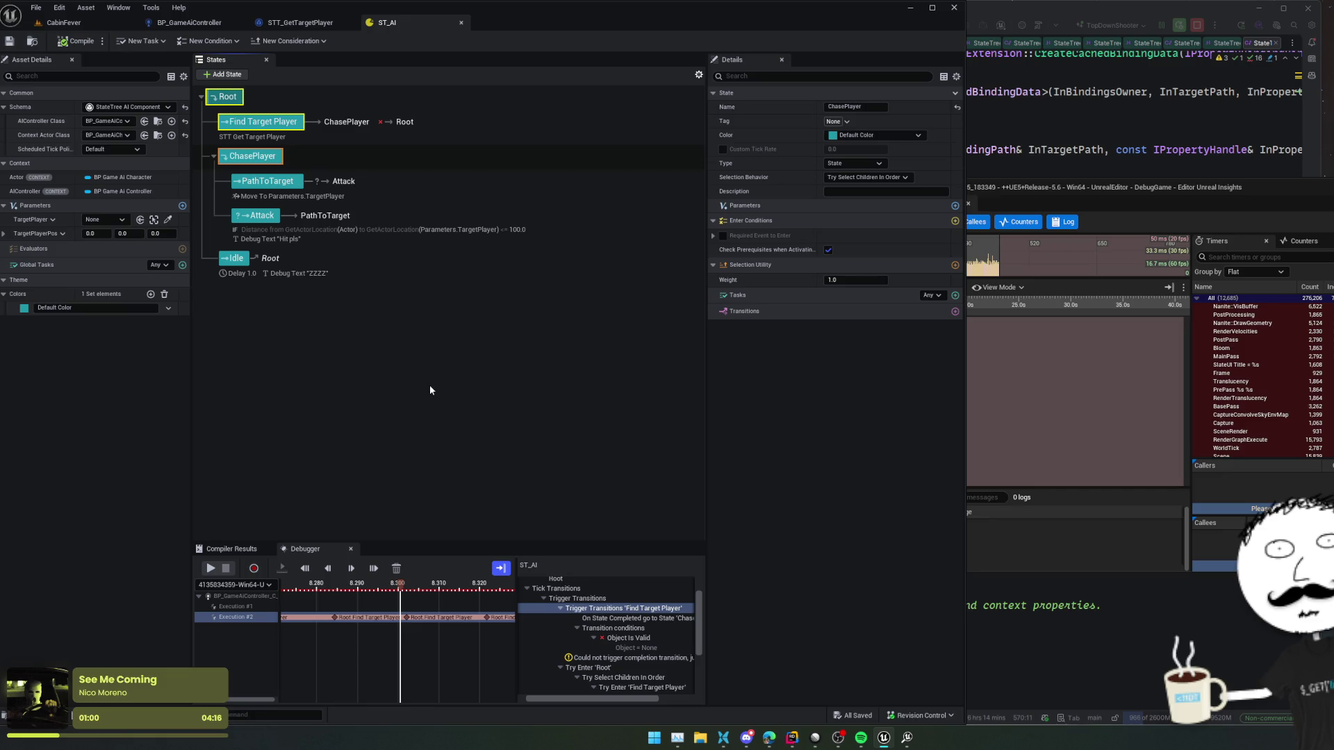
scroll(640, 617, down, 3)
- Expand the STT Get Target Player entry in the Find Target Player trace to view its values
click(650, 630)
scroll(649, 629, down, 3)
double_click(646, 650)
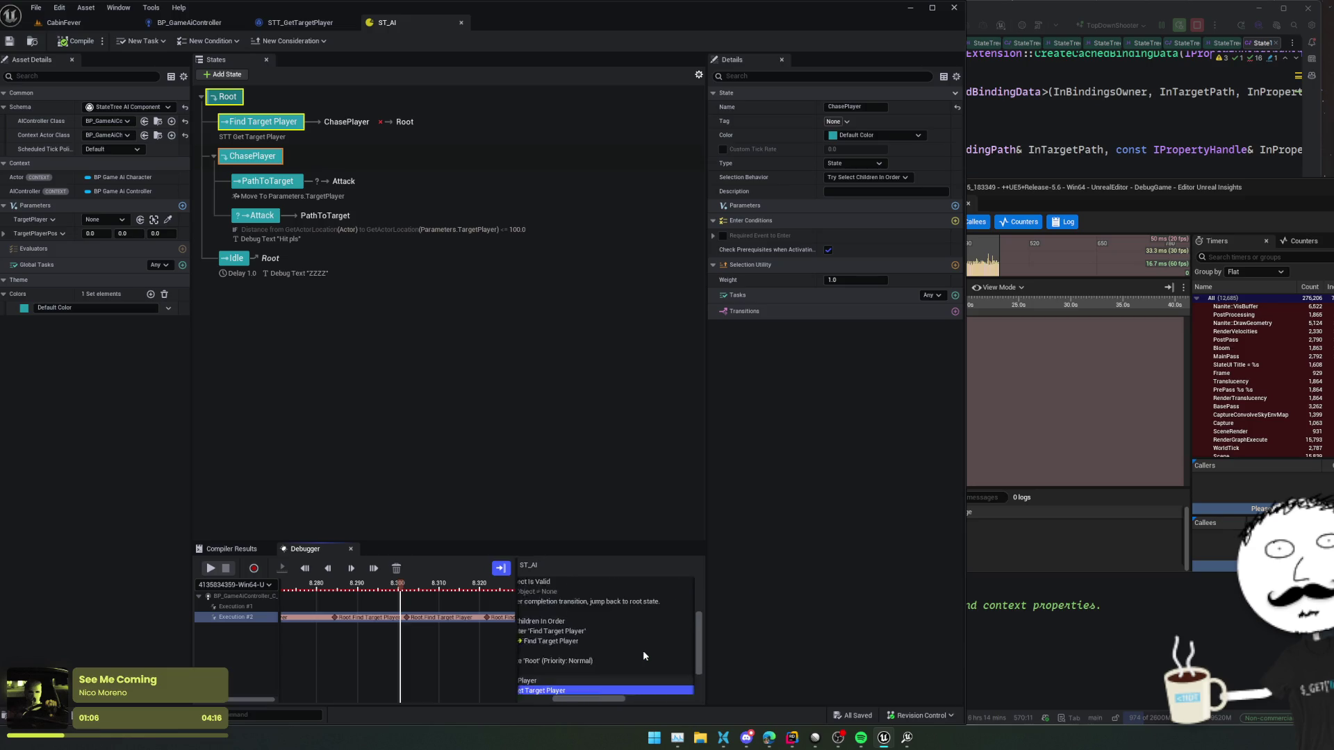
scroll(644, 657, right, 3)
drag(631, 699, 560, 704)
- Enlarge the Debugger, step slightly earlier, and expand Object Is Valid to see its Object is None
drag(574, 542, 570, 453)
scroll(591, 612, down, 1)
scroll(563, 667, right, 5)
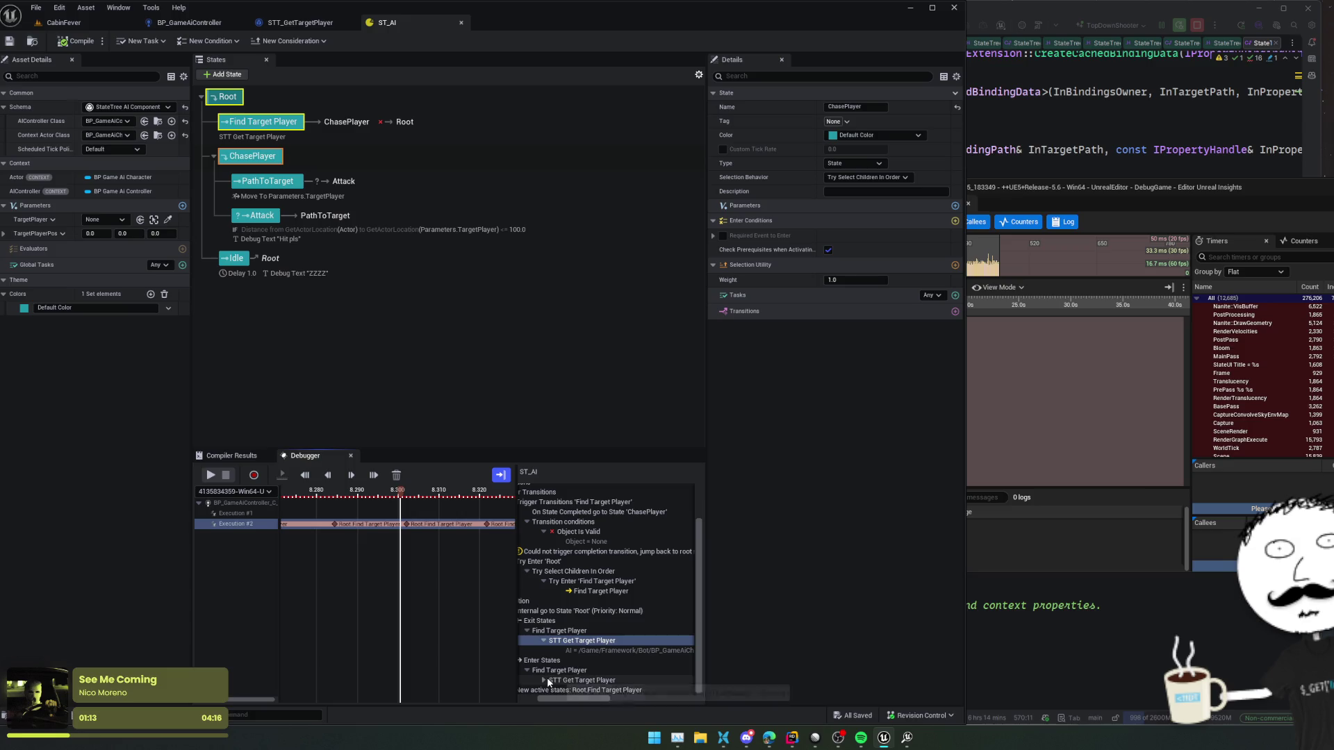
scroll(562, 674, left, 5)
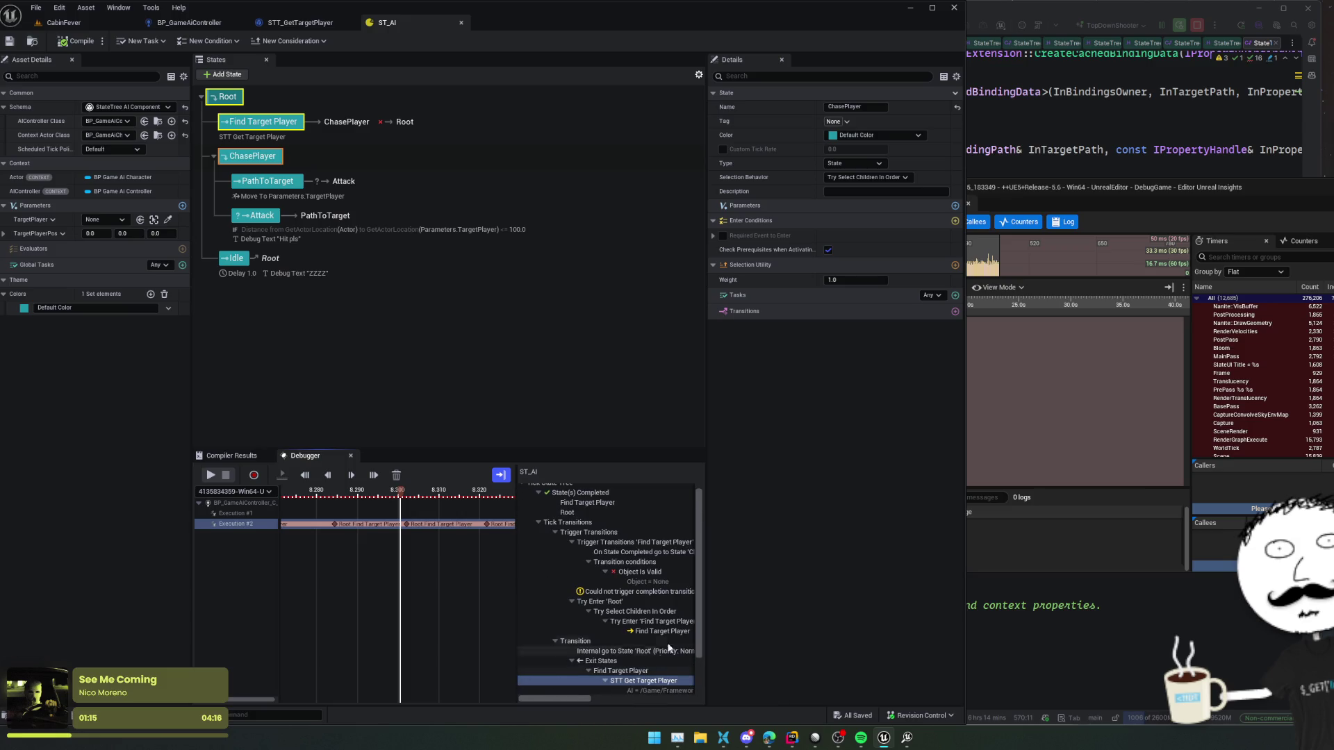
scroll(694, 691, down, 1)
scroll(569, 704, right, 1)
scroll(576, 703, left, 1)
scroll(617, 648, up, 2)
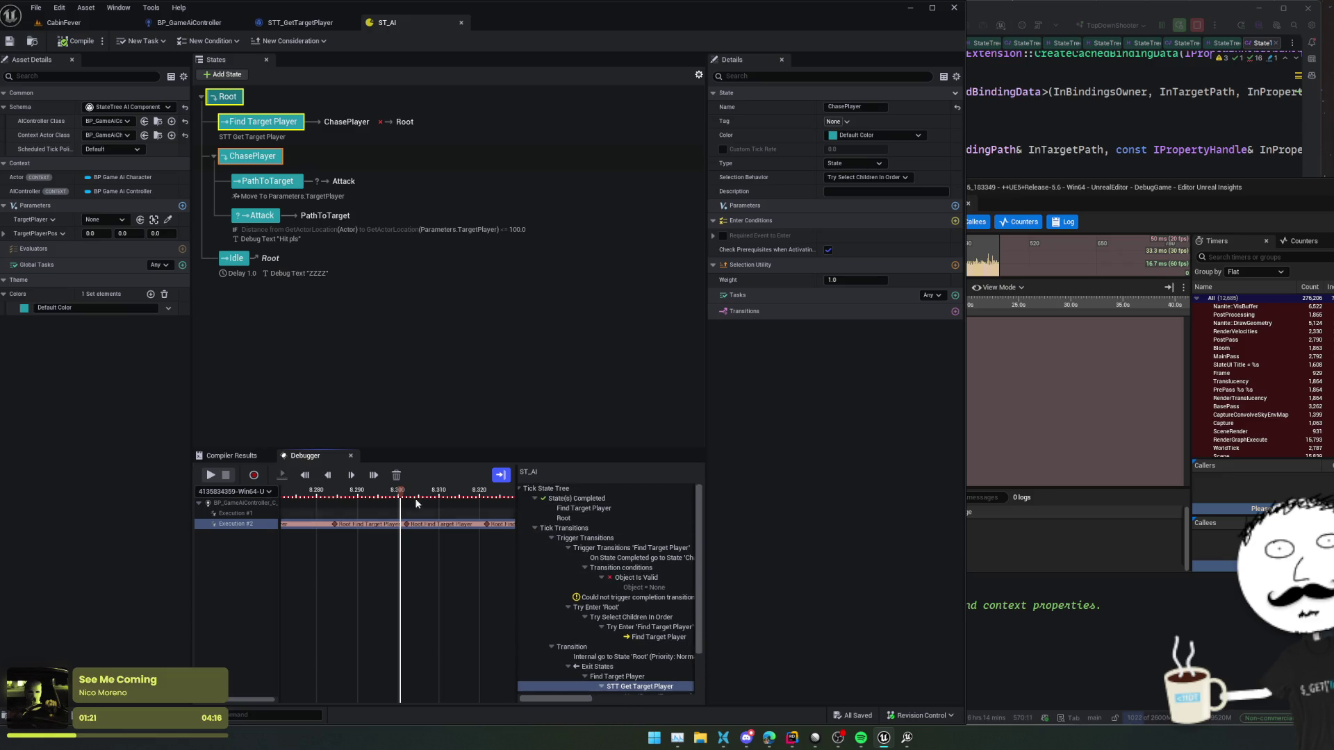
click(394, 491)
mouse_move(394, 491)
mouse_down()
mouse_move(257, 494)
mouse_move(533, 512)
mouse_move(458, 514)
mouse_up()
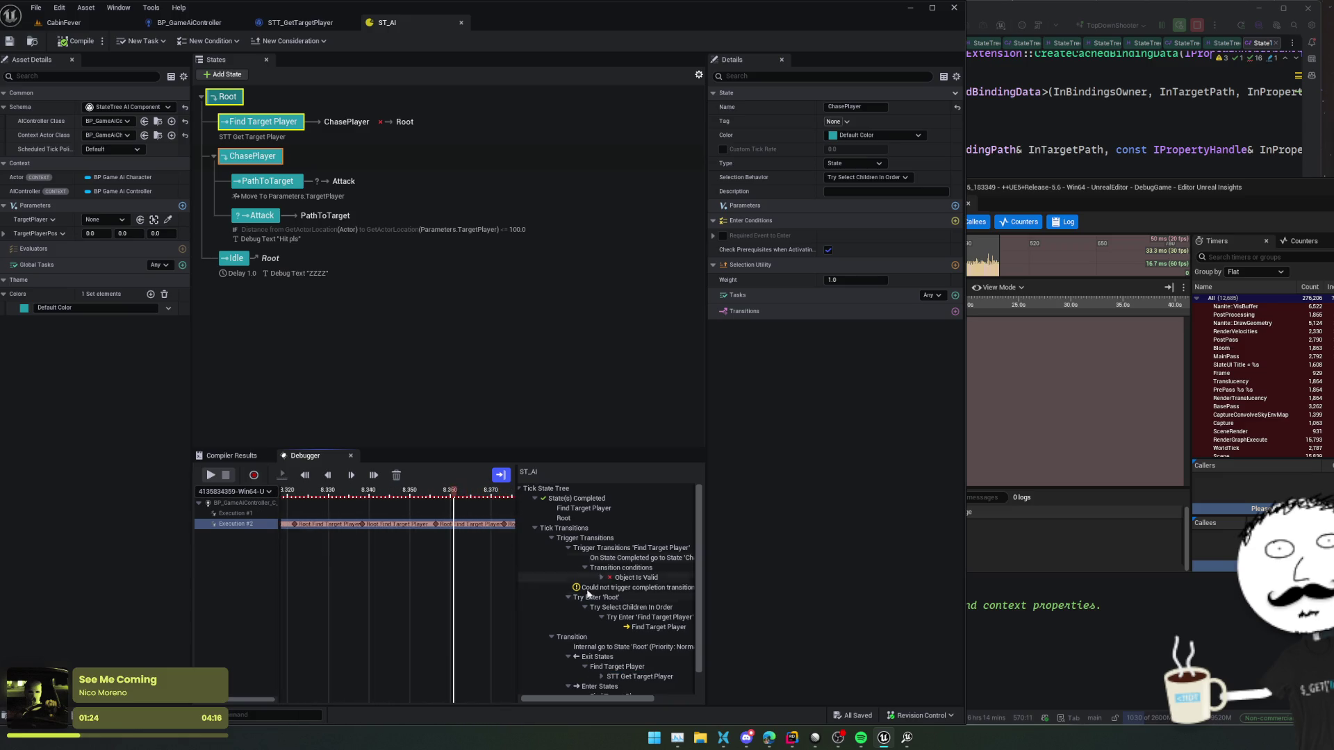
double_click(630, 577)
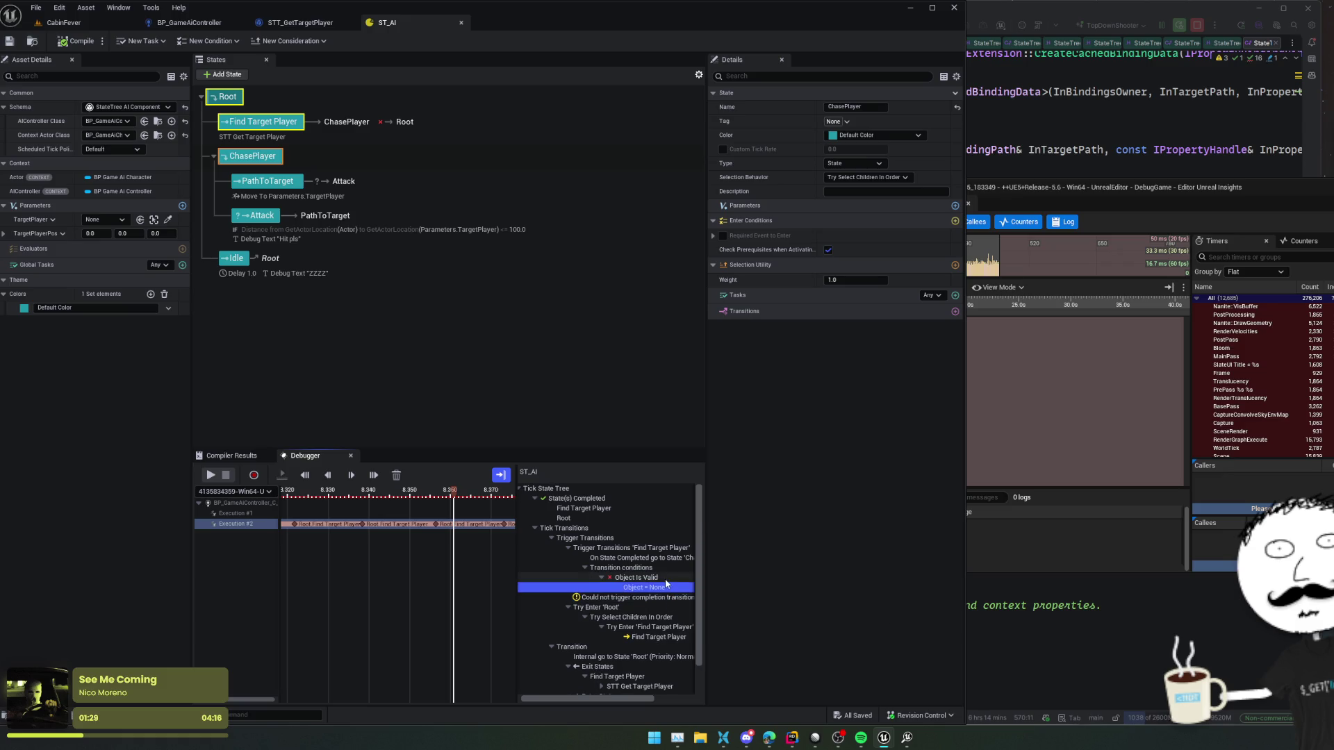
- Show Find Target Player's Get Target Player task binding Target Player to Parameters.TargetPlayer
click(648, 561)
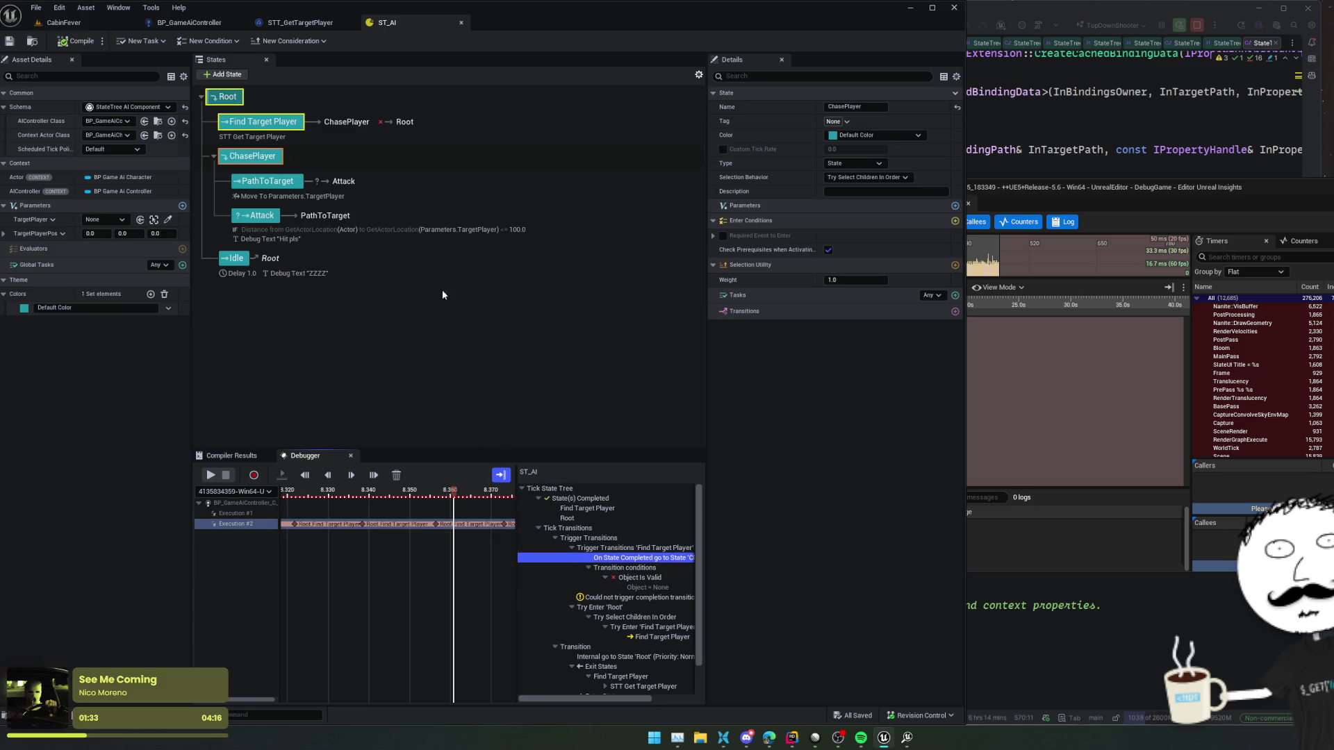
click(268, 122)
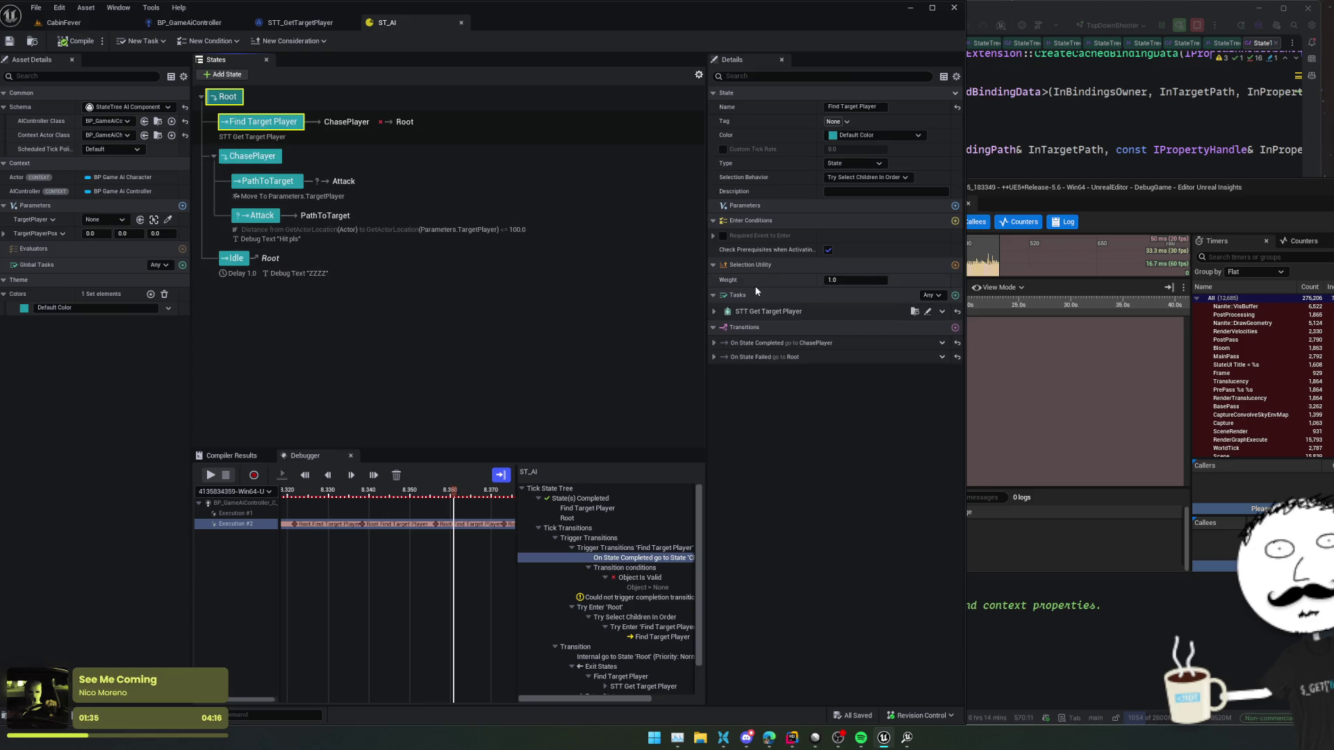
click(714, 312)
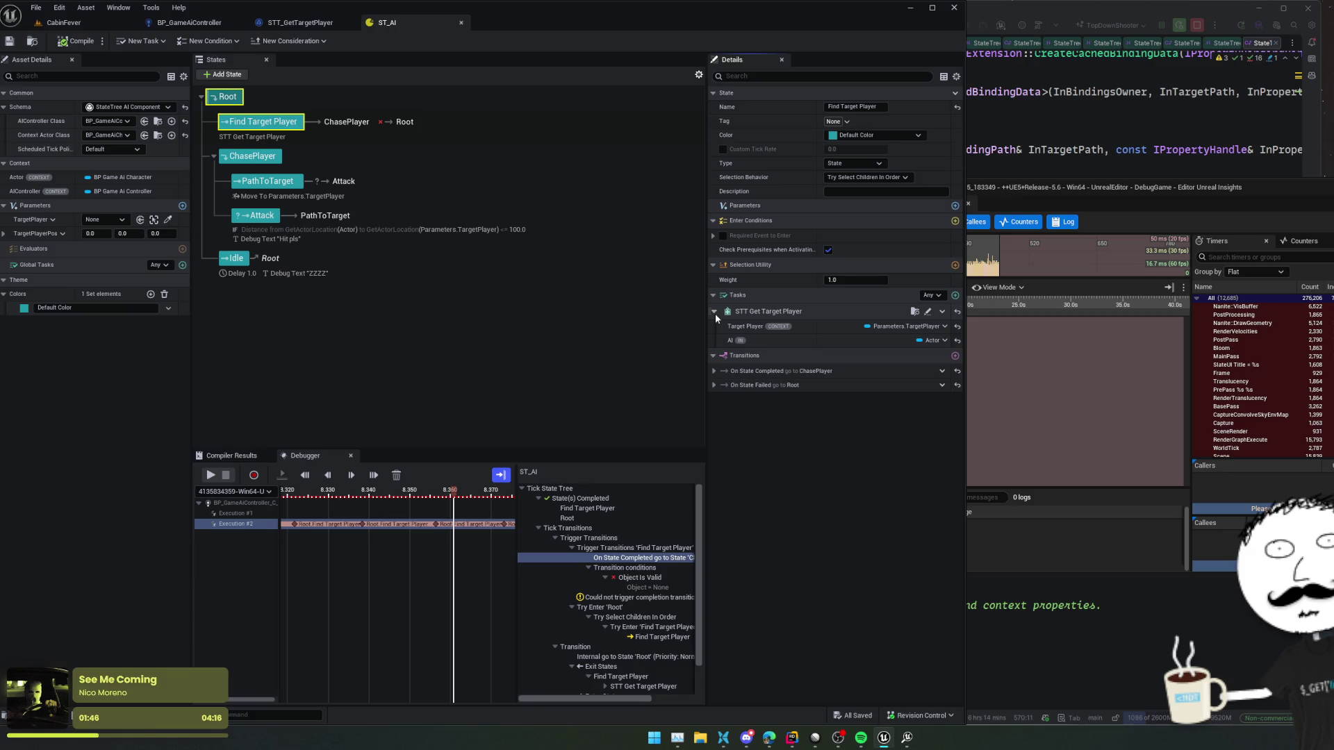
- Switch to Edge and open the StateTree Overview page from the documentation sidebar
mouse_move(769, 738)
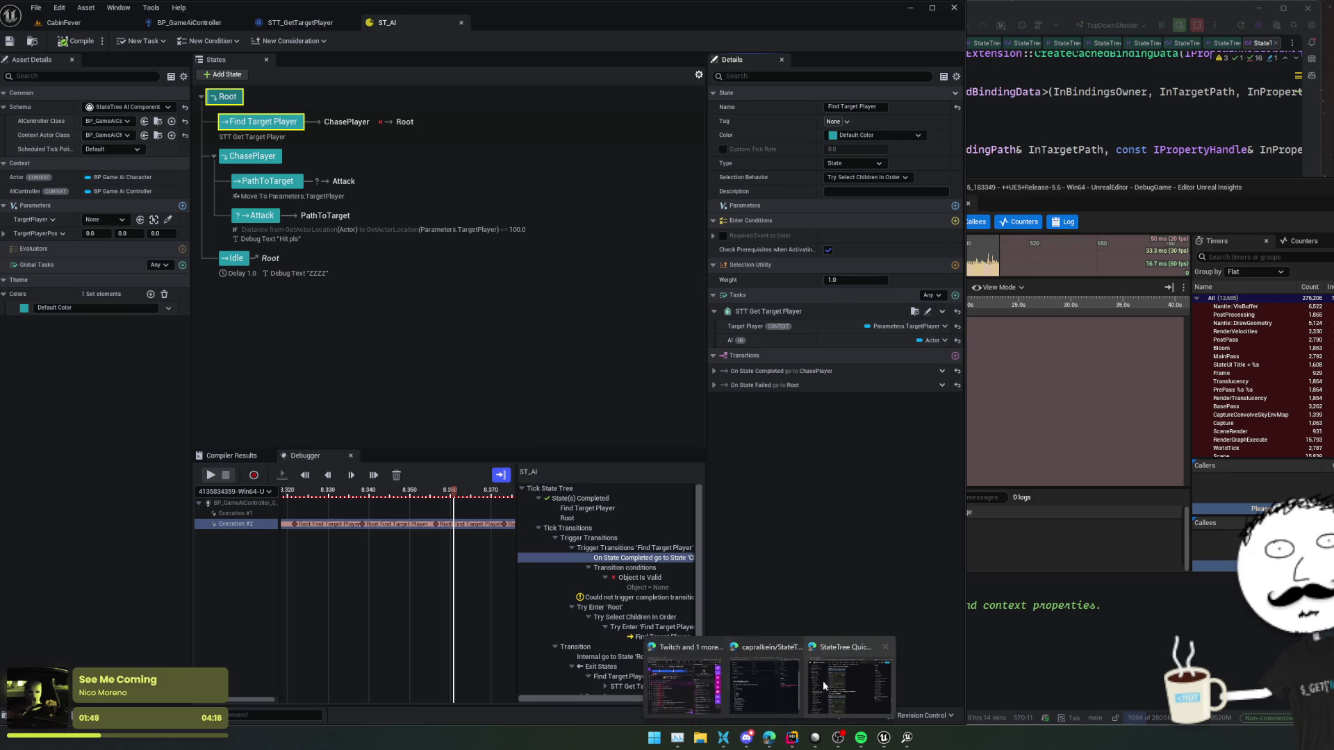
click(824, 686)
scroll(781, 455, down, 3)
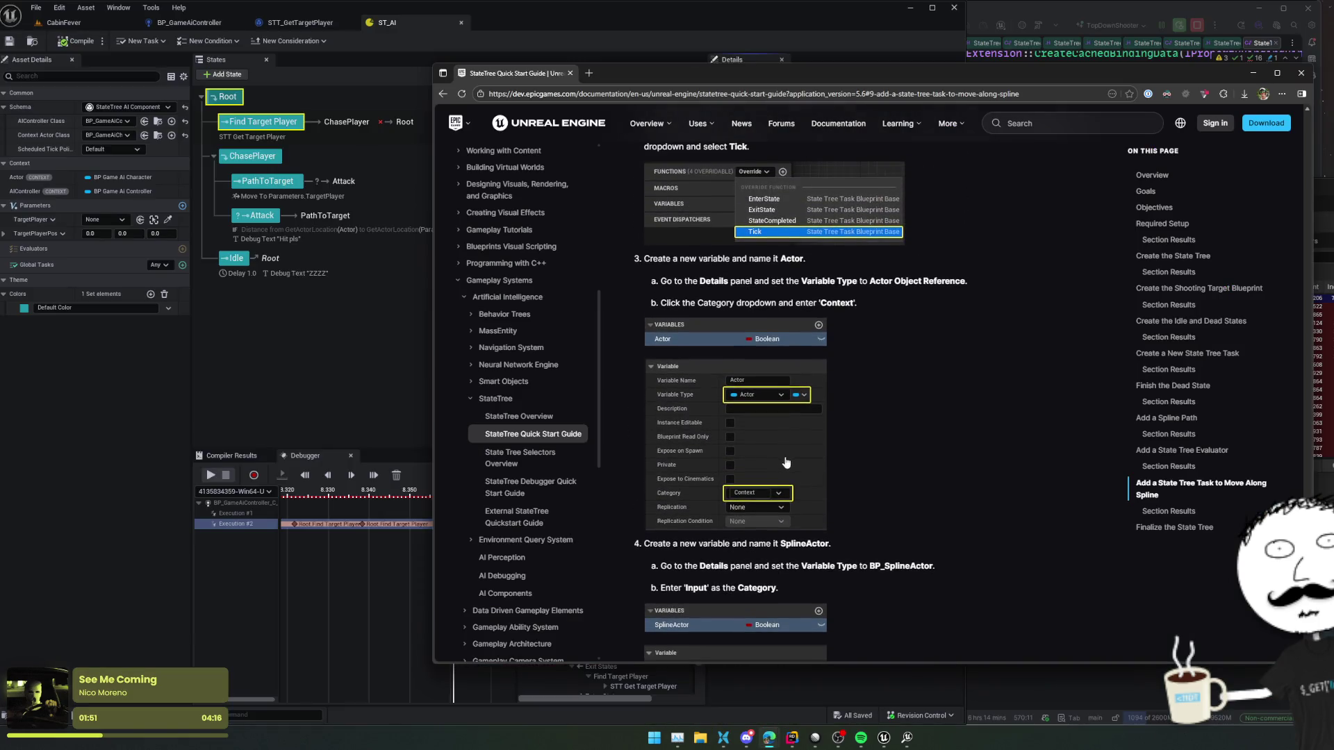
scroll(786, 462, up, 15)
scroll(796, 491, up, 10)
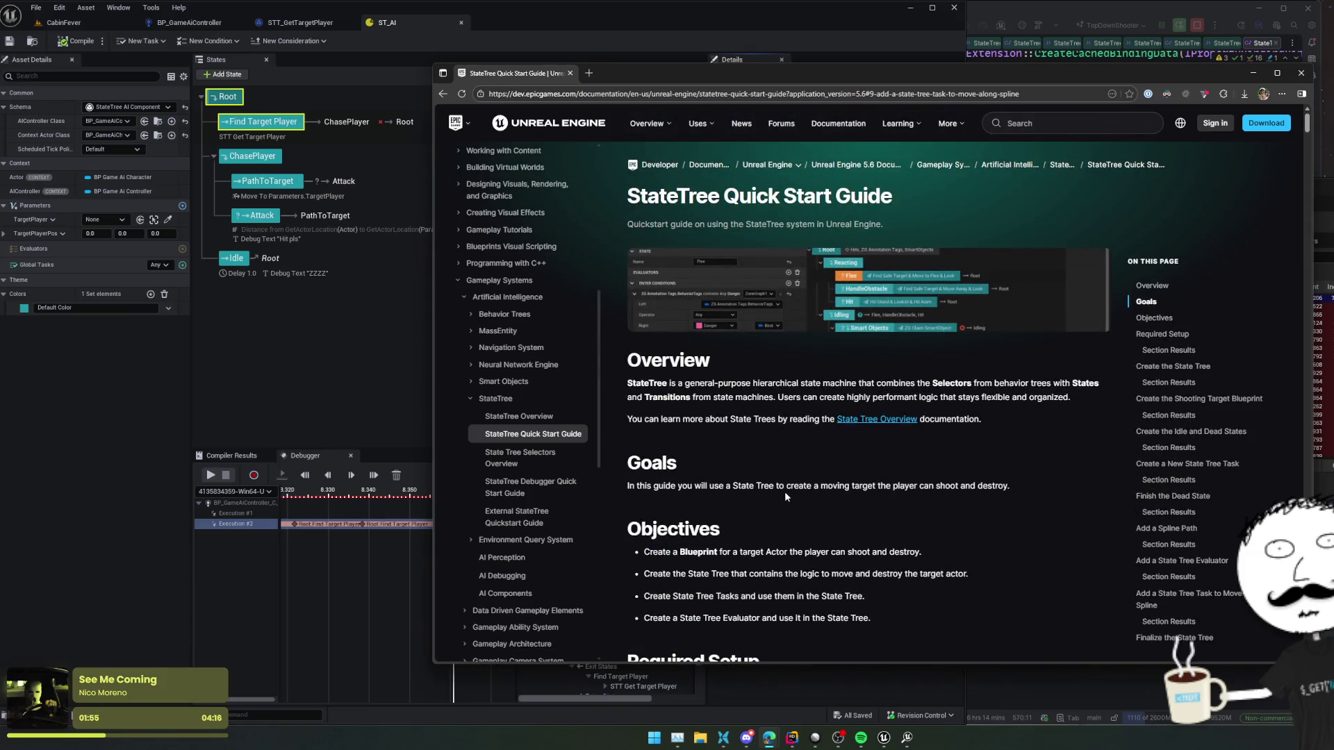
click(538, 418)
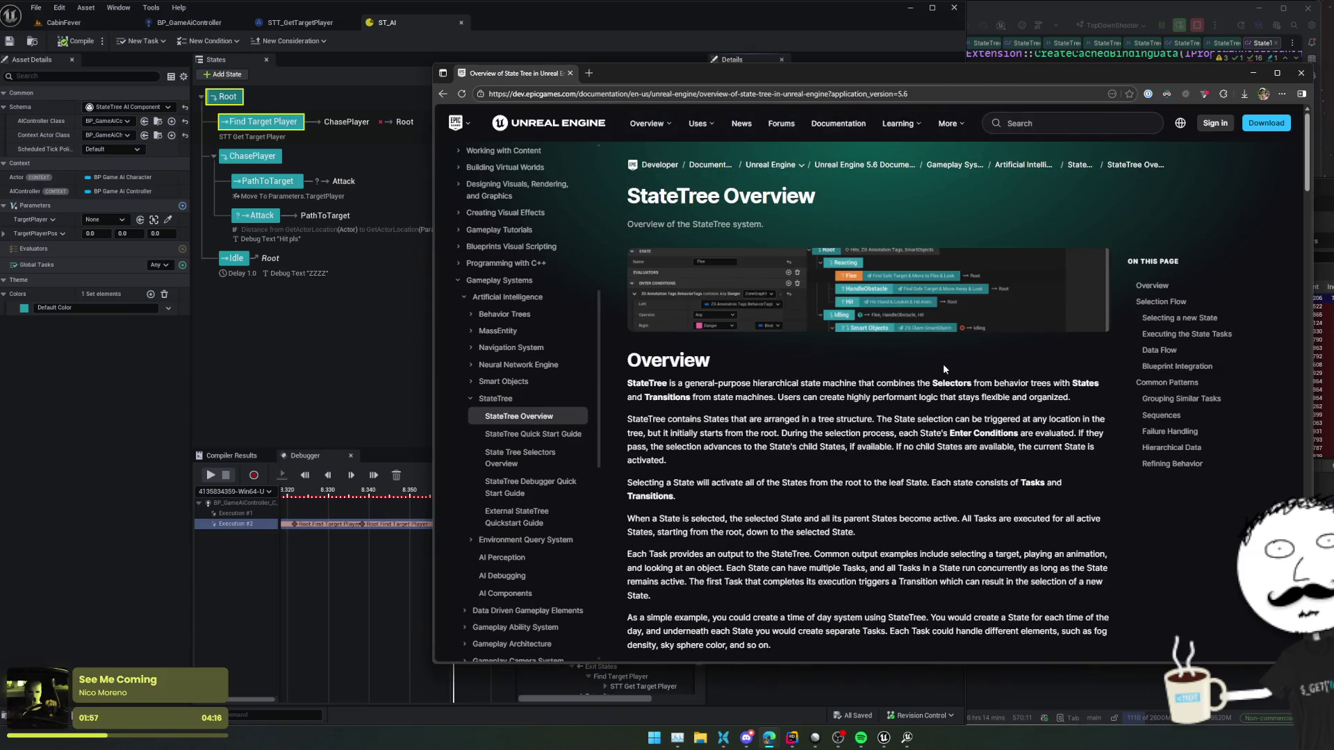
- Highlight the page's opening description of StateTree, then return to the Unreal editor
scroll(944, 364, down, 2)
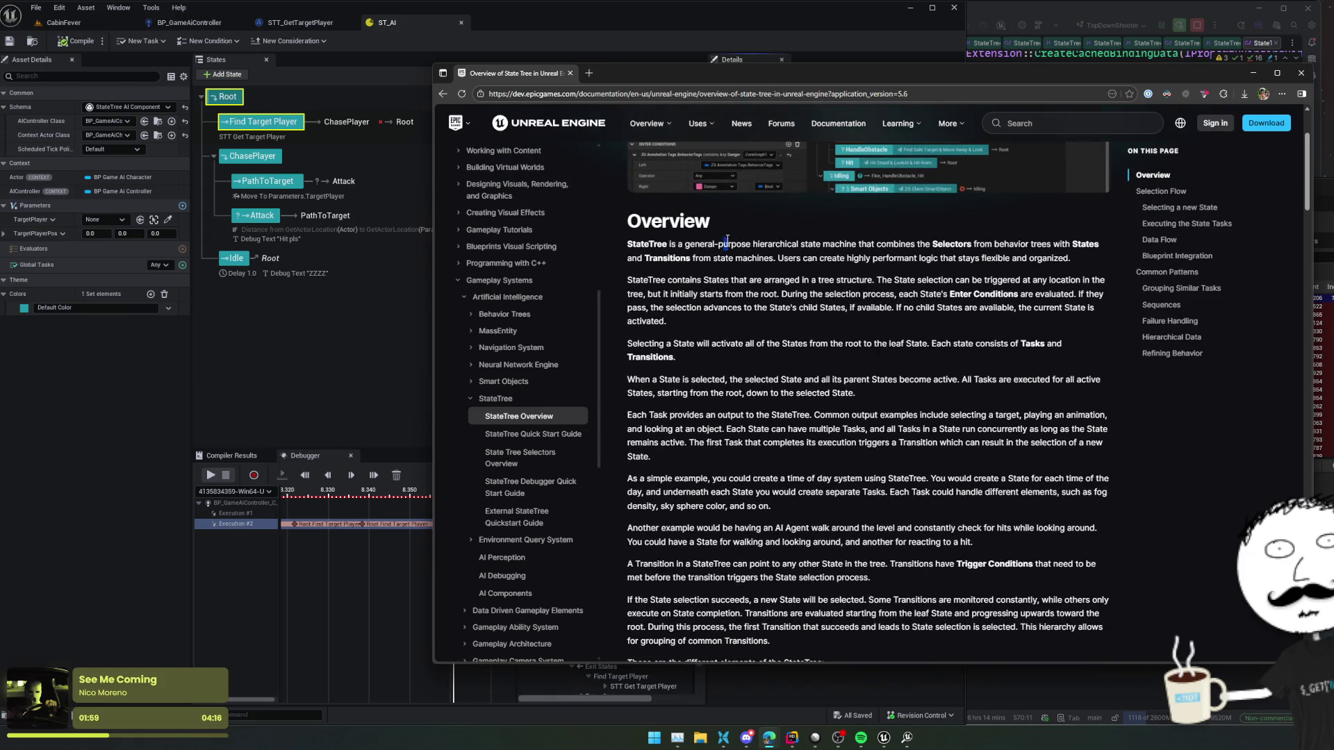
drag(727, 240, 1061, 256)
mouse_move(726, 241)
mouse_down()
mouse_move(1073, 259)
mouse_move(990, 258)
mouse_up()
click(407, 23)
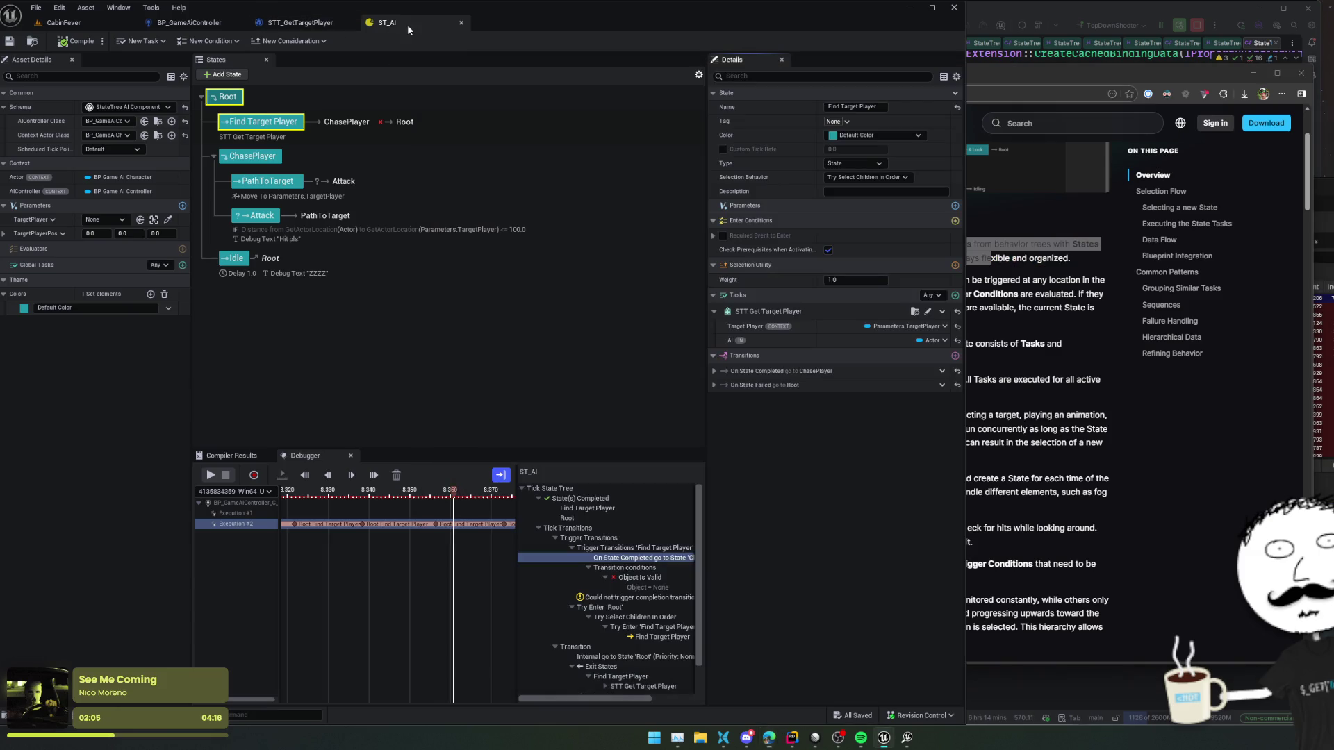
- Pull up the BT_Bot behavior tree via quick asset search for comparison, then return to ST_AI
key(ctrl+p)
text(at)
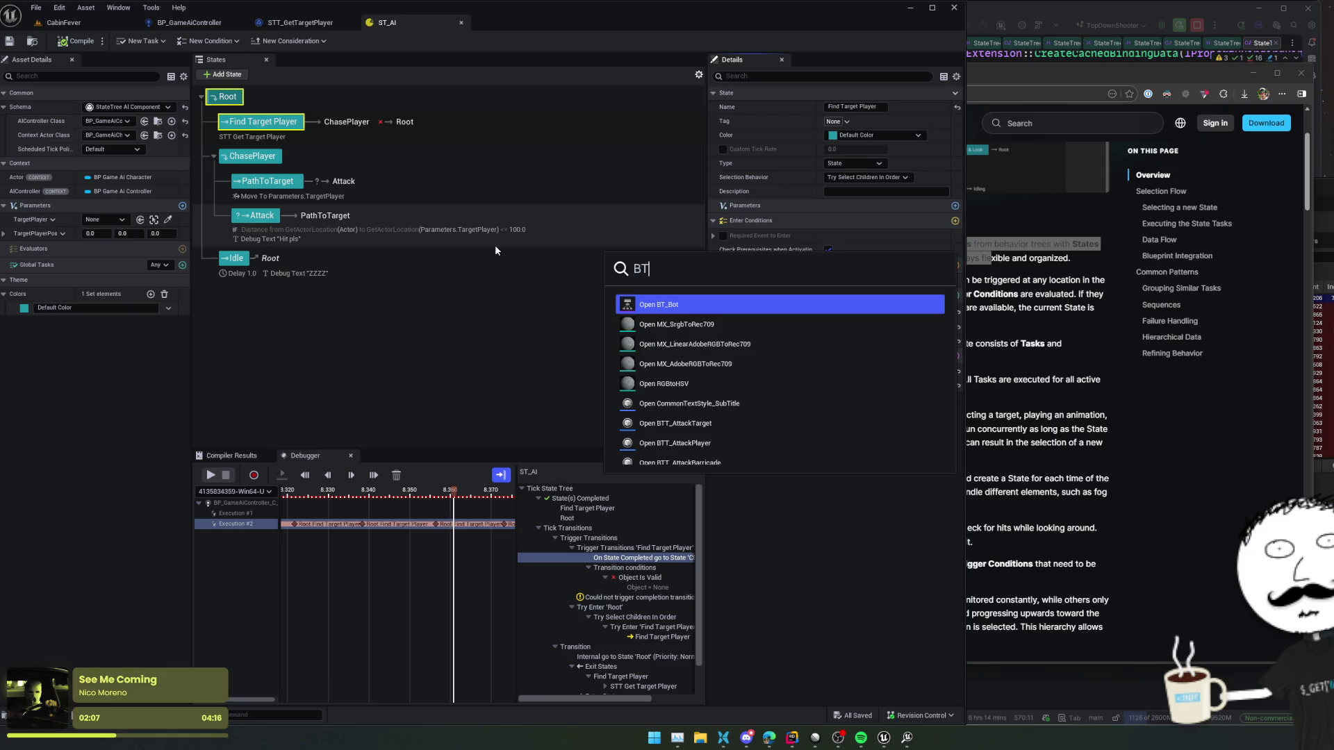
key(Escape)
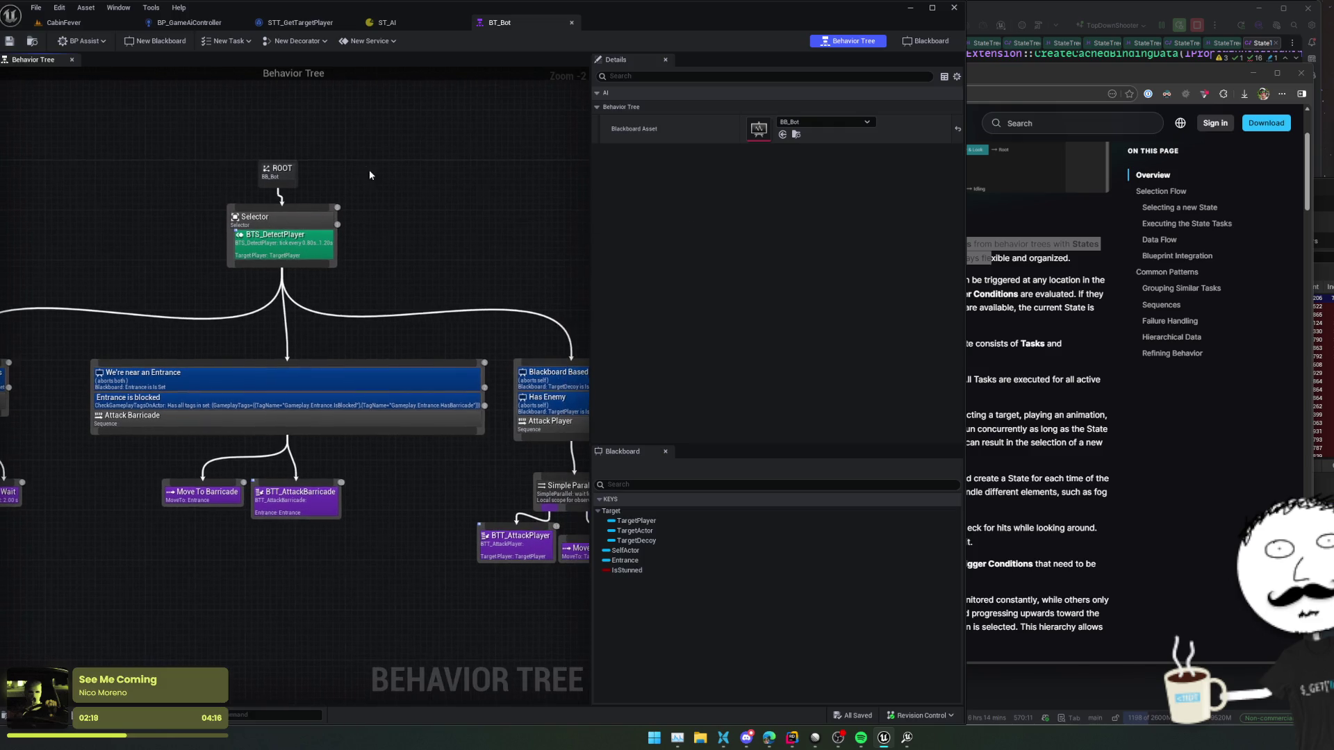
click(404, 21)
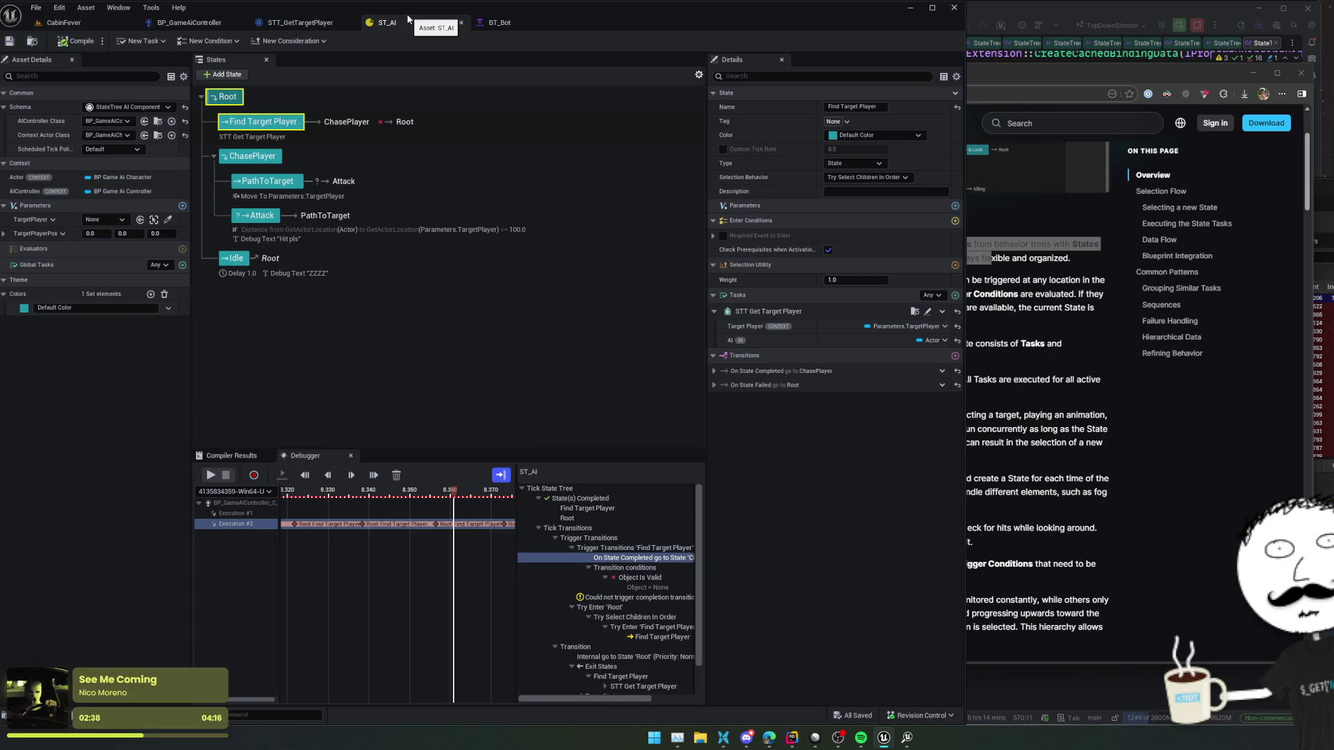
- Inspect the ChasePlayer state's settings, then bring the StateTree Overview page in Edge forward
click(244, 157)
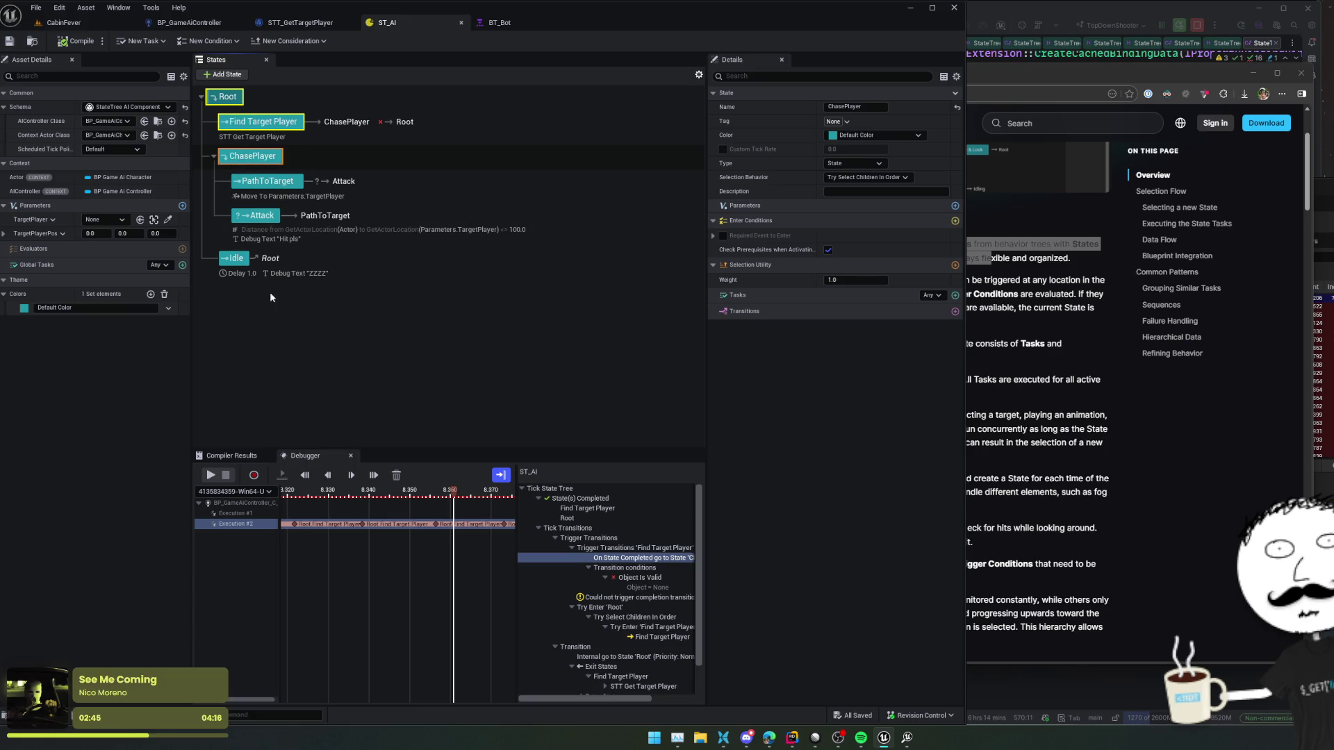
click(1026, 357)
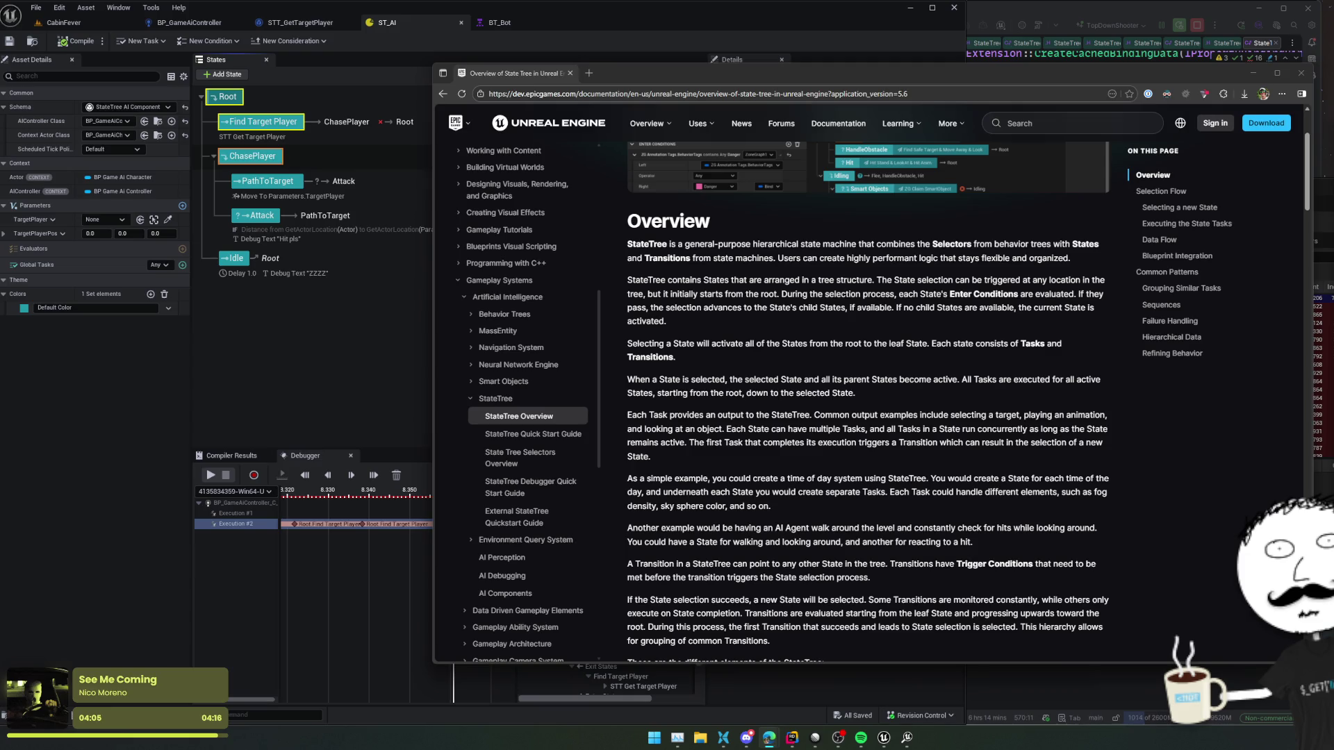
mouse_move(909, 276)
mouse_down()
mouse_move(1110, 282)
mouse_move(1117, 307)
mouse_up()
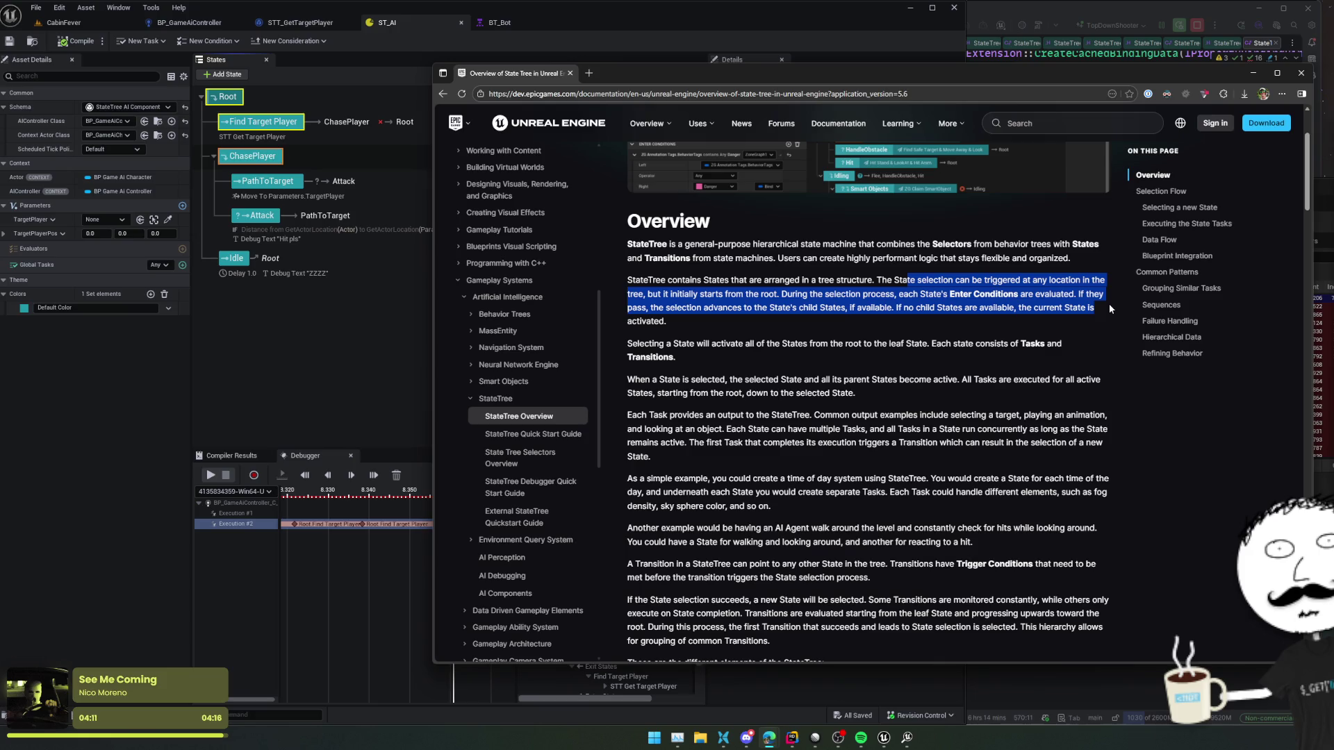
drag(1106, 311, 1093, 324)
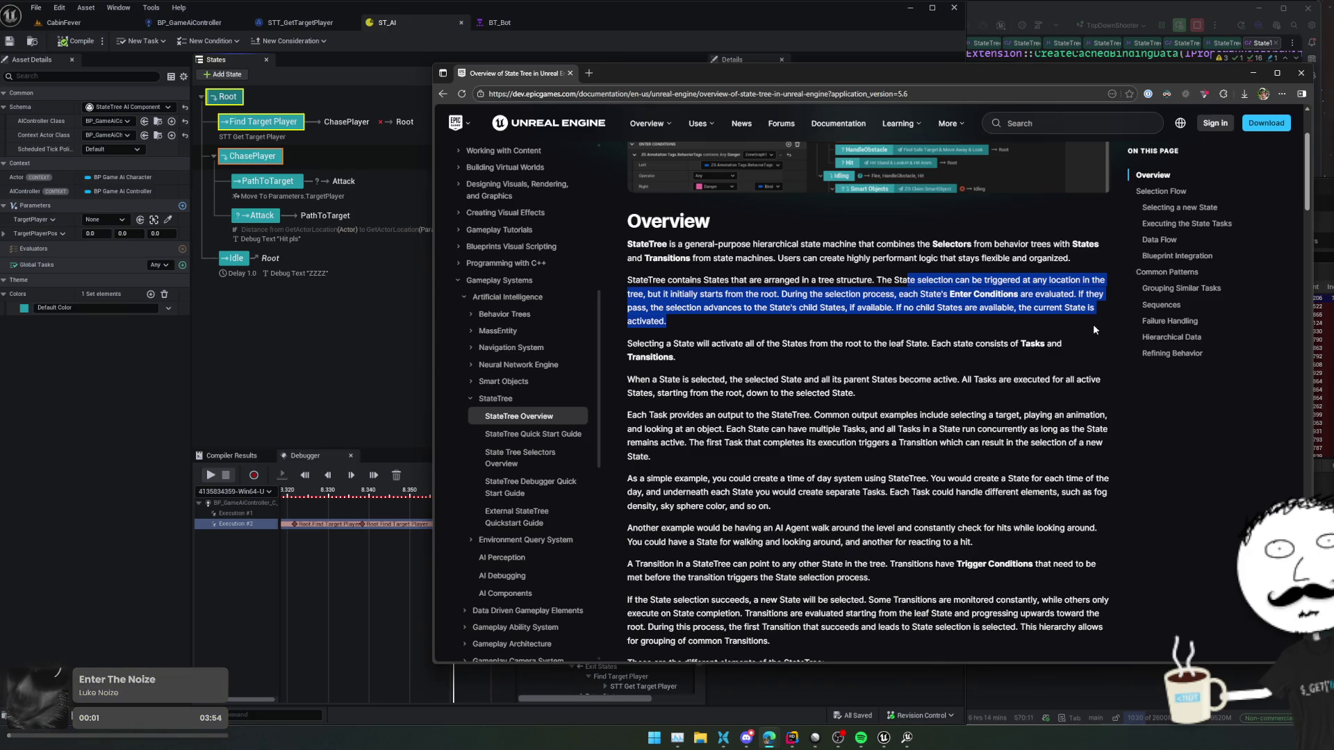